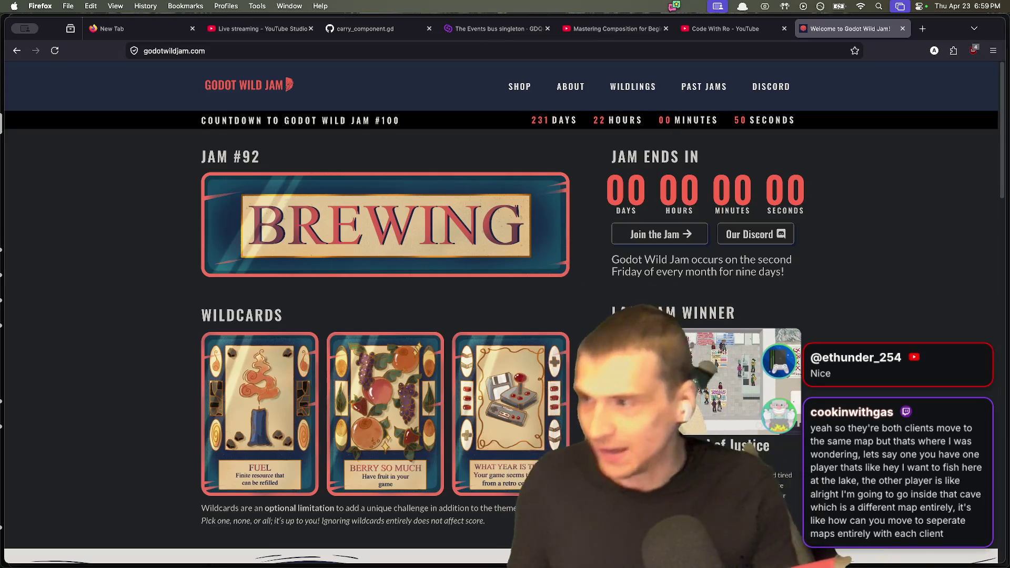
# Open YouTube in a new Firefox tab.
pyautogui.press('super+t')
pyautogui.write('youtube.com')
pyautogui.press('Return')
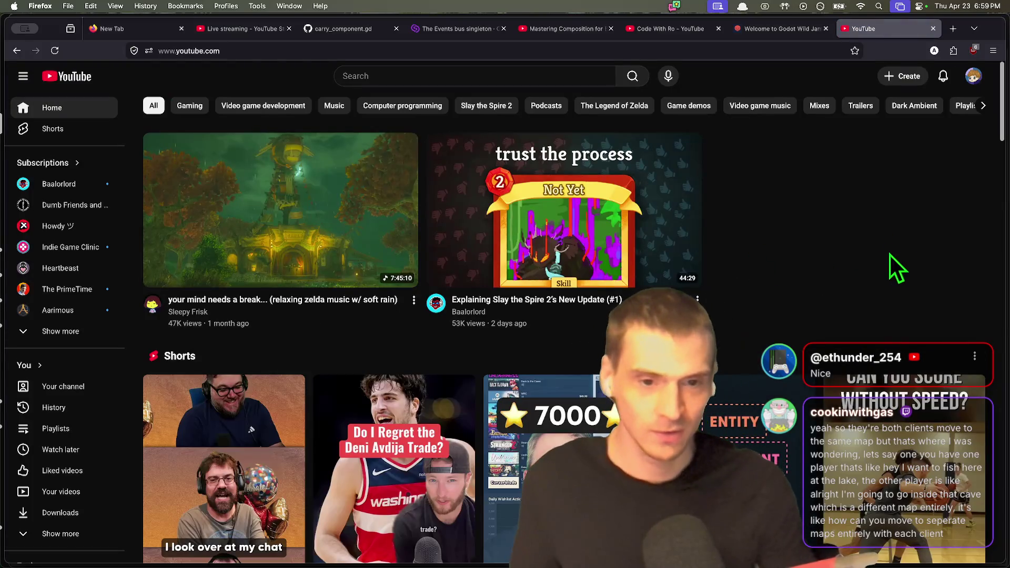
# Check the YouTube search suggestions, dismiss them, and open the account menu.
pyautogui.click(401, 78)
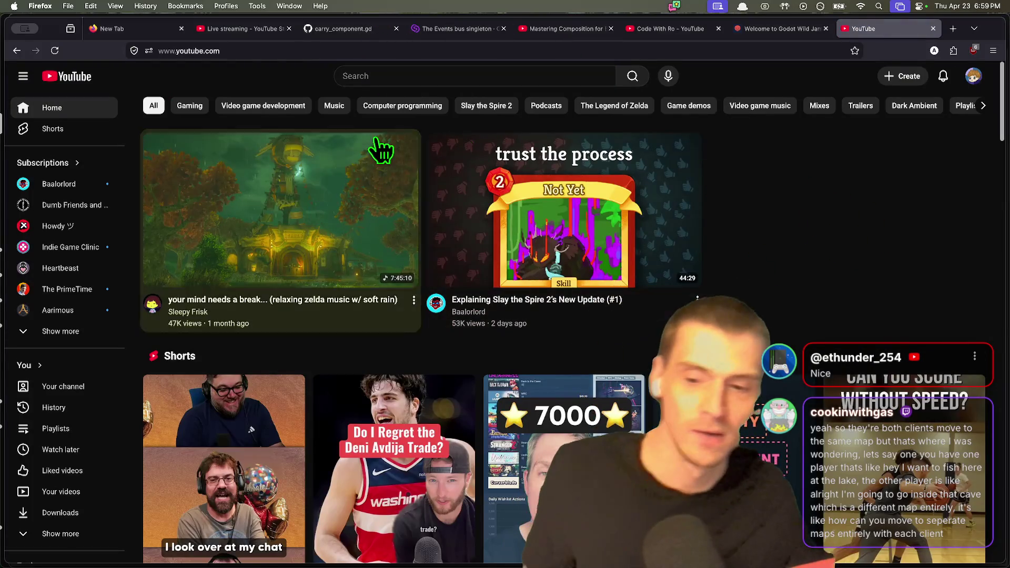
pyautogui.click(427, 74)
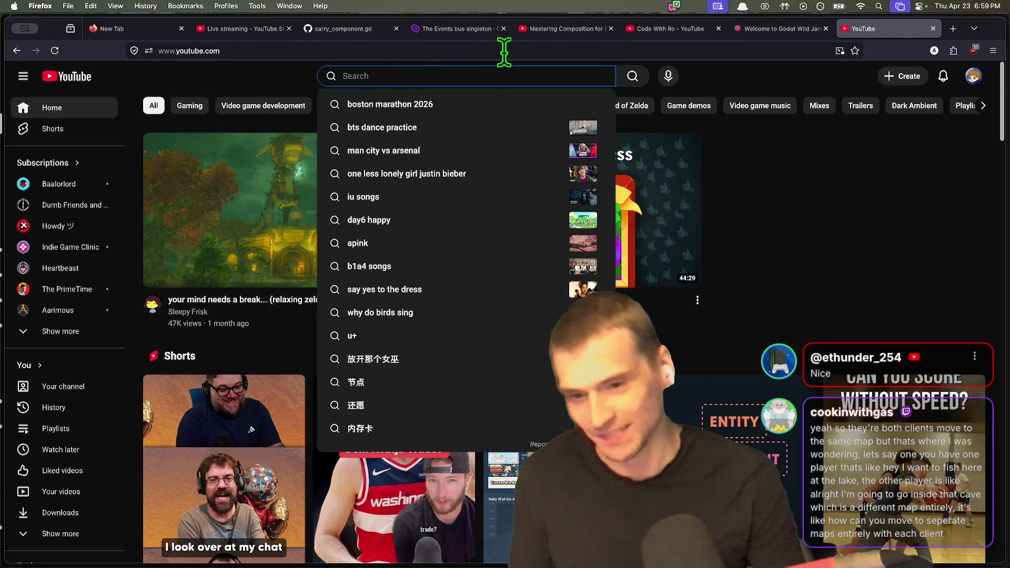
pyautogui.press('Escape')
pyautogui.click(974, 74)
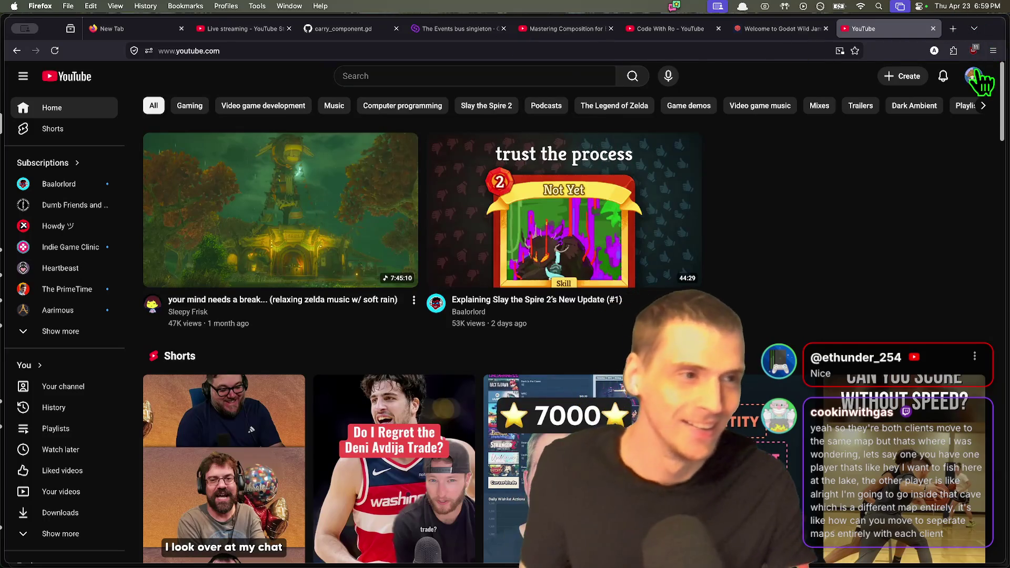
# Go to your own channel and show its full Videos list.
pyautogui.click(909, 130)
pyautogui.scroll(-5, 925, 149)
pyautogui.scroll(5, 182, 361)
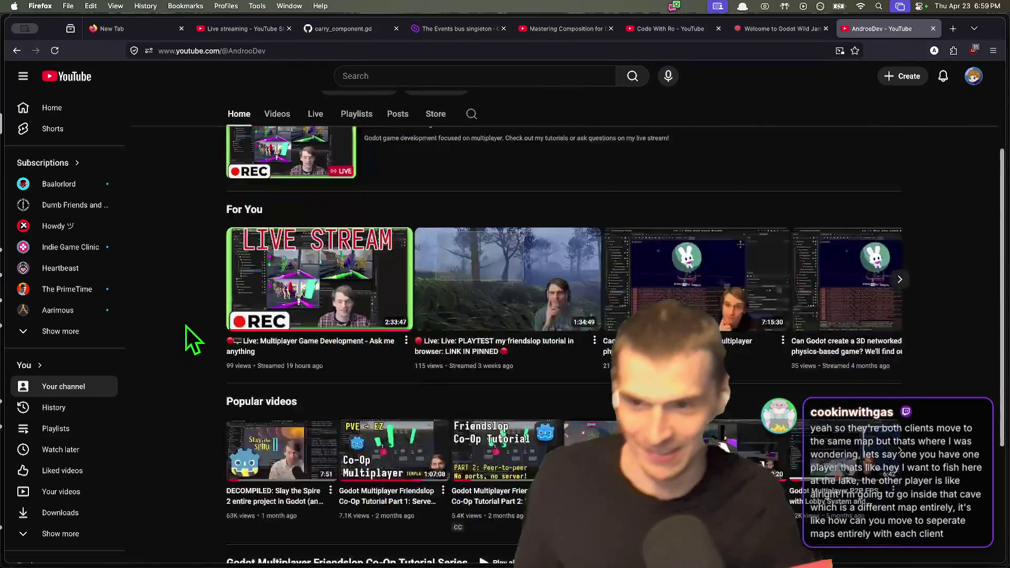
pyautogui.click(277, 167)
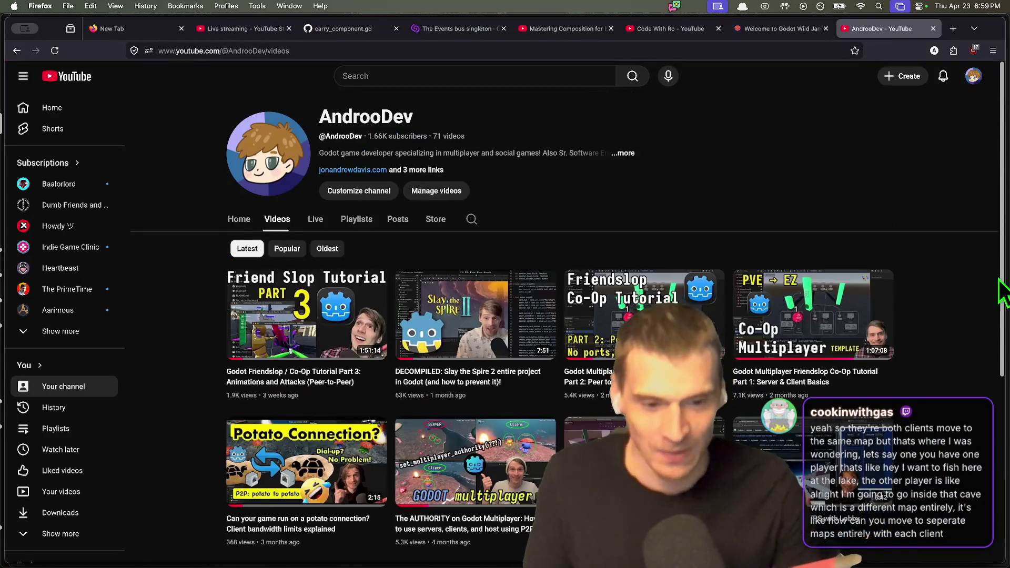
pyautogui.scroll(-5, 979, 329)
pyautogui.scroll(-3, 985, 341)
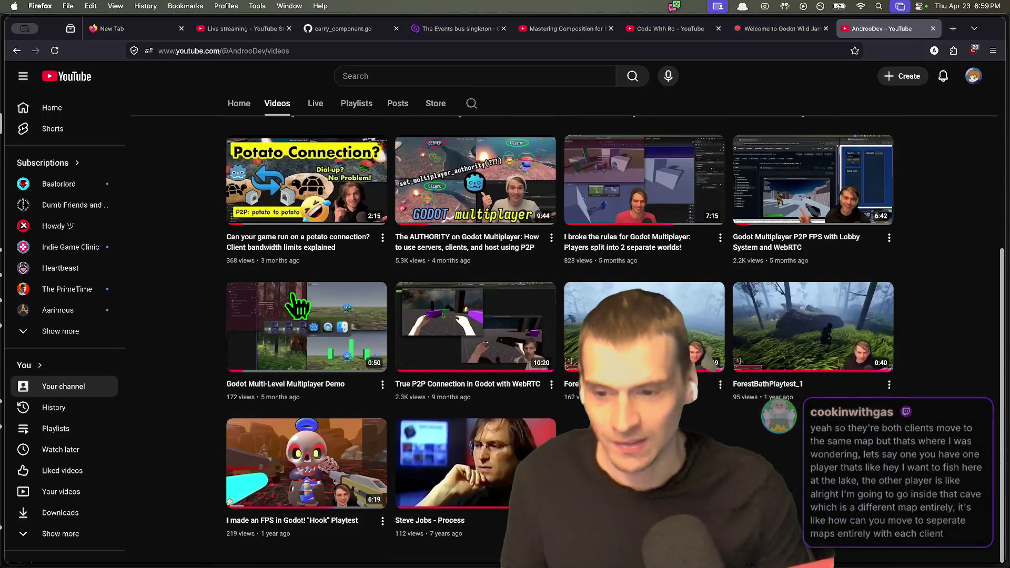
# Open the Godot Multi-Level Multiplayer Demo video, then return to the video list.
pyautogui.click(274, 306)
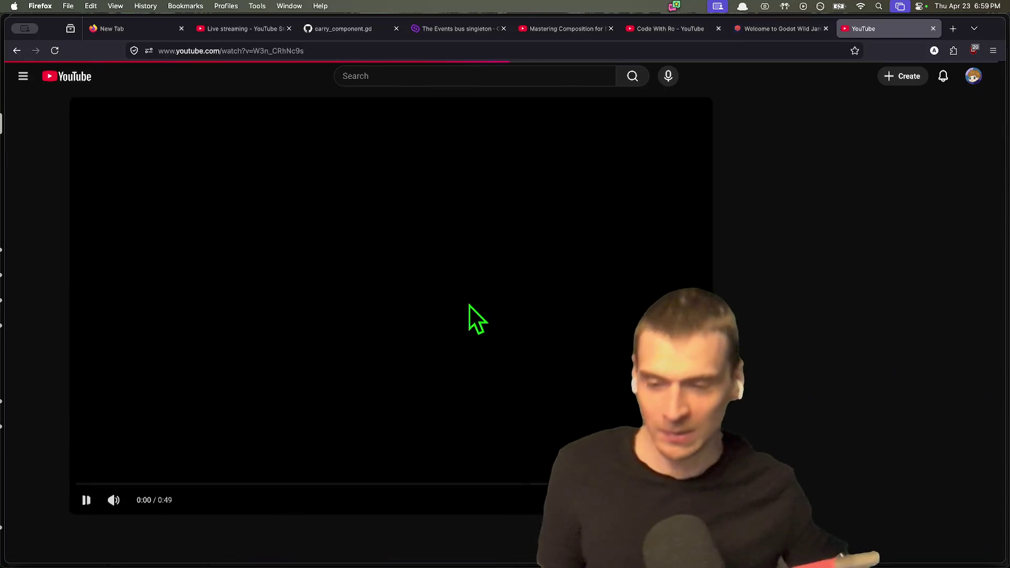
pyautogui.scroll(-5, 476, 450)
pyautogui.press('super+Left')
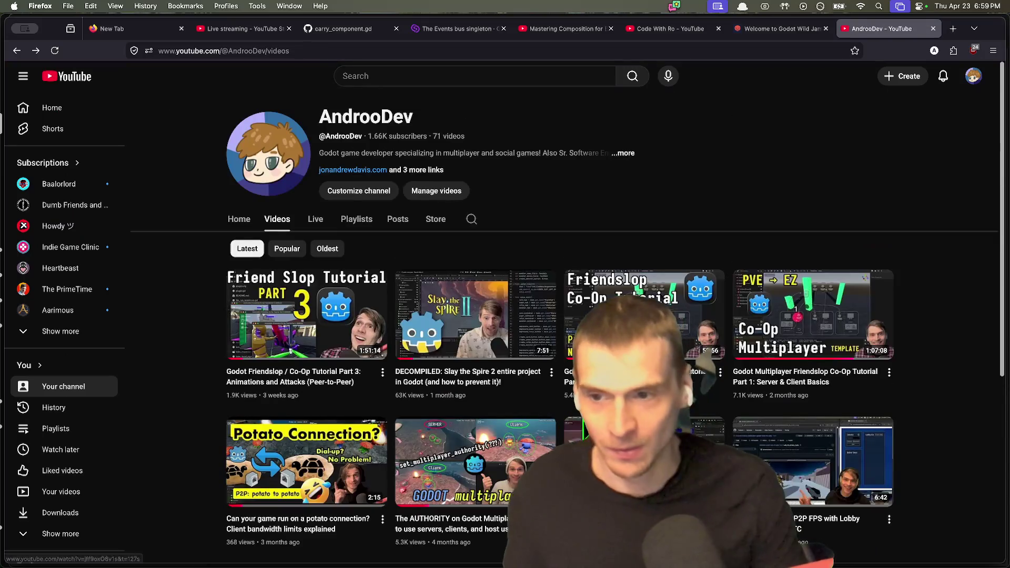
pyautogui.press('super+Right')
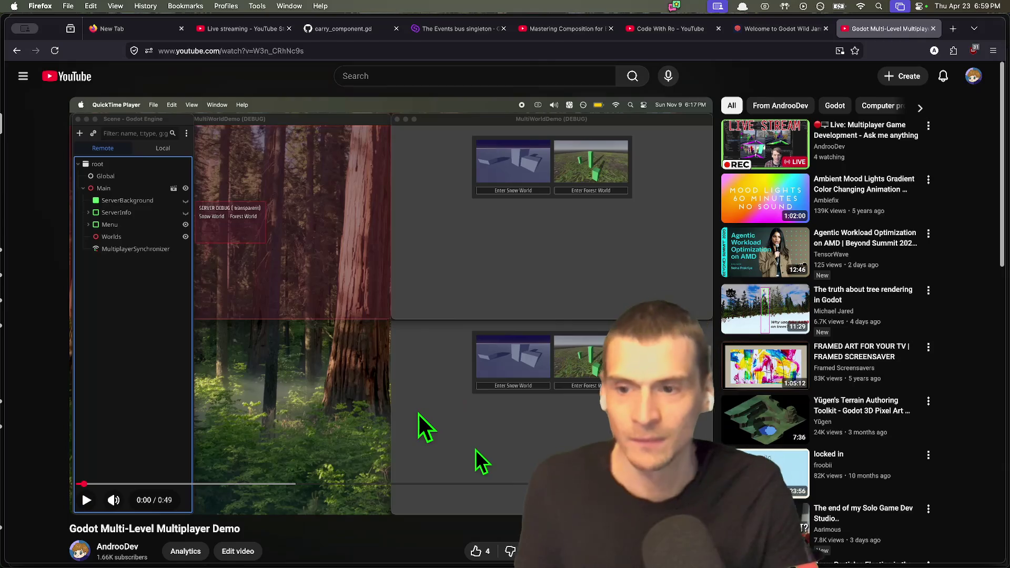
pyautogui.press('super+Left')
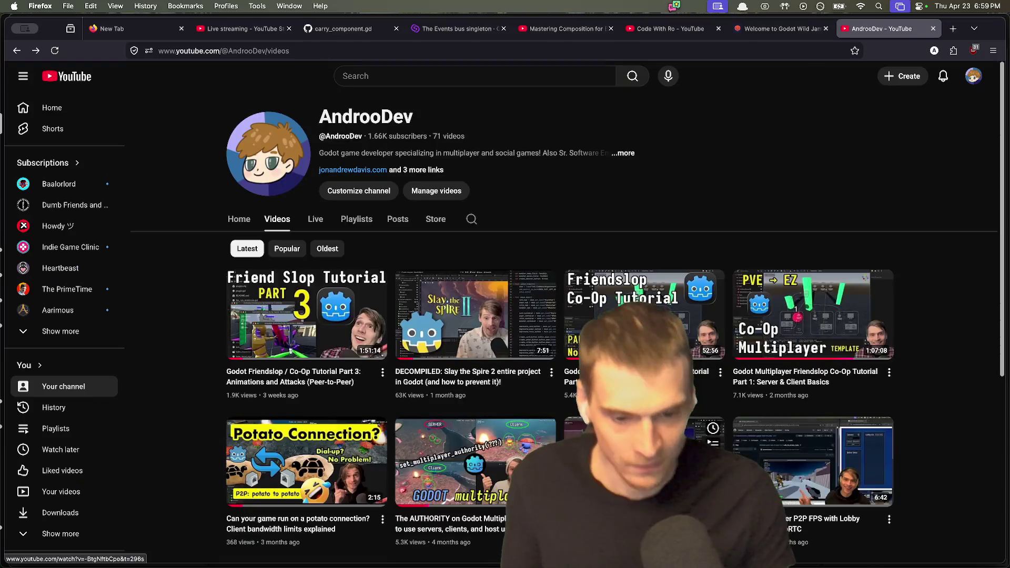
# Open the 'I broke the rules for Godot Multiplayer' video.
pyautogui.scroll(-2, 475, 450)
pyautogui.scroll(-3, 675, 400)
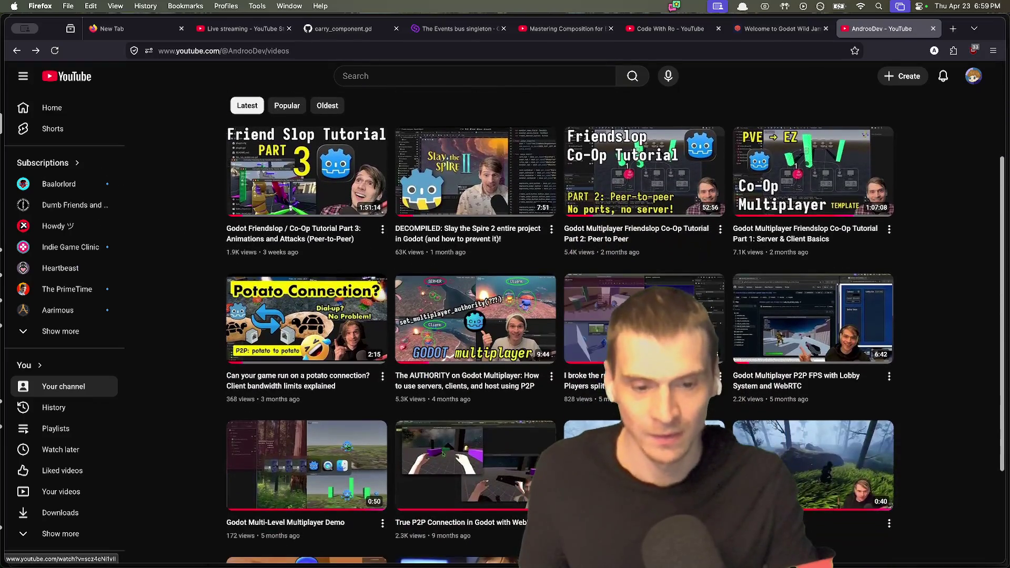
pyautogui.click(670, 288)
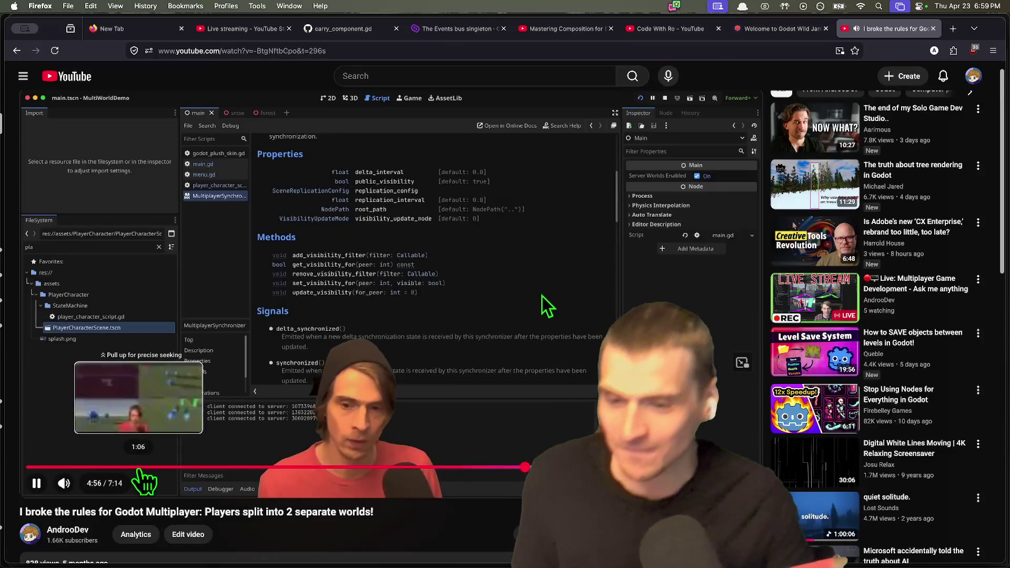
# Pause the video at 4:57 and select its title text.
pyautogui.press('space')
pyautogui.moveTo(26, 512); pyautogui.dragTo(367, 508)
pyautogui.tripleClick(360, 507)
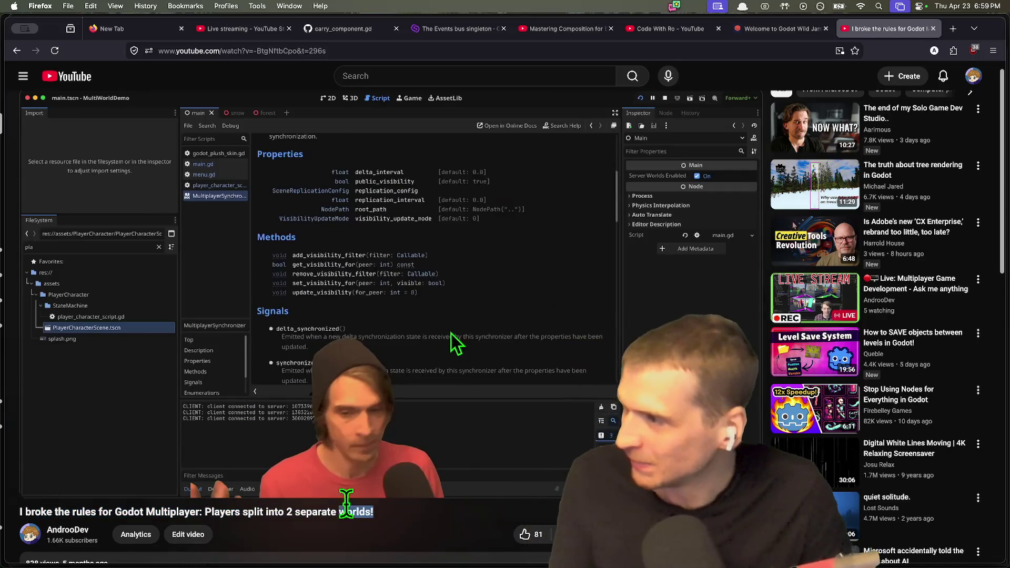
pyautogui.click(295, 510)
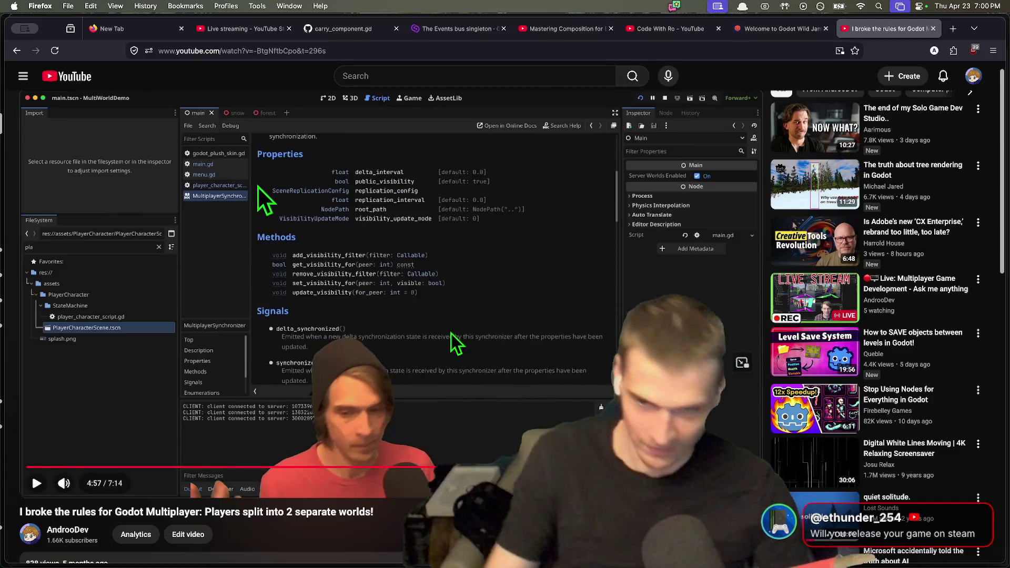
# Select text in the SubViewports comment, then close the video and Godot Wild Jam tabs.
pyautogui.scroll(-3, 451, 334)
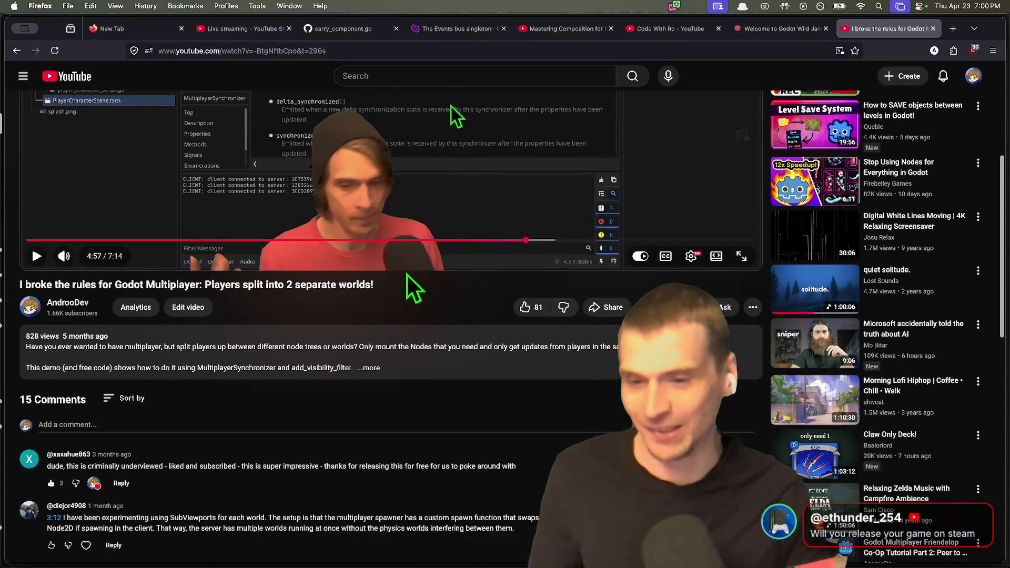
pyautogui.scroll(-10, 460, 298)
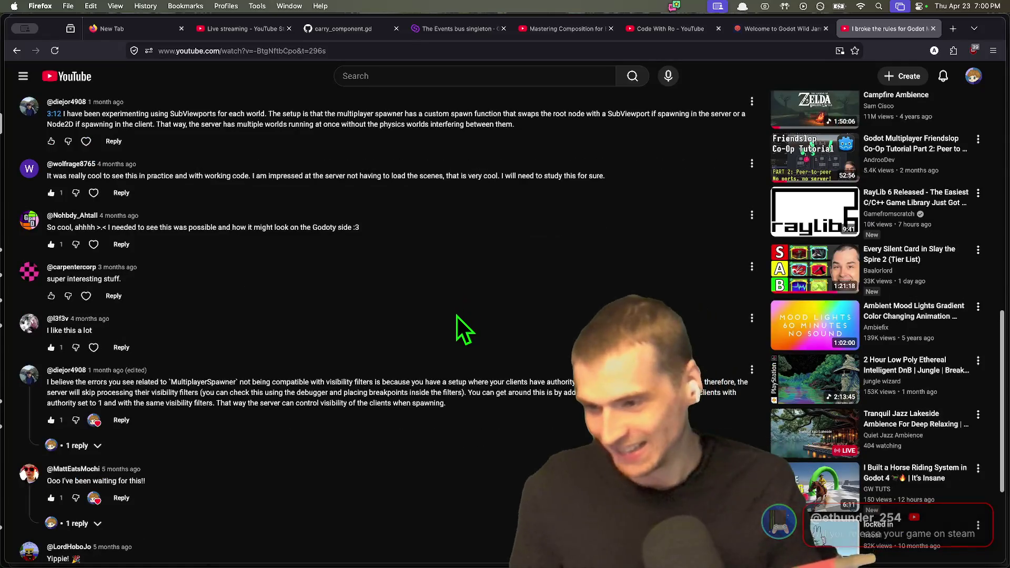
pyautogui.scroll(2, 480, 387)
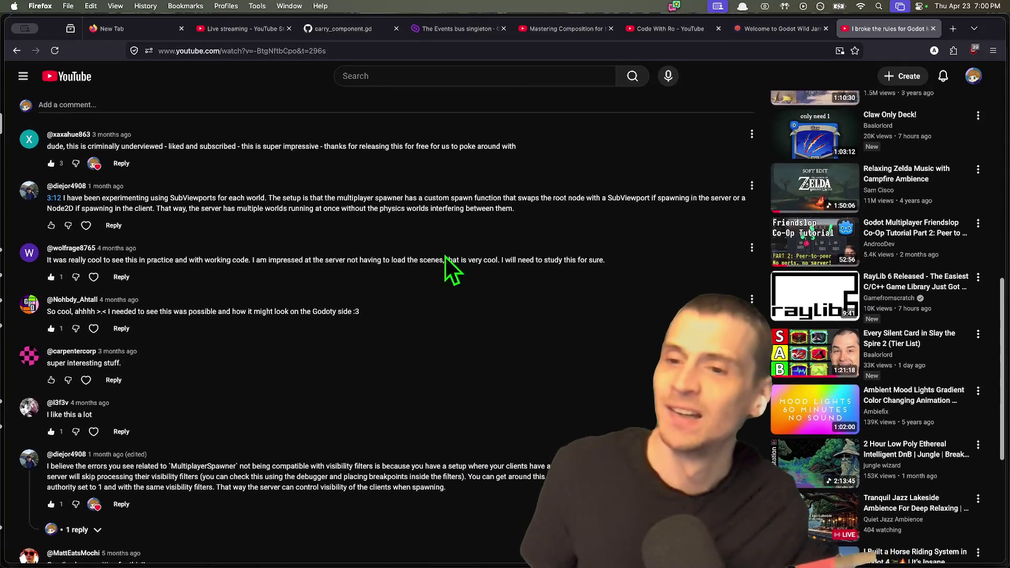
pyautogui.moveTo(213, 211); pyautogui.dragTo(272, 199)
pyautogui.moveTo(610, 199); pyautogui.dragTo(293, 199)
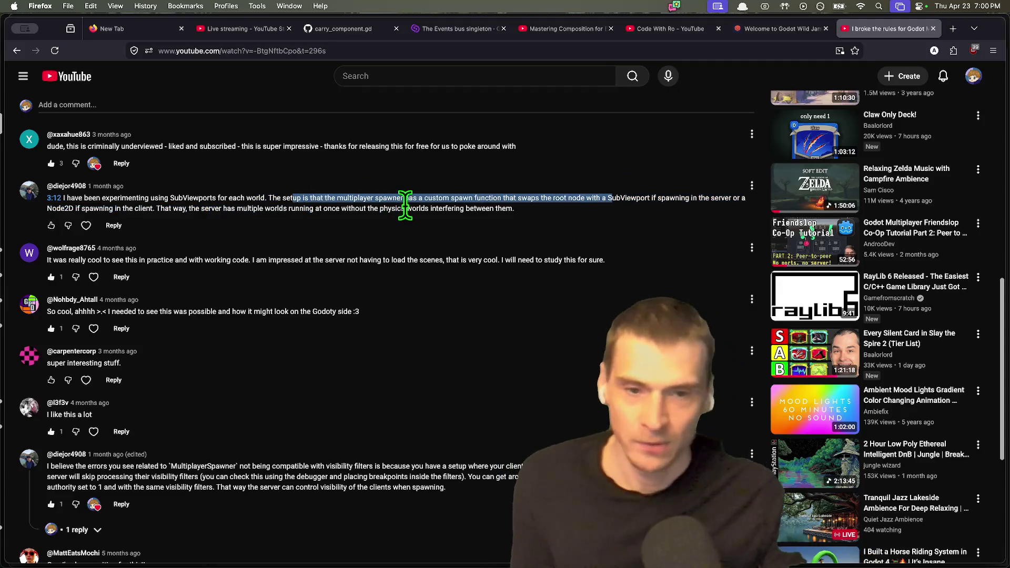
pyautogui.doubleClick(345, 198)
pyautogui.scroll(10, 544, 190)
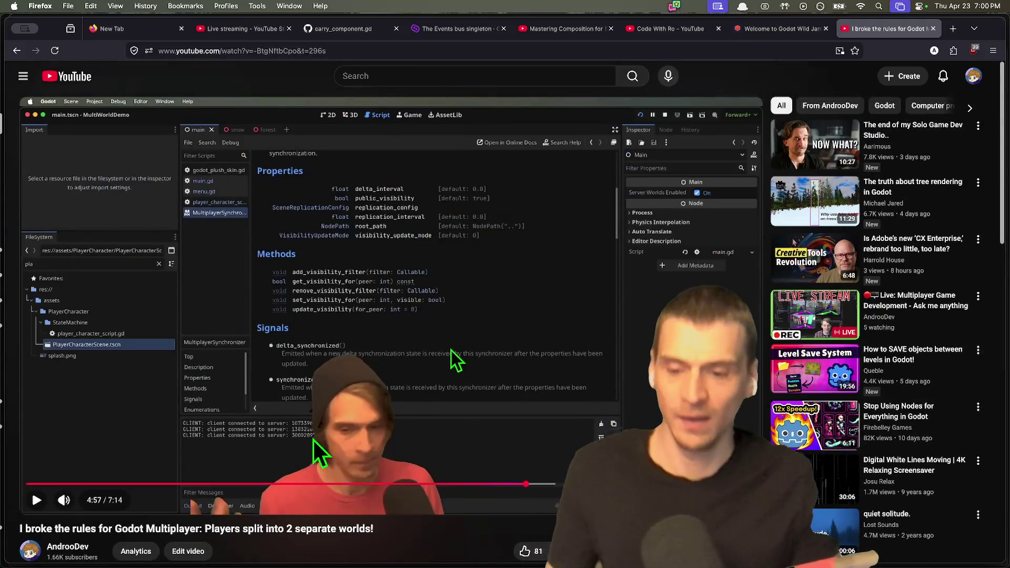
pyautogui.scroll(-1, 226, 462)
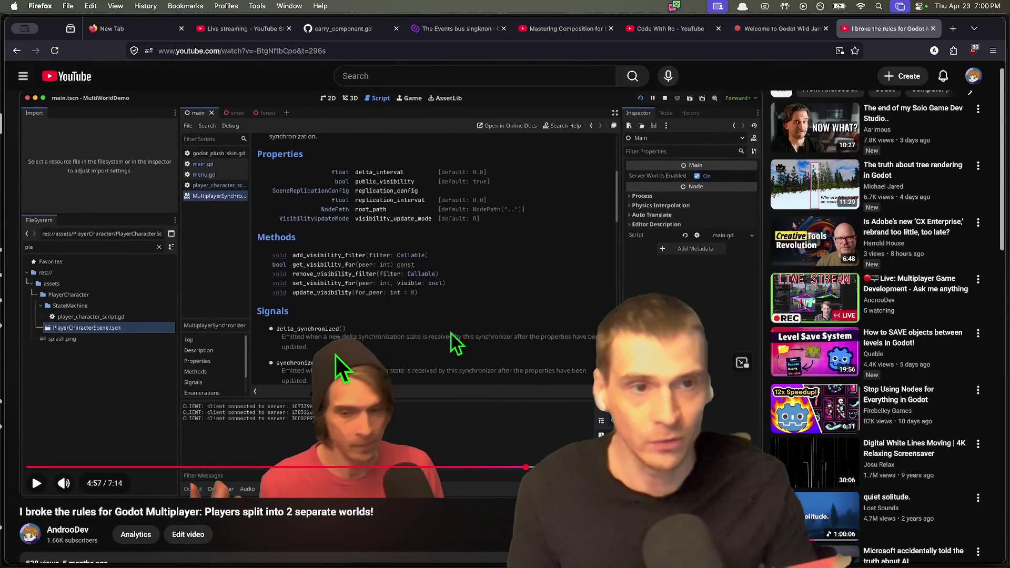
pyautogui.press('super+w')
pyautogui.press('super+w')
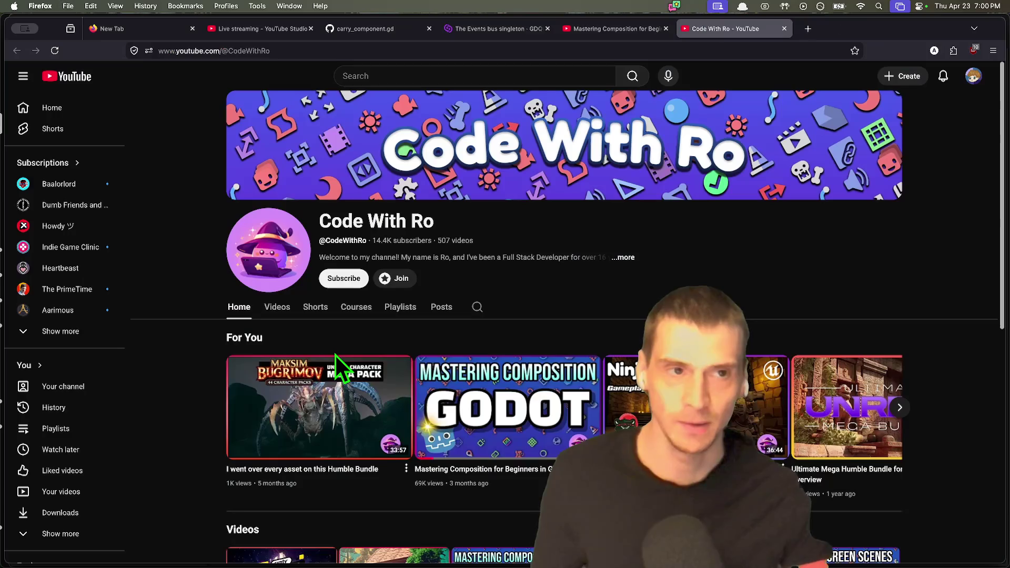
pyautogui.press('super+w')
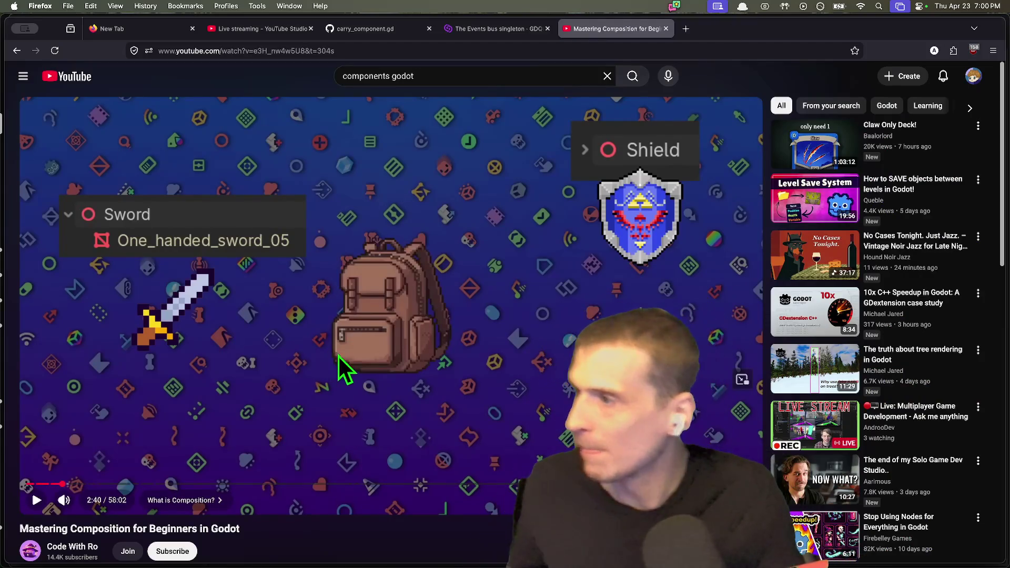
# Close the Mastering Composition video tab.
pyautogui.press('super+w')
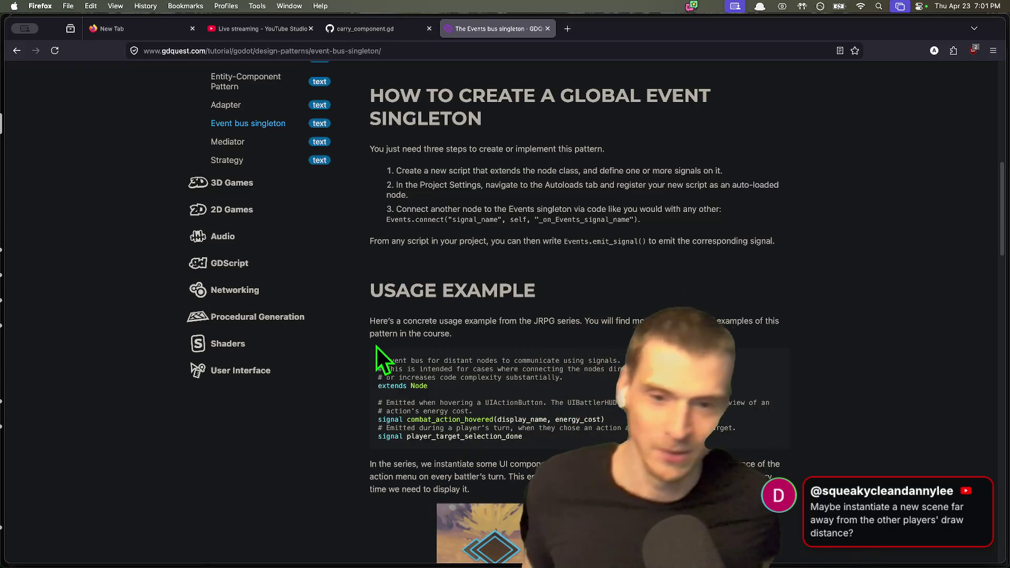
# Skim the Events bus singleton article, then switch to the Godot editor.
pyautogui.scroll(-5, 384, 336)
pyautogui.scroll(5, 315, 316)
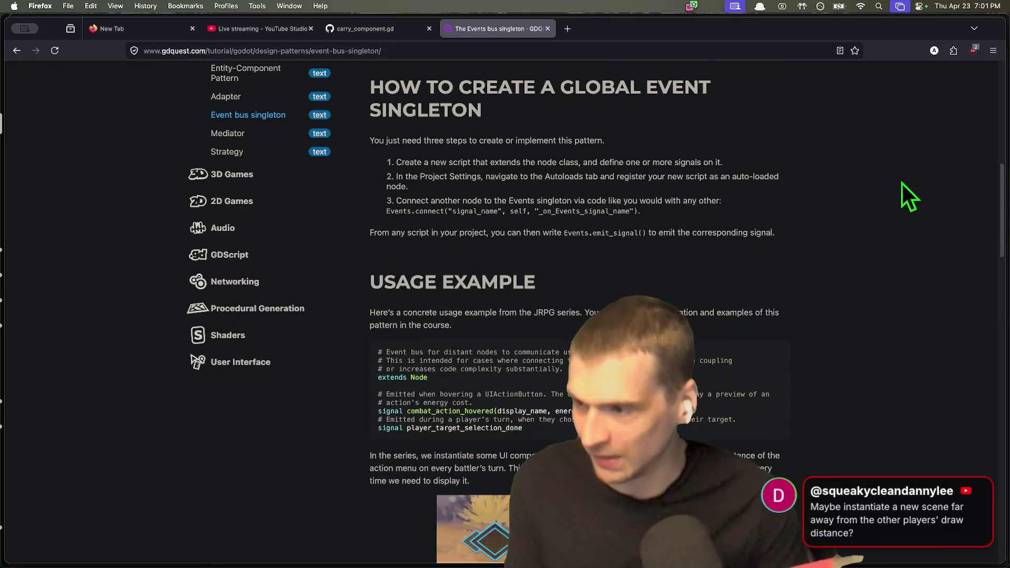
pyautogui.press('super+Tab')
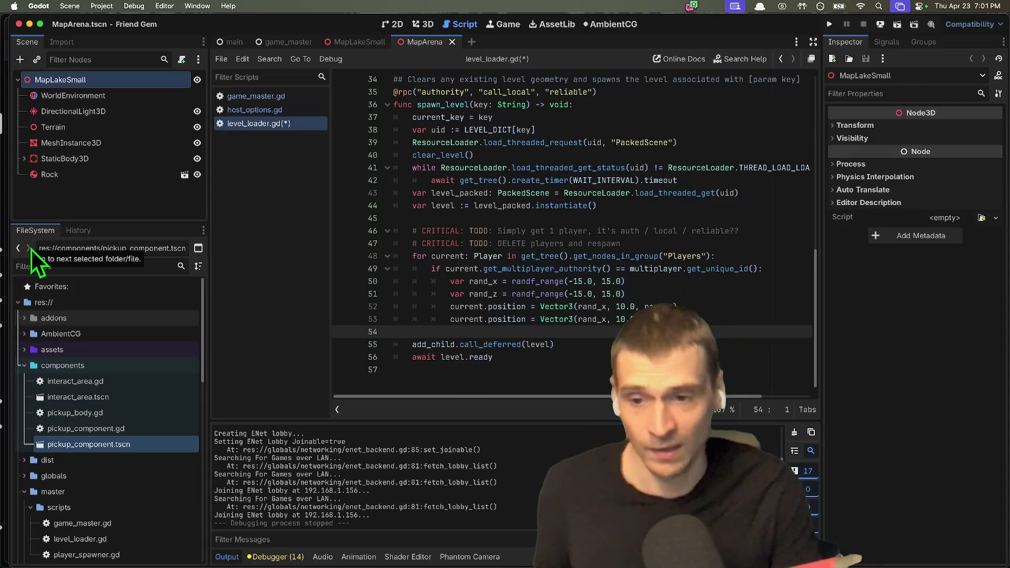
# Indent the empty line 57 of level_loader.gd into the function body.
pyautogui.click(462, 370)
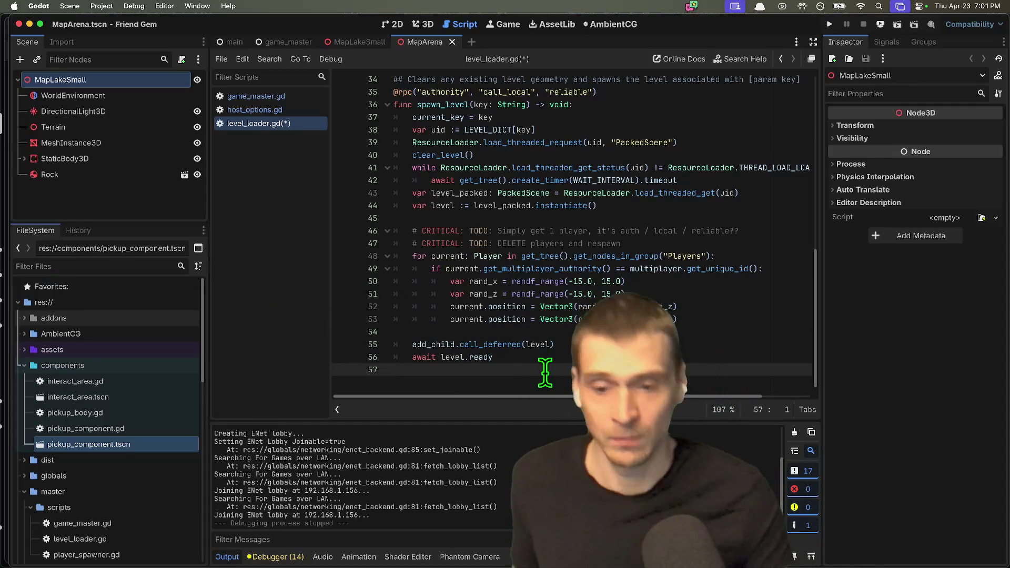
pyautogui.press('Tab')
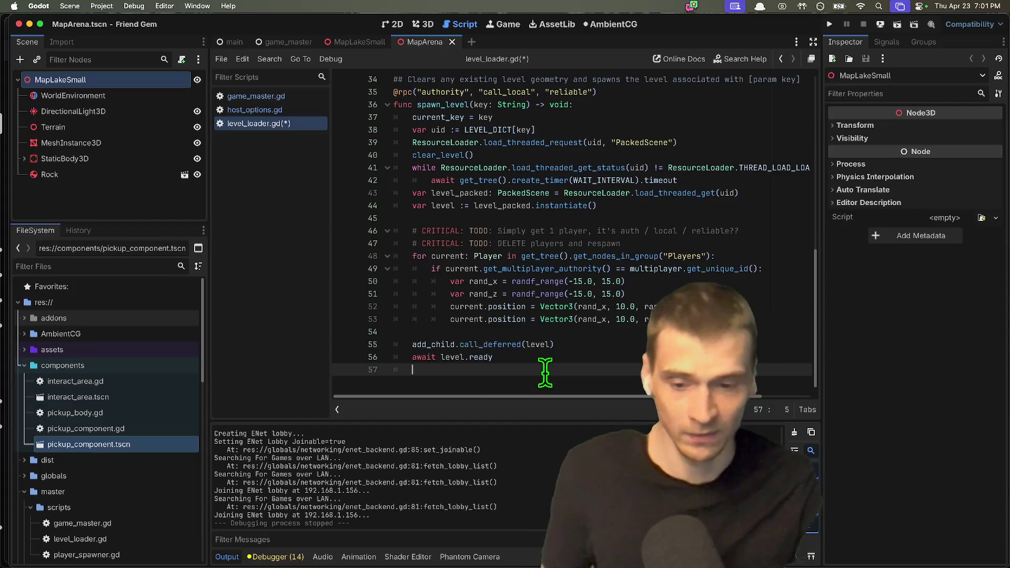
pyautogui.press('Up')
pyautogui.press('Up')
pyautogui.press('Down')
pyautogui.press('Down')
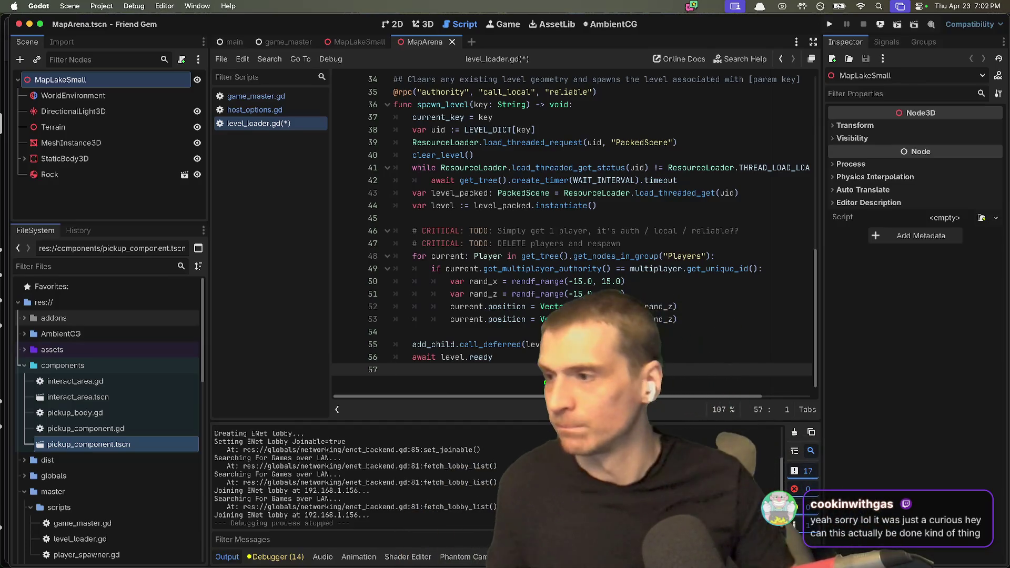
# Review the CRITICAL TODO comments, resize the editor panels, and switch to the MapLakeSmall scene.
pyautogui.click(723, 344)
pyautogui.scroll(3, 724, 368)
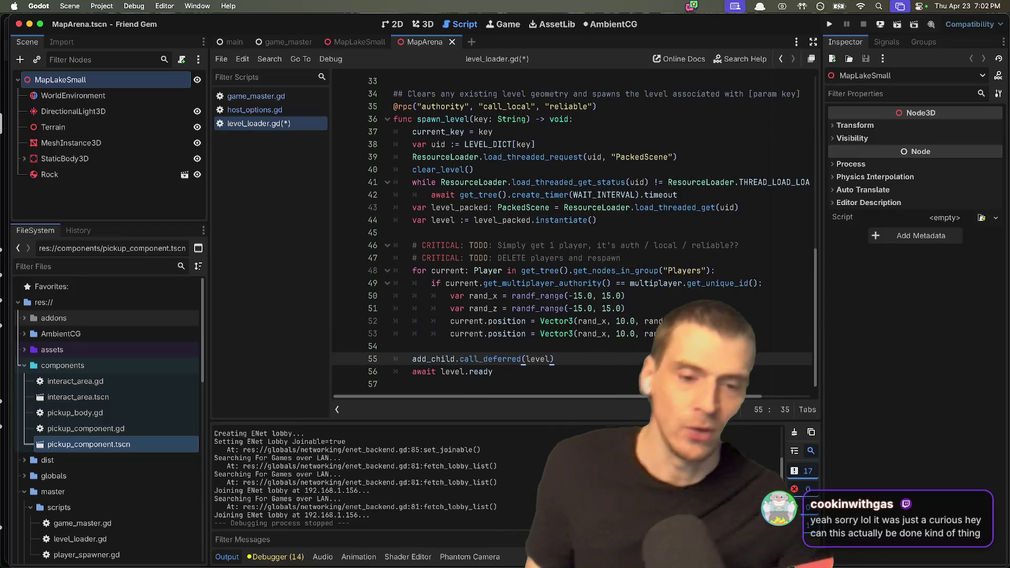
pyautogui.scroll(-2, 723, 382)
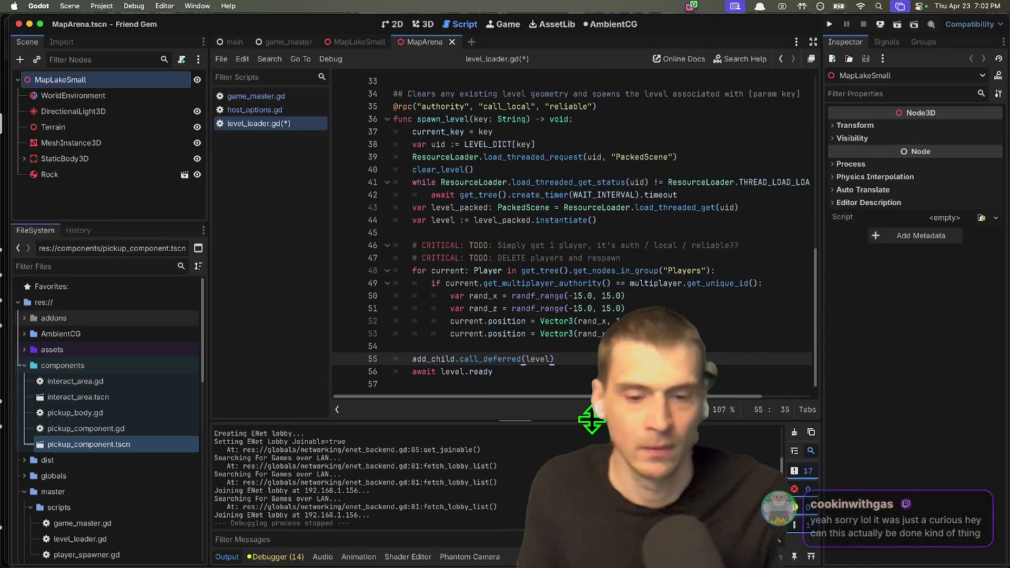
pyautogui.moveTo(590, 421); pyautogui.dragTo(591, 429)
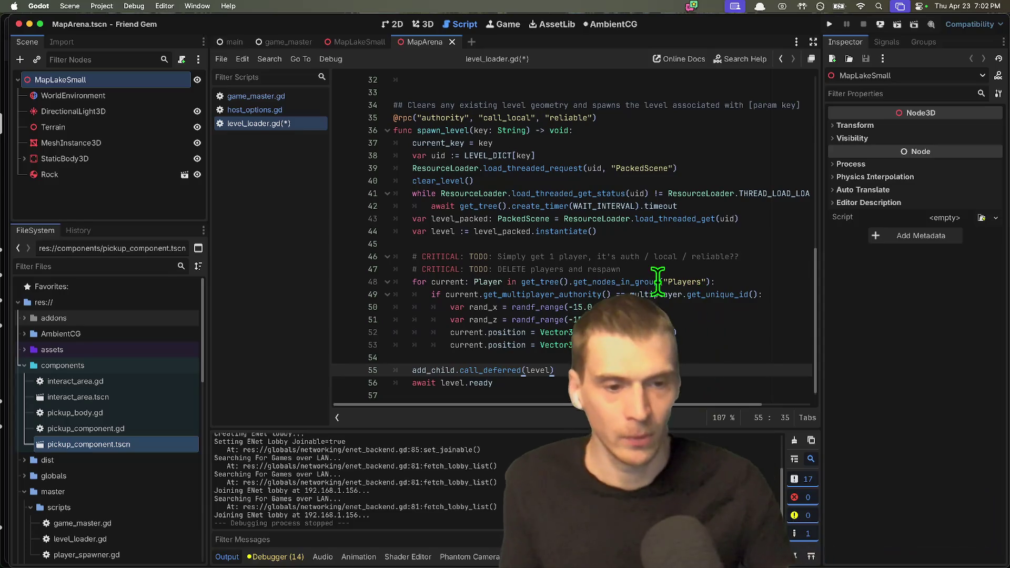
pyautogui.moveTo(736, 269); pyautogui.dragTo(335, 256)
pyautogui.click(591, 256)
pyautogui.scroll(10, 658, 266)
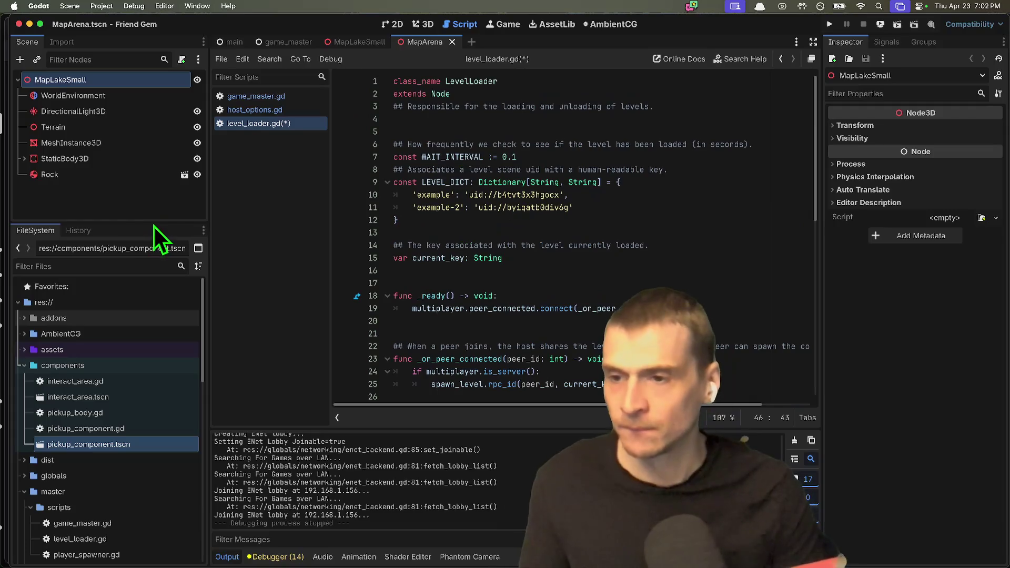
pyautogui.moveTo(153, 225); pyautogui.dragTo(153, 212)
pyautogui.click(522, 195)
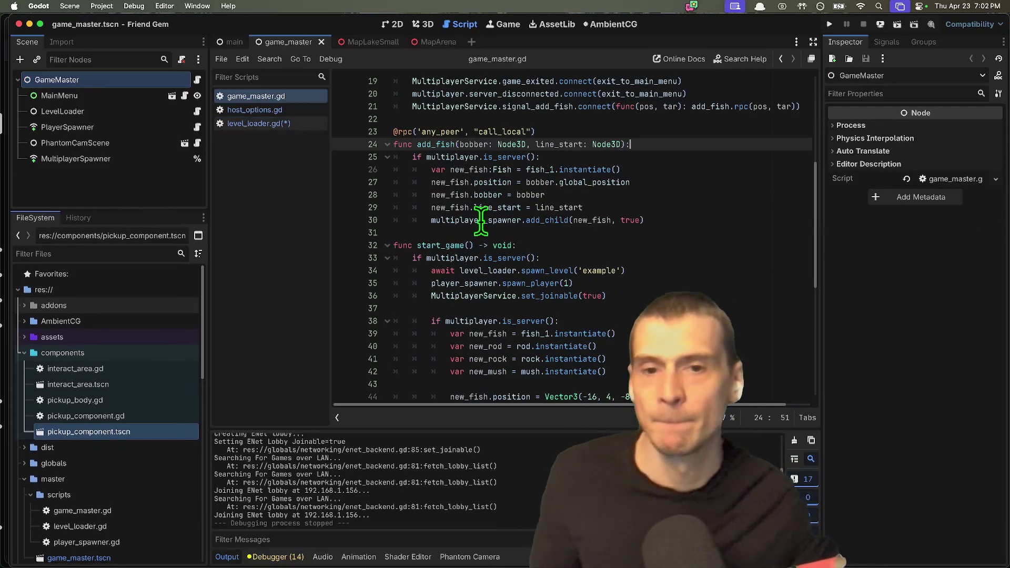
pyautogui.press('super+Tab')
pyautogui.press('super+Tab')
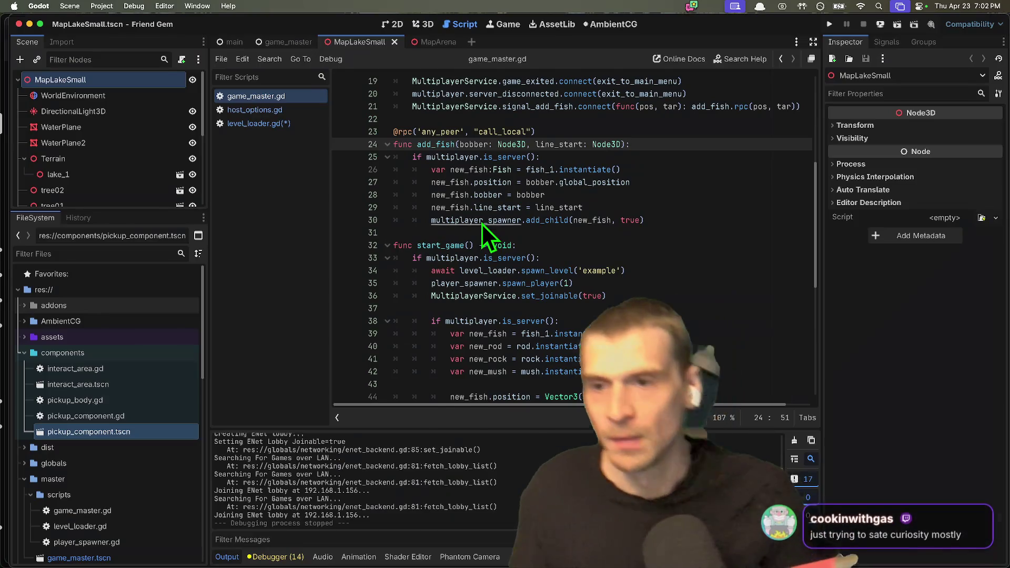
# Delete the empty last line of level_loader.gd, save, and run the game.
pyautogui.click(306, 123)
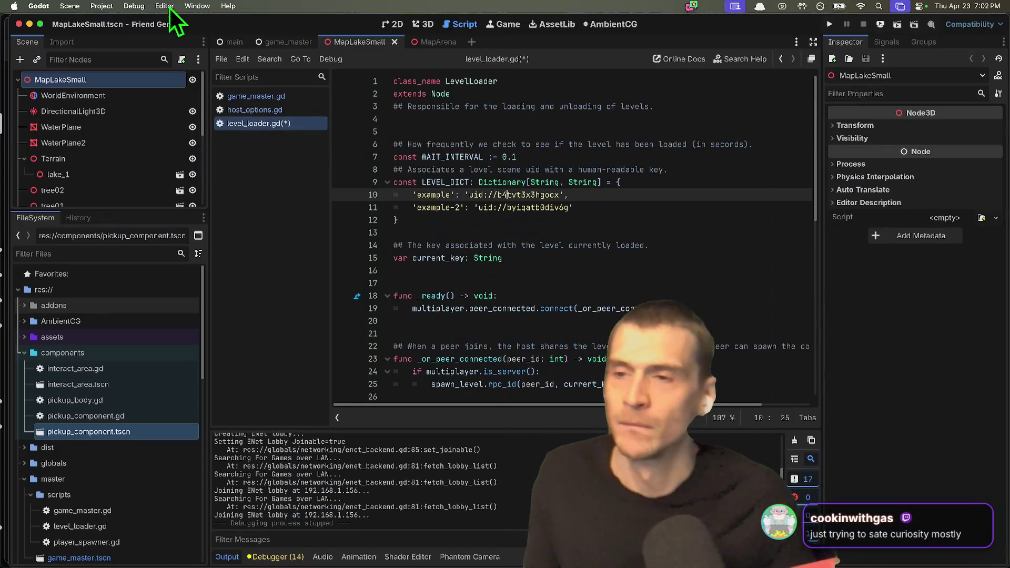
pyautogui.press('super+Down')
pyautogui.press('BackSpace')
pyautogui.press('BackSpace')
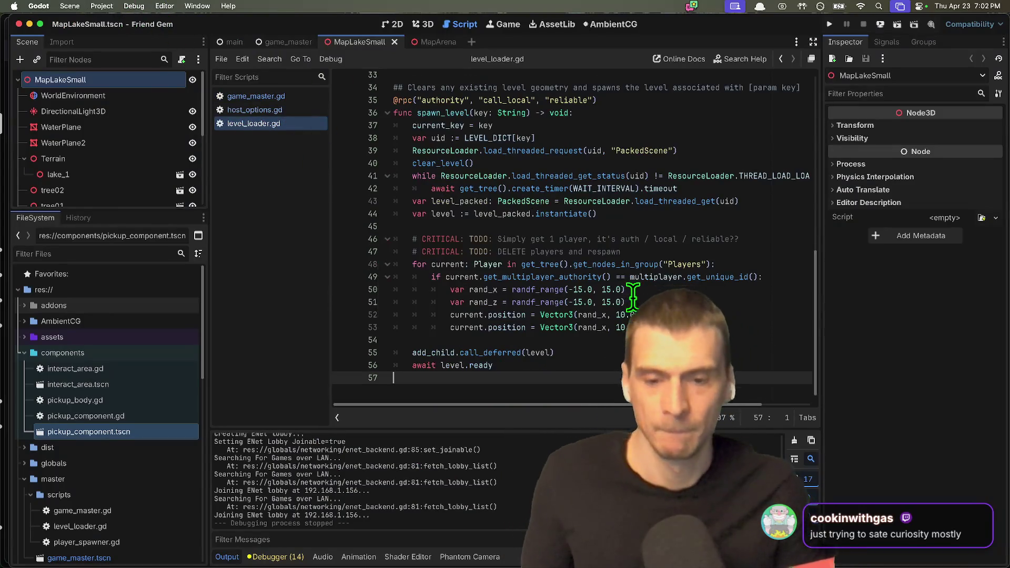
pyautogui.press('super+b')
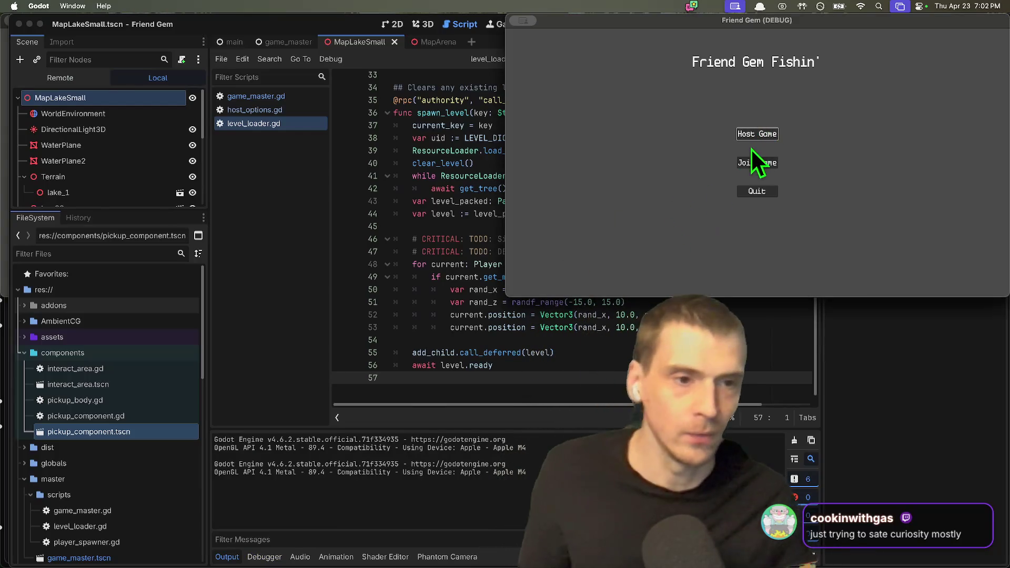
# Host a game lobby in the running game, then stop it.
pyautogui.click(755, 134)
pyautogui.click(727, 241)
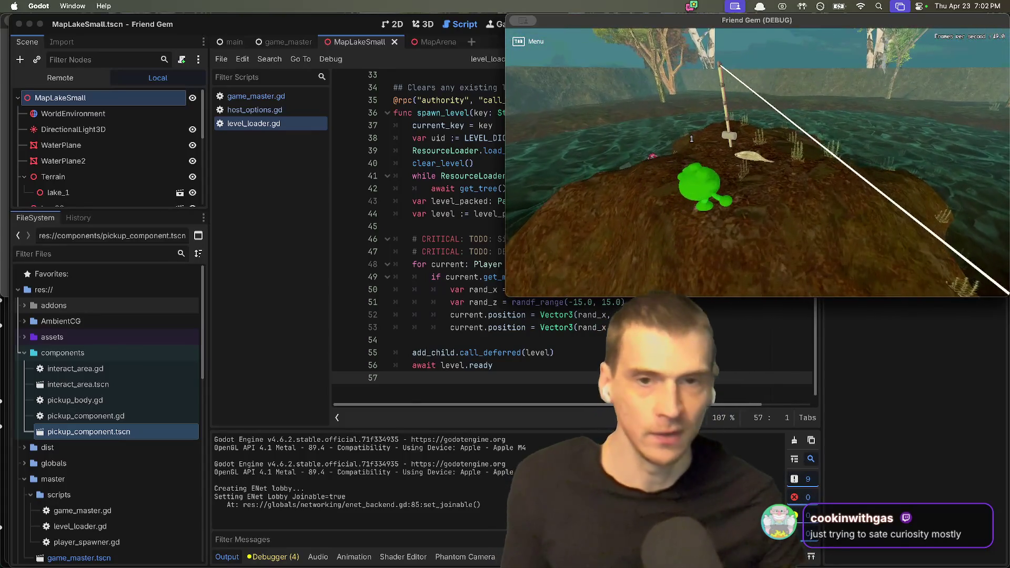
pyautogui.press('super+period')
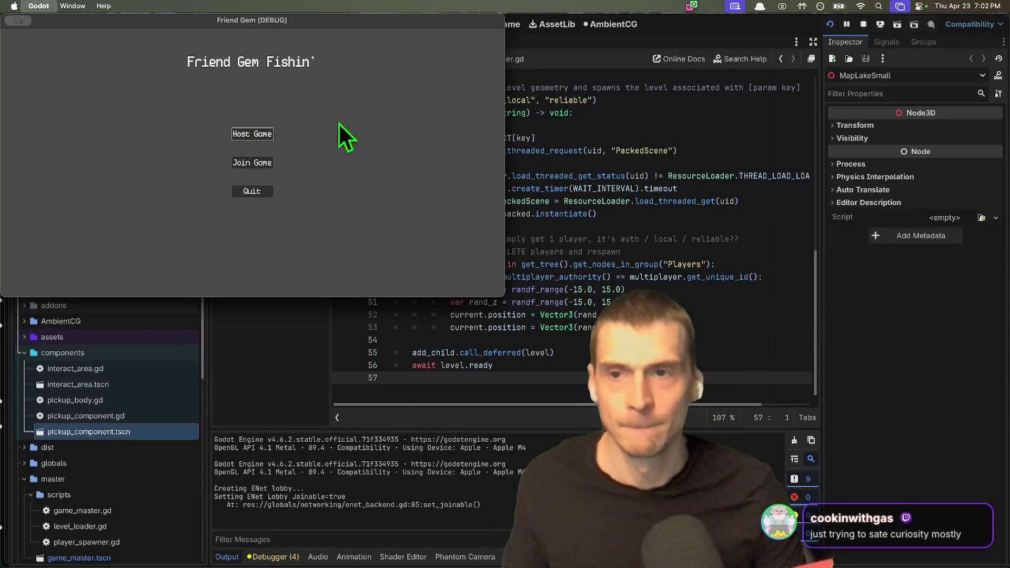
# Change the Debug menu run options and run the project again.
pyautogui.click(164, 6)
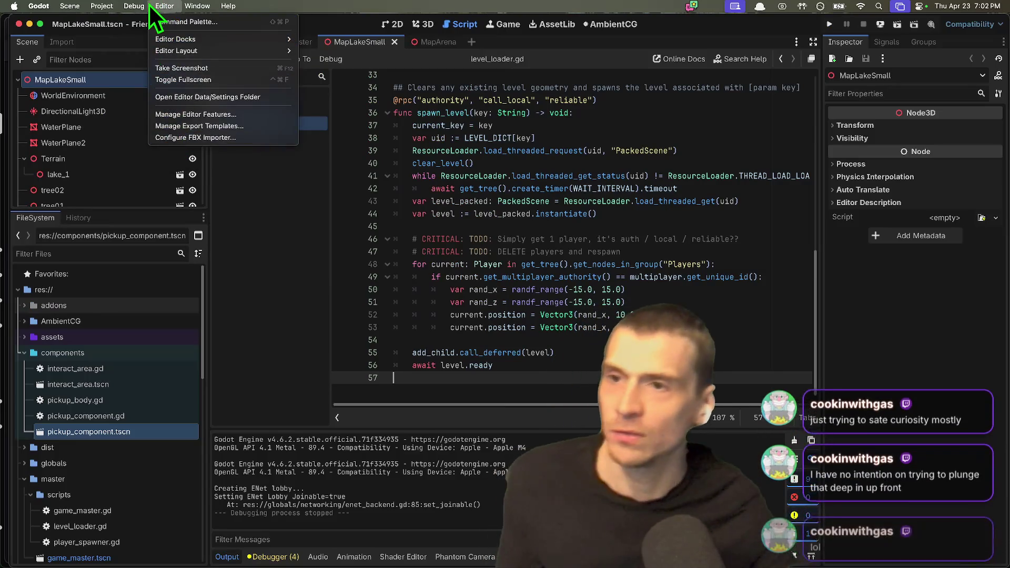
pyautogui.moveTo(134, 6)
pyautogui.click(155, 51)
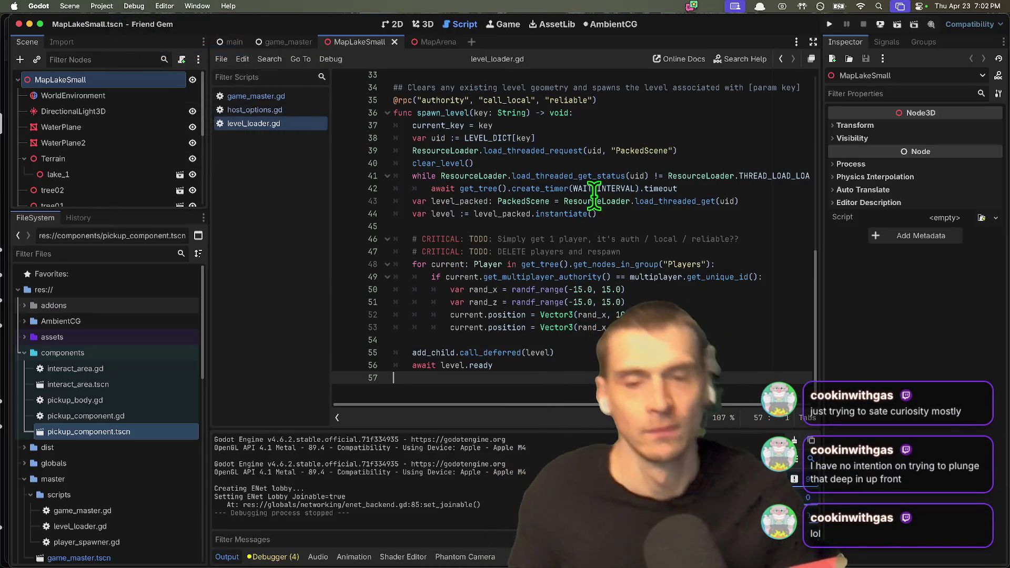
pyautogui.click(610, 201)
pyautogui.press('super+b')
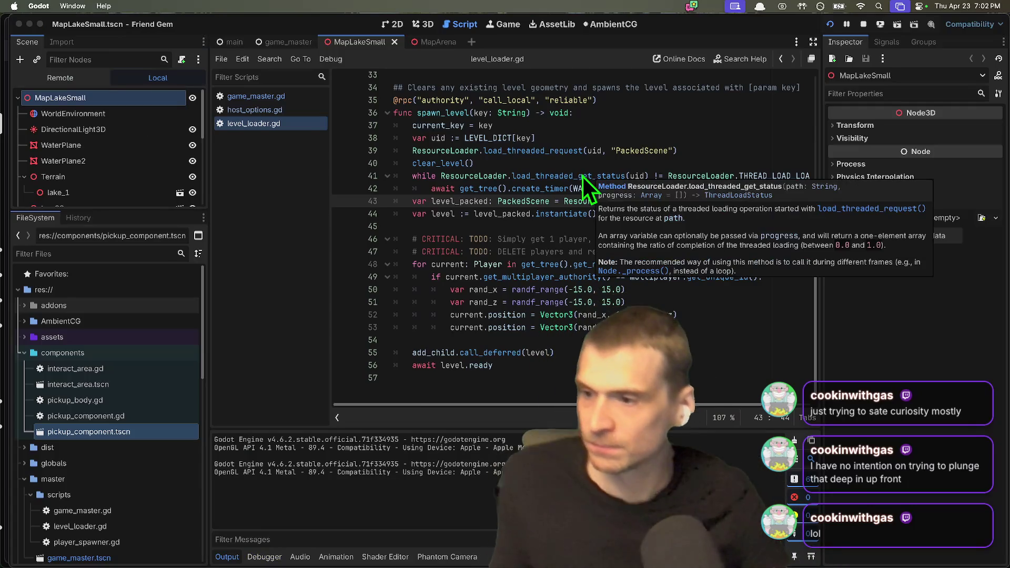
# Host a game to load the lake level, then close both game windows.
pyautogui.click(746, 134)
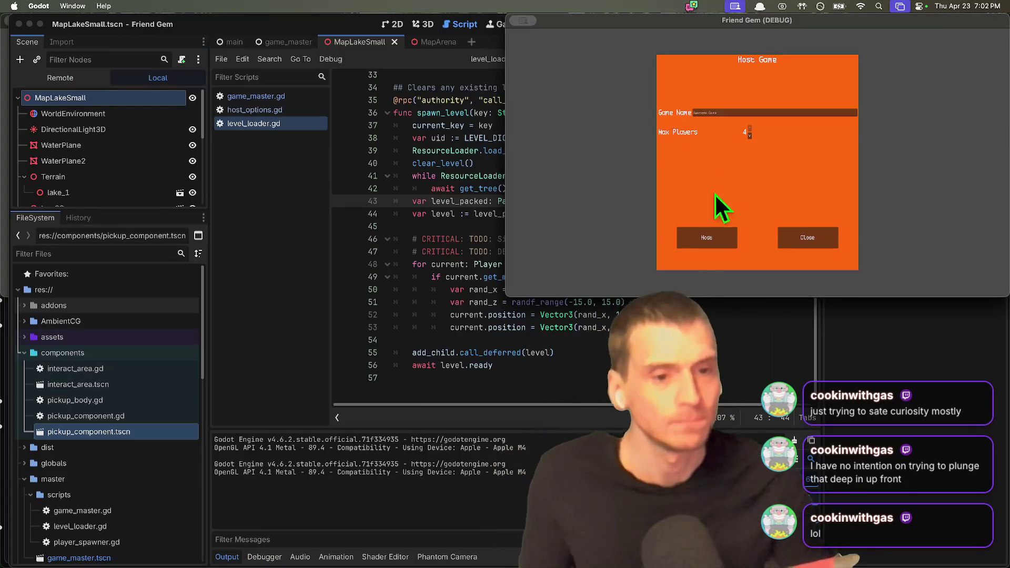
pyautogui.click(691, 243)
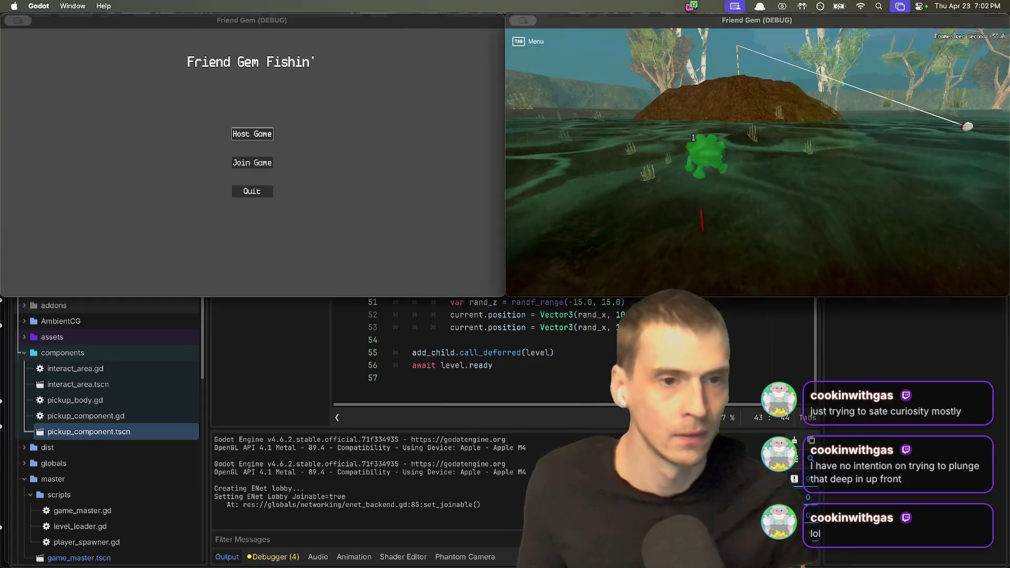
pyautogui.press('super+period')
pyautogui.click(545, 263)
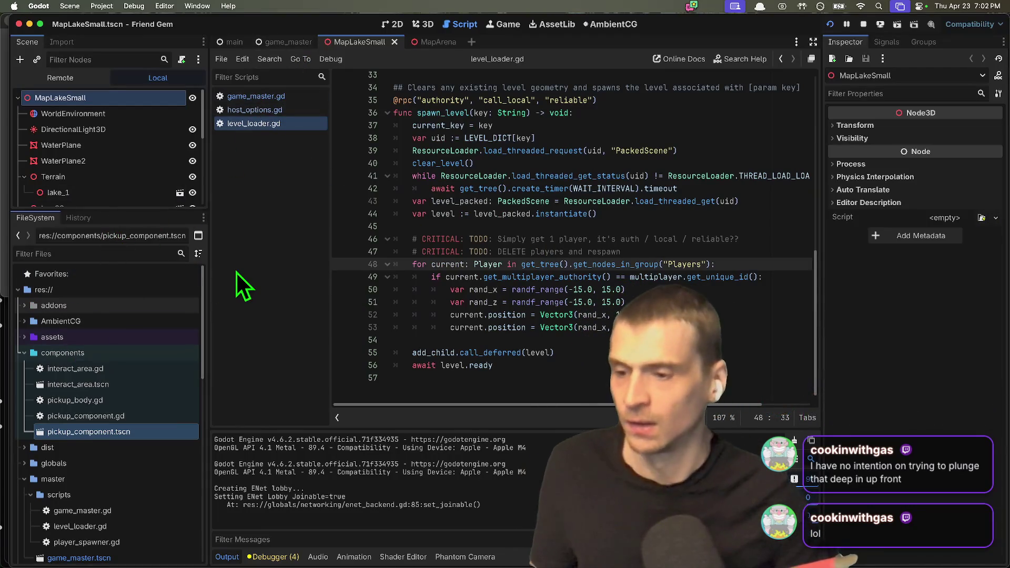
# Find PhantomCamScene.tscn by filtering FileSystem for 'phan' and open it.
pyautogui.write('phan')
pyautogui.scroll(-5, 140, 346)
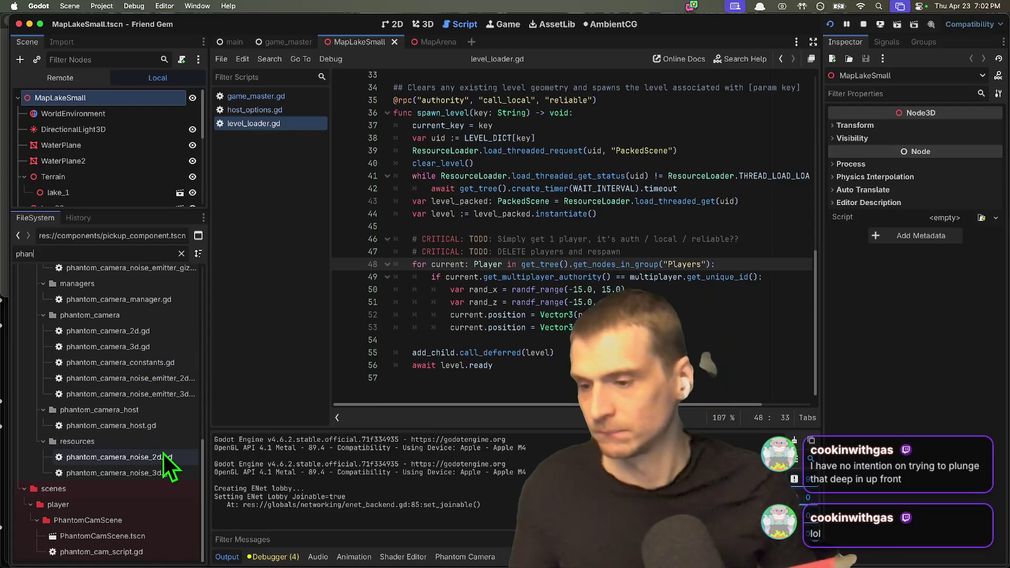
pyautogui.doubleClick(150, 536)
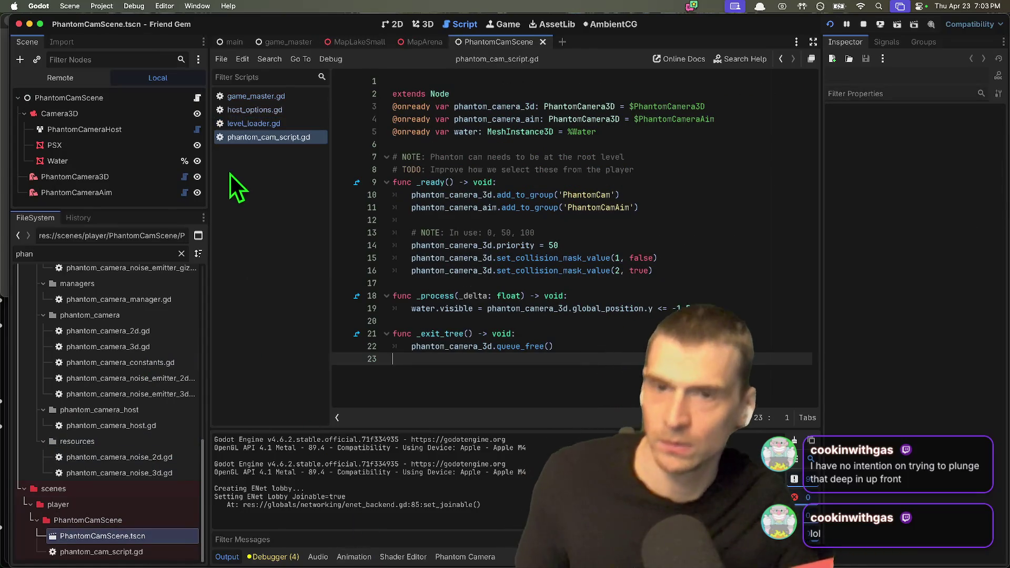
pyautogui.click(387, 25)
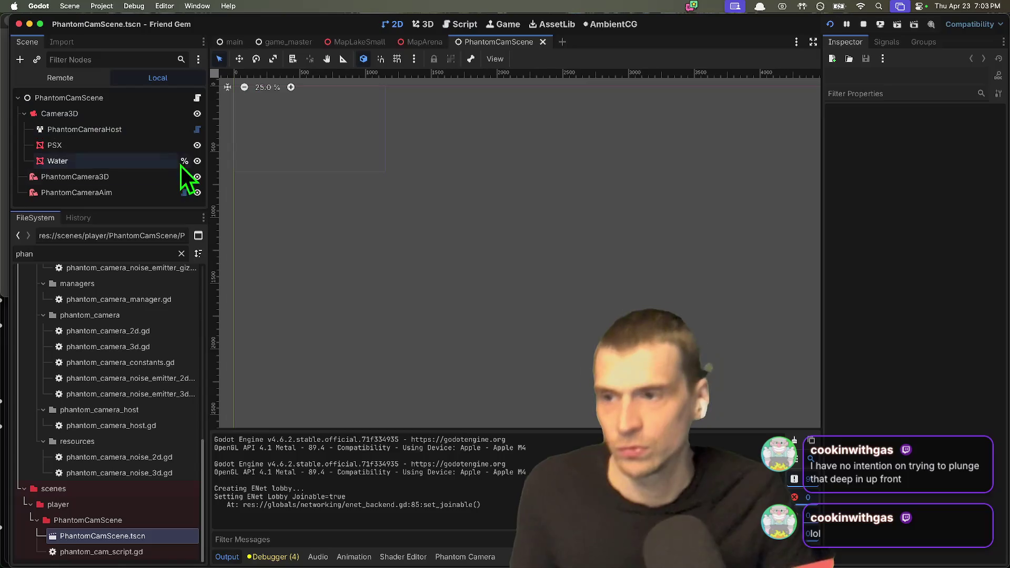
# Hide the PSX and Water nodes, save the scene, and run the game.
pyautogui.click(155, 146)
pyautogui.click(198, 145)
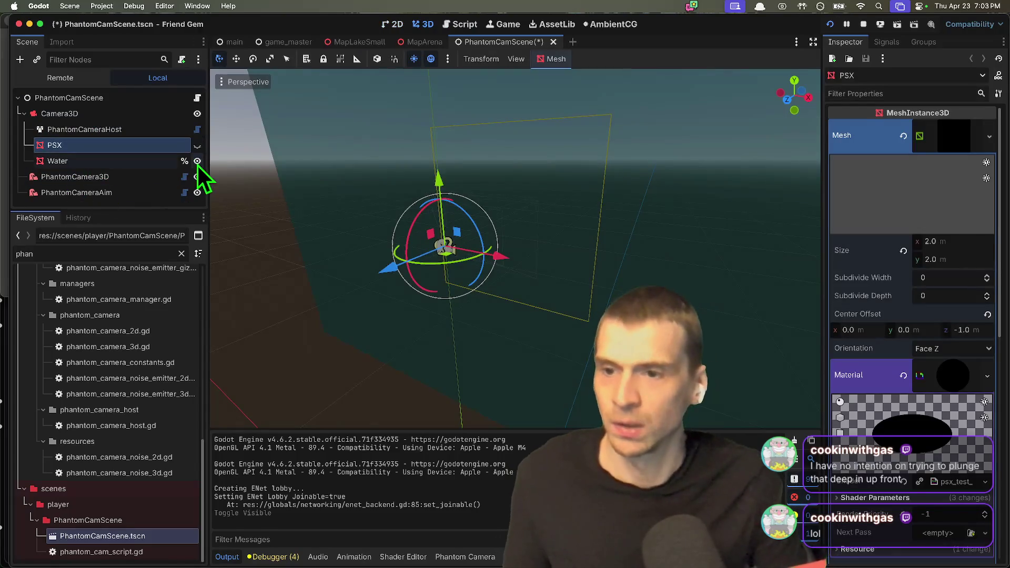
pyautogui.click(197, 161)
pyautogui.click(98, 161)
pyautogui.press('super+s')
pyautogui.press('super+b')
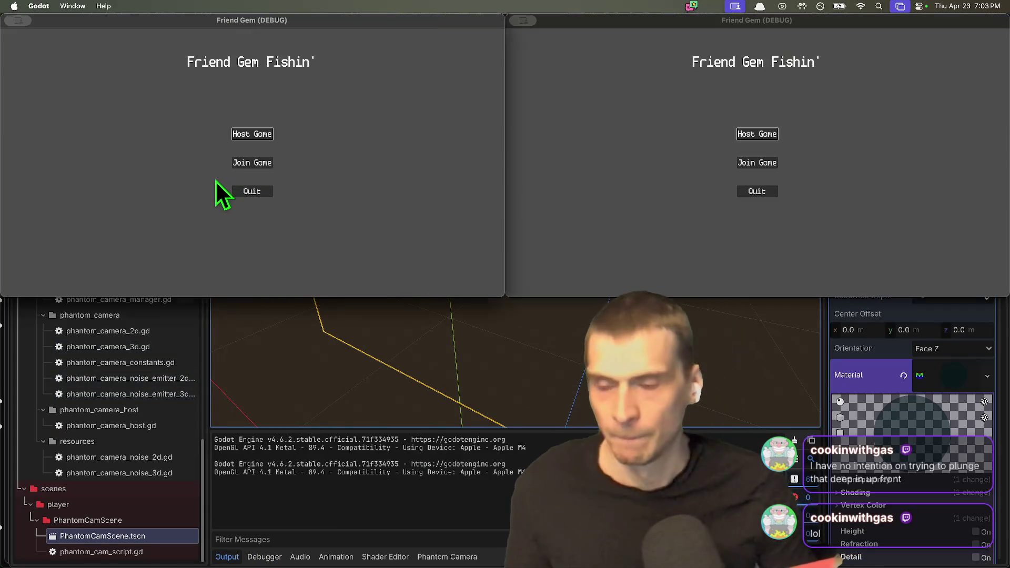
# Host a game in the left window and walk the player to the fishing rod.
pyautogui.click(254, 135)
pyautogui.press('Return')
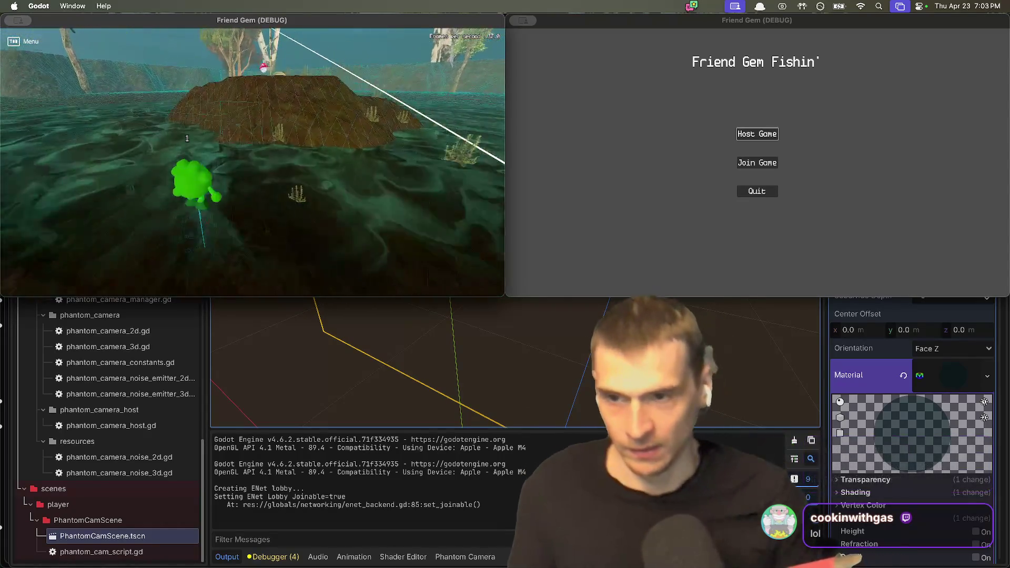
pyautogui.press('w')
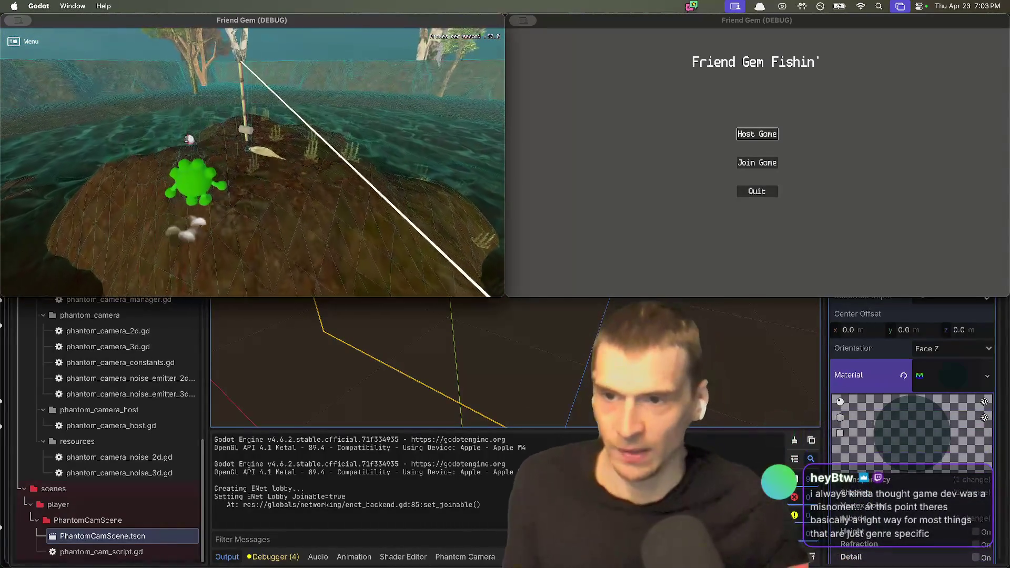
pyautogui.press('w')
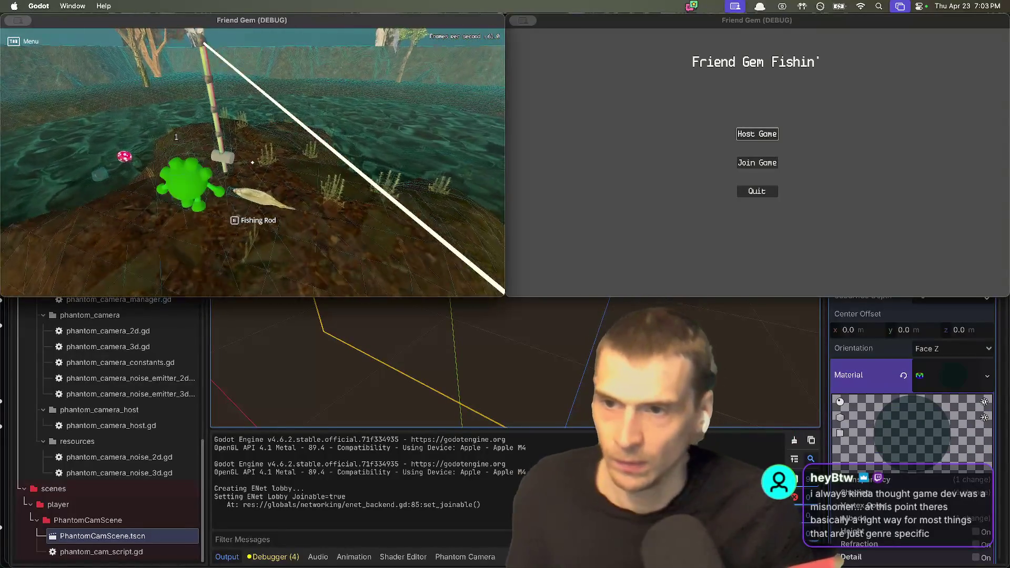
pyautogui.press('w')
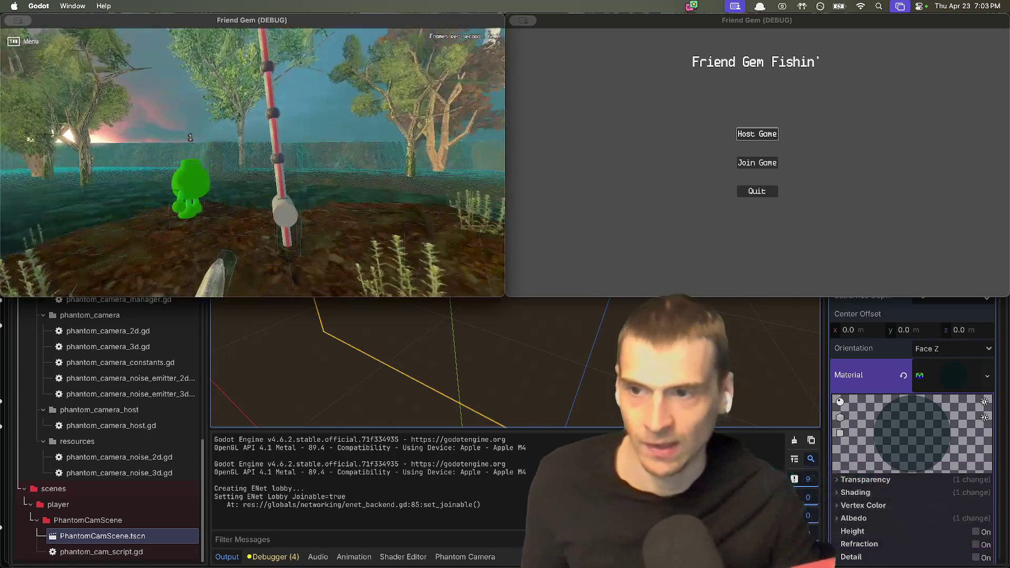
# Enlarge the game window while the in-game Friend Gem menu is open, then close the menu.
pyautogui.press('Tab')
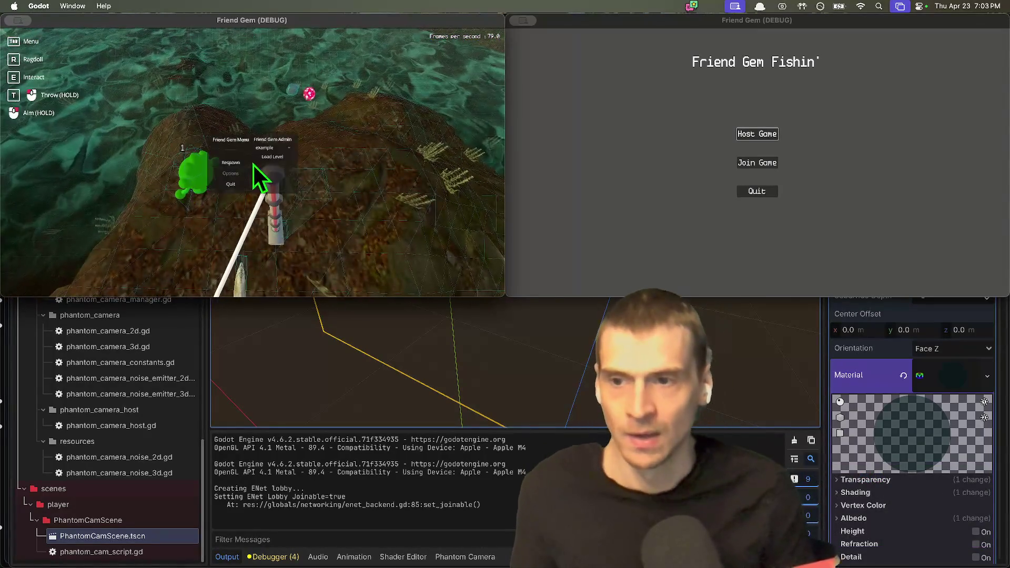
pyautogui.moveTo(505, 293); pyautogui.dragTo(831, 467)
pyautogui.press('Tab')
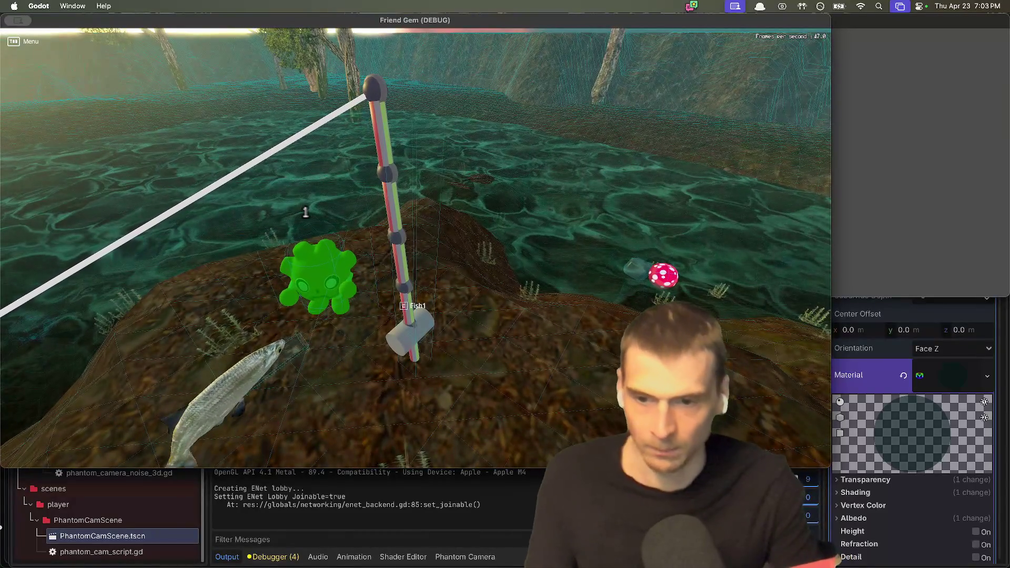
# Pick up the fishing rod, walk onto land, drop the rock, and walk away.
pyautogui.press('e')
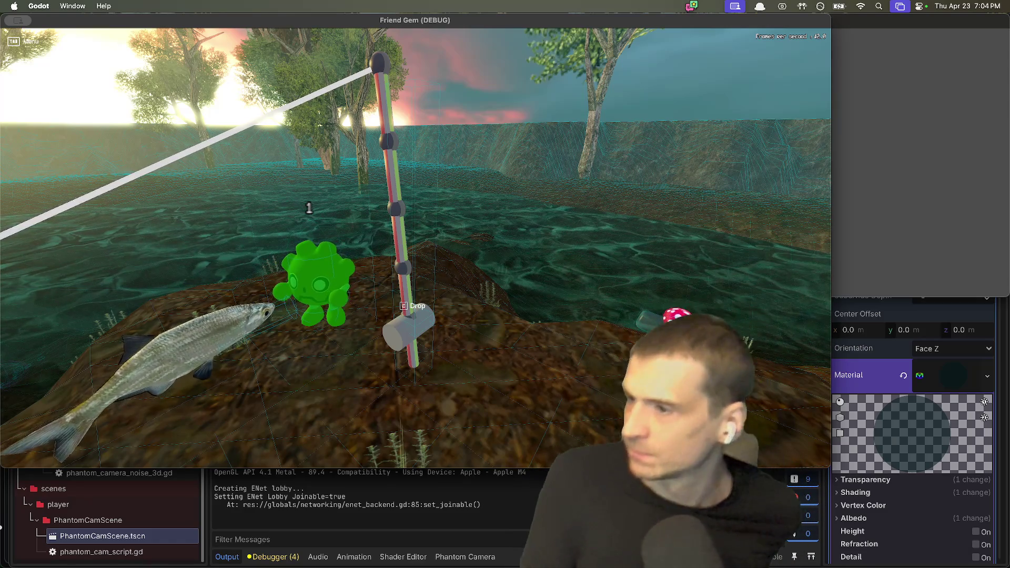
pyautogui.press('e')
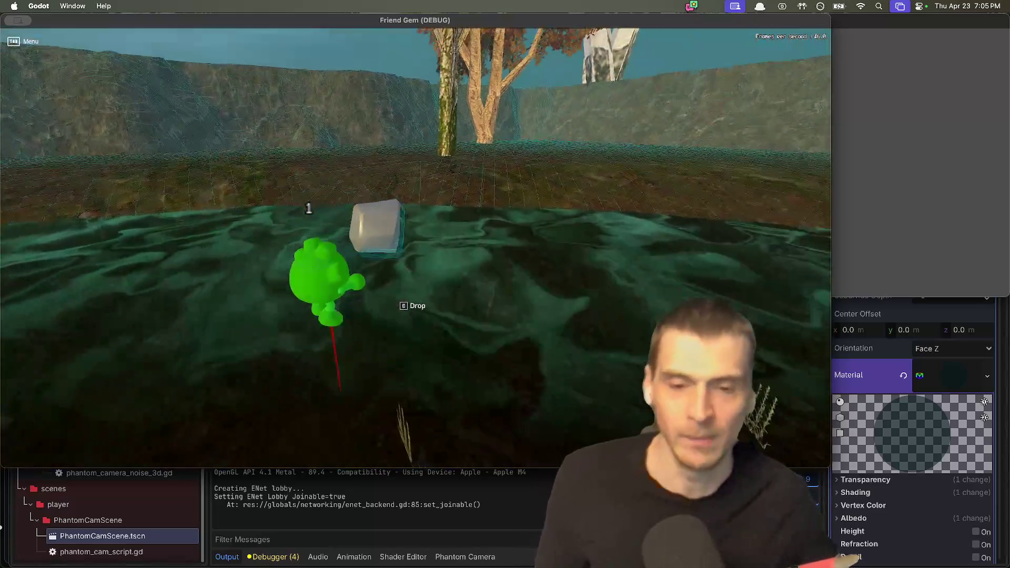
pyautogui.press('w')
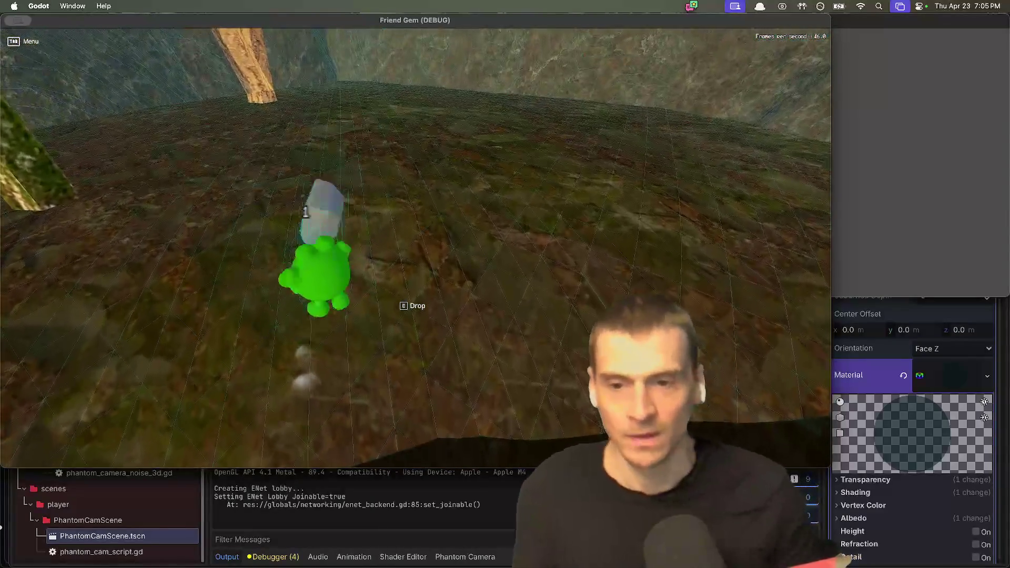
pyautogui.press('e')
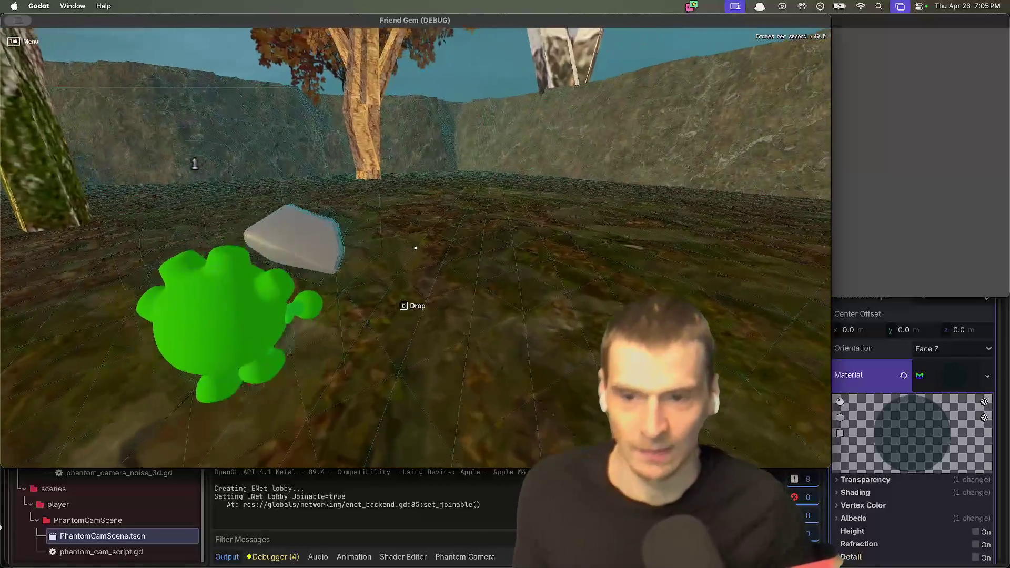
pyautogui.press('w')
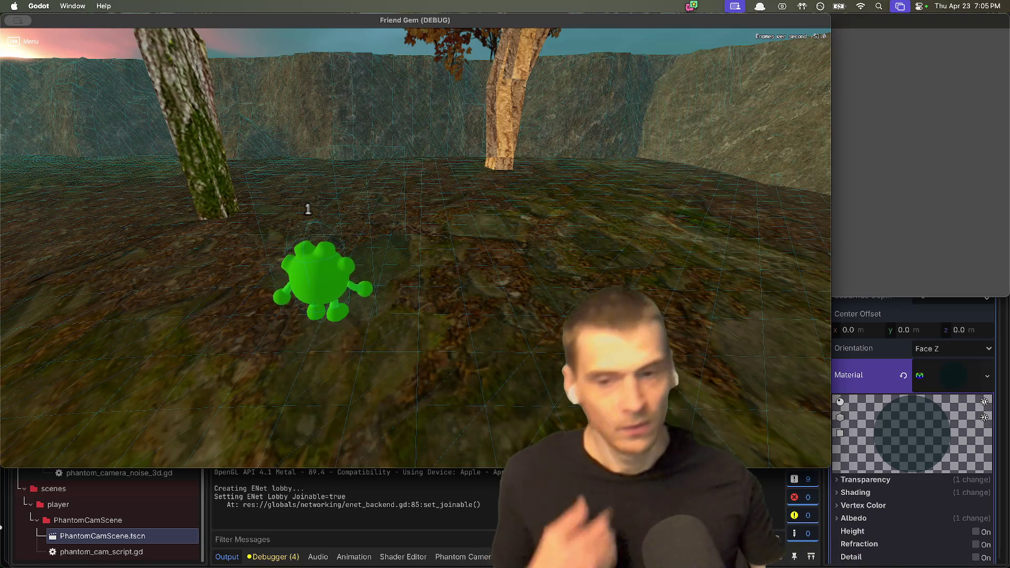
pyautogui.press('super+Tab')
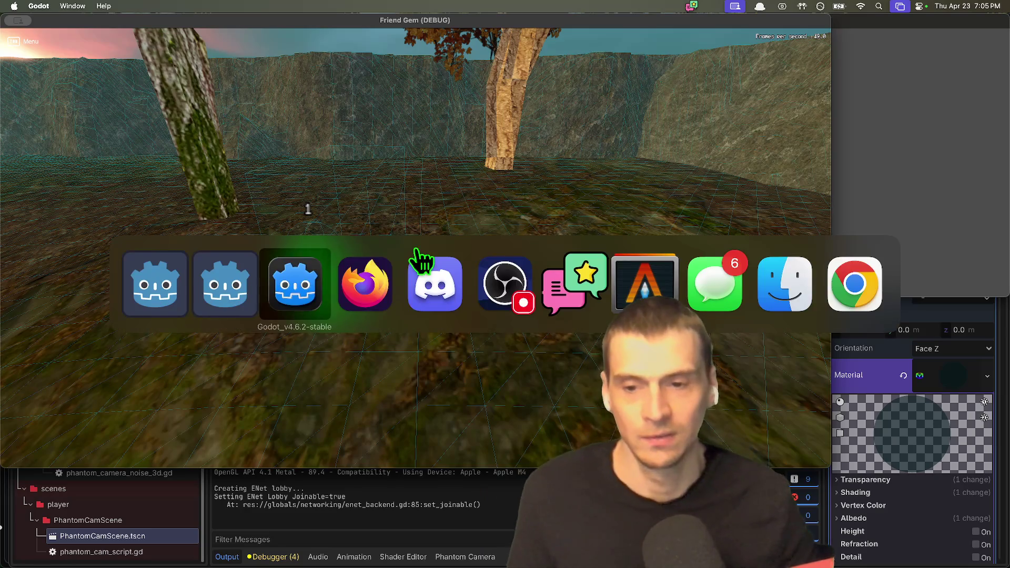
# Open drive.google.com in a new Firefox tab and close the Events bus singleton tab.
pyautogui.press('super+t')
pyautogui.write('drive.google.com')
pyautogui.press('Return')
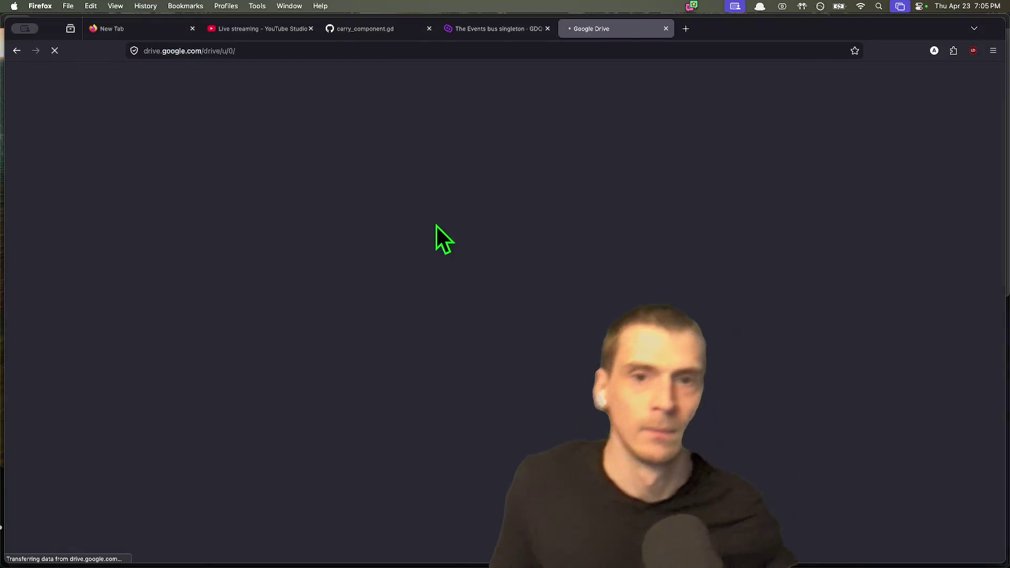
pyautogui.hotkey('ctrl', 'shift', 'Tab')
pyautogui.press('super+w')
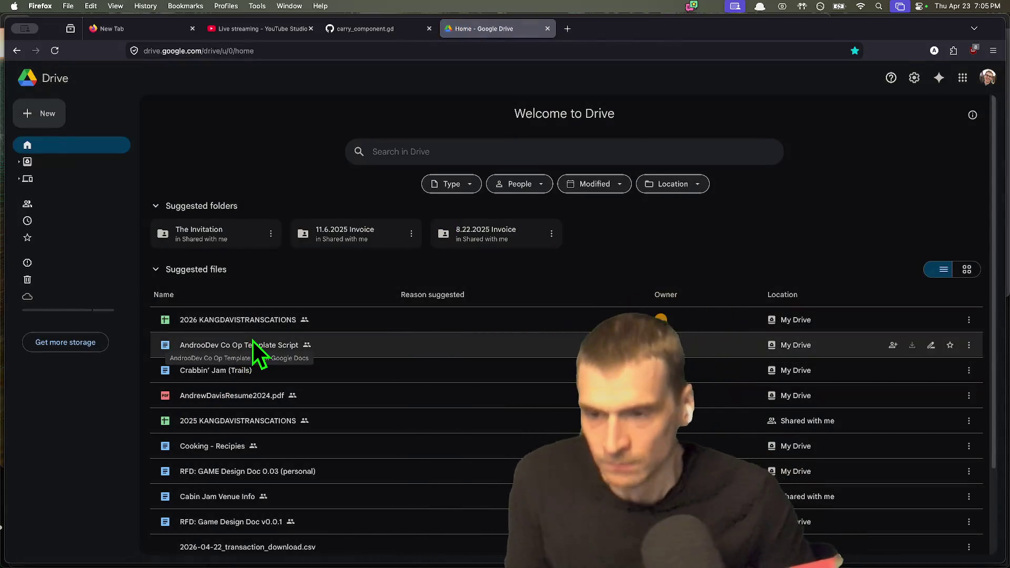
# Open the AndrooDev Co Op Template Script from Drive, close the Drive tab, and show its Friend Gem tab.
pyautogui.doubleClick(251, 339)
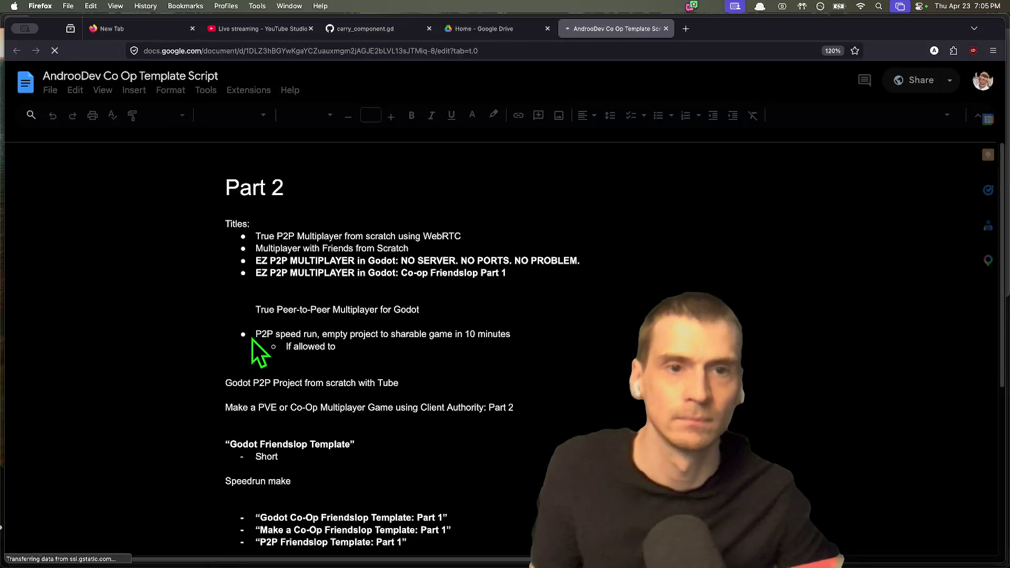
pyautogui.click(547, 29)
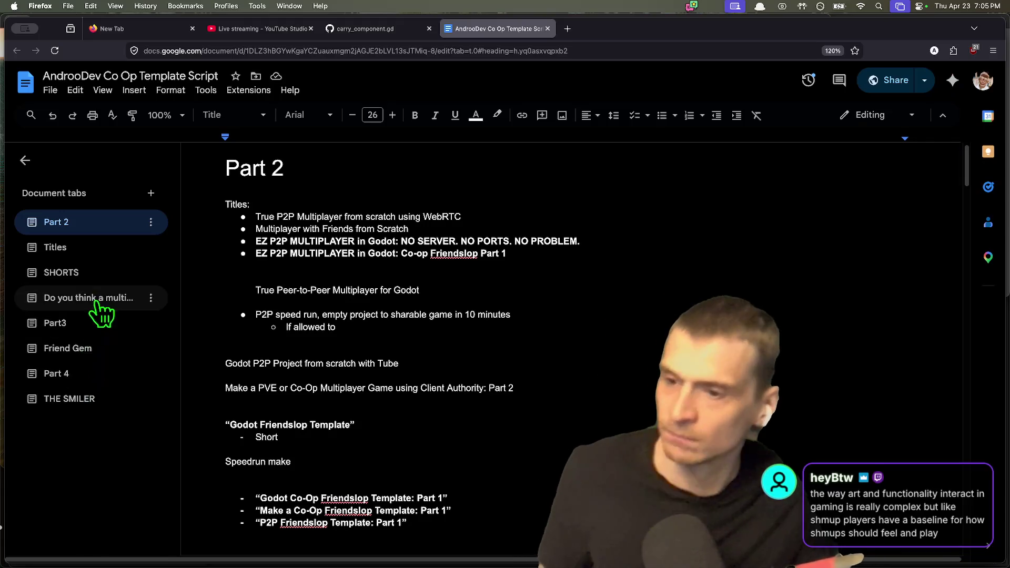
pyautogui.click(87, 349)
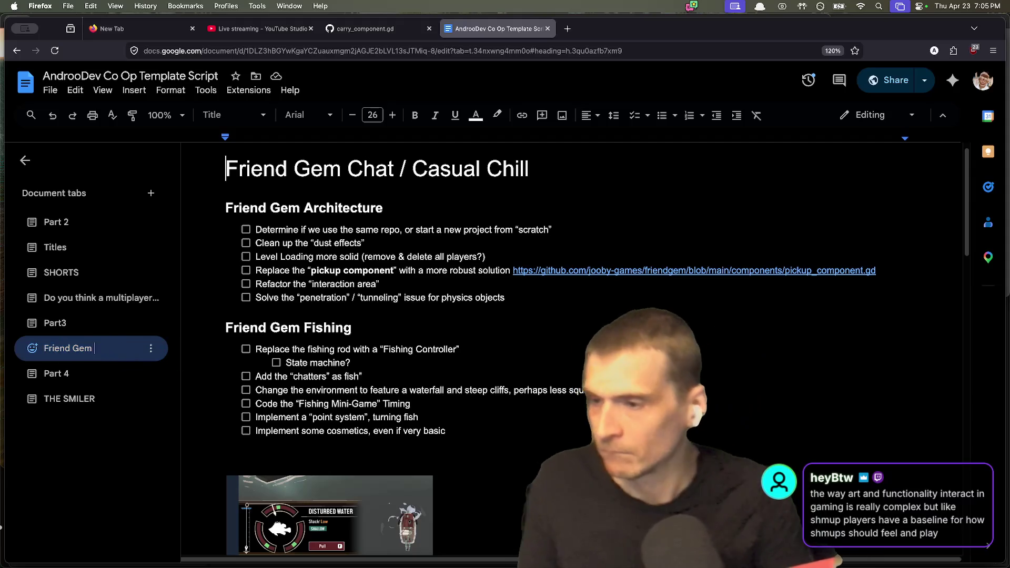
pyautogui.write('/ Chill')
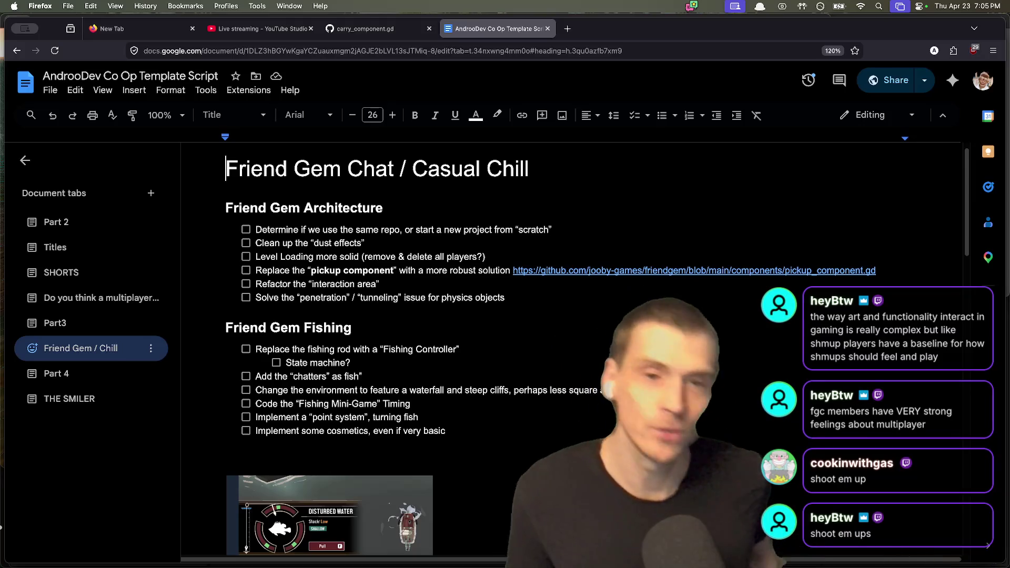
# Rename the document's Friend Gem tab to 'Friend Gem / Chill'.
pyautogui.doubleClick(95, 348)
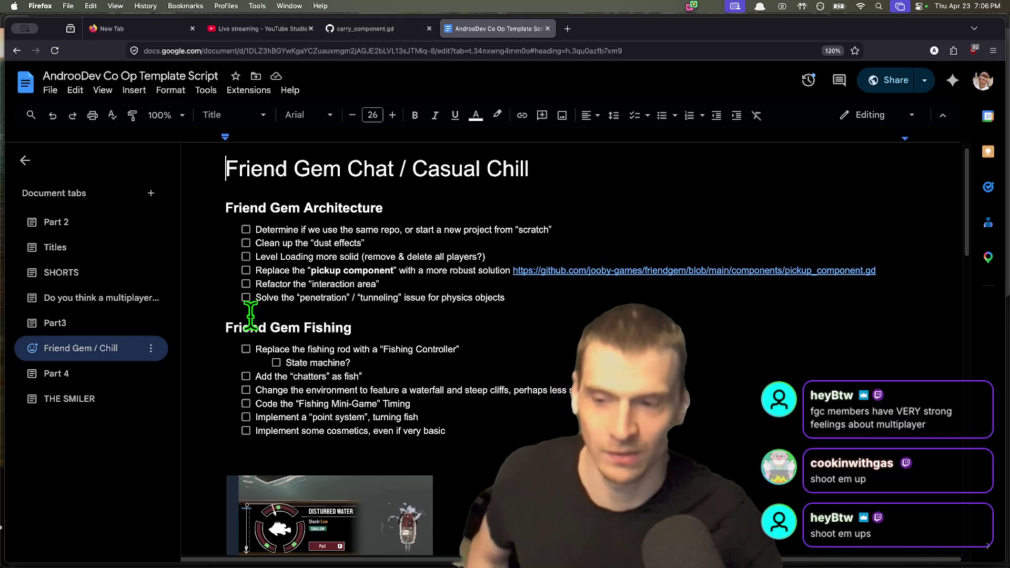
pyautogui.scroll(-2, 746, 342)
pyautogui.click(747, 358)
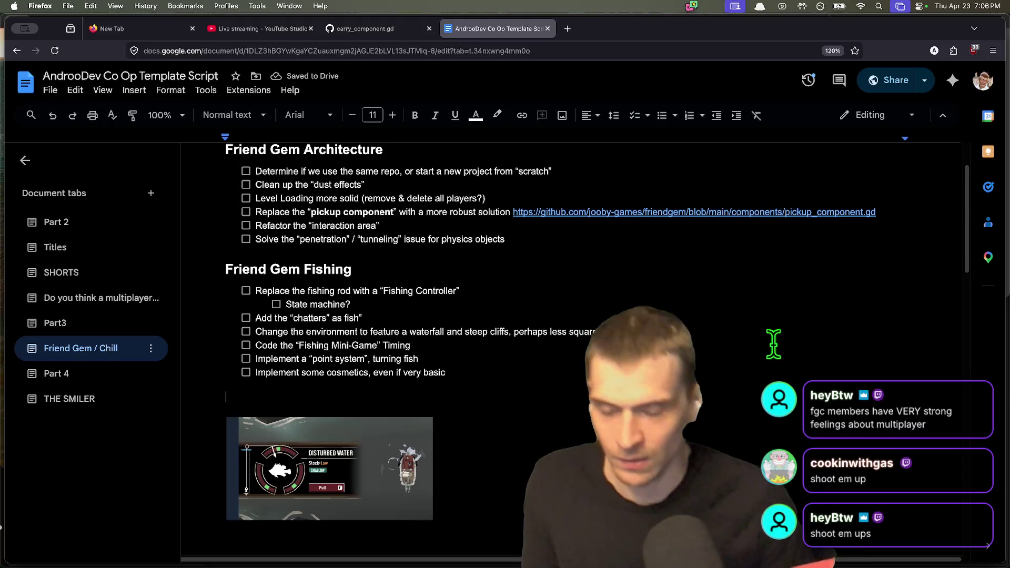
# Add blank lines below the Fishing checklist, then open a new browser tab.
pyautogui.press('Return')
pyautogui.press('Return')
pyautogui.click(625, 358)
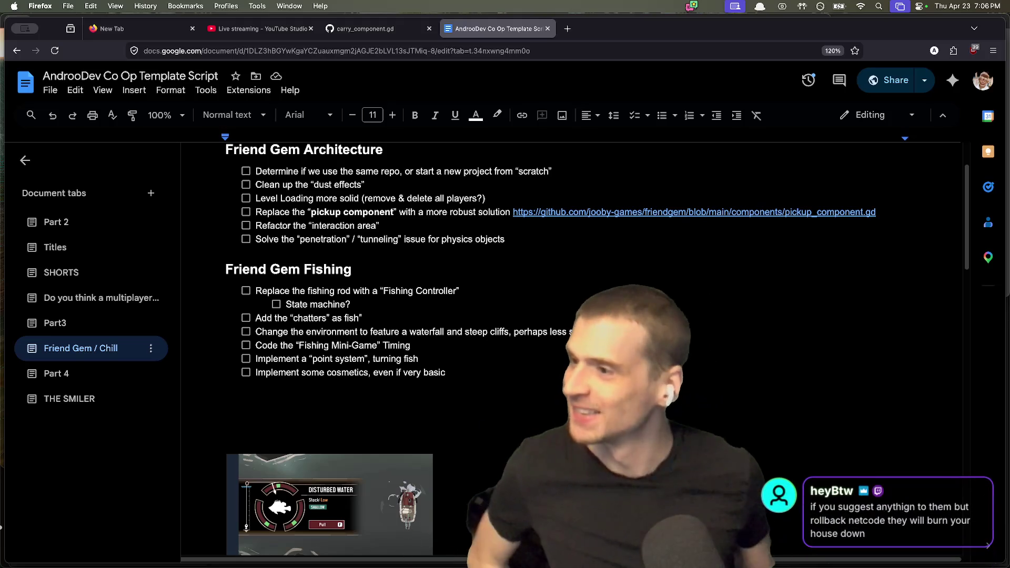
pyautogui.click(226, 396)
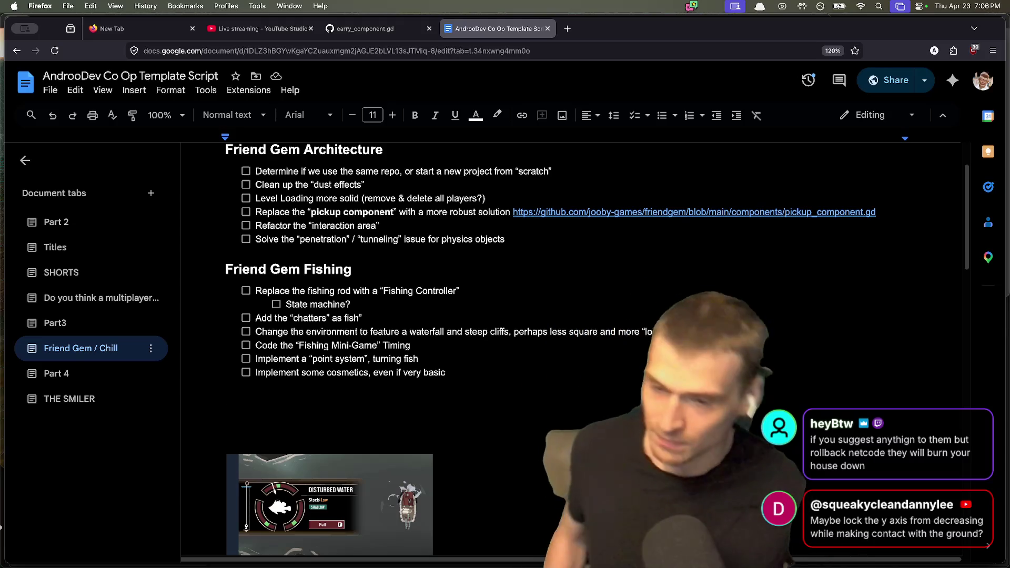
pyautogui.press('cmd+t')
# Load the netfox documentation from the 'netfo' address suggestion and close the failed netfox.foxssake.studio tab.
pyautogui.write('netfox.foxssake.studio')
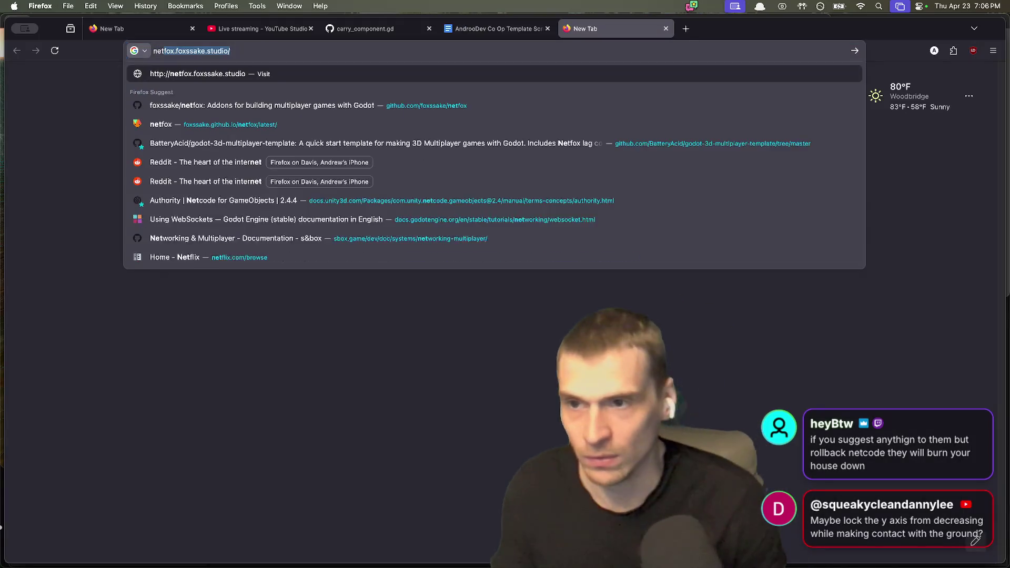
pyautogui.press('Return')
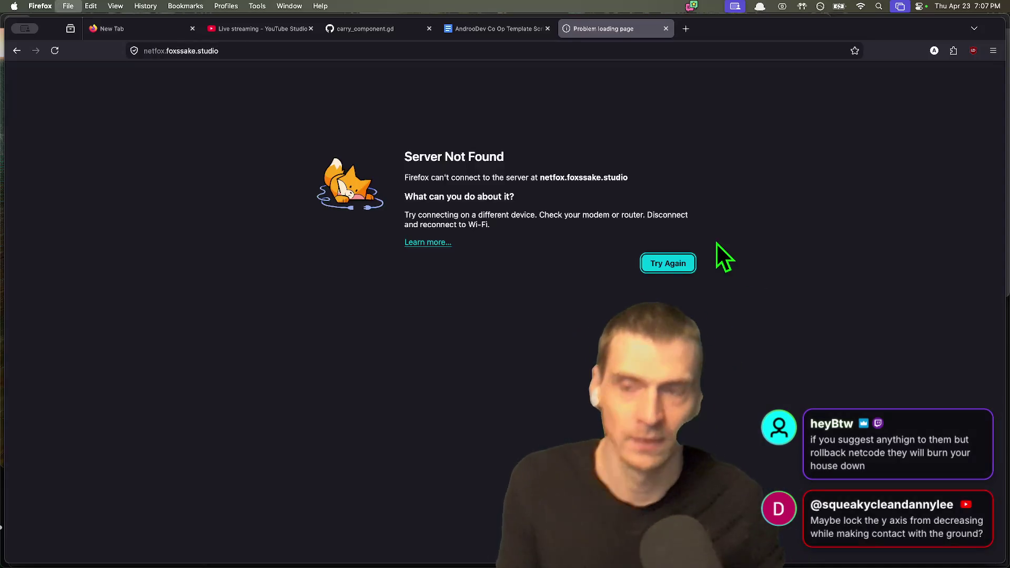
pyautogui.press('super+t')
pyautogui.write('netfox/latest/')
pyautogui.press('Down')
pyautogui.press('Down')
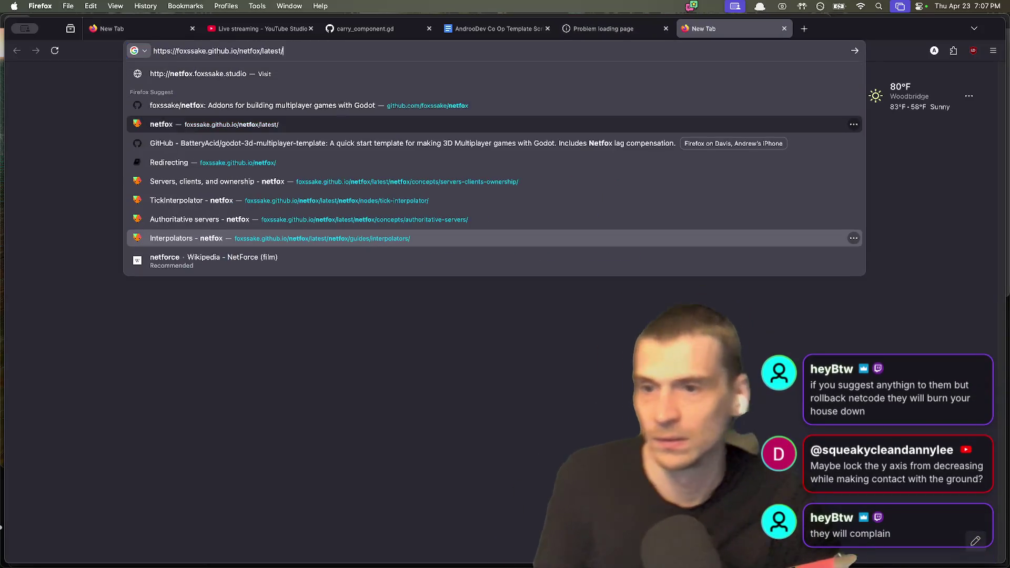
pyautogui.press('Return')
pyautogui.press('super+alt+Left')
pyautogui.press('super+w')
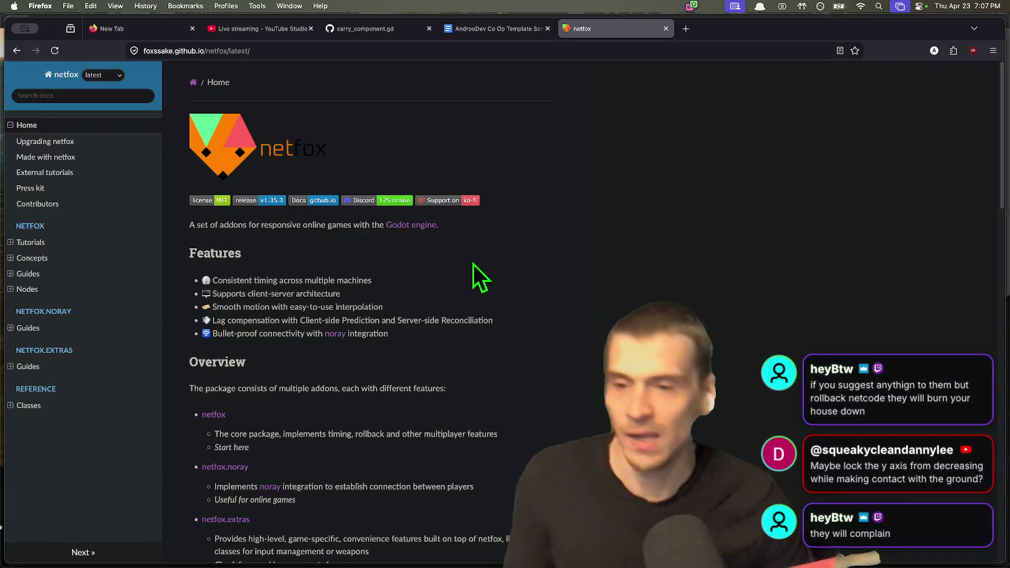
# Read through netfox's feature list, then move the gem character in the Friend Gem game.
pyautogui.scroll(-1, 457, 271)
pyautogui.tripleClick(434, 277)
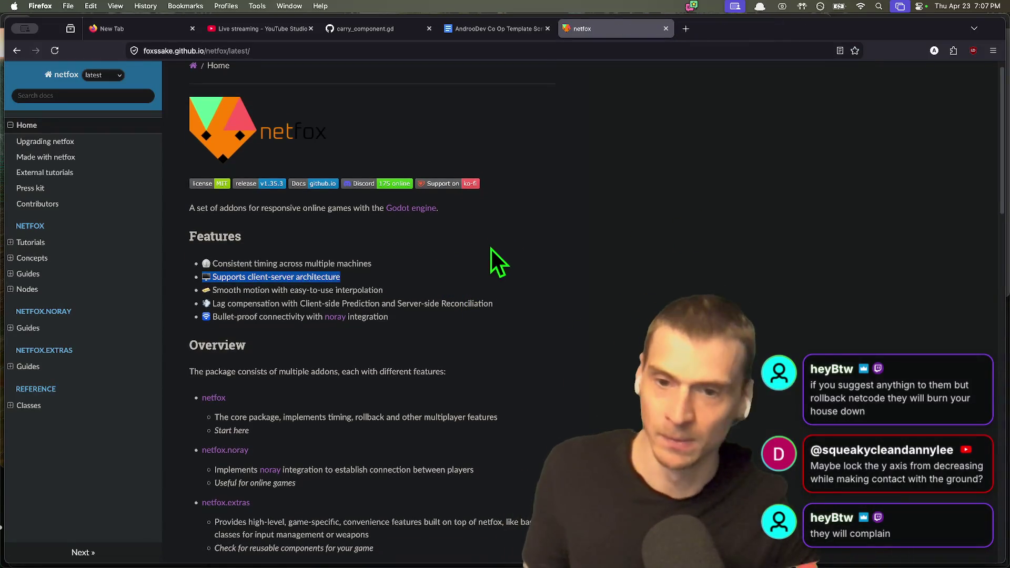
pyautogui.click(490, 248)
pyautogui.scroll(-3, 502, 278)
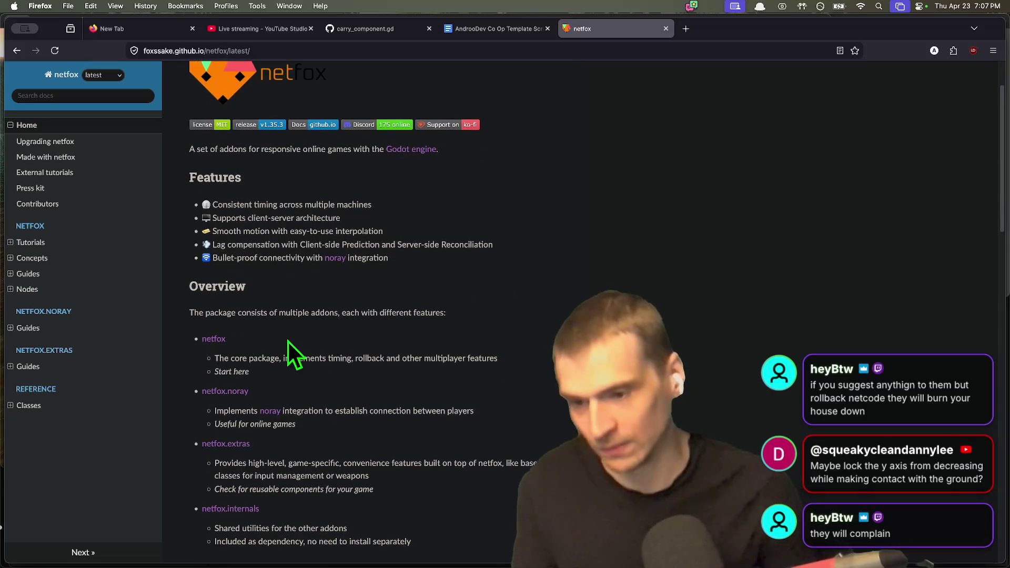
pyautogui.scroll(-5, 289, 342)
pyautogui.scroll(10, 348, 293)
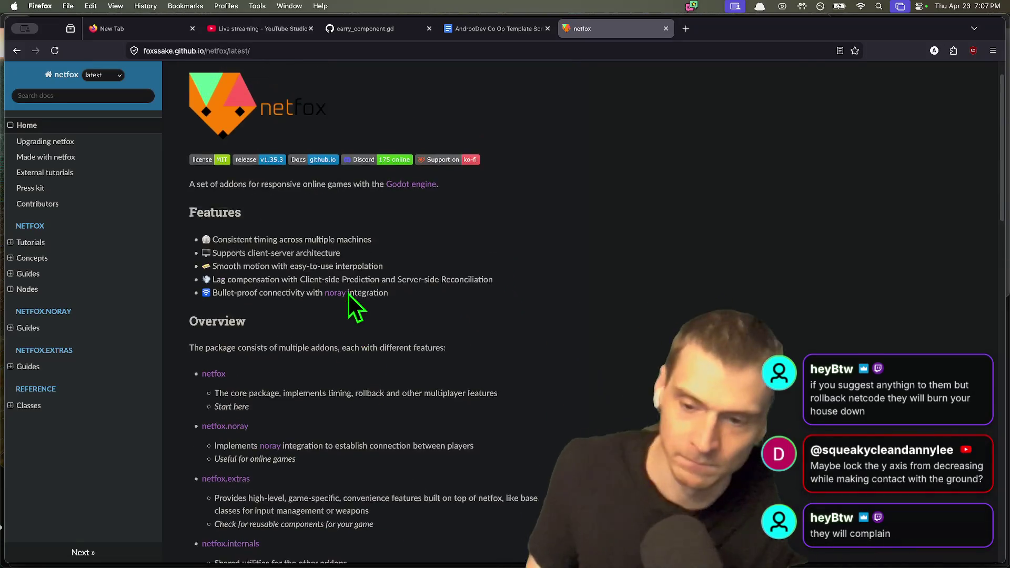
pyautogui.press('w')
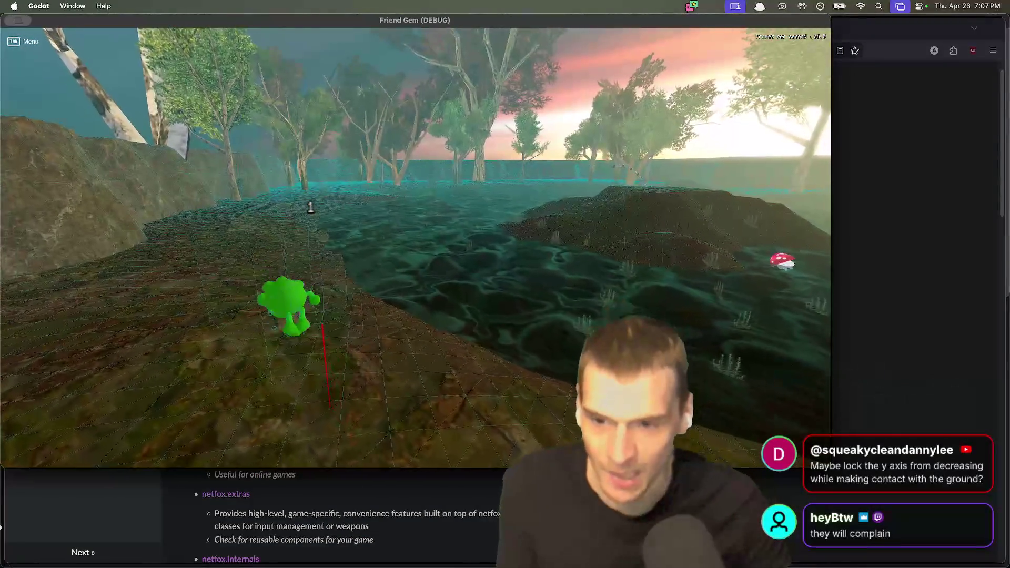
# Make the gem character hop, walk toward the water, and turn back toward the camera.
pyautogui.press('space')
pyautogui.press('w')
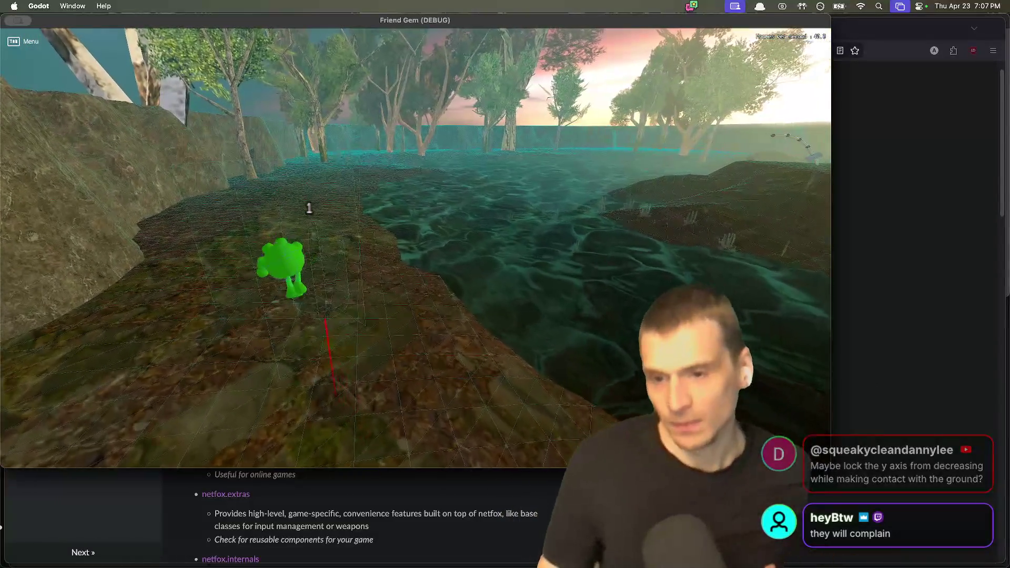
pyautogui.press('s')
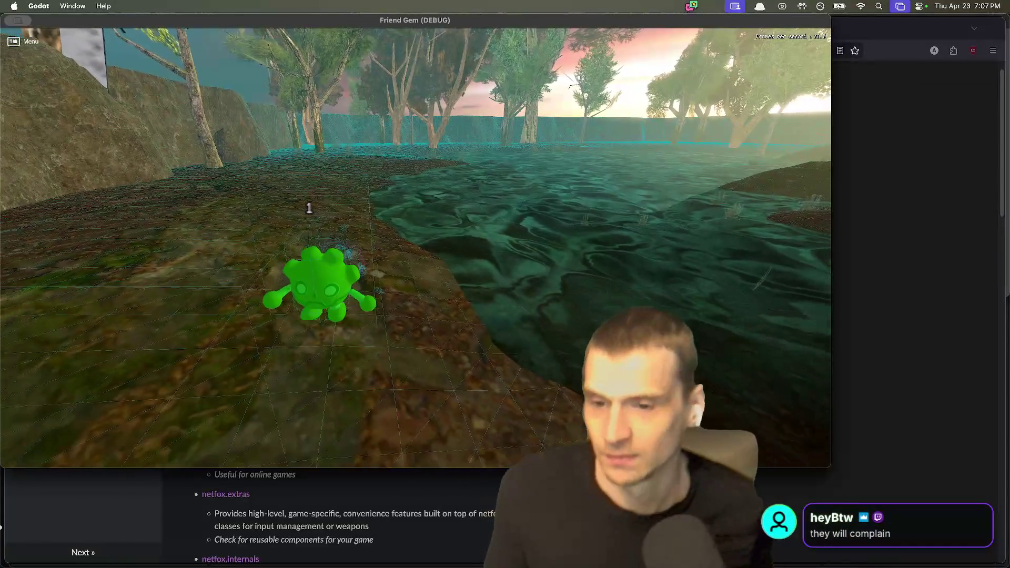
# Stop the running Friend Gem game and switch to the Firefox browser.
pyautogui.press('super+Tab')
pyautogui.press('super+Tab')
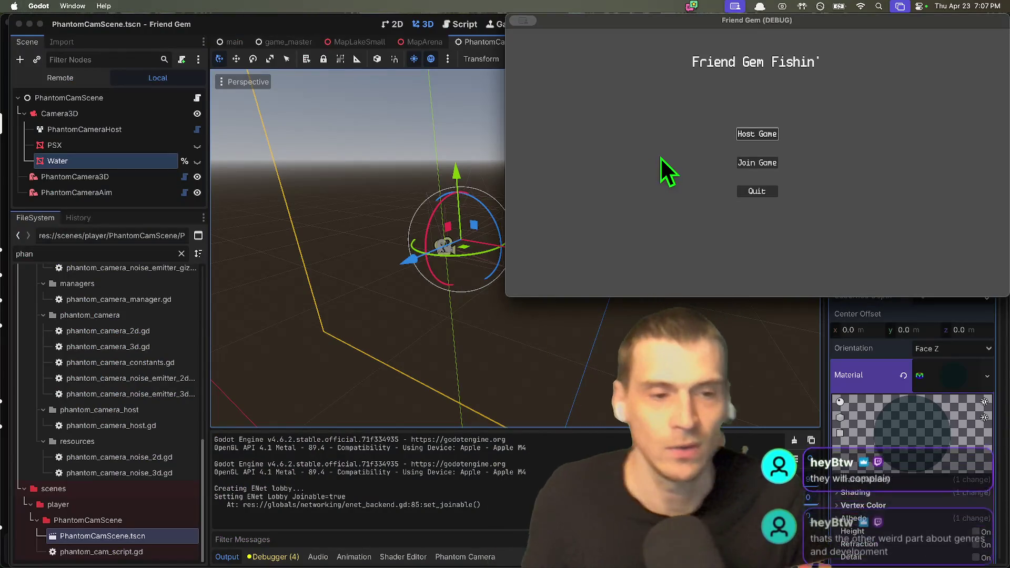
pyautogui.press('super+q')
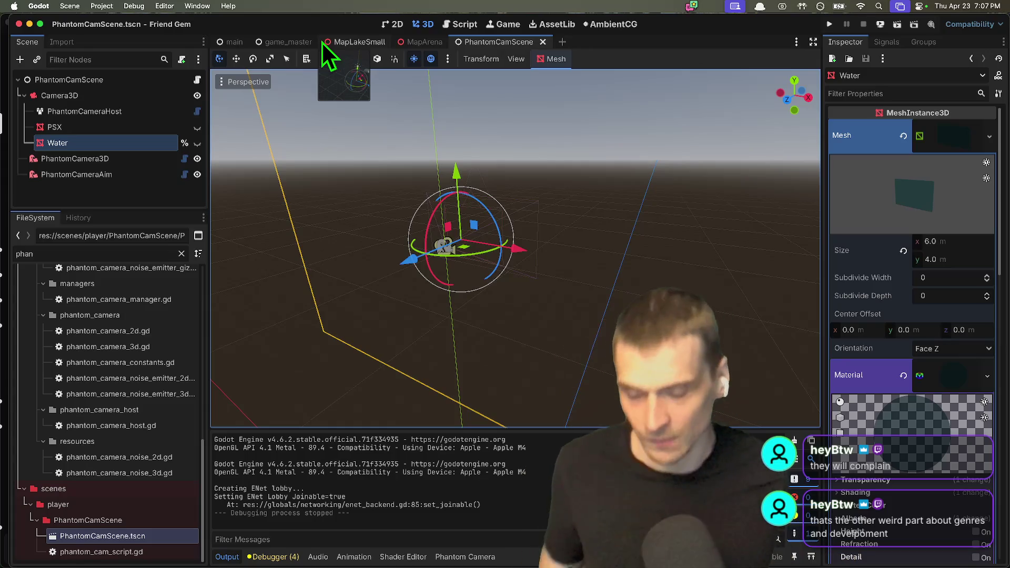
pyautogui.press('super+Tab')
pyautogui.press('super+shift+Tab')
pyautogui.press('super+shift+Tab')
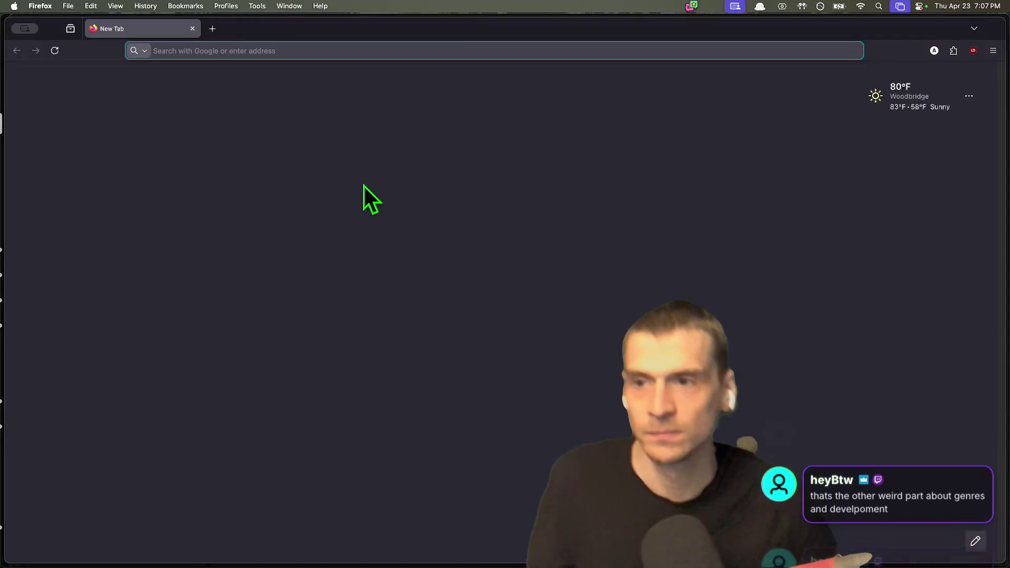
# Search 'rocket scie' in the address bar and open the GDC Rocket League physics talk on YouTube.
pyautogui.write('y')
pyautogui.press('BackSpace')
pyautogui.write('rocket scie')
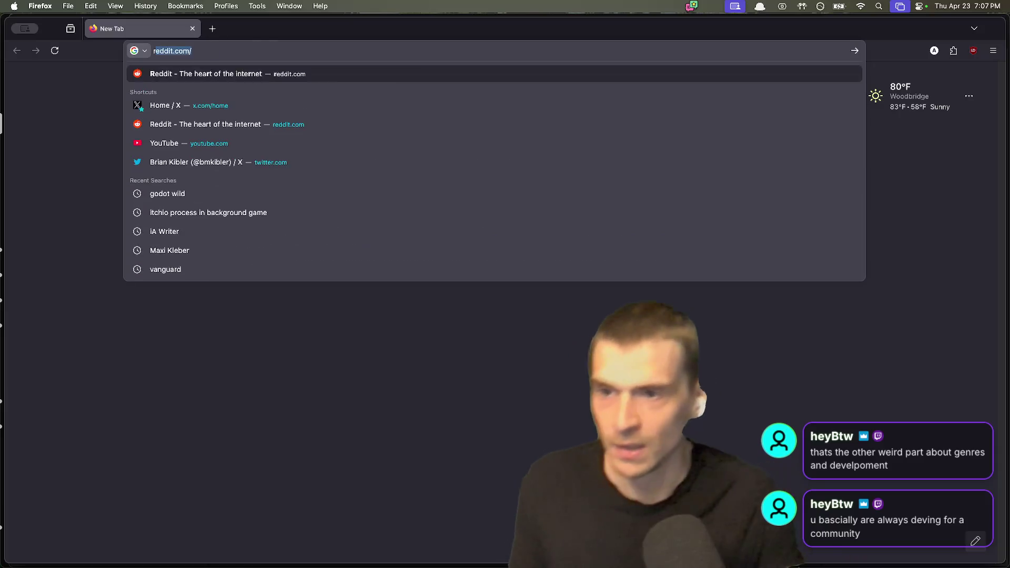
pyautogui.press('Down')
pyautogui.press('Return')
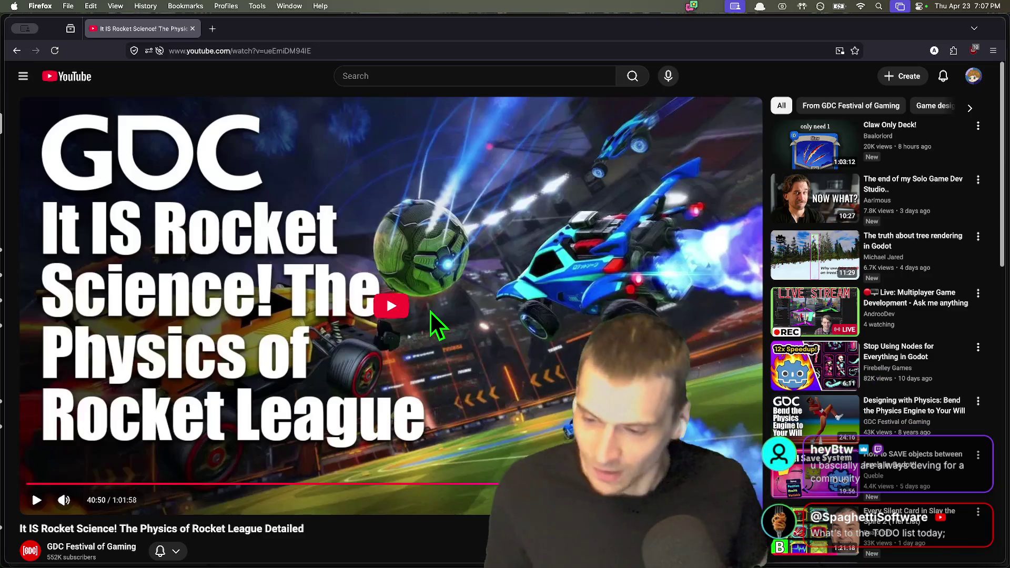
pyautogui.press('super+Tab')
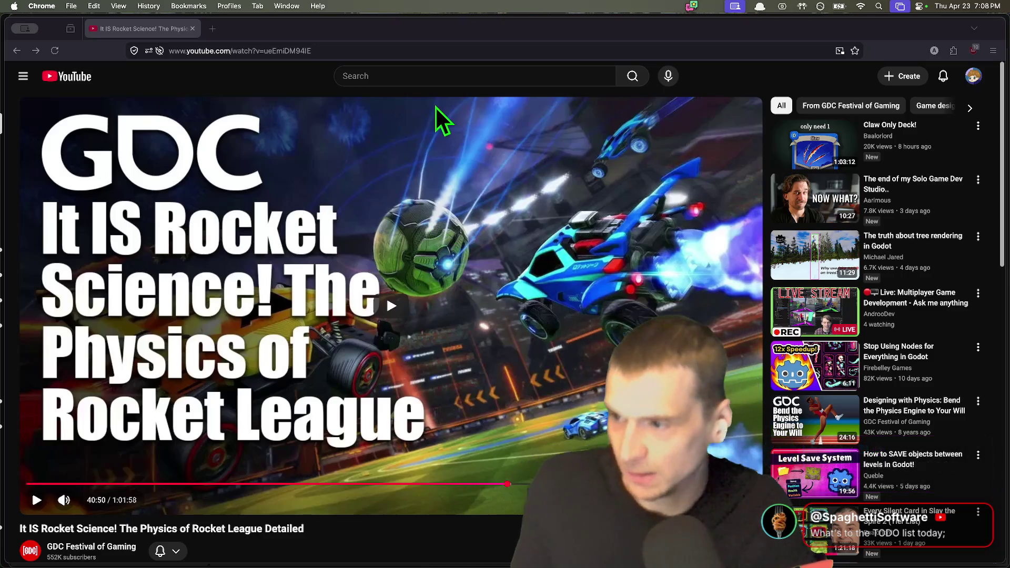
# Reopen the Co Op Template Script doc in a new tab via a 'co op' search, then return to YouTube.
pyautogui.click(349, 23)
pyautogui.press('super+t')
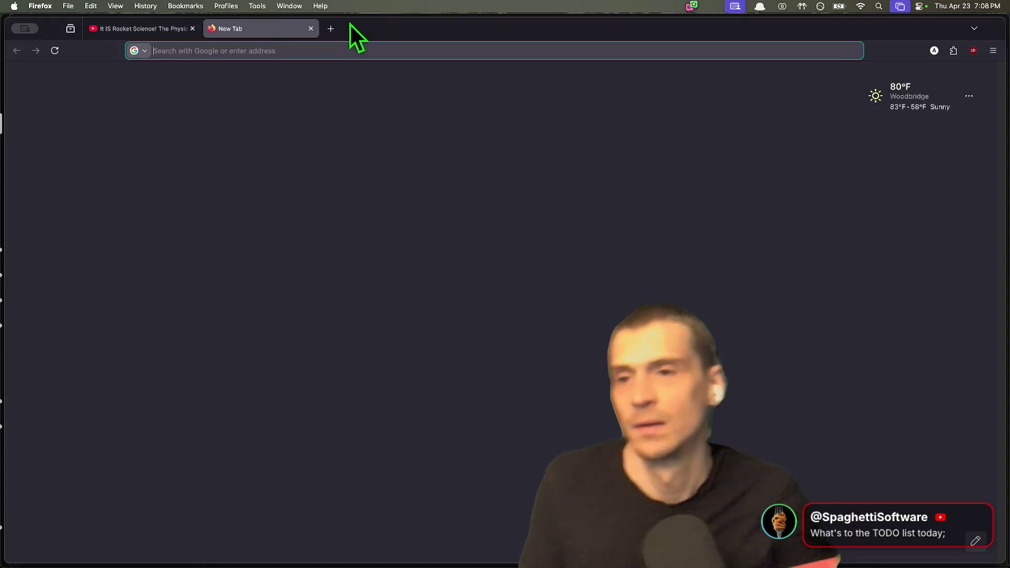
pyautogui.write('dr')
pyautogui.press('BackSpace')
pyautogui.press('BackSpace')
pyautogui.press('BackSpace')
pyautogui.write('co-op')
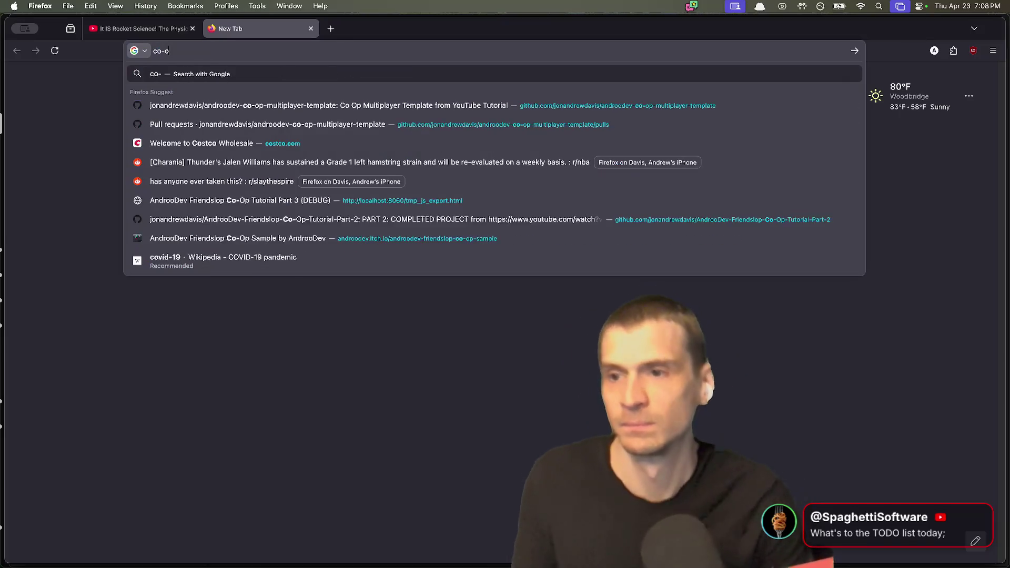
pyautogui.press('BackSpace')
pyautogui.press('BackSpace')
pyautogui.press('BackSpace')
pyautogui.write('o')
pyautogui.press('BackSpace')
pyautogui.write('op')
pyautogui.press('Down')
pyautogui.press('Return')
pyautogui.hotkey('ctrl', 'shift', 'Tab')
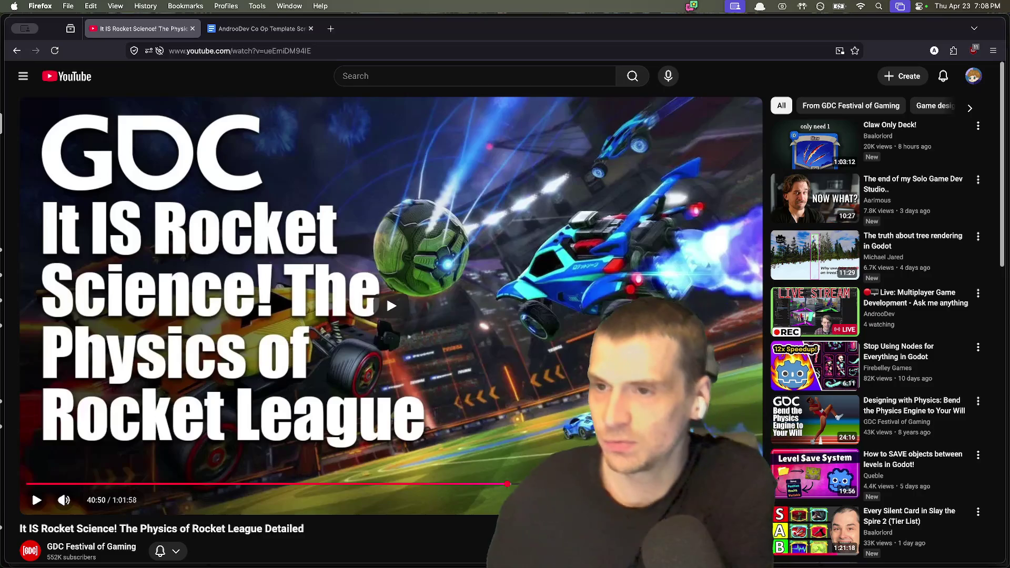
# Show the script's Friend Gem / Chill tab and select its Friend Gem Chat / Casual Chill title.
pyautogui.hotkey('ctrl', 'Tab')
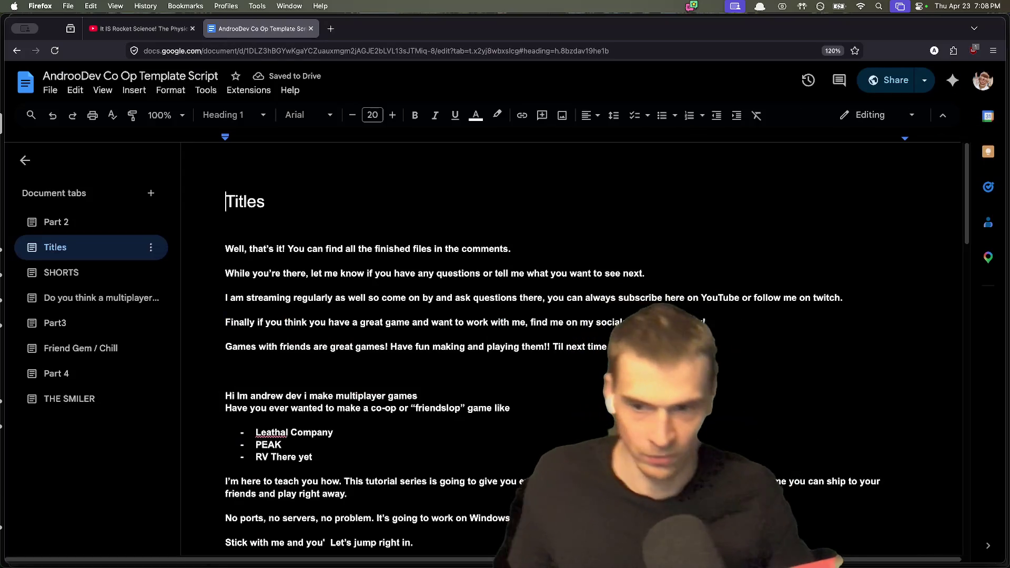
pyautogui.scroll(-10, 293, 361)
pyautogui.scroll(-5, 494, 350)
pyautogui.scroll(1, 263, 336)
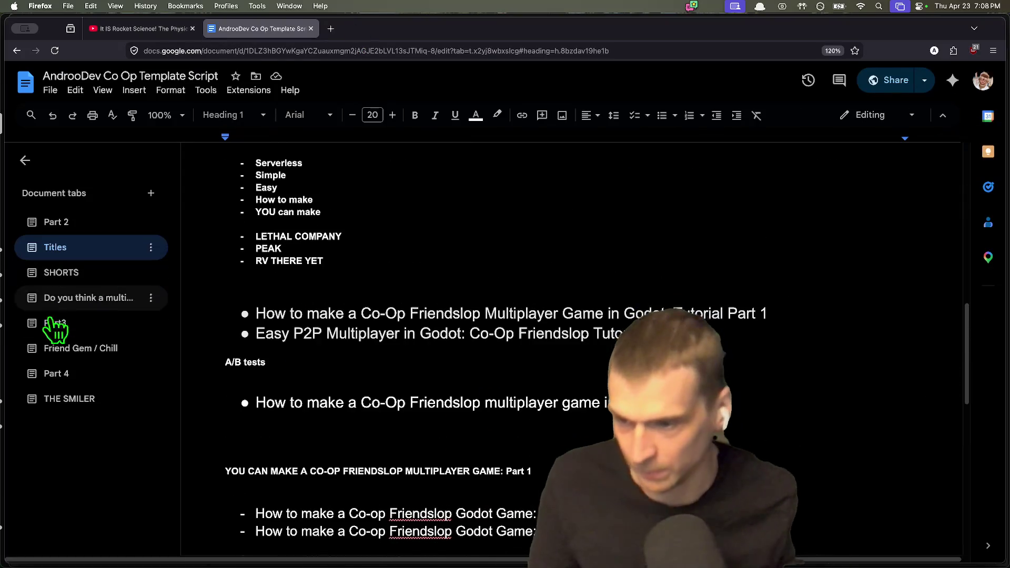
pyautogui.click(52, 348)
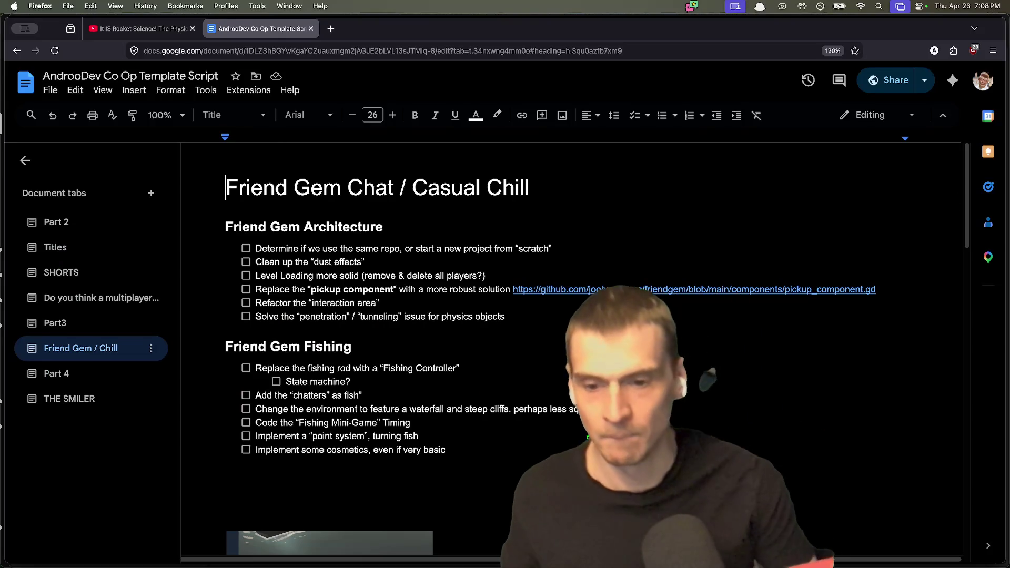
pyautogui.click(607, 345)
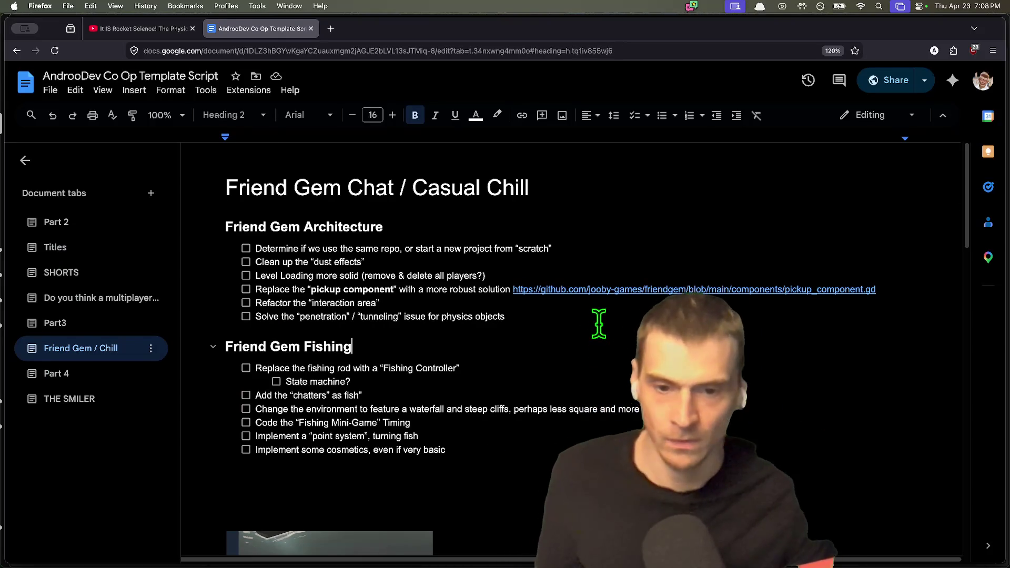
pyautogui.click(607, 319)
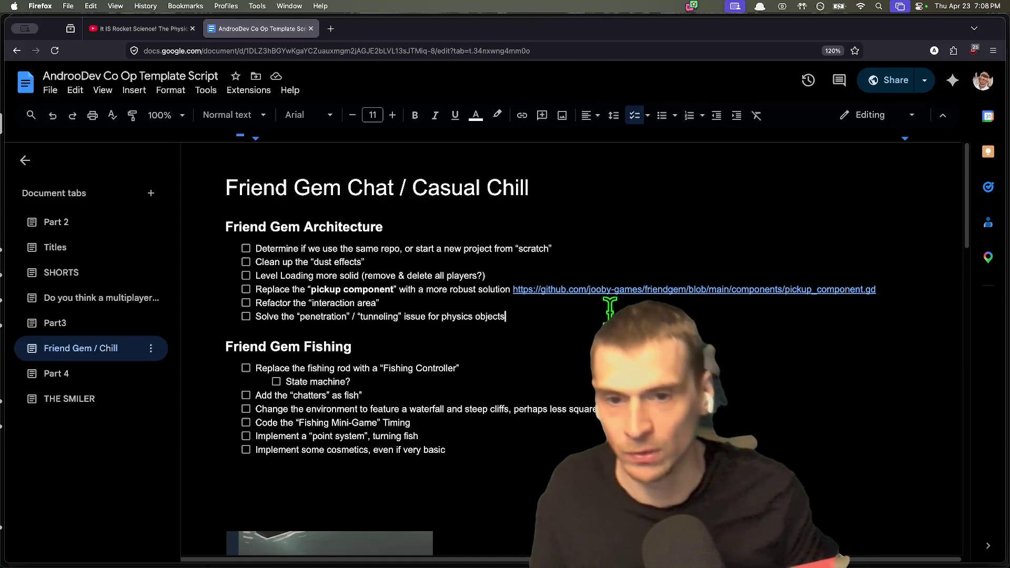
pyautogui.moveTo(239, 188); pyautogui.dragTo(748, 176)
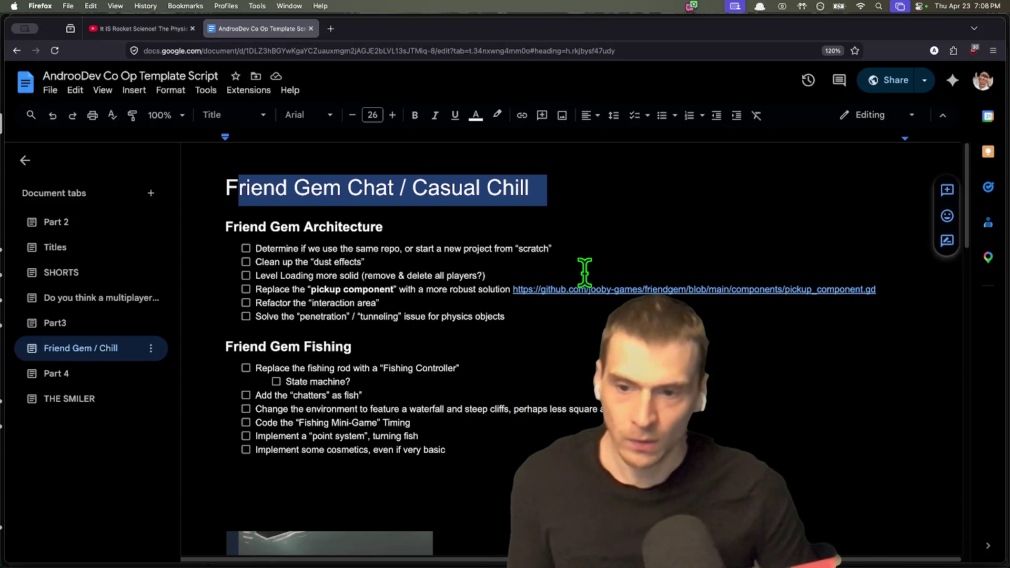
# Follow the pickup_component.gd link in the doc to the file on GitHub.
pyautogui.click(588, 352)
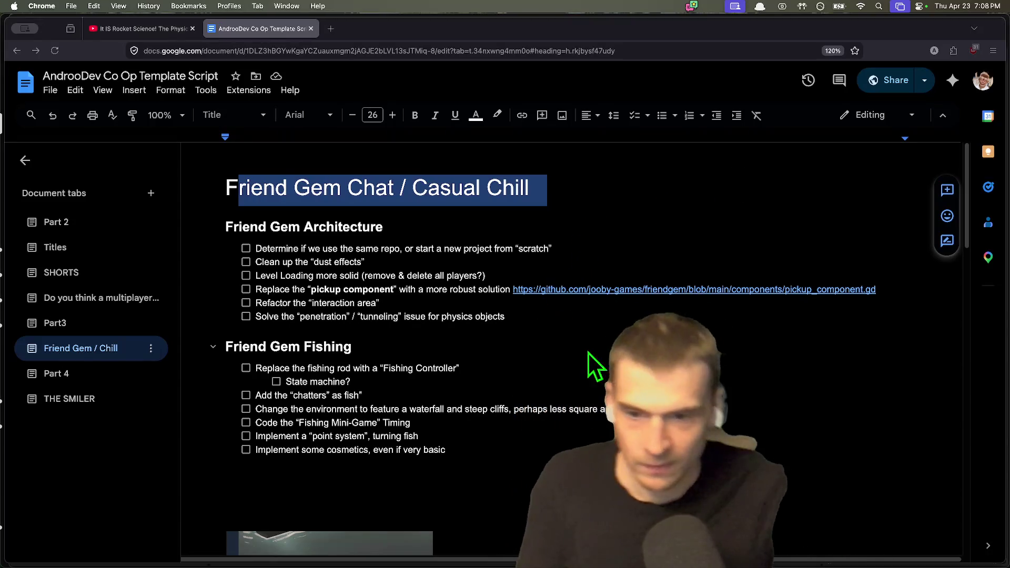
pyautogui.click(608, 308)
pyautogui.click(686, 290)
pyautogui.click(615, 312)
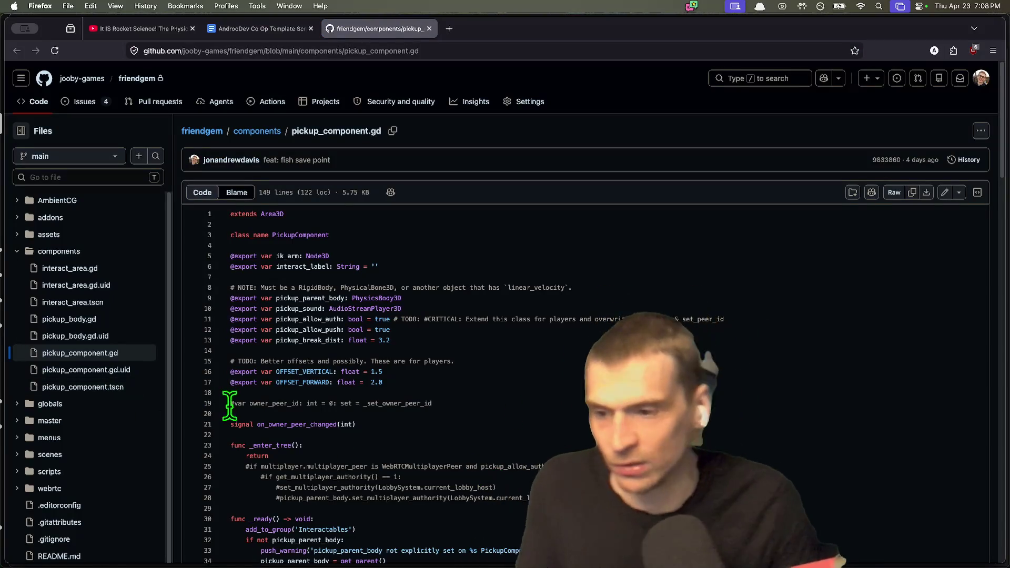
# Open the Cogito repository in a new tab via a 'cogit' address search, closing the leftover tab.
pyautogui.moveTo(336, 565)
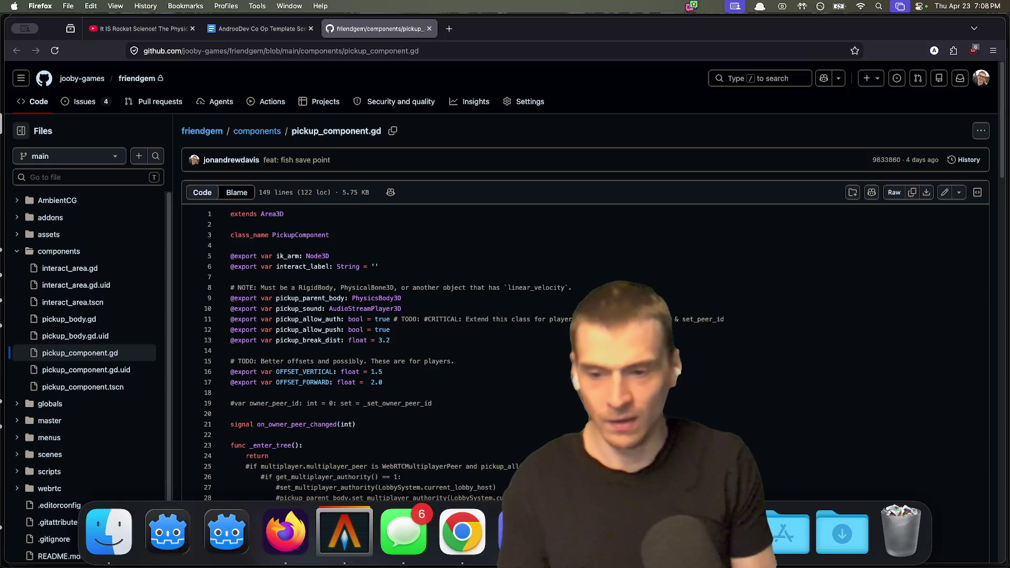
pyautogui.scroll(-3, 515, 277)
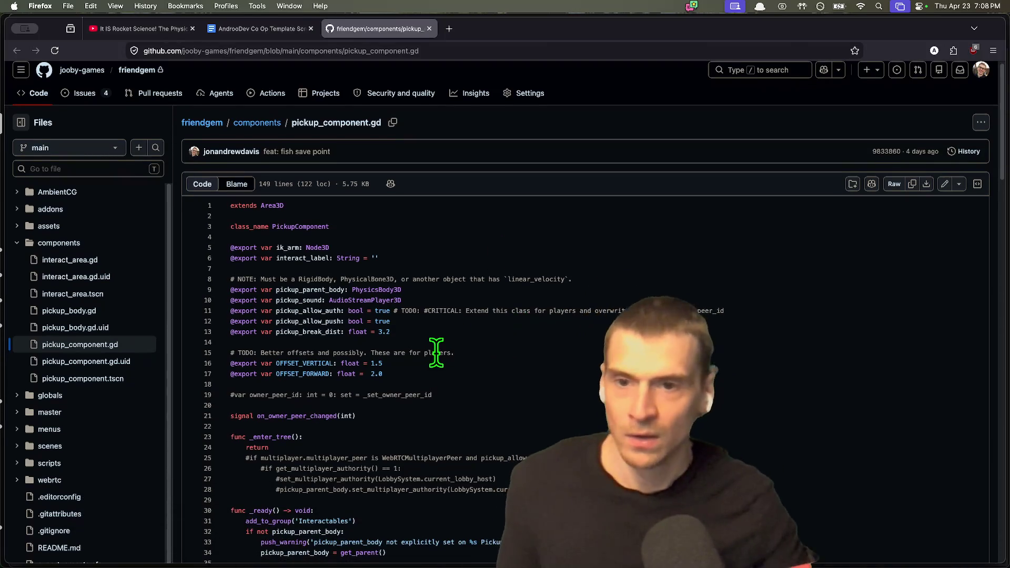
pyautogui.press('super+t')
pyautogui.write('pickup_component.gd')
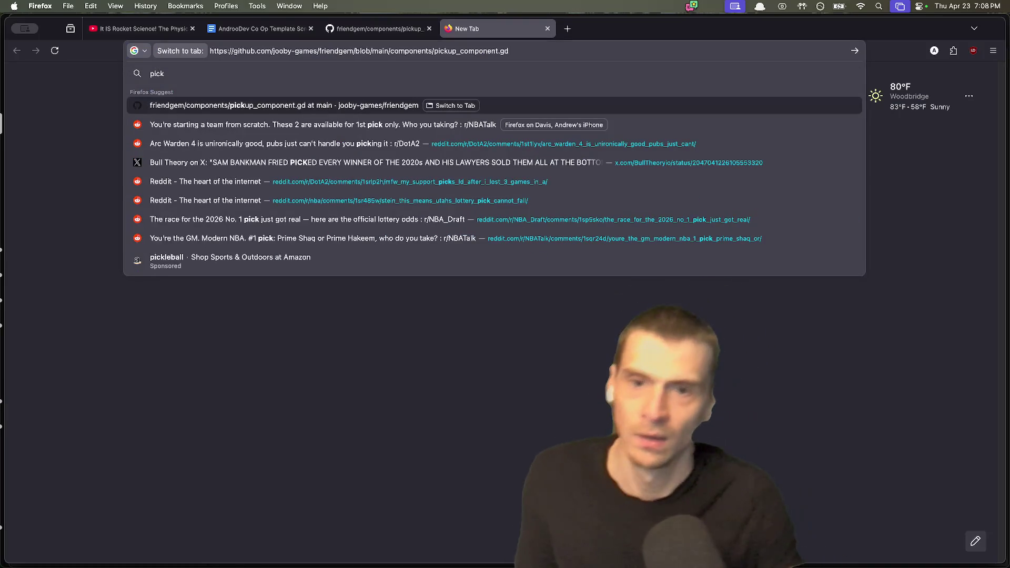
pyautogui.press('shift')
pyautogui.press('super+t')
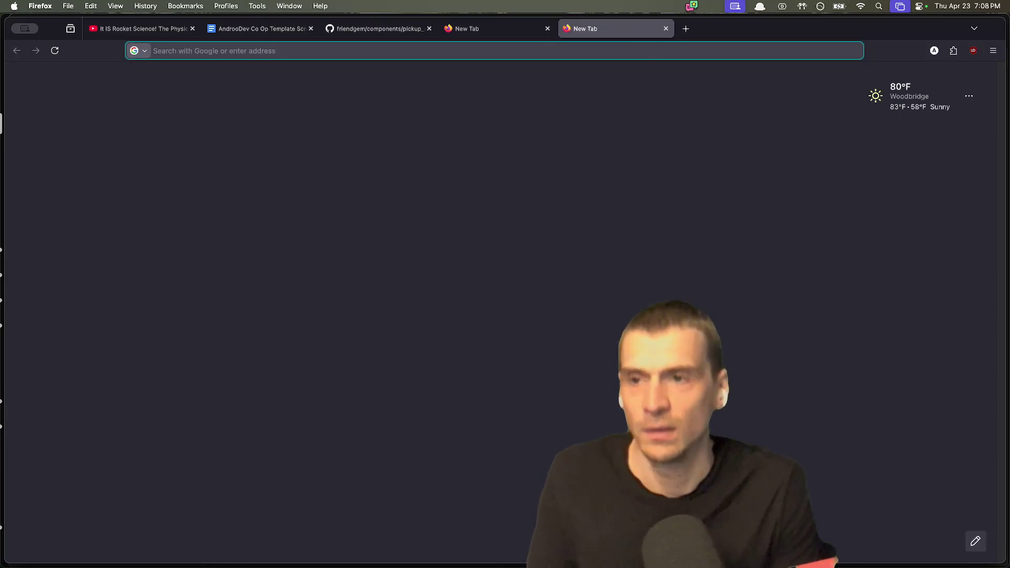
pyautogui.write('cogit')
pyautogui.press('Return')
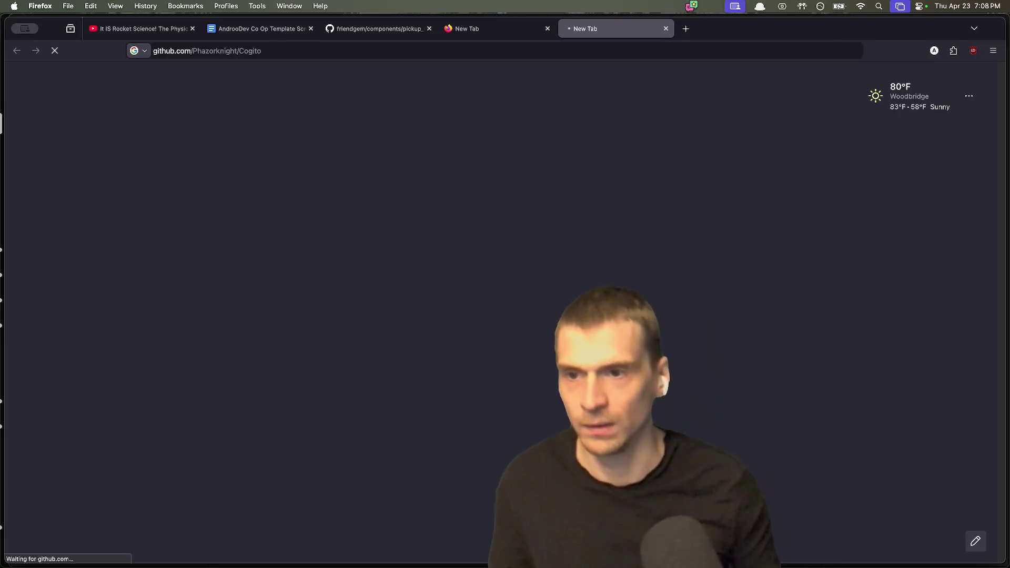
pyautogui.hotkey('ctrl', 'shift', 'Tab')
pyautogui.write('pick')
pyautogui.press('cmd+w')
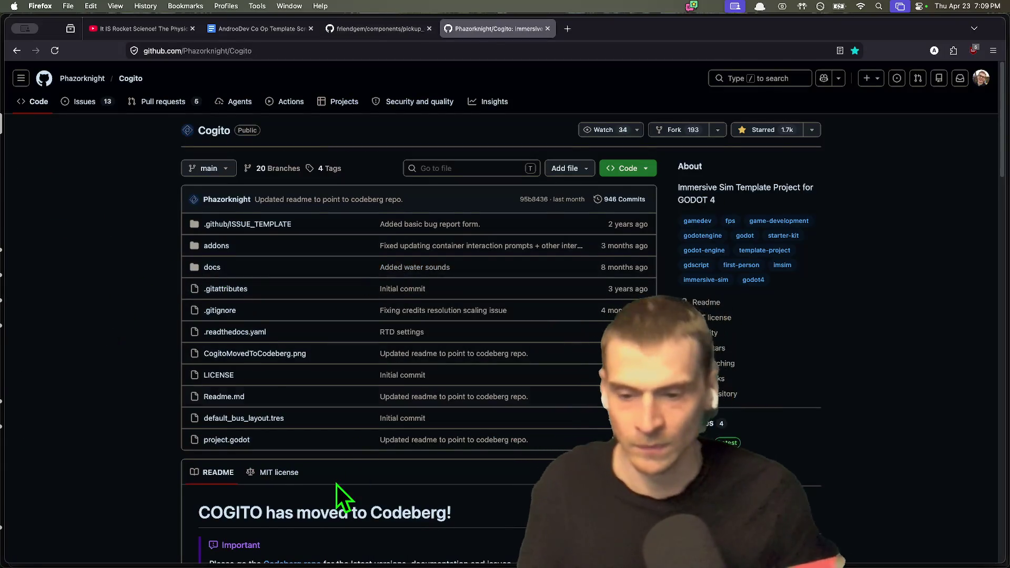
pyautogui.scroll(-2, 294, 481)
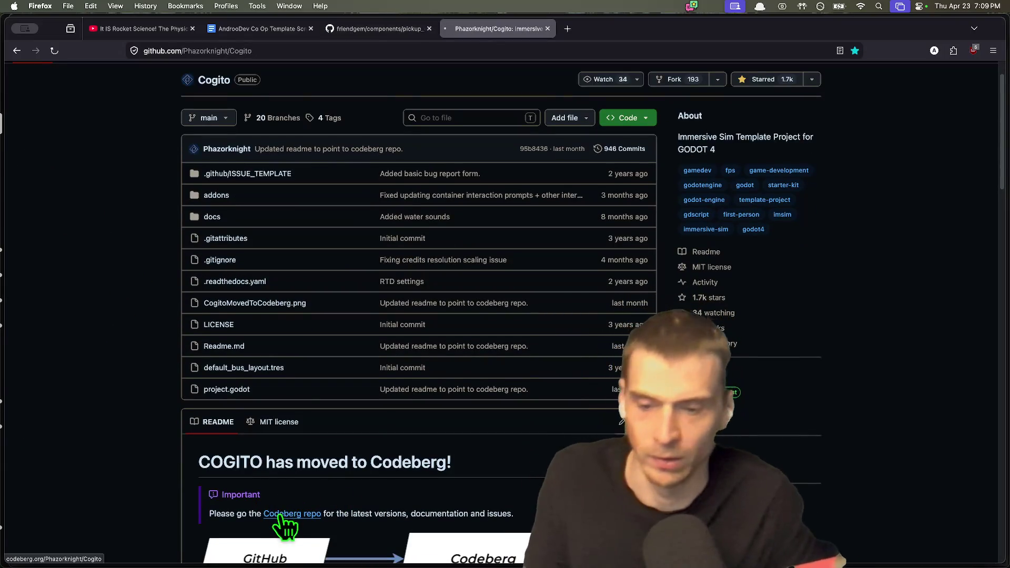
# Load the GitHub dashboard from the address bar and open its account menu.
pyautogui.hotkey('ctrl', 'shift', 'Tab')
pyautogui.press('super+t')
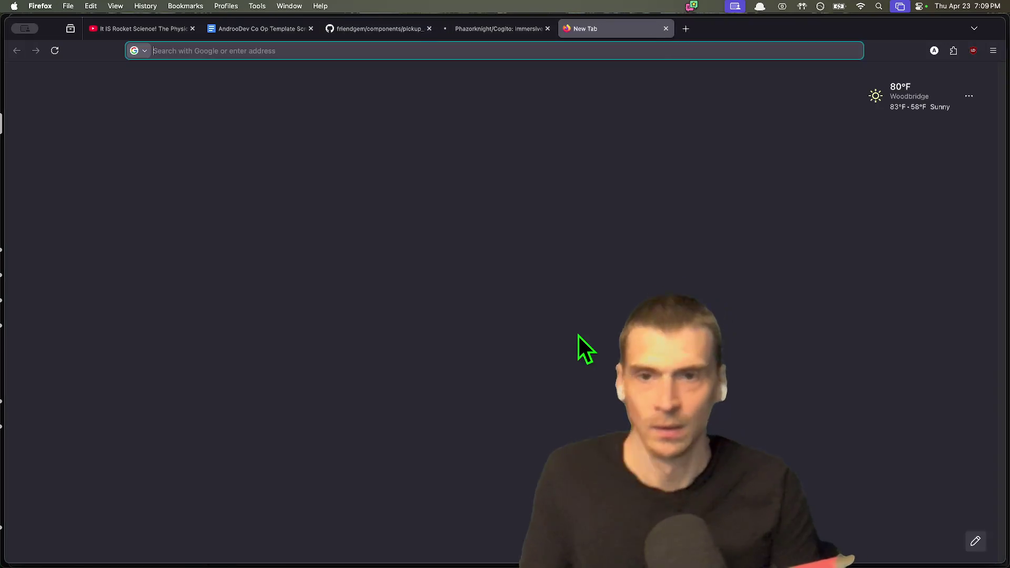
pyautogui.write('pickup')
pyautogui.press('Down')
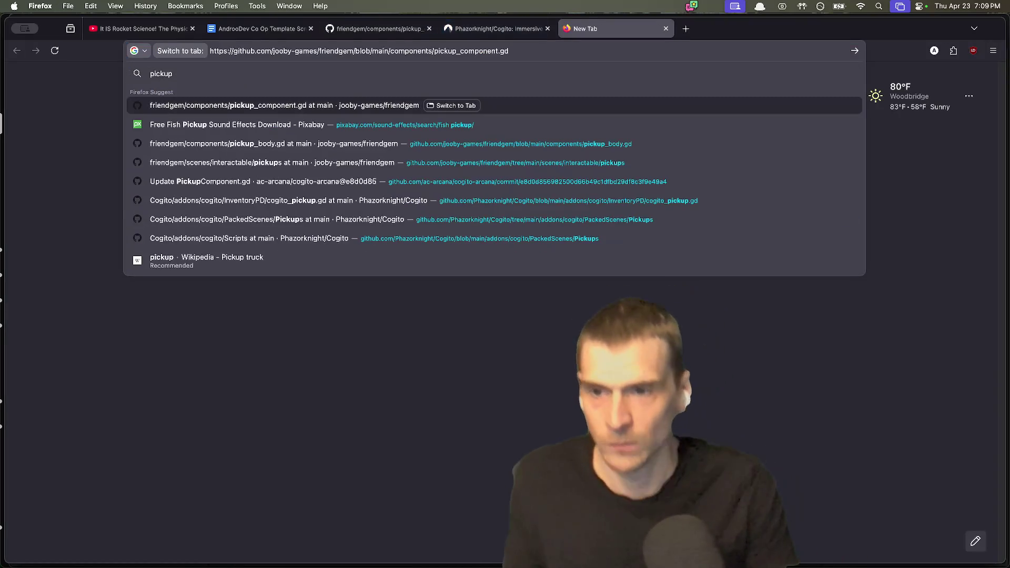
pyautogui.press('Down')
pyautogui.press('Down')
pyautogui.press('Down')
pyautogui.press('Escape')
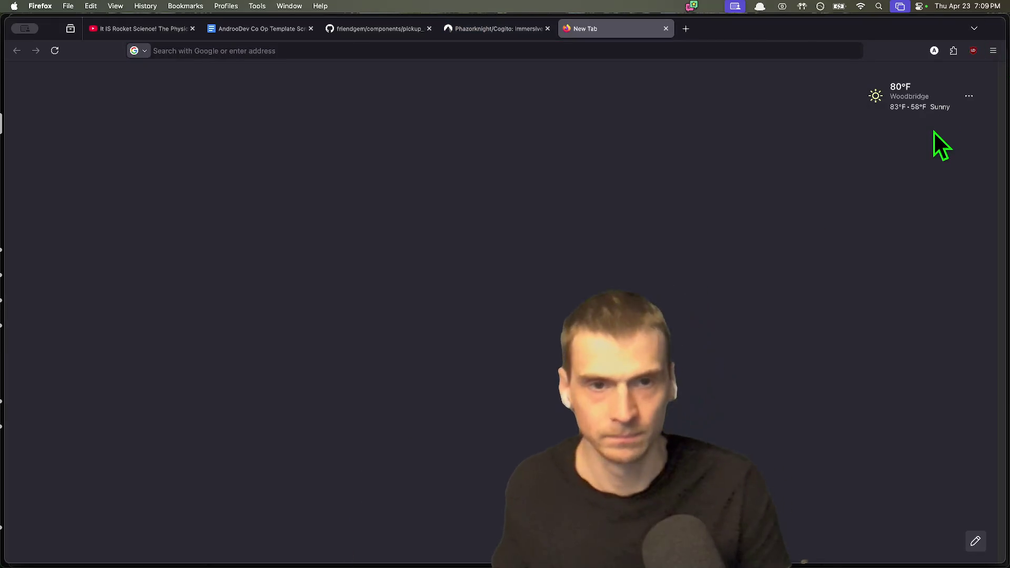
pyautogui.press('super+l')
pyautogui.write('git')
pyautogui.press('Return')
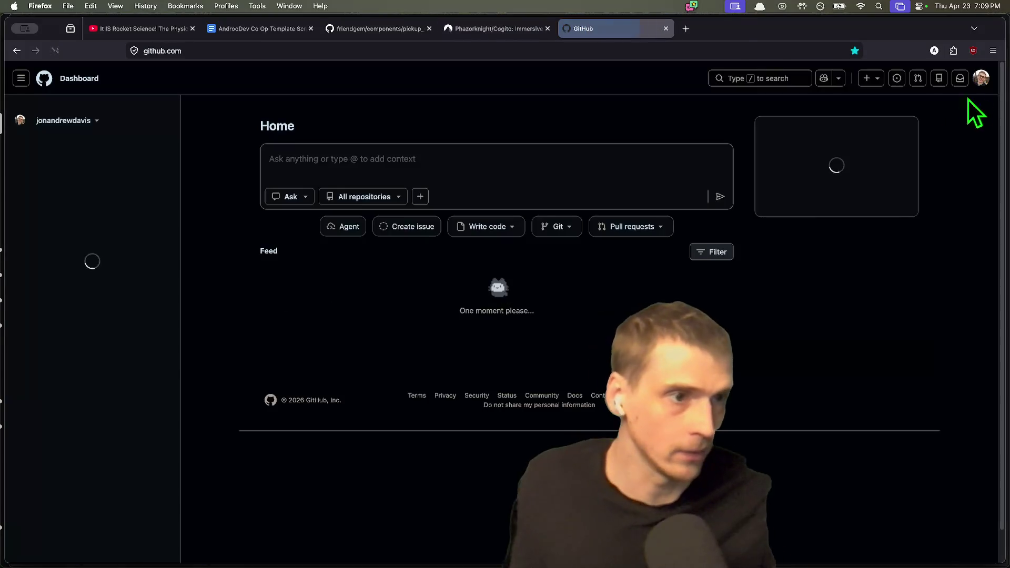
pyautogui.click(981, 78)
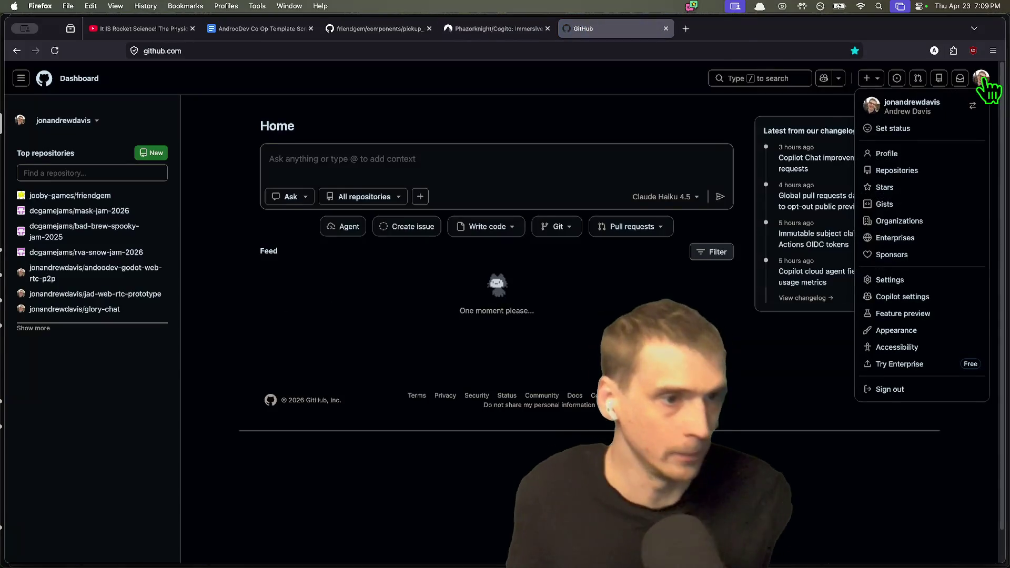
# Open the secret carry_component.gd gist from the account's Gists list.
pyautogui.click(940, 204)
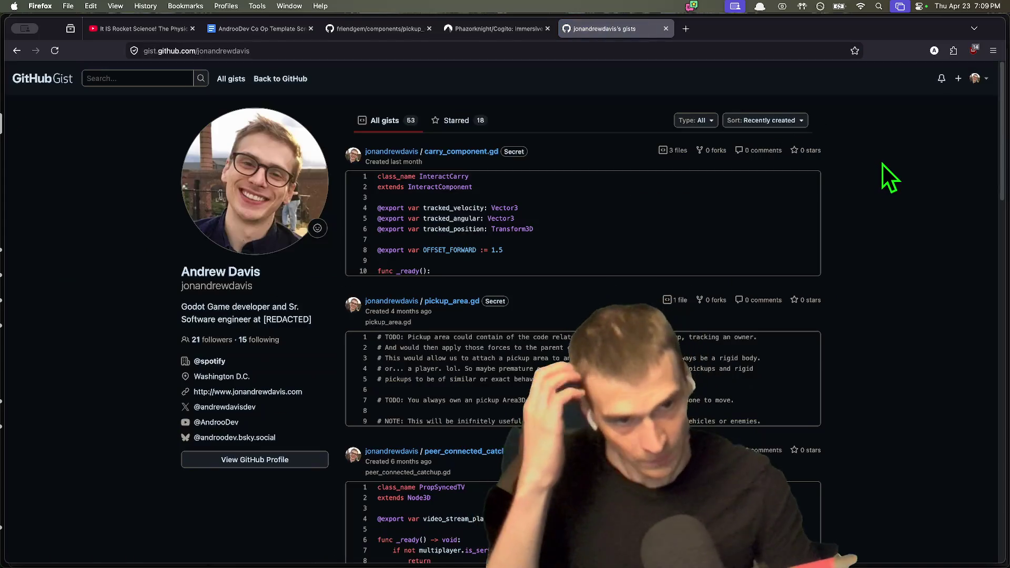
pyautogui.click(483, 153)
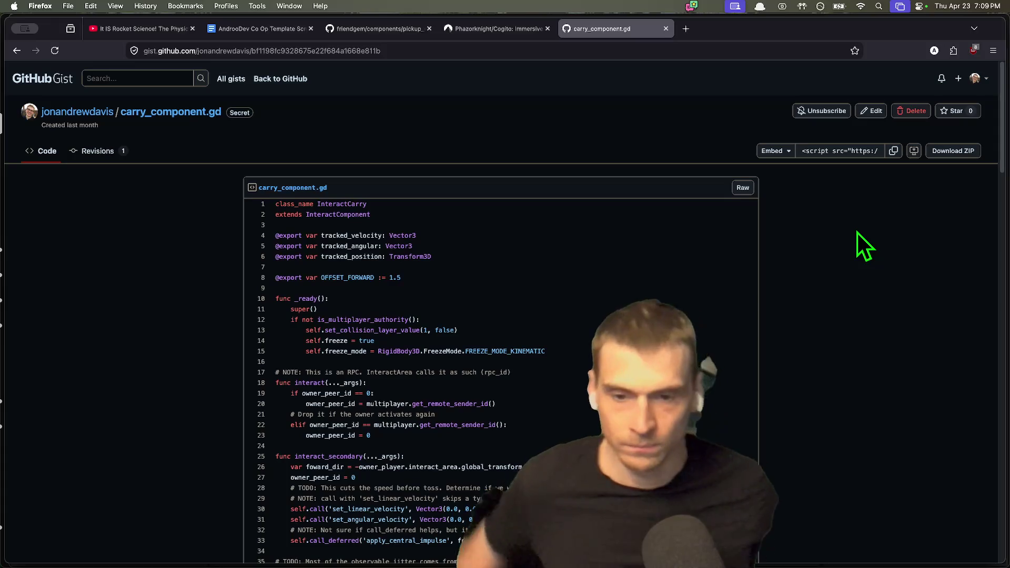
pyautogui.scroll(-3, 846, 231)
pyautogui.scroll(-15, 916, 271)
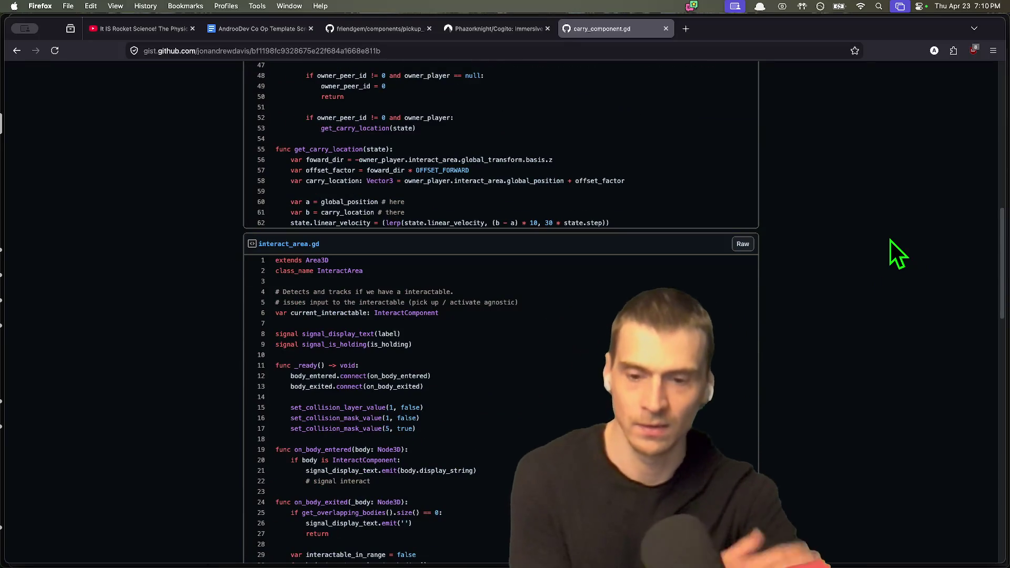
pyautogui.scroll(-5, 752, 345)
pyautogui.scroll(-14, 428, 402)
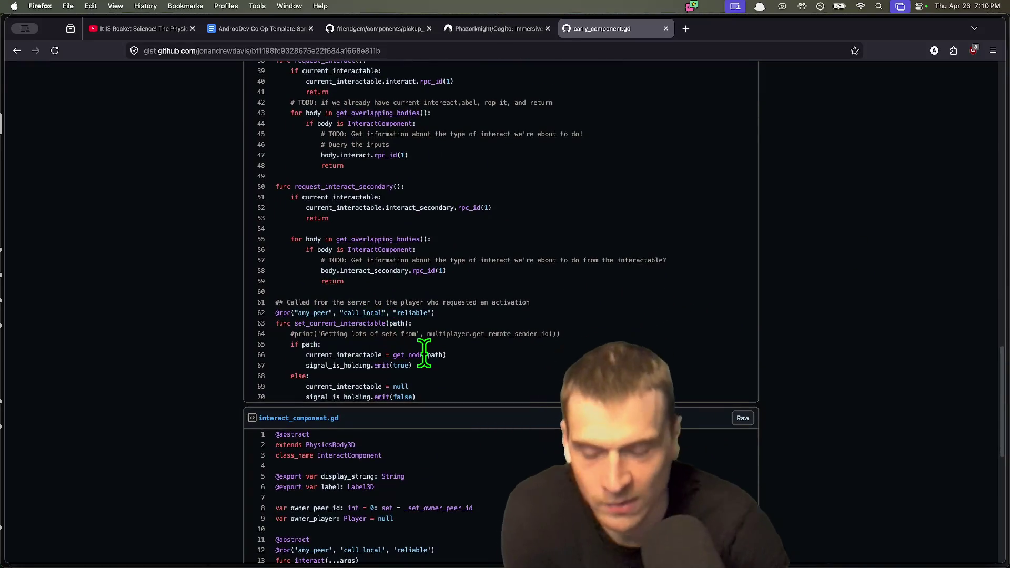
pyautogui.scroll(-7, 476, 371)
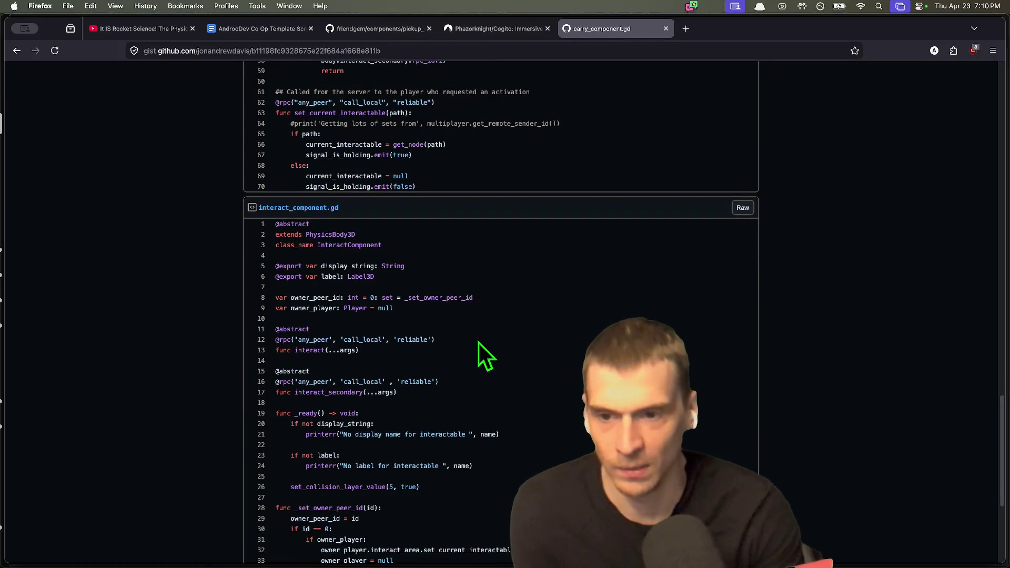
pyautogui.scroll(-5, 479, 347)
pyautogui.scroll(2, 473, 363)
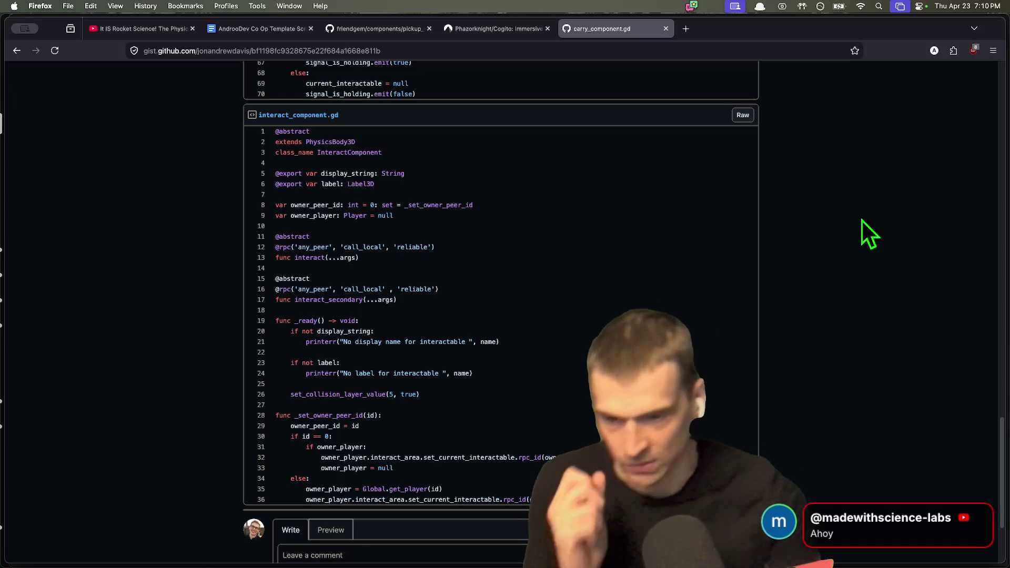
pyautogui.scroll(2, 371, 360)
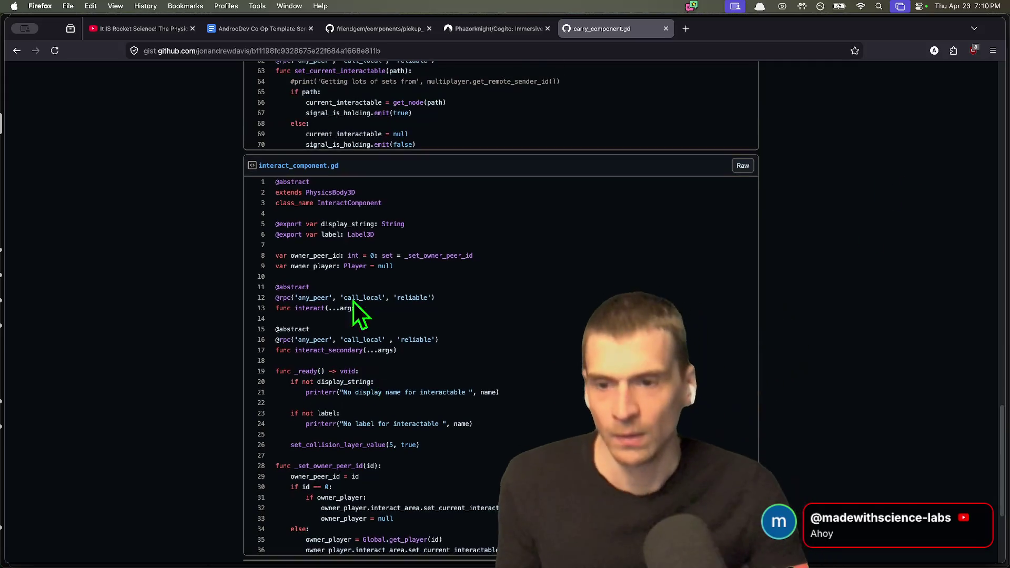
pyautogui.doubleClick(336, 203)
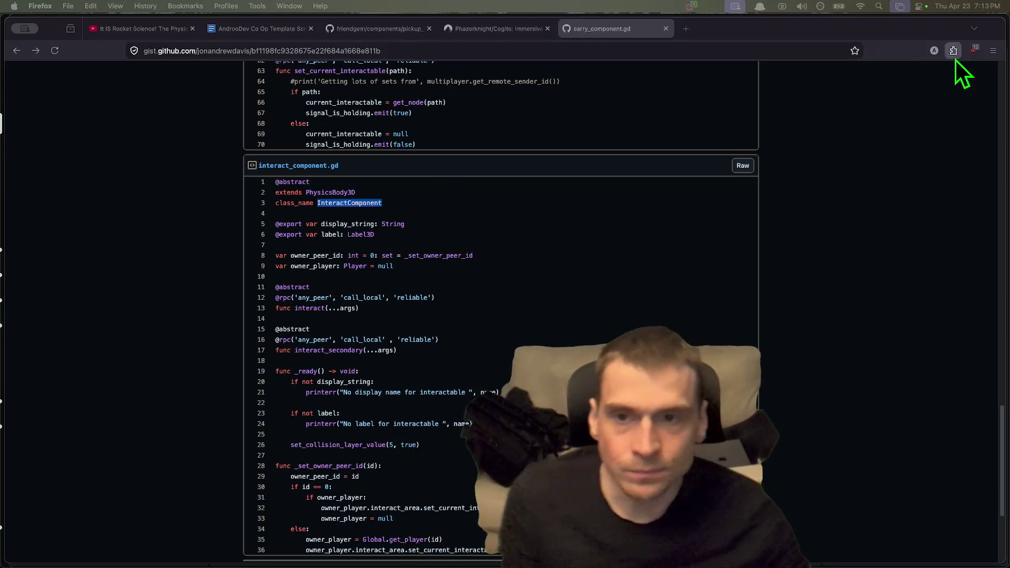
# Highlight interact_secondary, the comment explaining the area, and the class_name InteractArea line.
pyautogui.click(927, 116)
pyautogui.scroll(3, 820, 147)
pyautogui.scroll(-3, 750, 169)
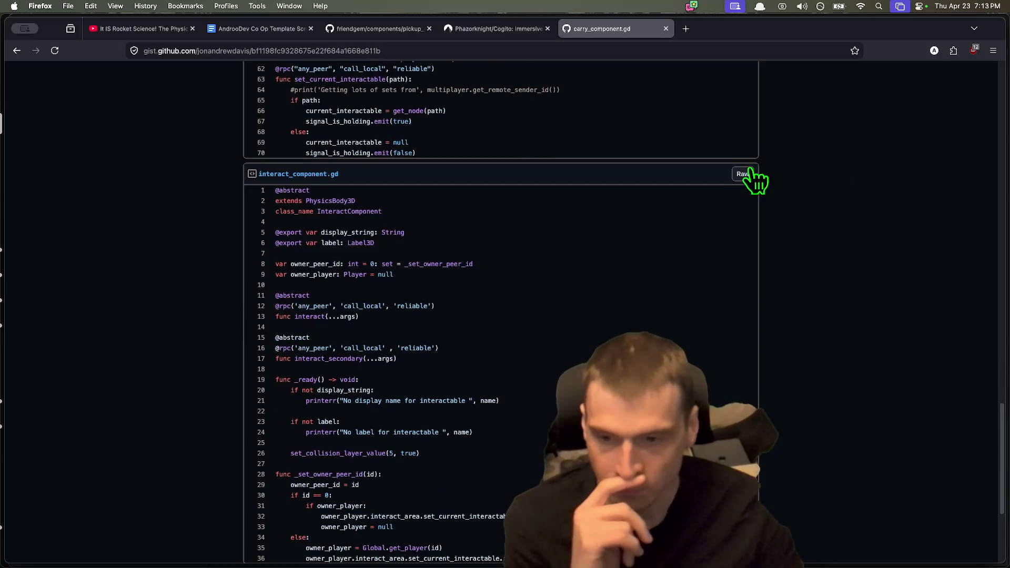
pyautogui.doubleClick(311, 341)
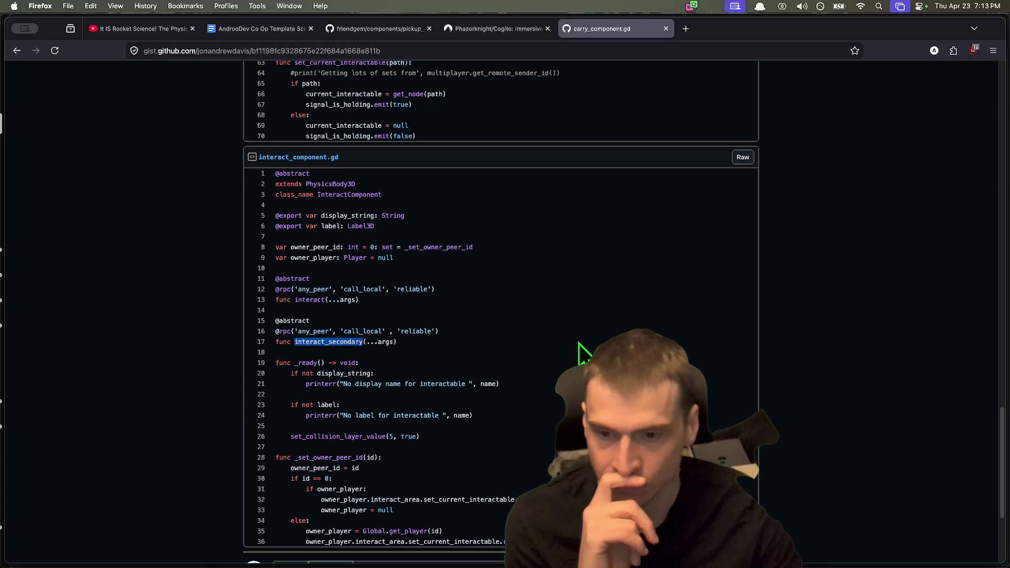
pyautogui.scroll(15, 501, 311)
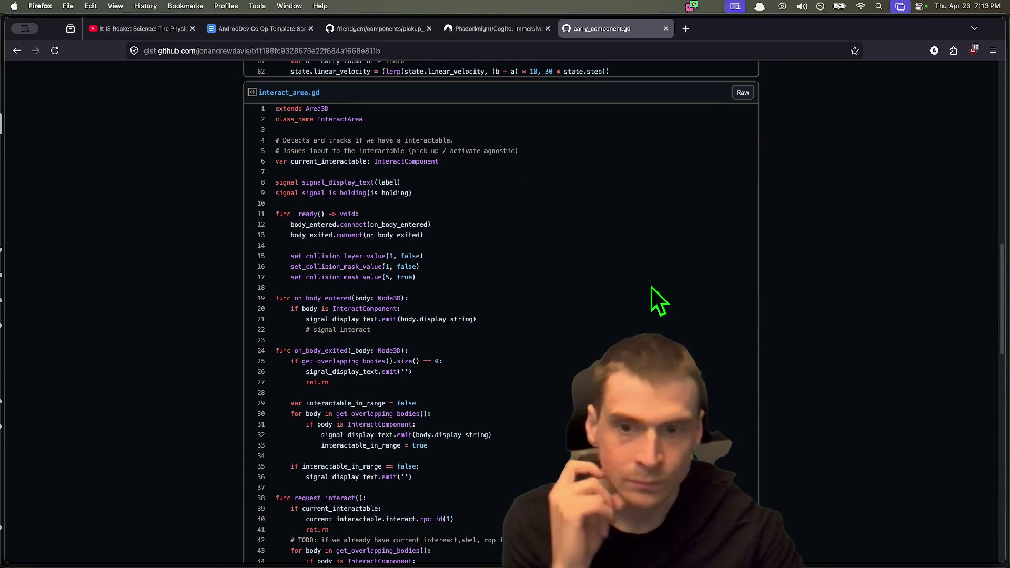
pyautogui.scroll(1, 651, 286)
pyautogui.moveTo(585, 157); pyautogui.dragTo(275, 148)
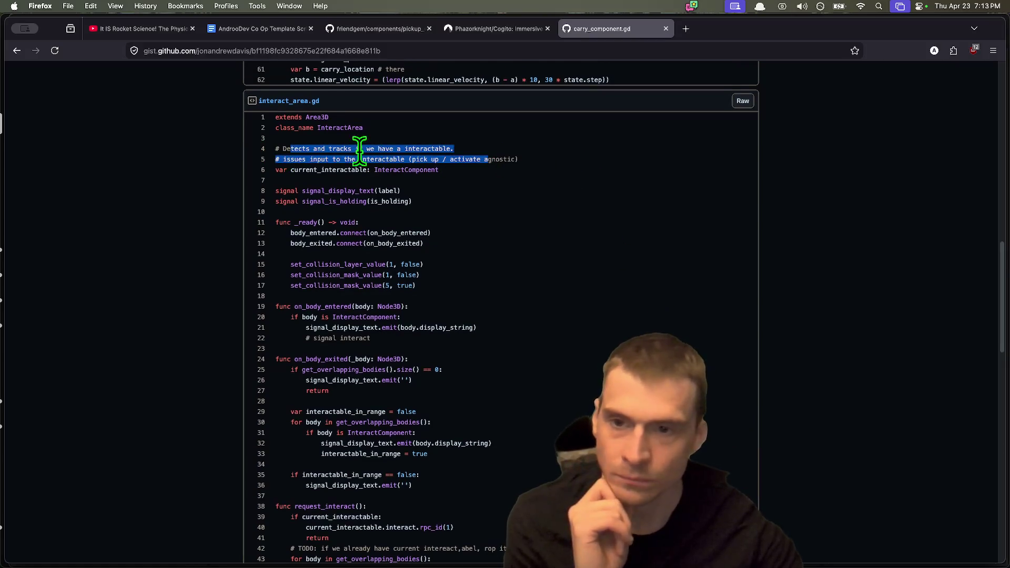
pyautogui.click(494, 138)
pyautogui.tripleClick(500, 127)
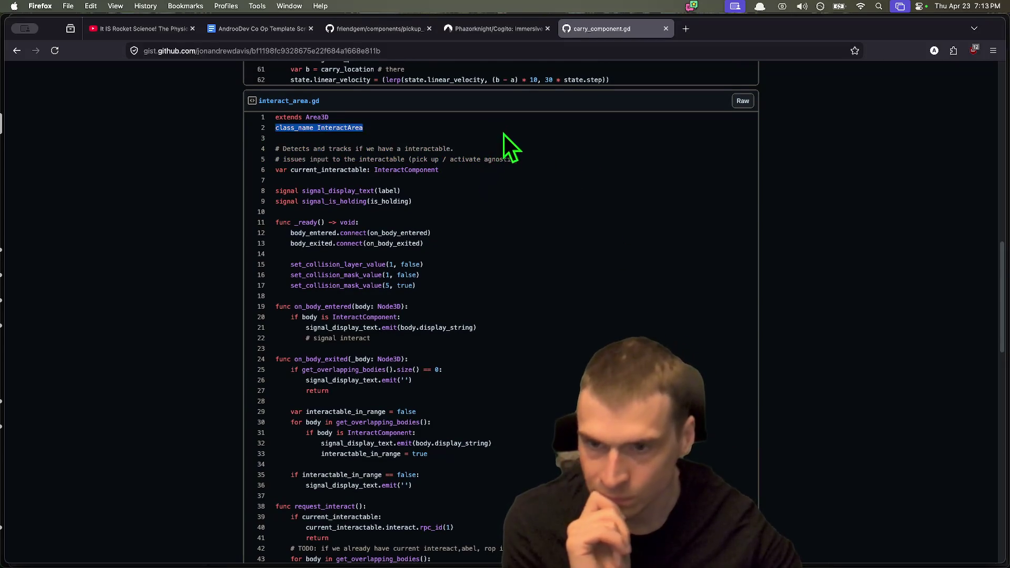
pyautogui.scroll(-3, 504, 132)
pyautogui.click(305, 144)
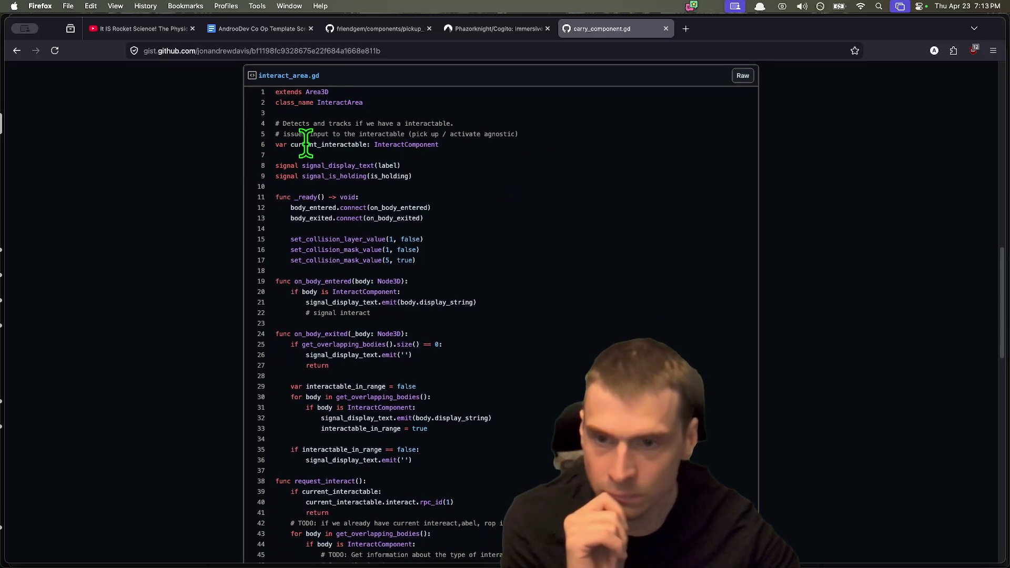
# Highlight the two signal declarations, signal_is_holding, and the three collision setup lines.
pyautogui.moveTo(463, 183); pyautogui.dragTo(274, 163)
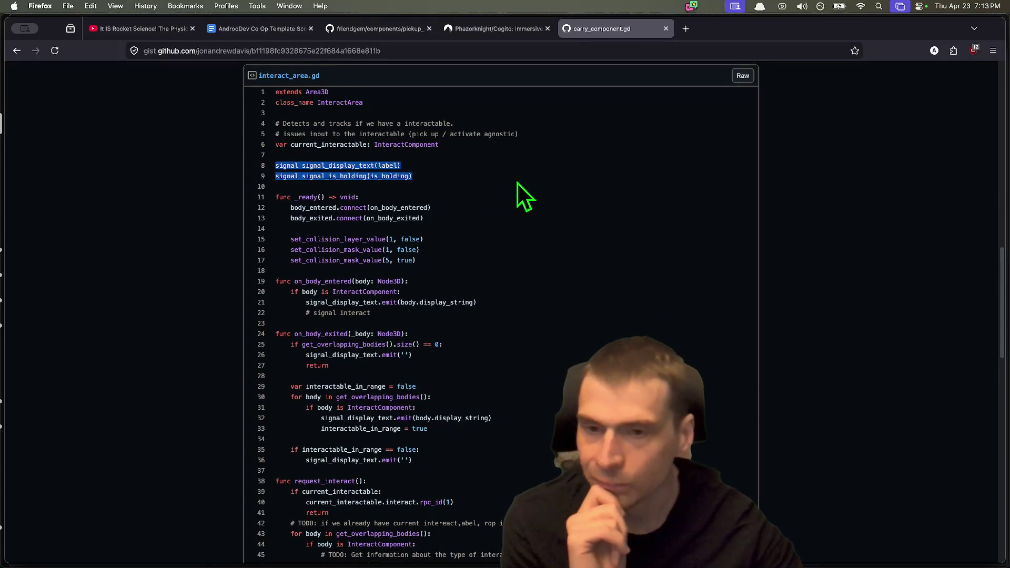
pyautogui.doubleClick(356, 175)
pyautogui.scroll(-3, 510, 158)
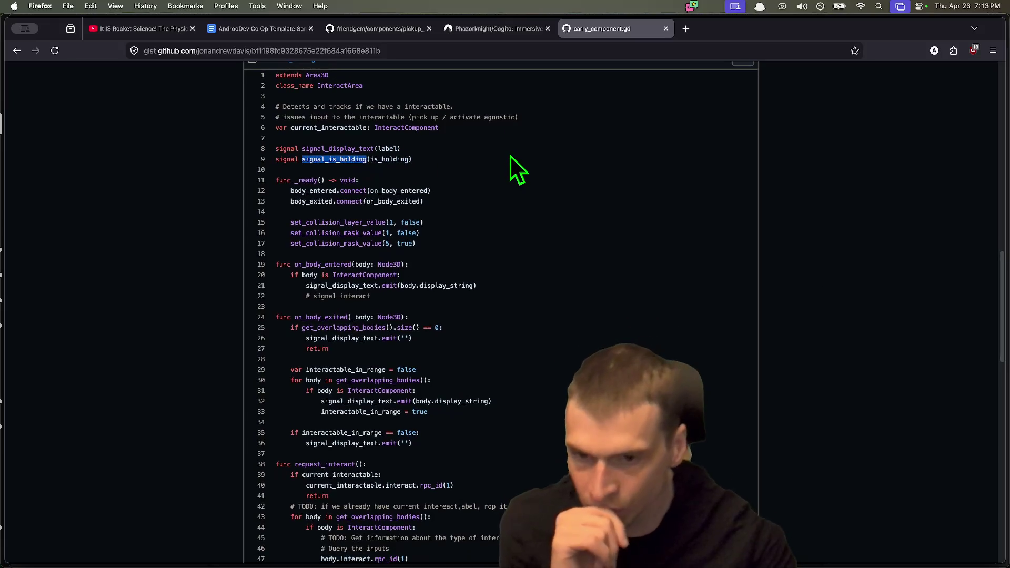
pyautogui.moveTo(497, 176)
pyautogui.mouseDown()
pyautogui.moveTo(517, 233)
pyautogui.moveTo(163, 212)
pyautogui.mouseUp()
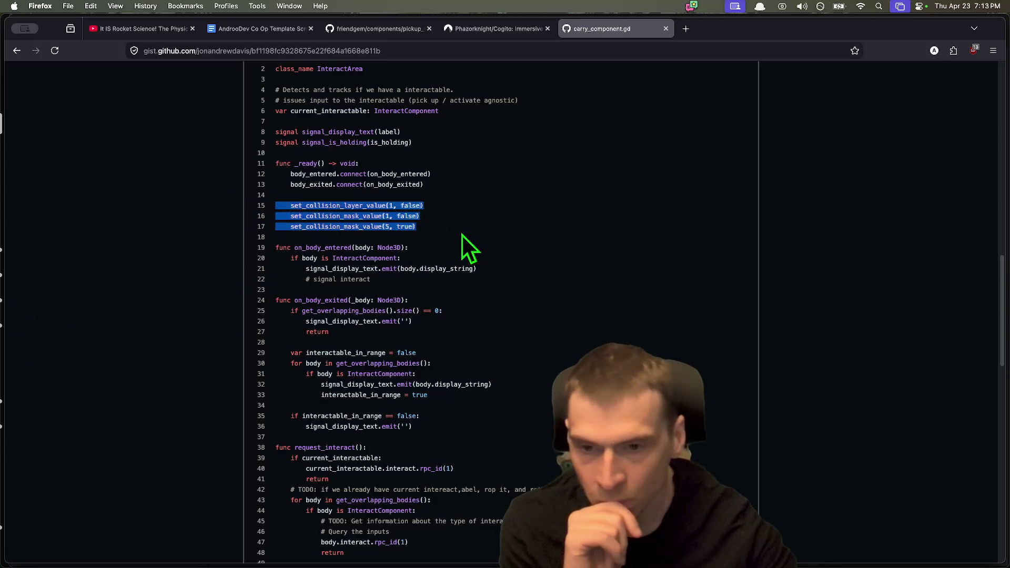
pyautogui.scroll(-2, 468, 240)
pyautogui.click(484, 258)
pyautogui.moveTo(484, 258); pyautogui.dragTo(298, 227)
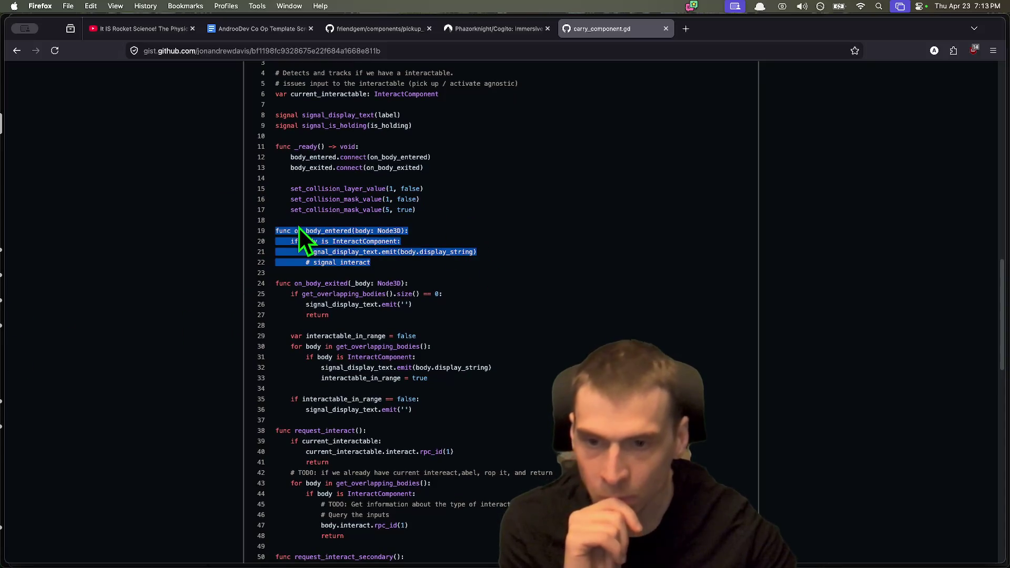
pyautogui.click(468, 260)
# Highlight the offset_factor calculation and the carry location lines 56–58.
pyautogui.scroll(-2, 468, 260)
pyautogui.scroll(-10, 468, 260)
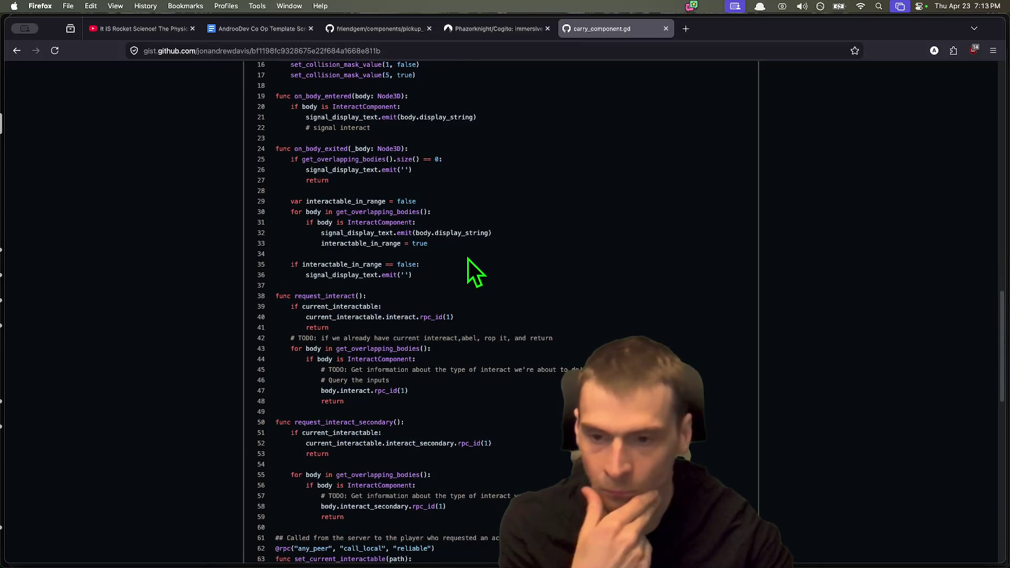
pyautogui.scroll(5, 469, 257)
pyautogui.scroll(15, 478, 257)
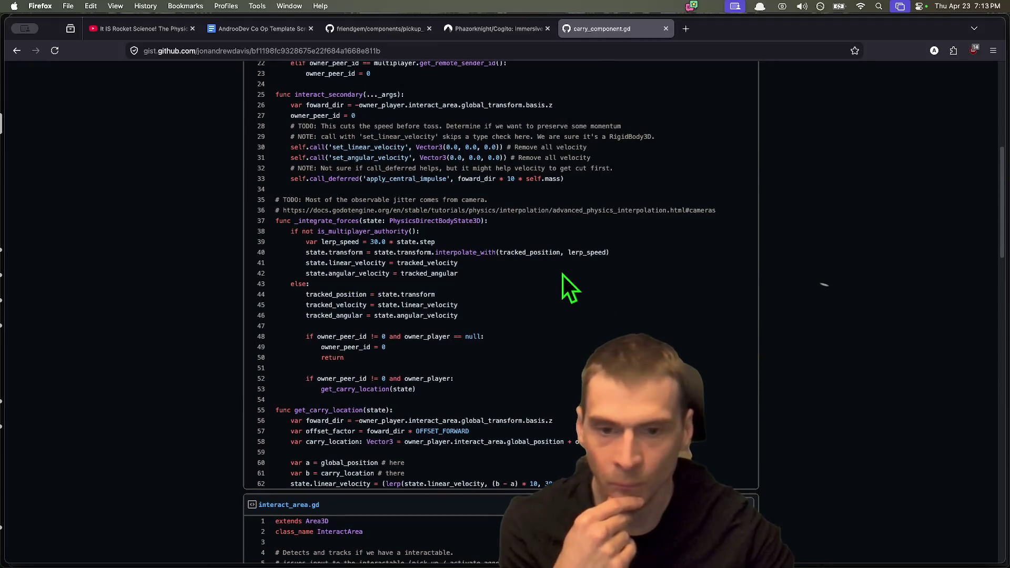
pyautogui.scroll(-3, 557, 284)
pyautogui.moveTo(305, 380)
pyautogui.mouseDown()
pyautogui.moveTo(573, 392)
pyautogui.moveTo(355, 380)
pyautogui.moveTo(469, 380)
pyautogui.mouseUp()
pyautogui.moveTo(581, 392); pyautogui.dragTo(235, 368)
pyautogui.scroll(1, 336, 368)
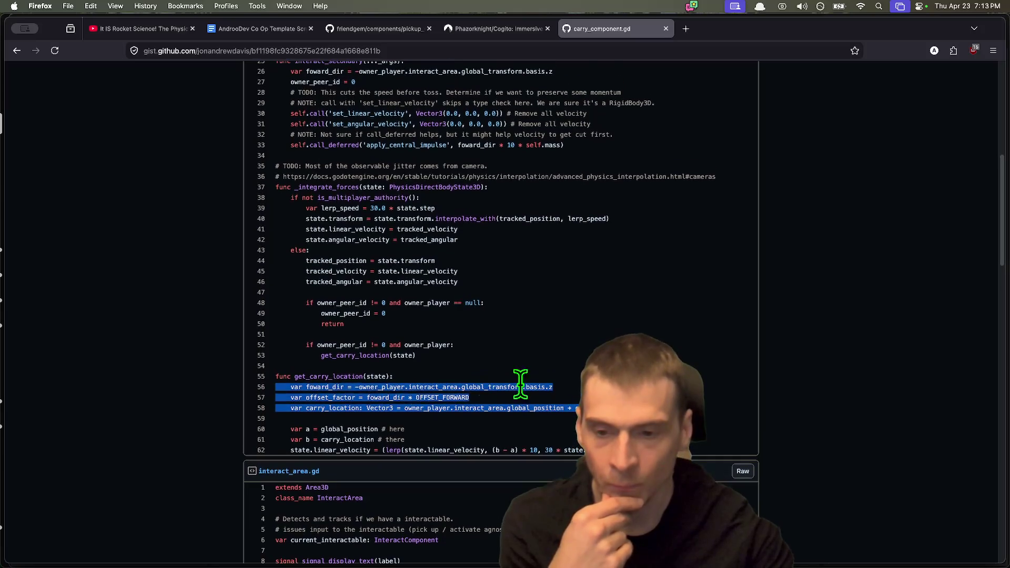
pyautogui.click(335, 368)
# Highlight the InteractCarry class name, then the InteractComponent class_name declaration.
pyautogui.scroll(3, 531, 356)
pyautogui.scroll(5, 531, 356)
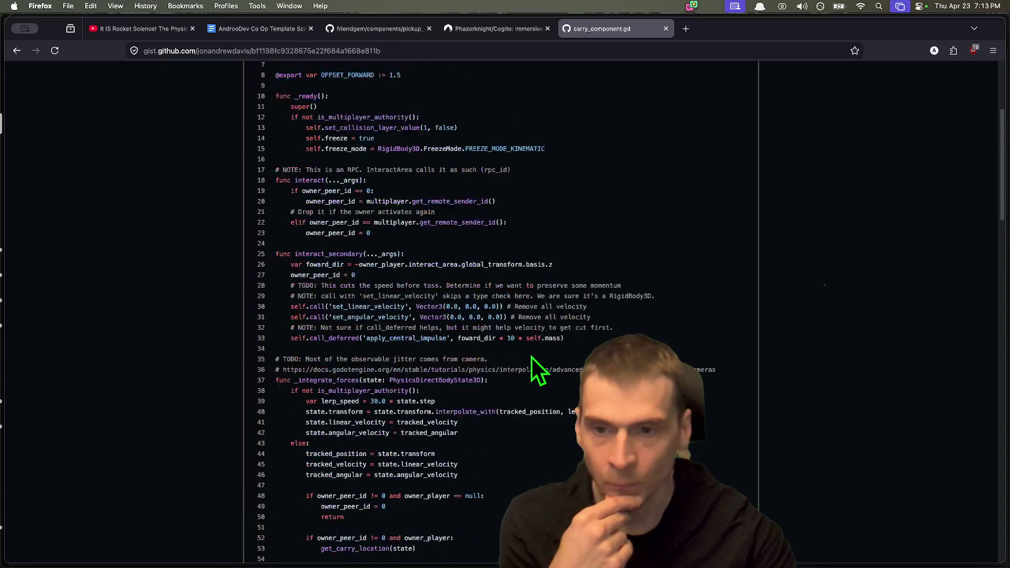
pyautogui.scroll(-3, 530, 346)
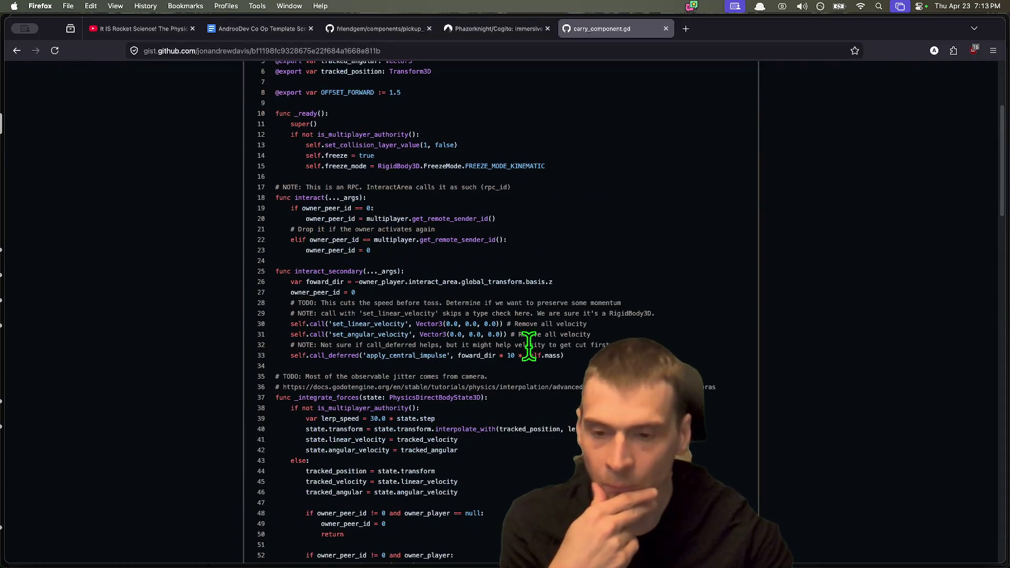
pyautogui.scroll(3, 531, 357)
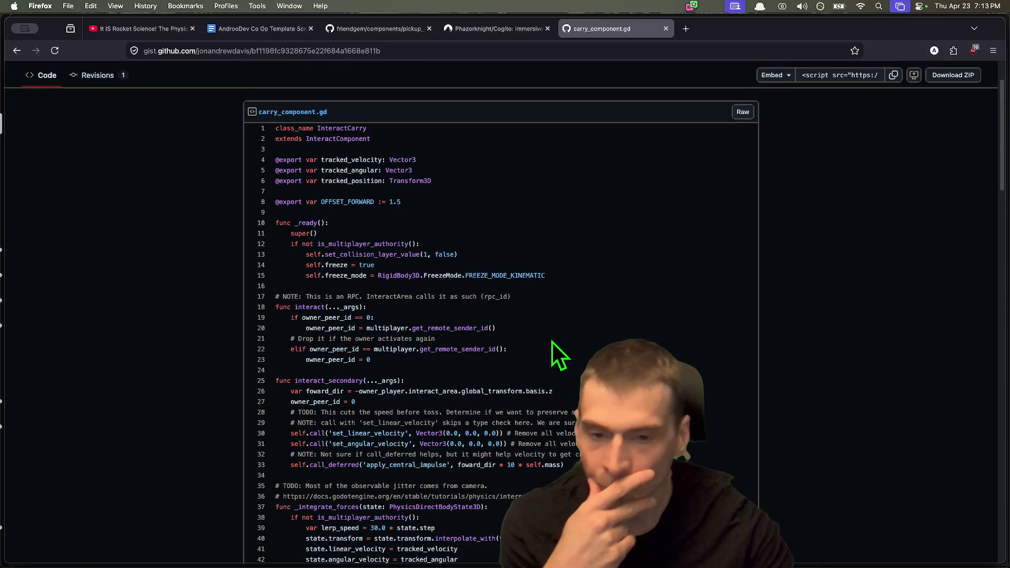
pyautogui.doubleClick(321, 127)
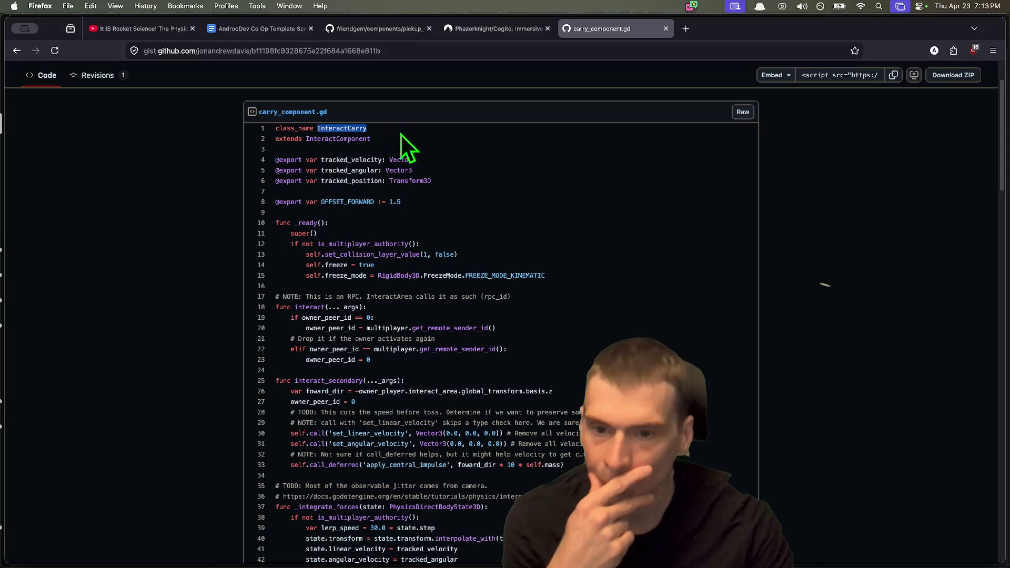
pyautogui.scroll(-15, 315, 252)
pyautogui.scroll(-5, 221, 295)
pyautogui.moveTo(446, 313); pyautogui.dragTo(308, 301)
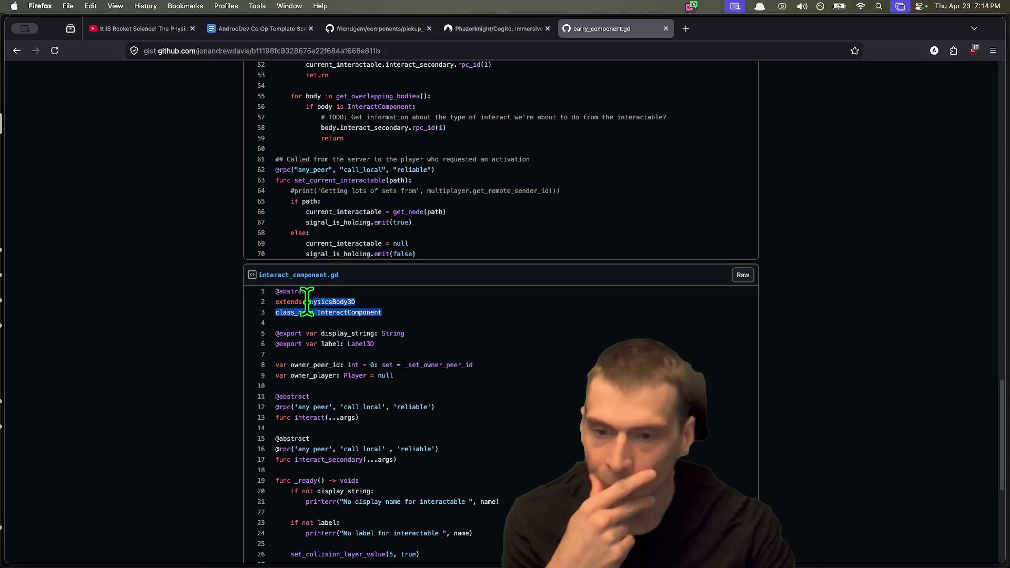
pyautogui.moveTo(444, 316); pyautogui.dragTo(293, 315)
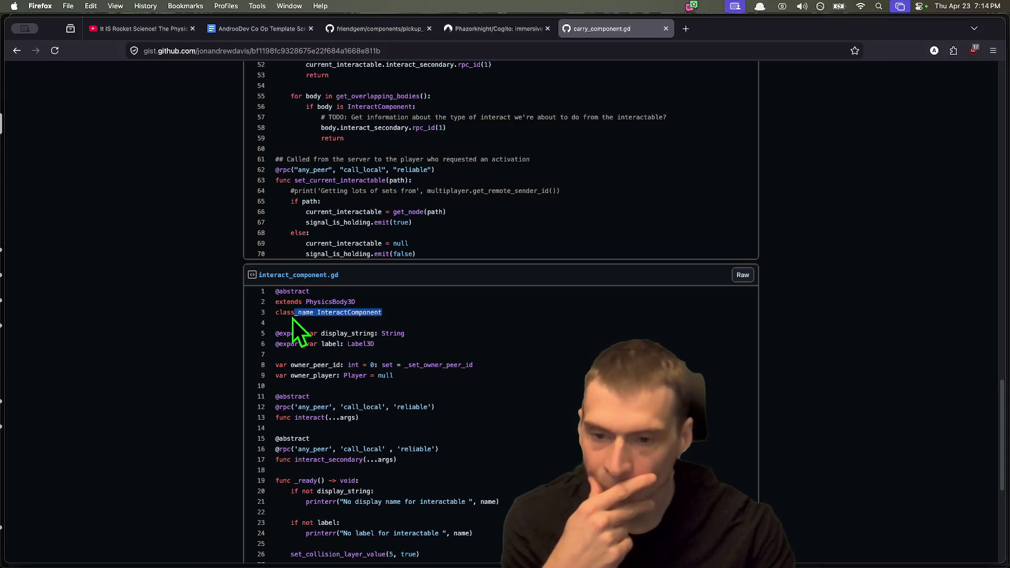
# Highlight the extends PhysicsBody3D and InteractComponent class_name lines of interact_component.gd.
pyautogui.scroll(-3, 307, 338)
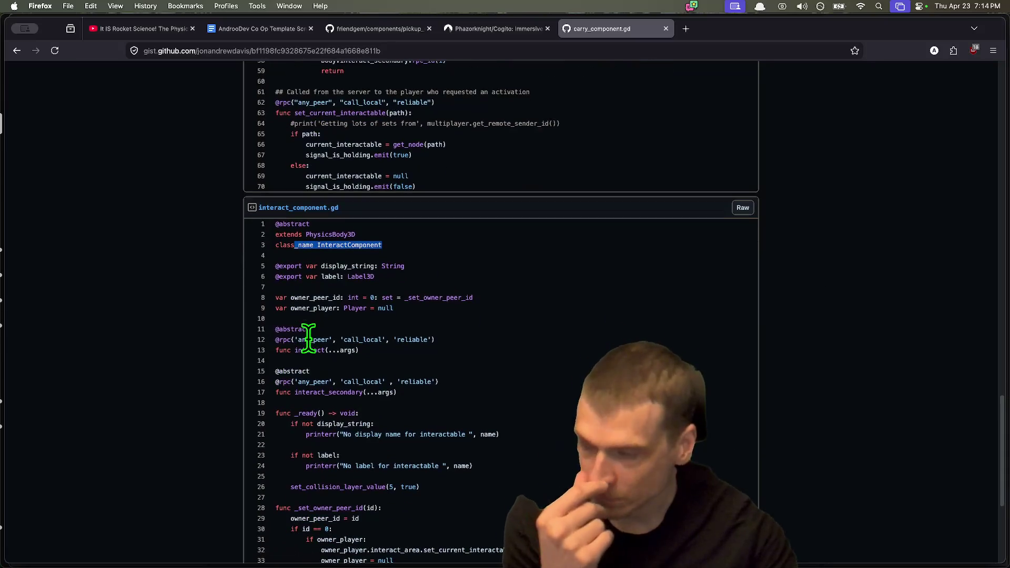
pyautogui.scroll(-1, 482, 293)
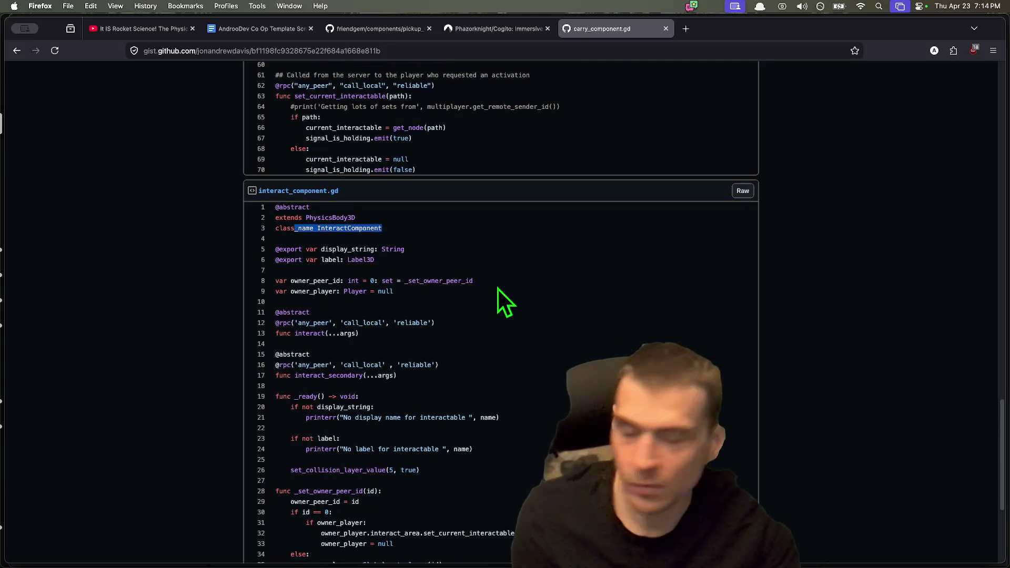
pyautogui.click(369, 240)
pyautogui.tripleClick(378, 219)
pyautogui.moveTo(382, 225); pyautogui.dragTo(383, 228)
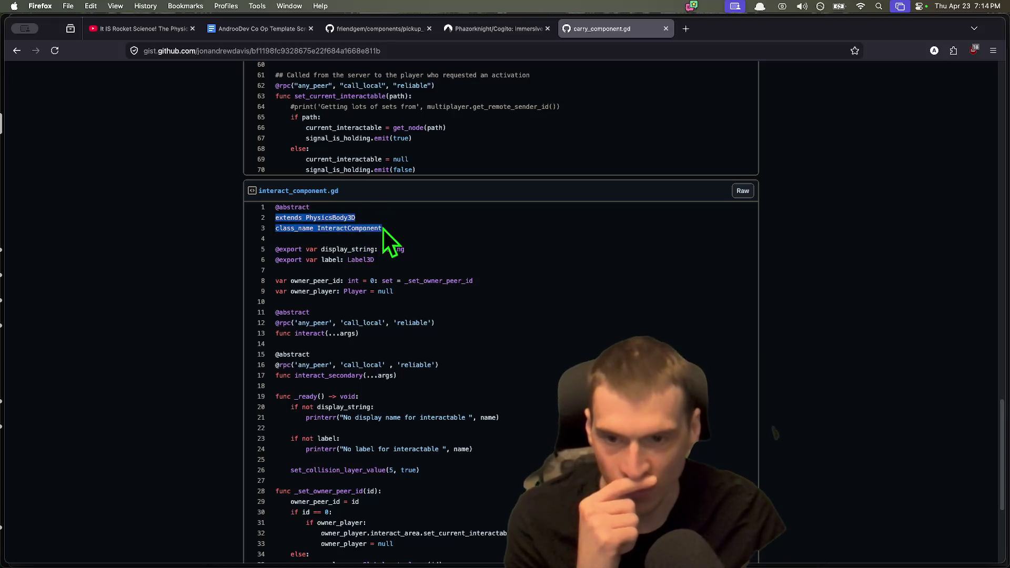
pyautogui.doubleClick(379, 229)
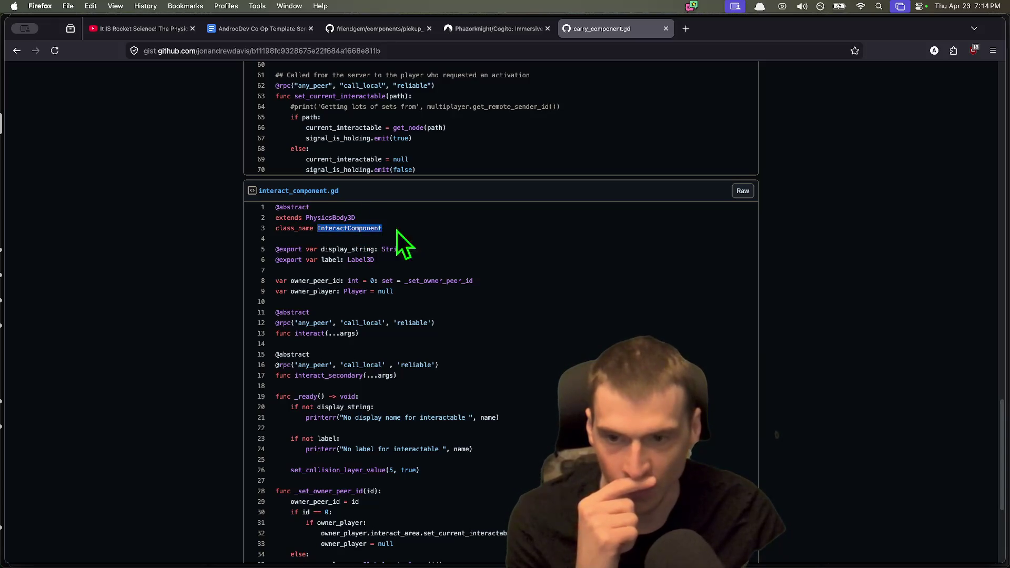
pyautogui.doubleClick(329, 217)
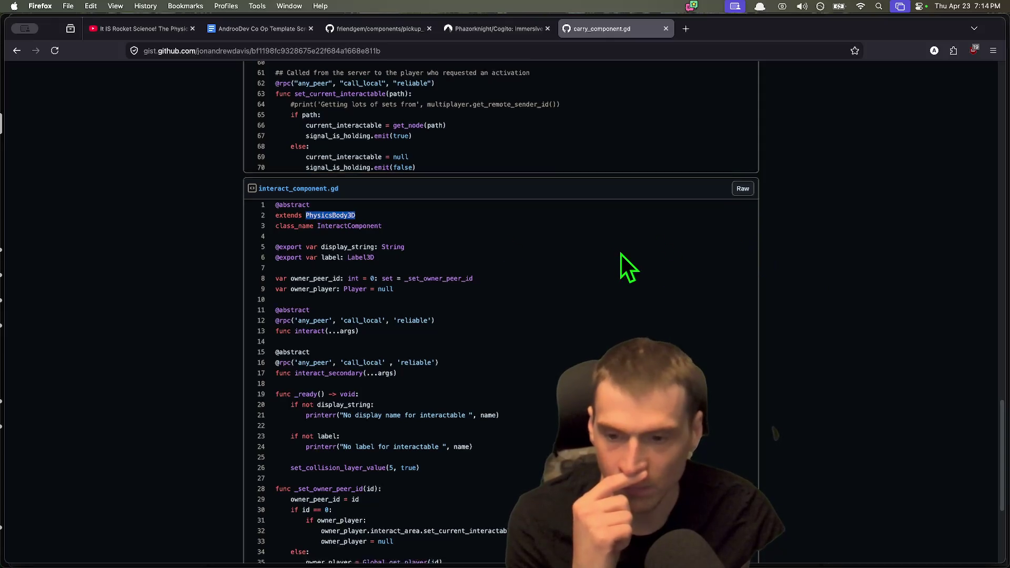
# Select the abstract interact and interact_secondary declarations on lines 11–17, then return to the Rocket League video.
pyautogui.scroll(-2, 621, 252)
pyautogui.scroll(-1, 620, 252)
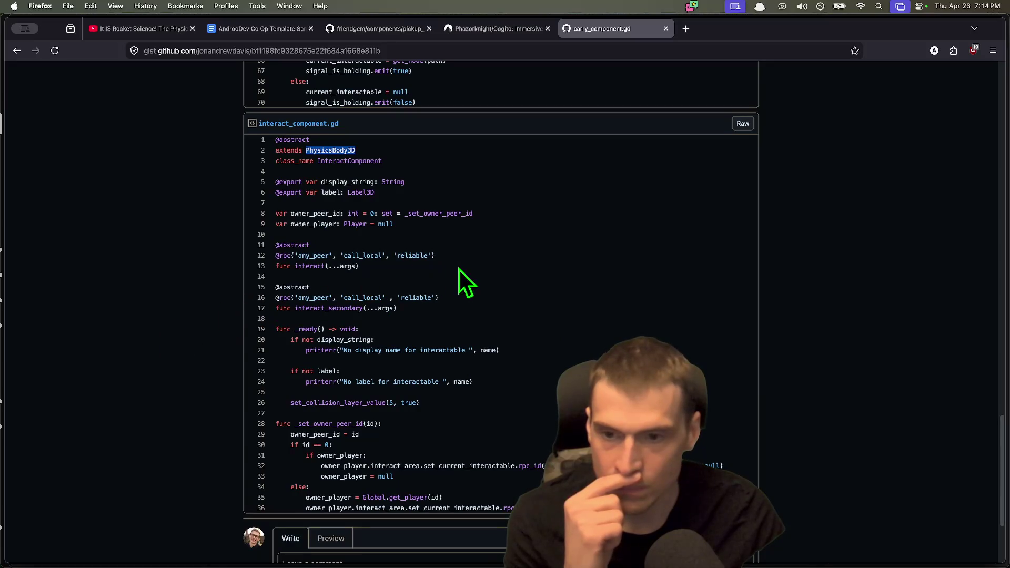
pyautogui.moveTo(527, 311); pyautogui.dragTo(200, 245)
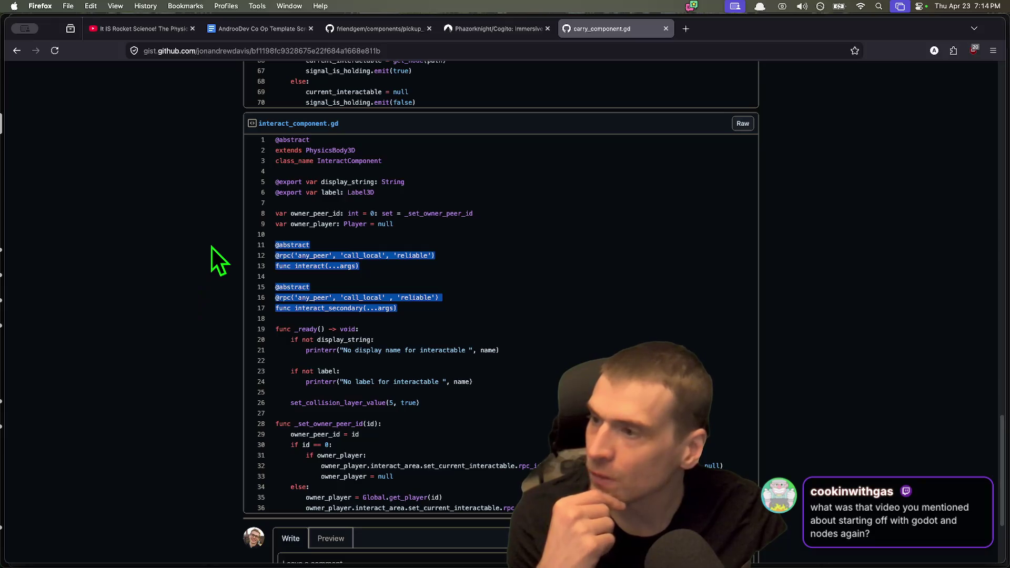
pyautogui.click(168, 27)
# Search YouTube for 'brackeys godot' and browse Brackeys' Godot beginner, lighting and GDScript tutorials.
pyautogui.click(379, 75)
pyautogui.write('b')
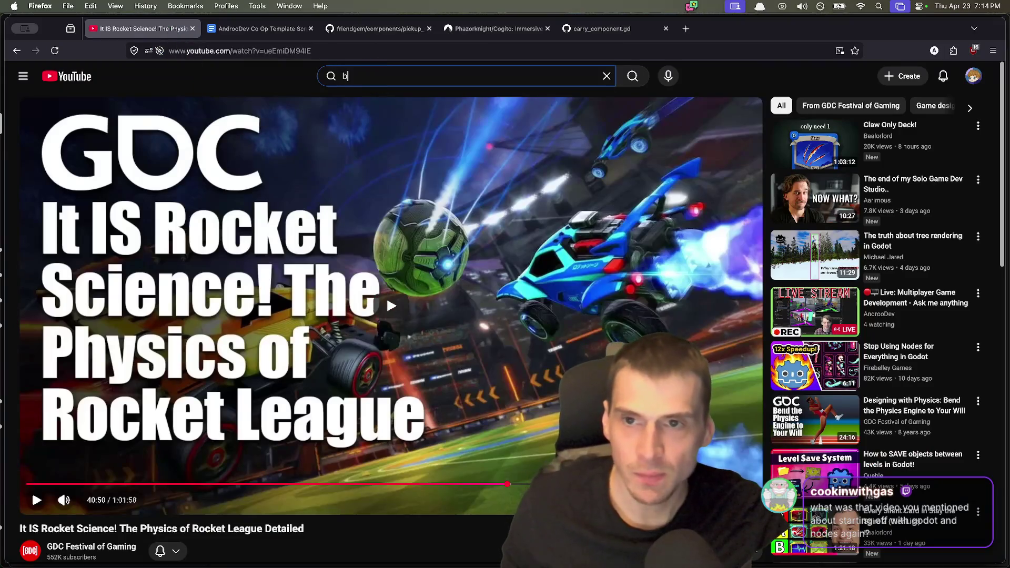
pyautogui.write("rackey's")
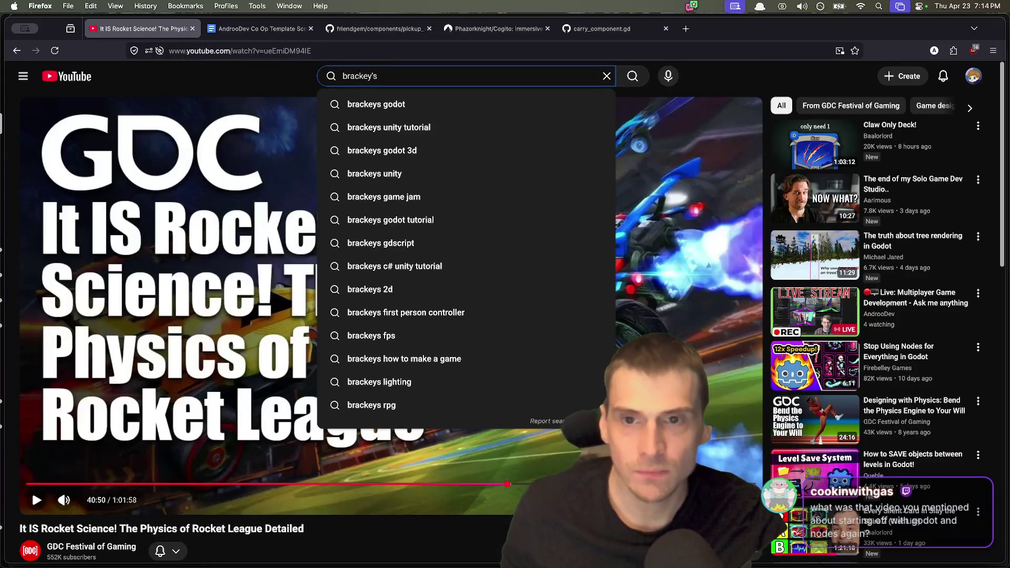
pyautogui.press('Down')
pyautogui.press('Return')
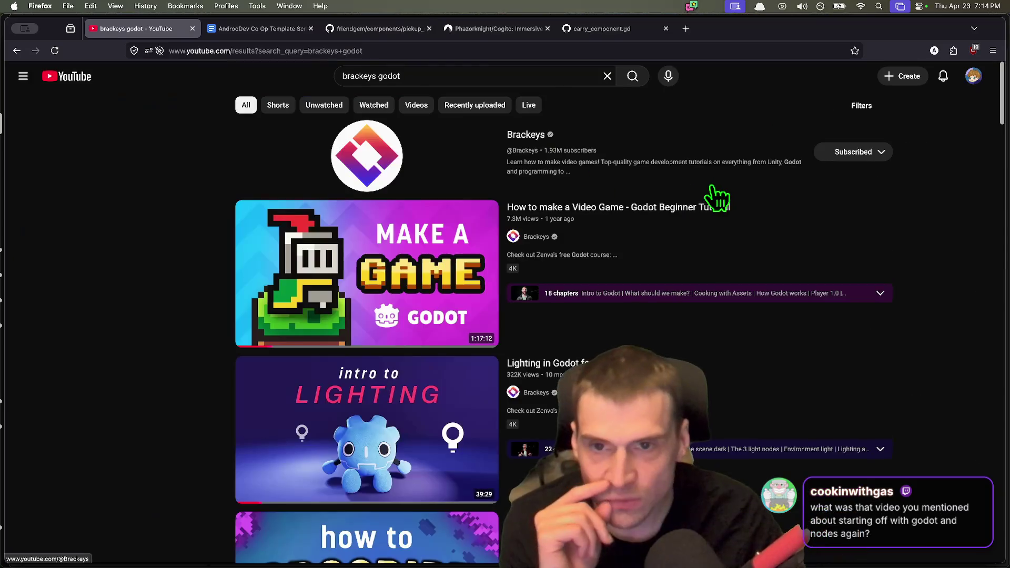
pyautogui.moveTo(685, 215)
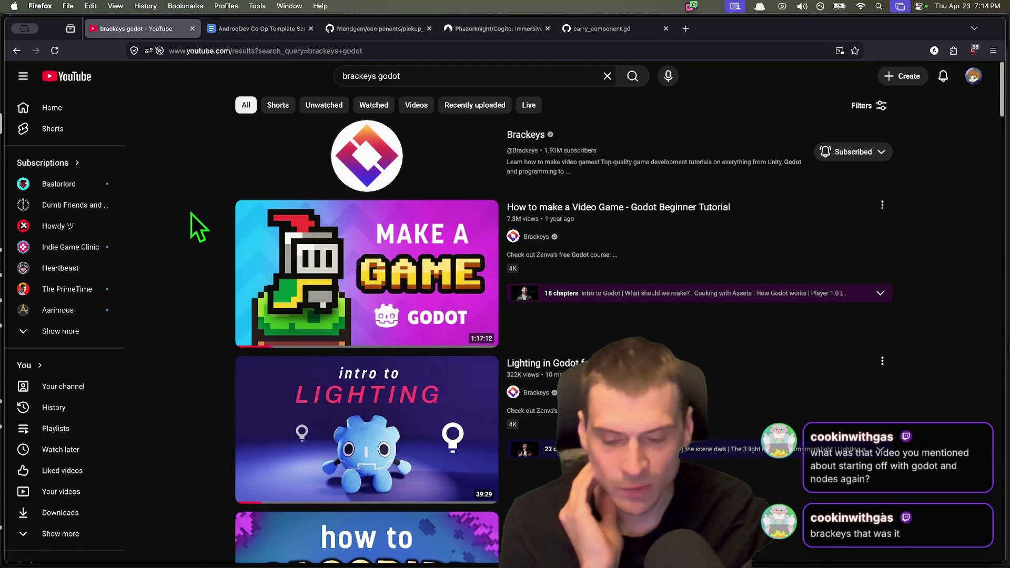
pyautogui.scroll(-5, 166, 228)
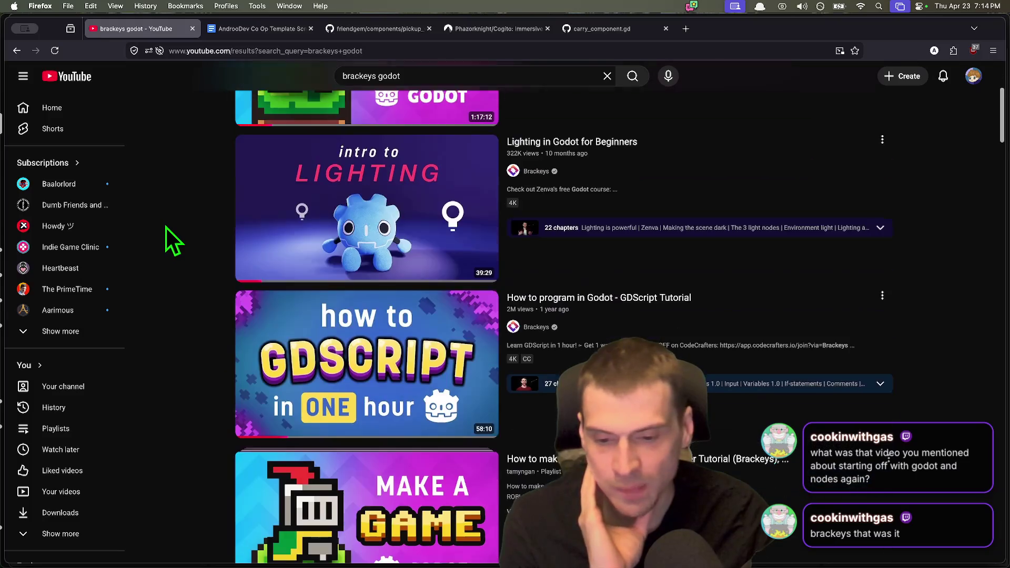
pyautogui.scroll(-1, 166, 228)
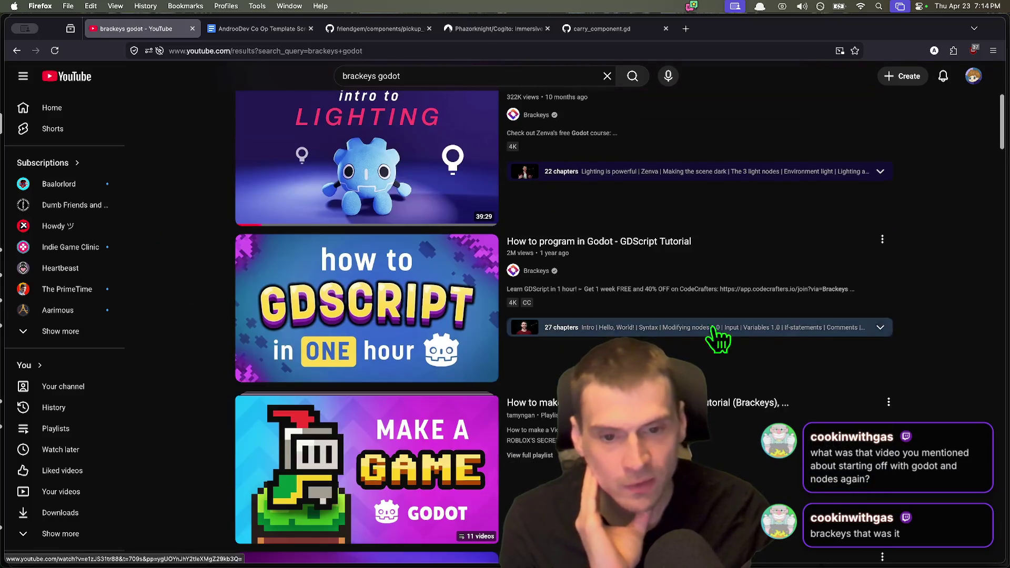
pyautogui.scroll(-2, 185, 358)
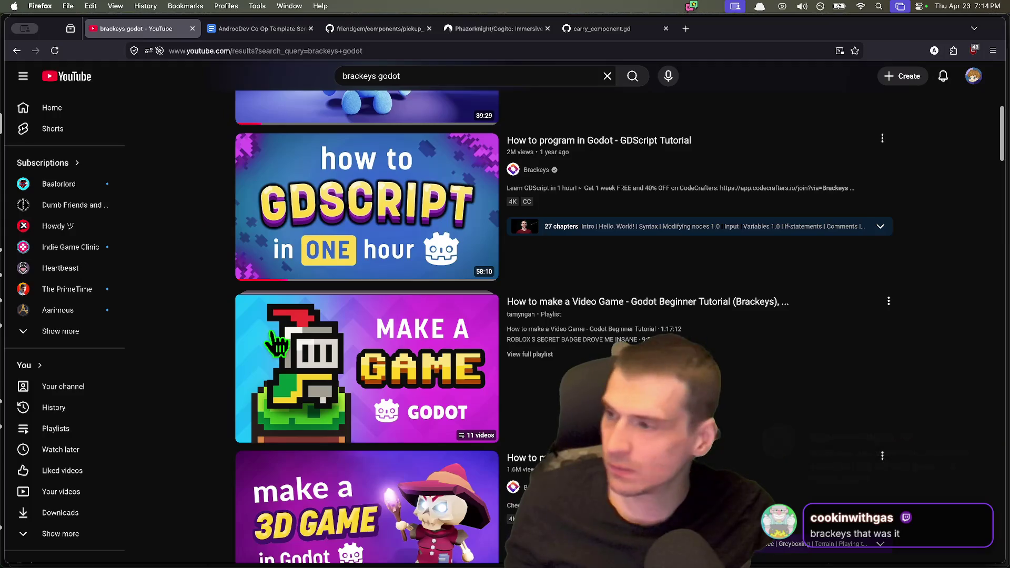
pyautogui.press('super+Tab')
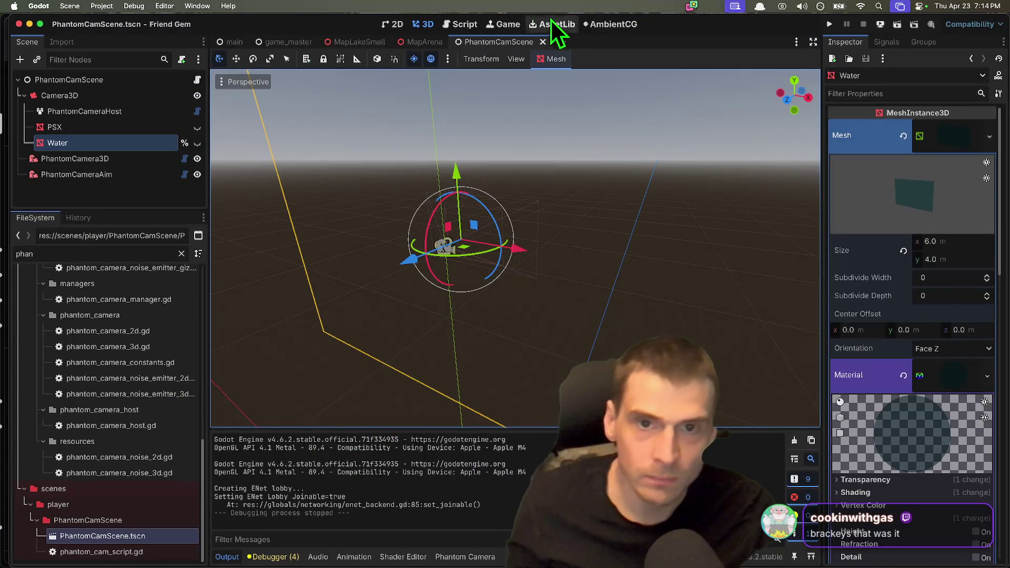
# In phantom_cam_script.gd, insert blank lines after line 12.
pyautogui.click(460, 24)
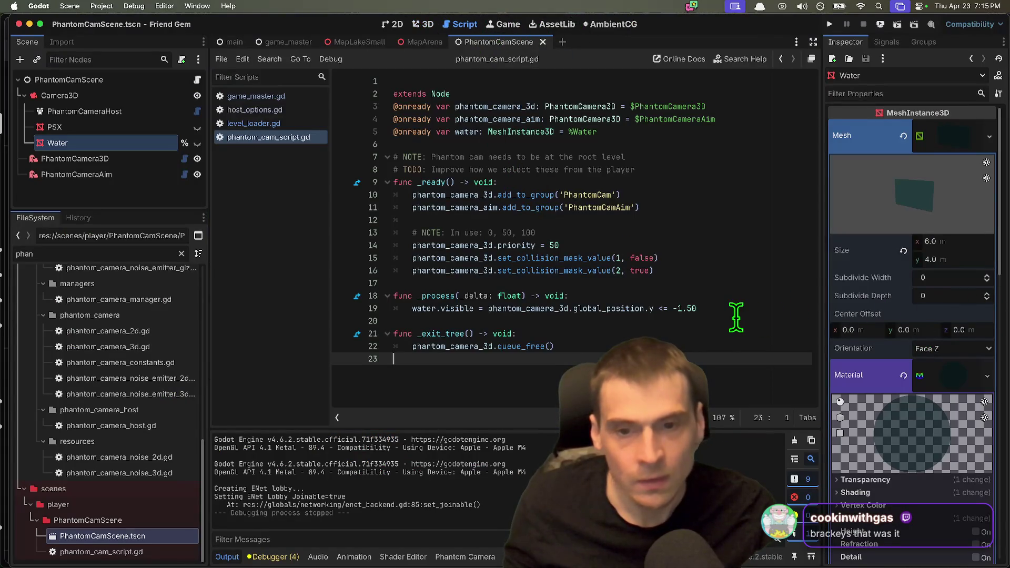
pyautogui.doubleClick(520, 131)
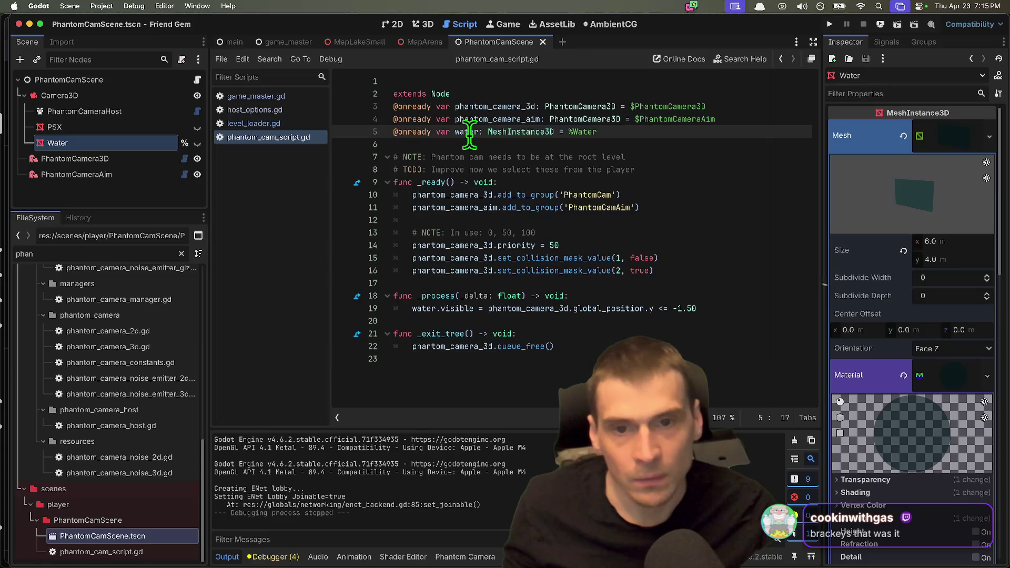
pyautogui.click(674, 214)
pyautogui.press('Return')
pyautogui.press('Return')
pyautogui.press('Up')
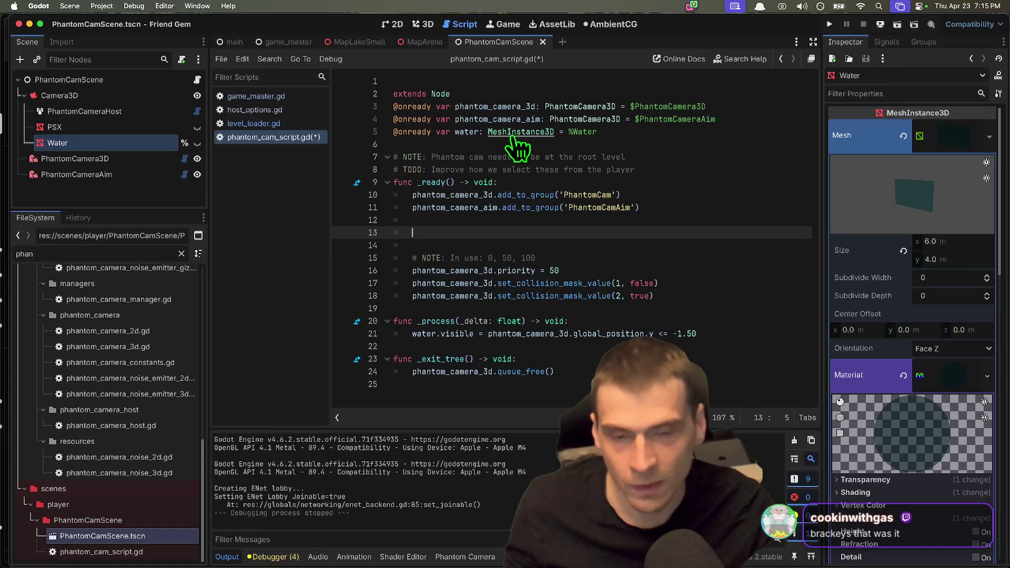
# Read the MeshInstance3D class documentation.
pyautogui.keyDown('super'); pyautogui.click(517, 132); pyautogui.keyUp('super')
pyautogui.scroll(-3, 616, 248)
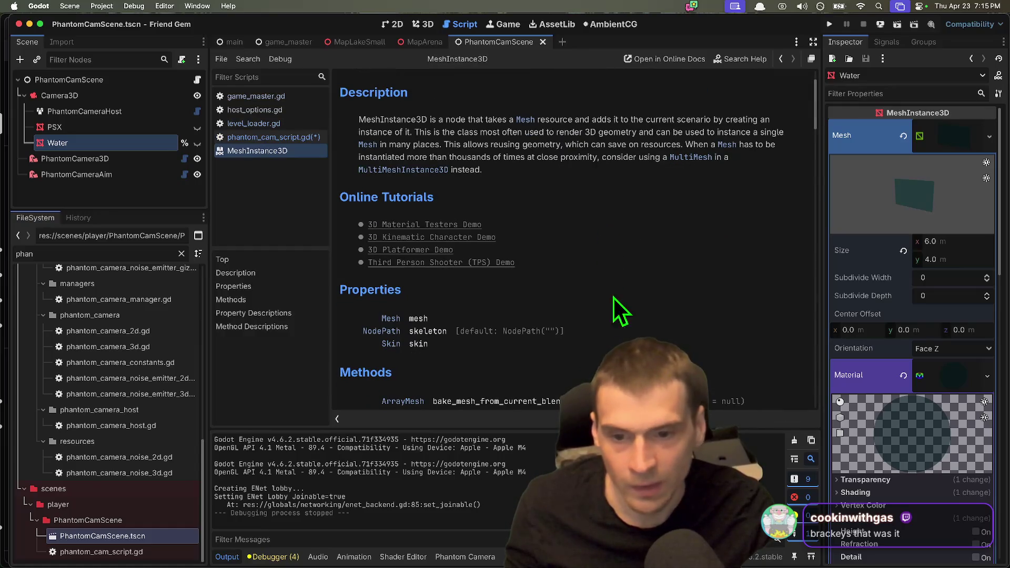
pyautogui.scroll(-5, 609, 287)
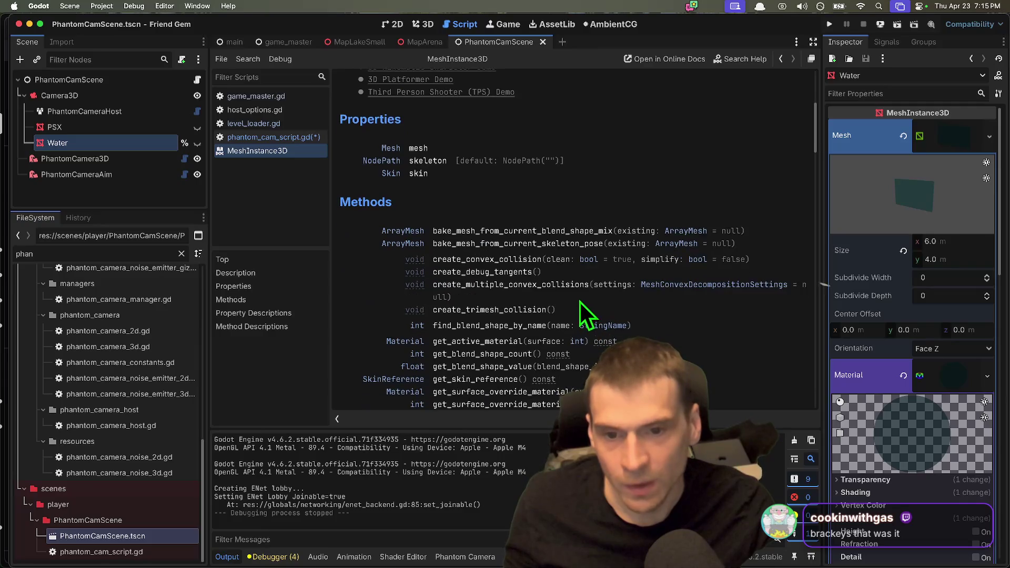
pyautogui.scroll(-1, 578, 315)
pyautogui.moveTo(597, 368)
pyautogui.mouseDown()
pyautogui.moveTo(526, 302)
pyautogui.moveTo(408, 255)
pyautogui.mouseUp()
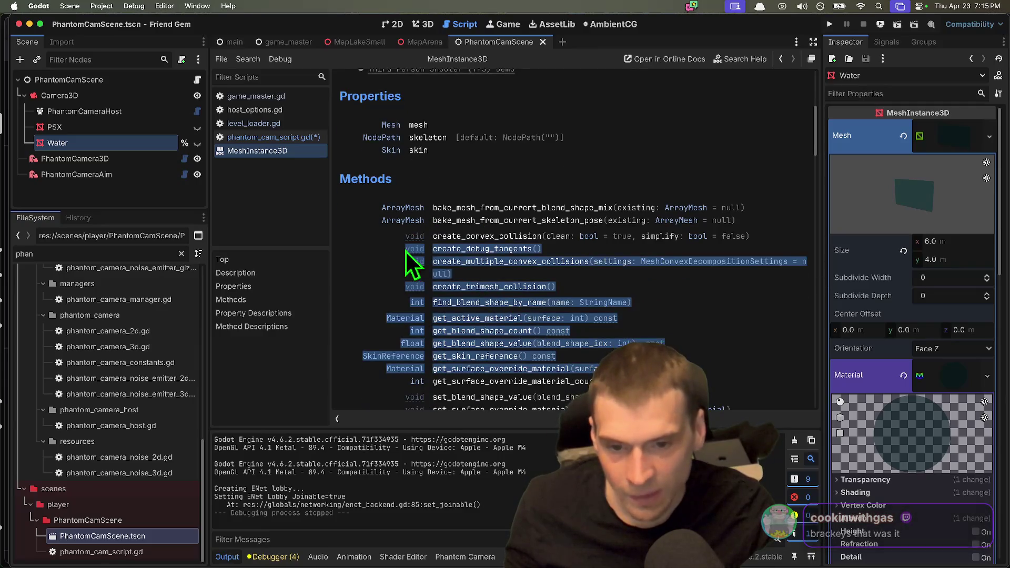
pyautogui.scroll(-2, 363, 276)
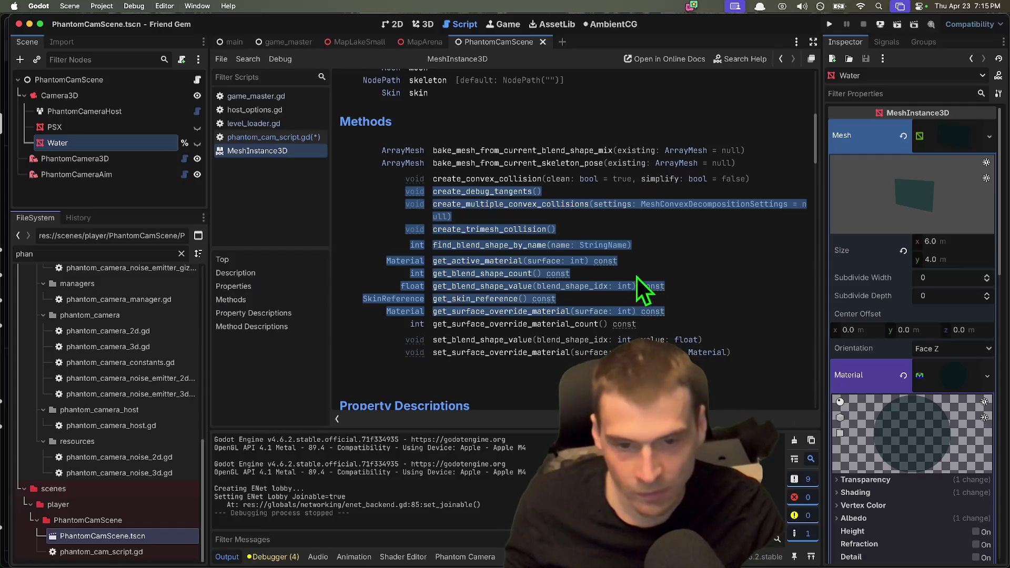
# Back in phantom_cam_script.gd, start a new _ready line with 'water.po'.
pyautogui.hotkey('alt', 'Left')
pyautogui.press('Return')
pyautogui.write('w')
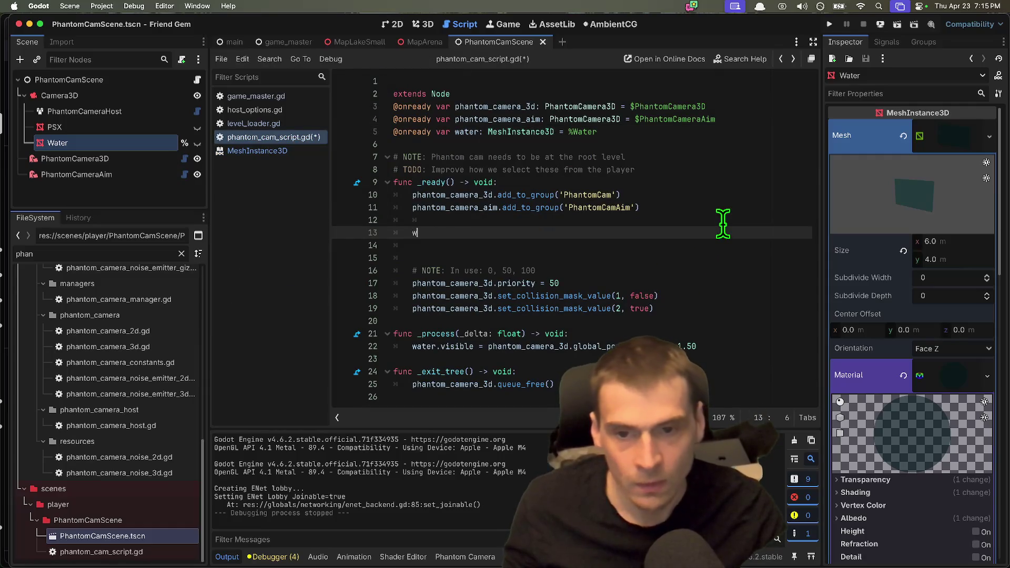
pyautogui.write('ater.pos')
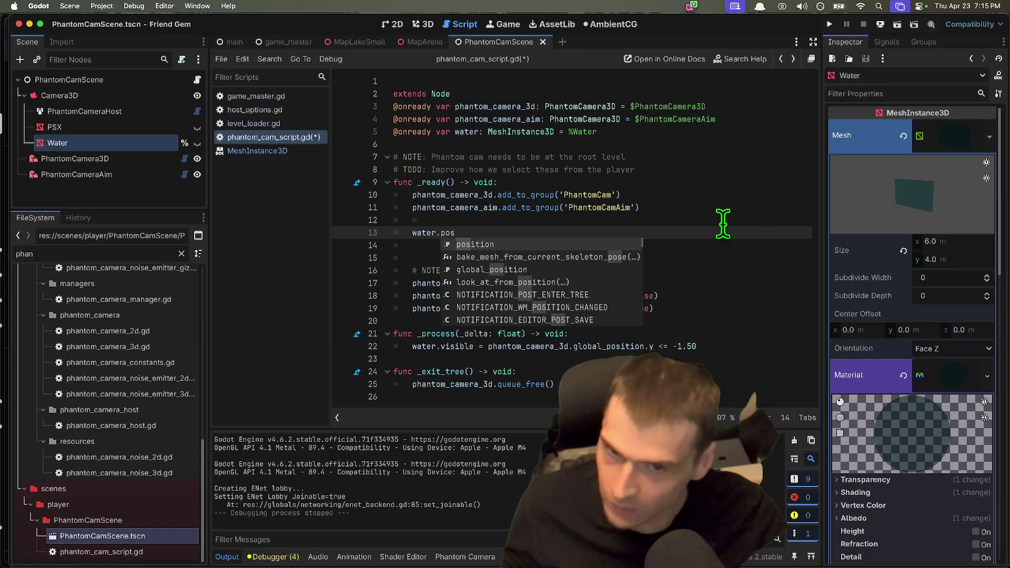
# Write a trial water.position and water.set_visible('some') line in _ready, then save.
pyautogui.press('Return')
pyautogui.write('= 0')
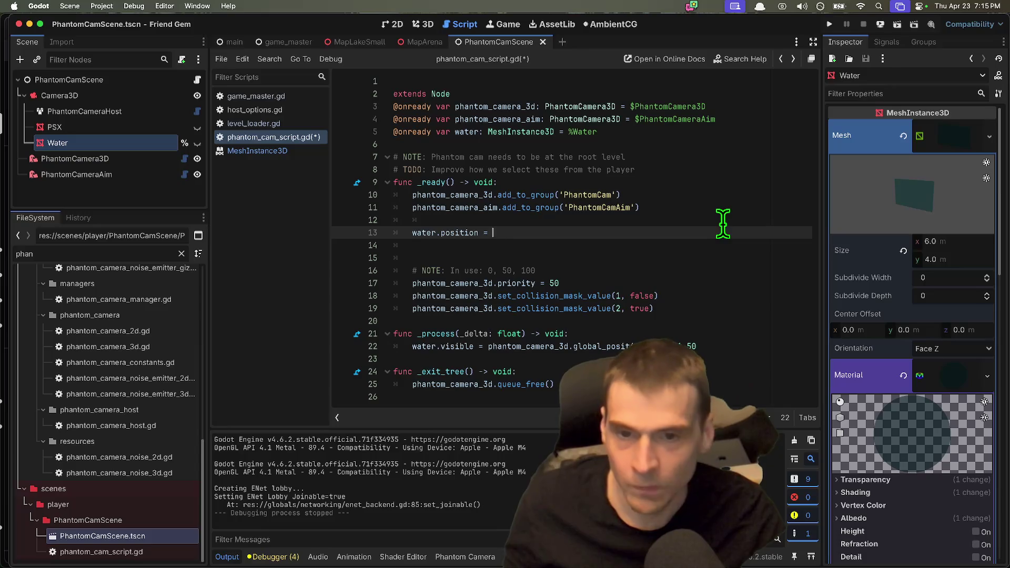
pyautogui.write('v')
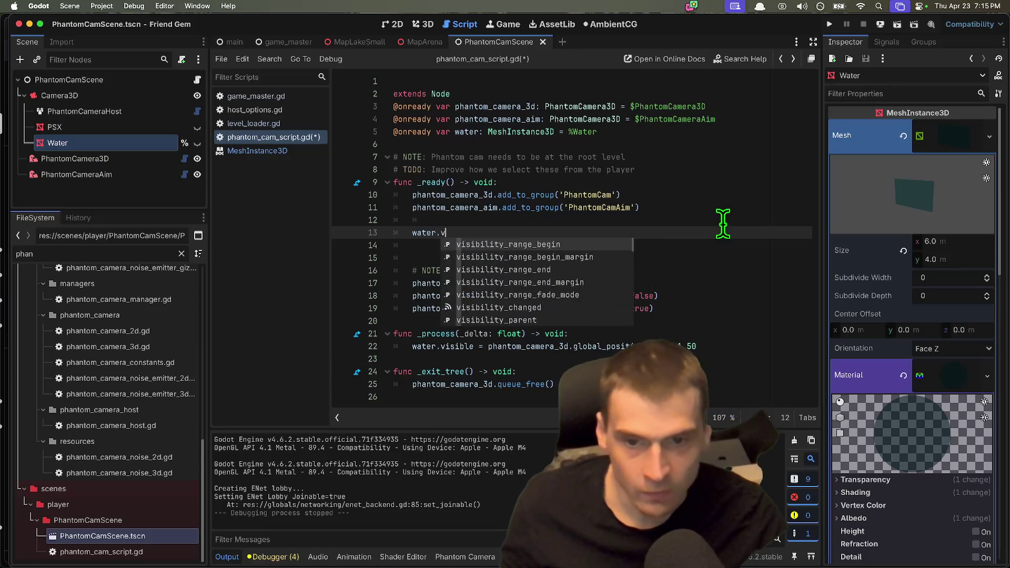
pyautogui.write('isible = false')
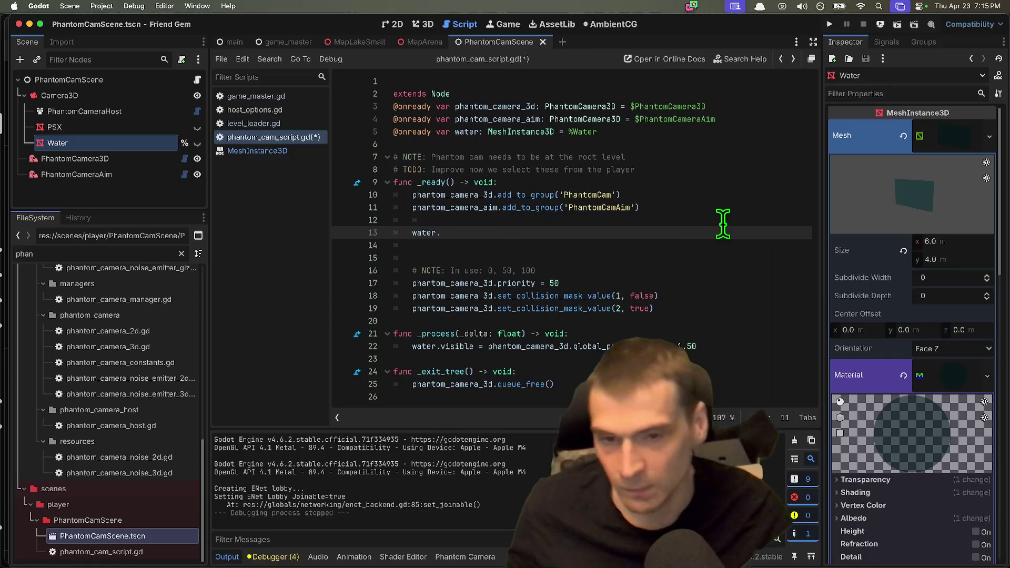
pyautogui.write('set_')
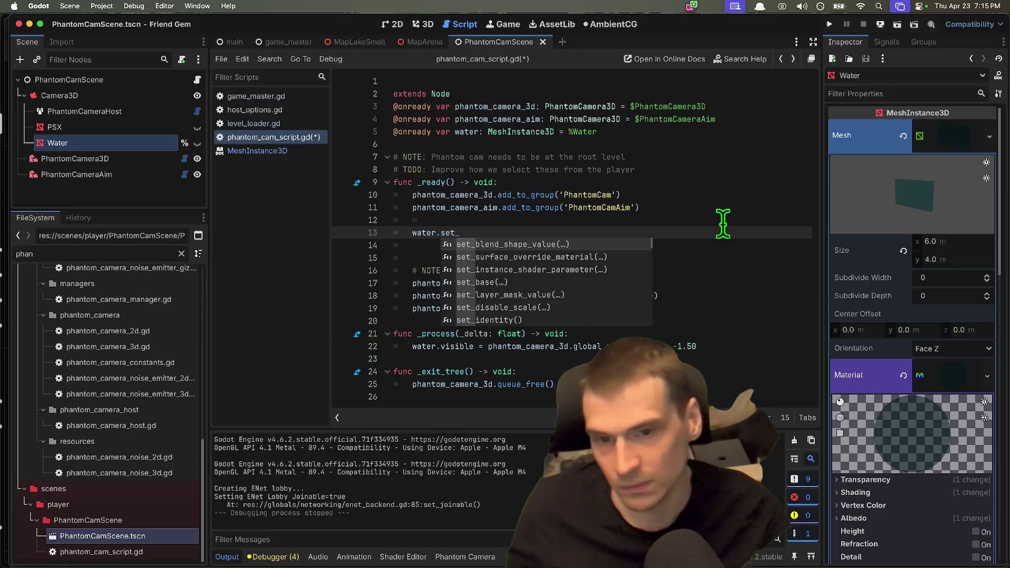
pyautogui.write('visible(false)')
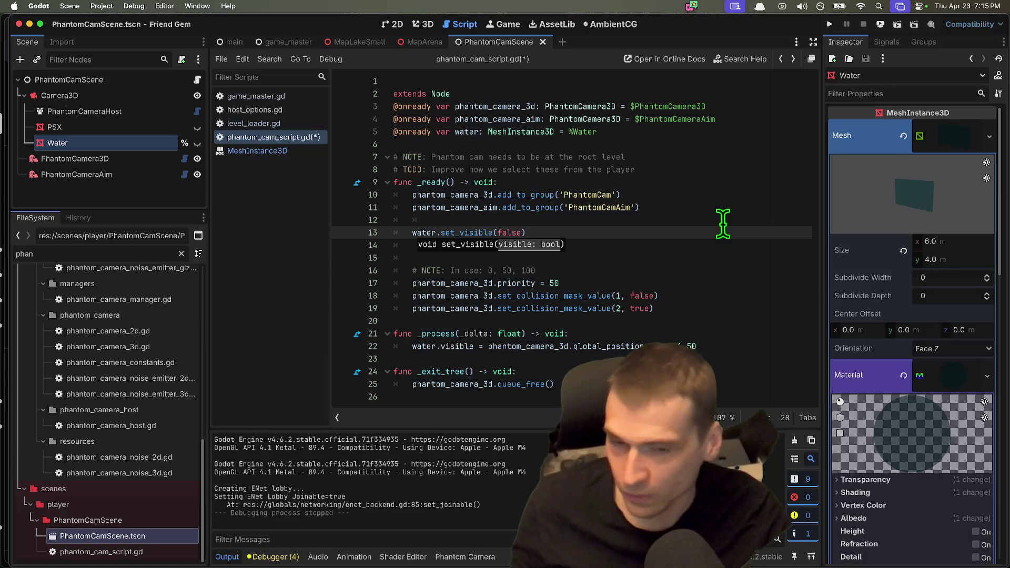
pyautogui.press('Delete')
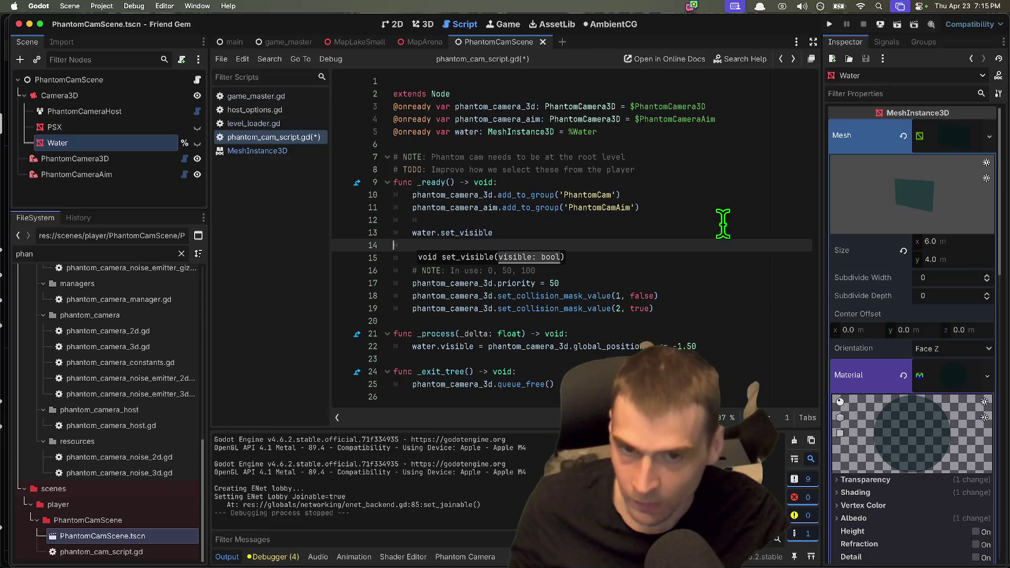
pyautogui.write('(f')
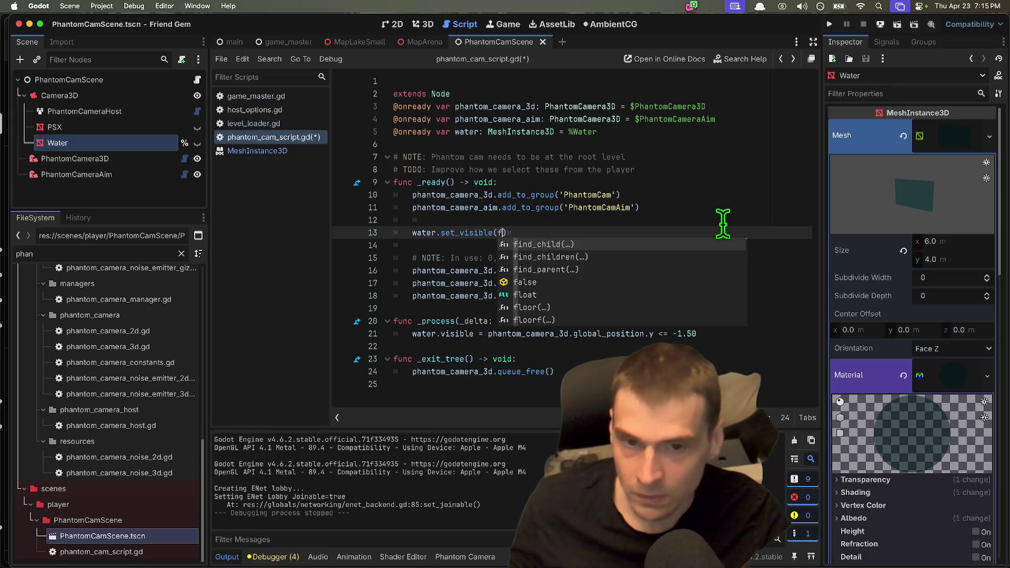
pyautogui.press('BackSpace')
pyautogui.write("'some'")
pyautogui.click(706, 220)
pyautogui.hotkey('ctrl', 's')
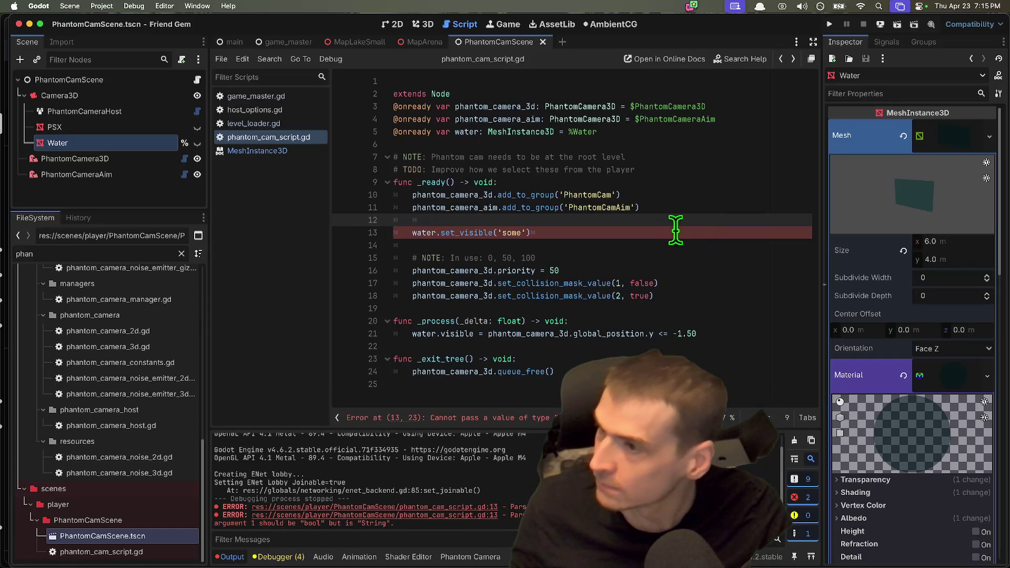
# Delete the trial set_visible line and its blank line, clear the output log, close MeshInstance3D help.
pyautogui.moveTo(675, 230); pyautogui.dragTo(439, 227)
pyautogui.click(597, 227)
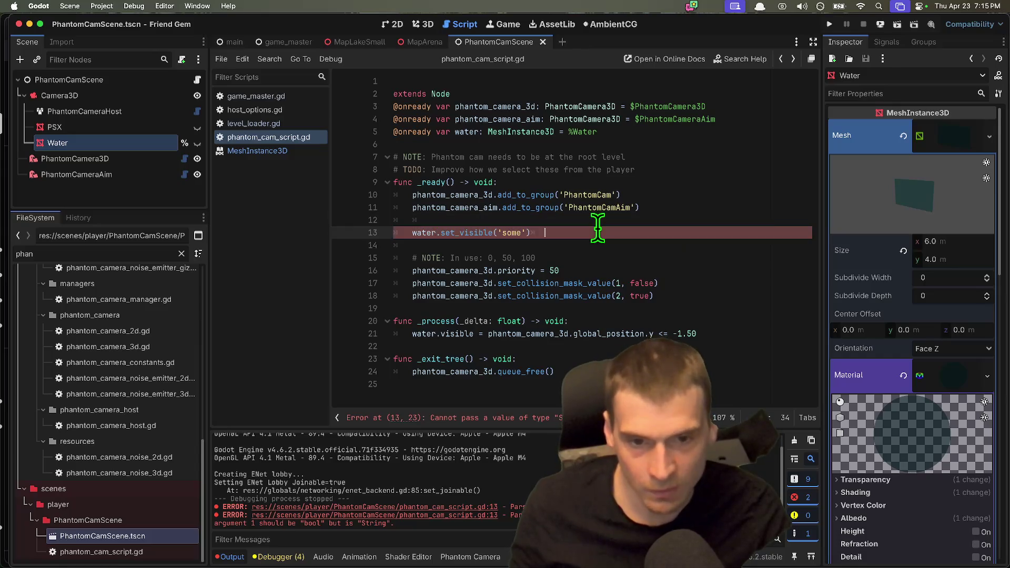
pyautogui.press('Delete')
pyautogui.press('super+shift+k')
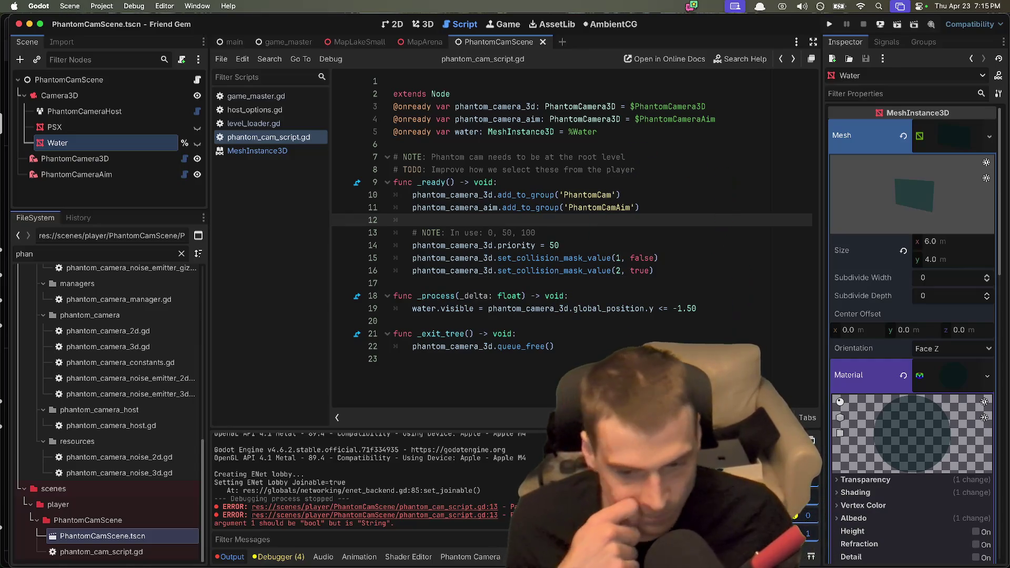
pyautogui.press('super+alt+k')
pyautogui.press('super+Down')
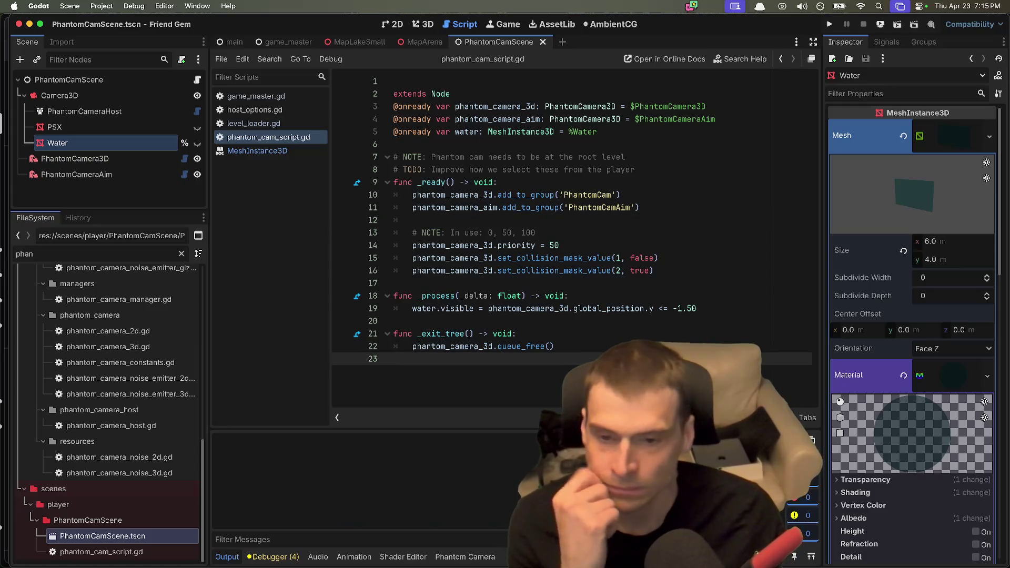
pyautogui.middleClick(234, 152)
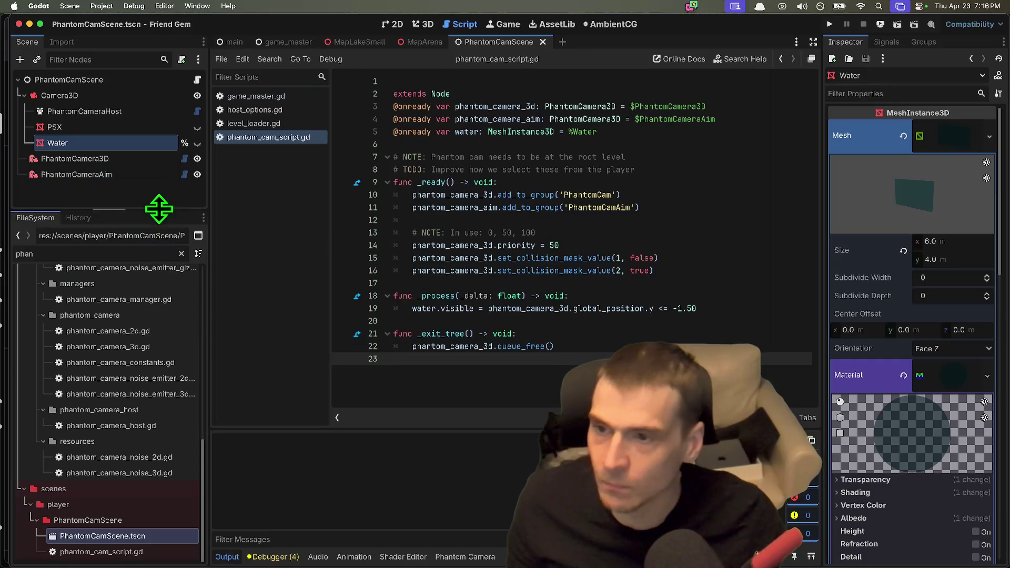
# Delete the PSX mesh node from PhantomCamScene.
pyautogui.moveTo(158, 209); pyautogui.dragTo(159, 203)
pyautogui.click(141, 156)
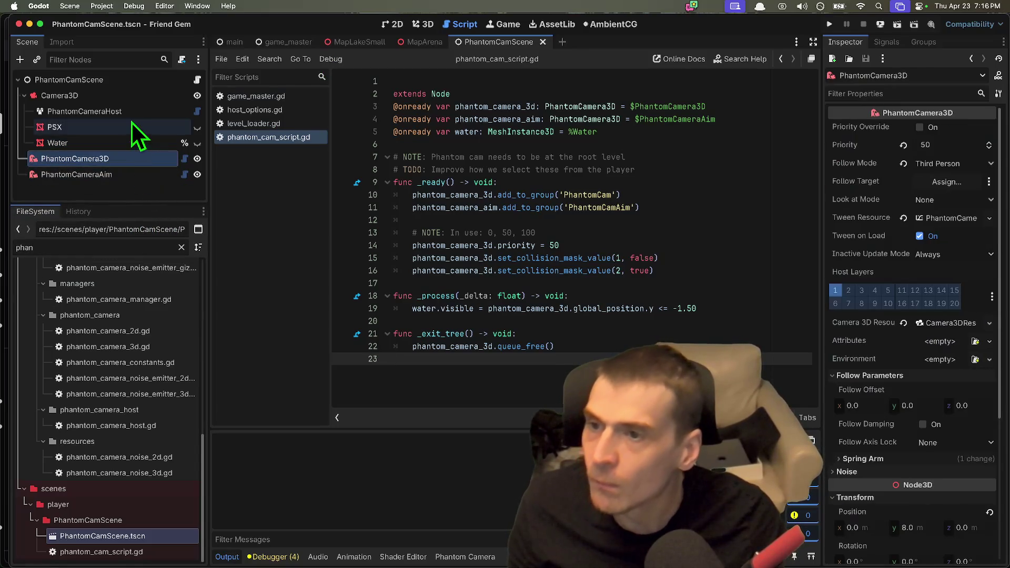
pyautogui.click(131, 126)
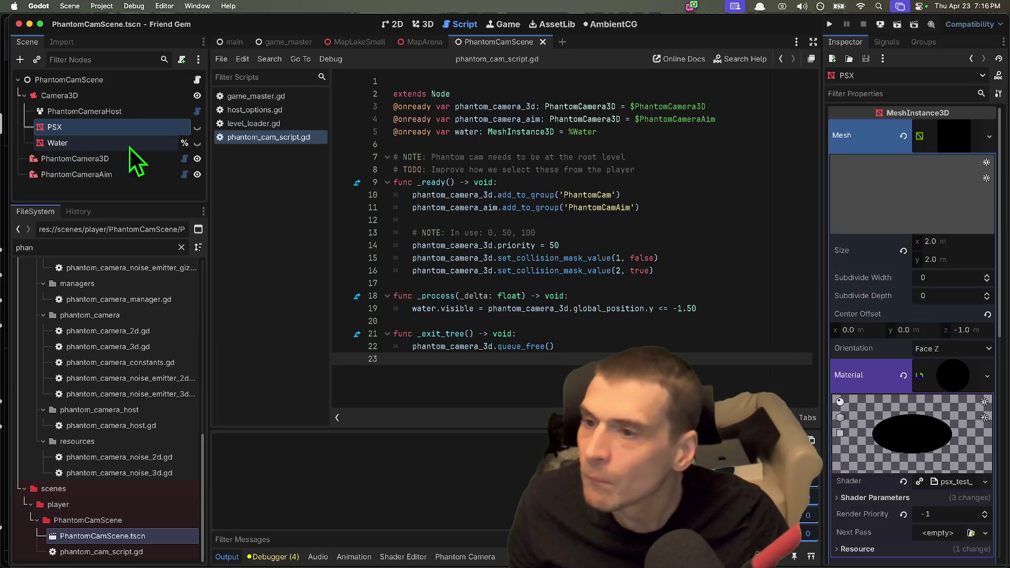
pyautogui.rightClick(158, 133)
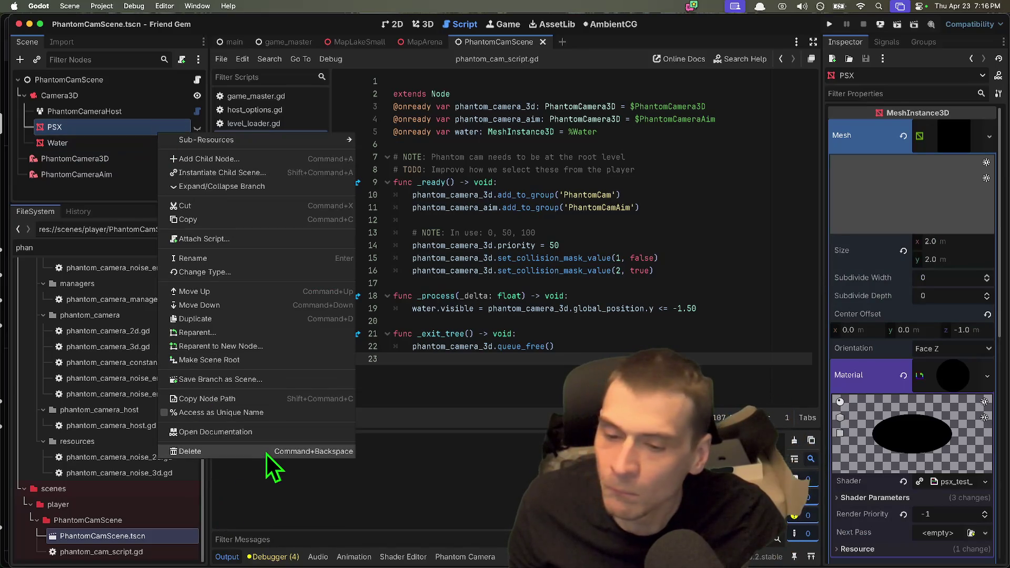
pyautogui.click(266, 453)
pyautogui.click(549, 293)
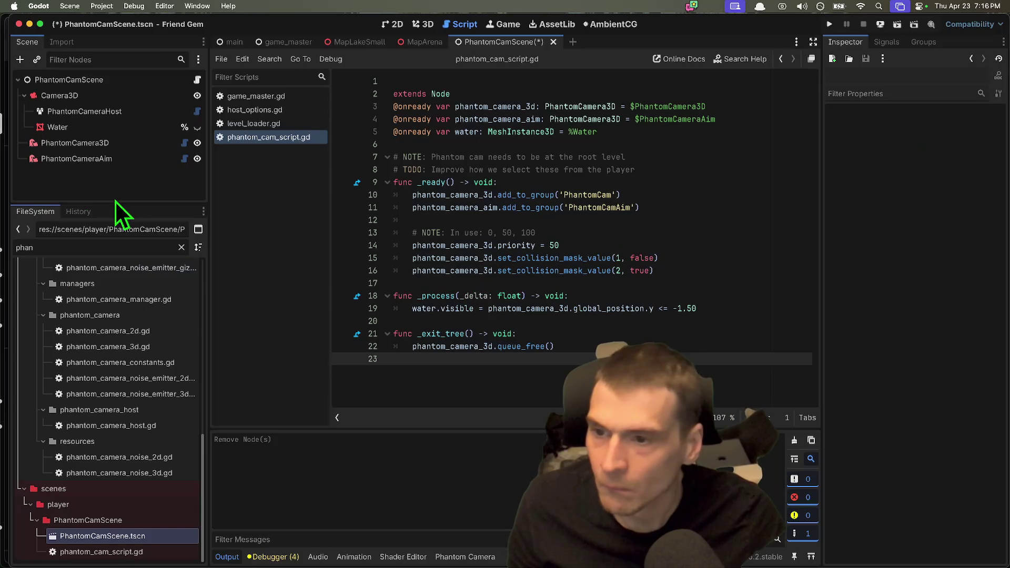
# Clear the 'phan' file filter and tidy the addons folders in the FileSystem dock.
pyautogui.moveTo(108, 198); pyautogui.dragTo(108, 187)
pyautogui.scroll(10, 109, 258)
pyautogui.doubleClick(116, 302)
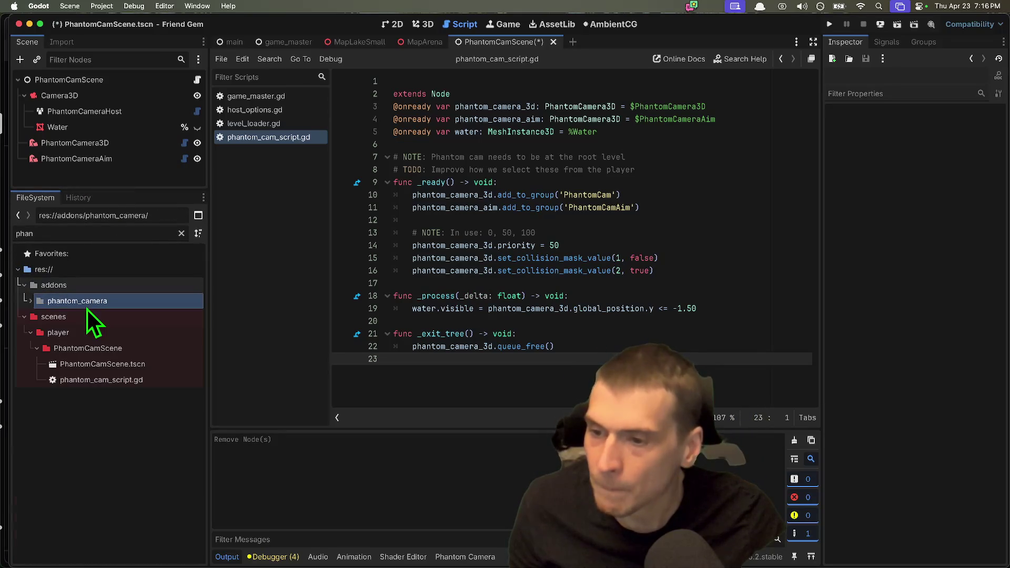
pyautogui.click(91, 286)
pyautogui.doubleClick(81, 232)
pyautogui.press('BackSpace')
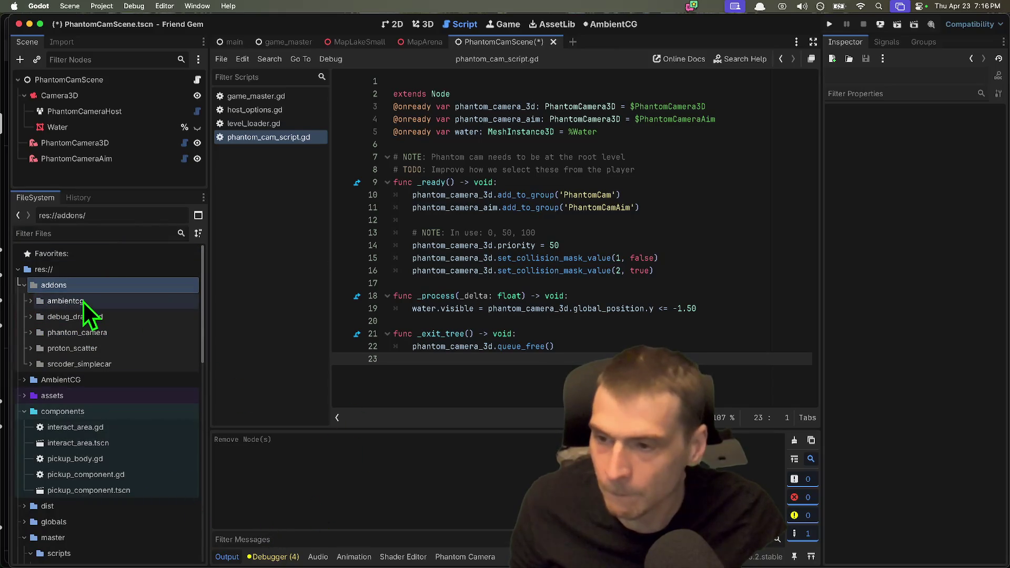
pyautogui.doubleClick(82, 302)
pyautogui.doubleClick(134, 298)
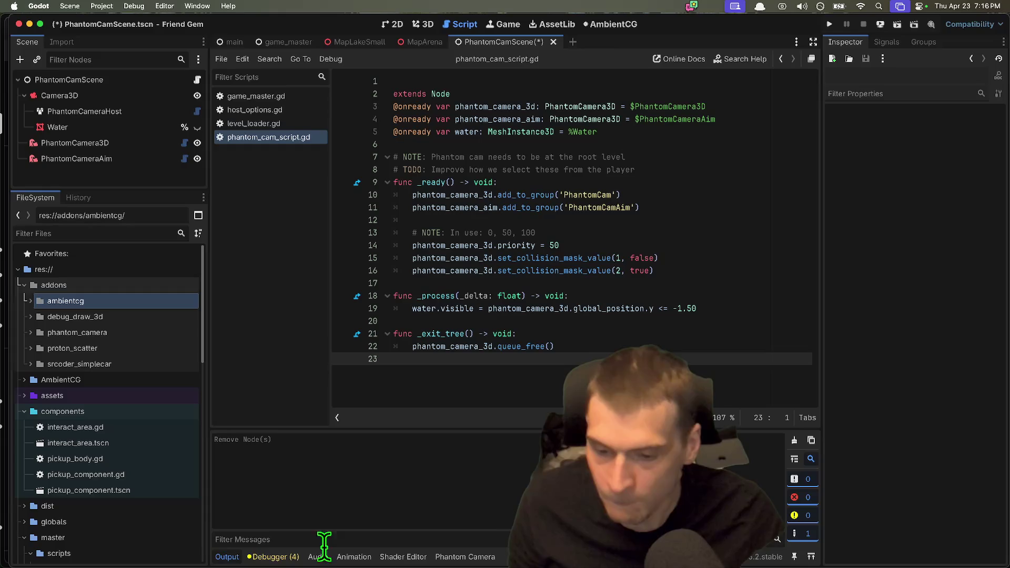
# Check the debugger's level_loader.gd error, then view the MapLakeSmall scene in 3D.
pyautogui.click(275, 556)
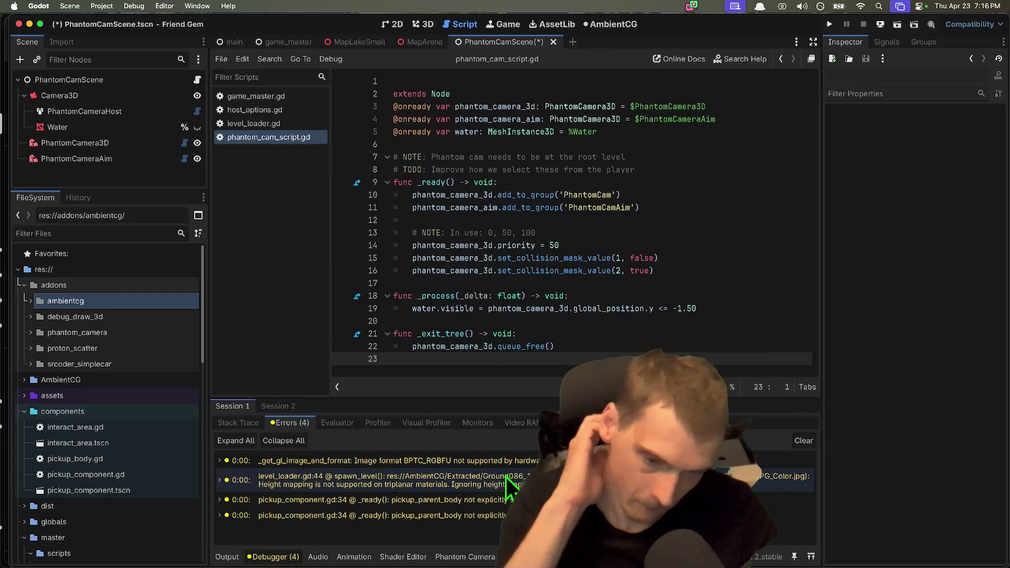
pyautogui.click(506, 461)
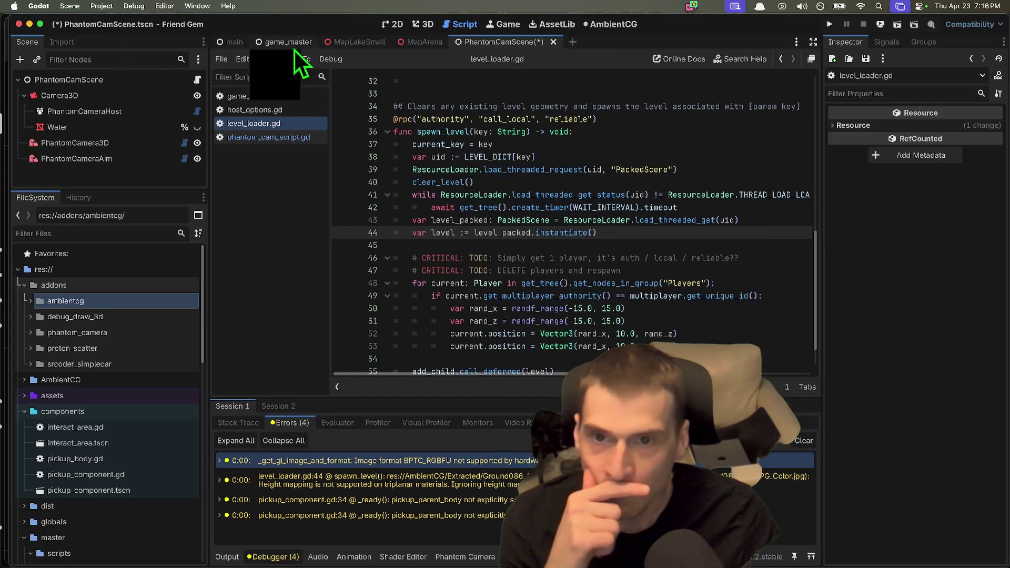
pyautogui.click(359, 42)
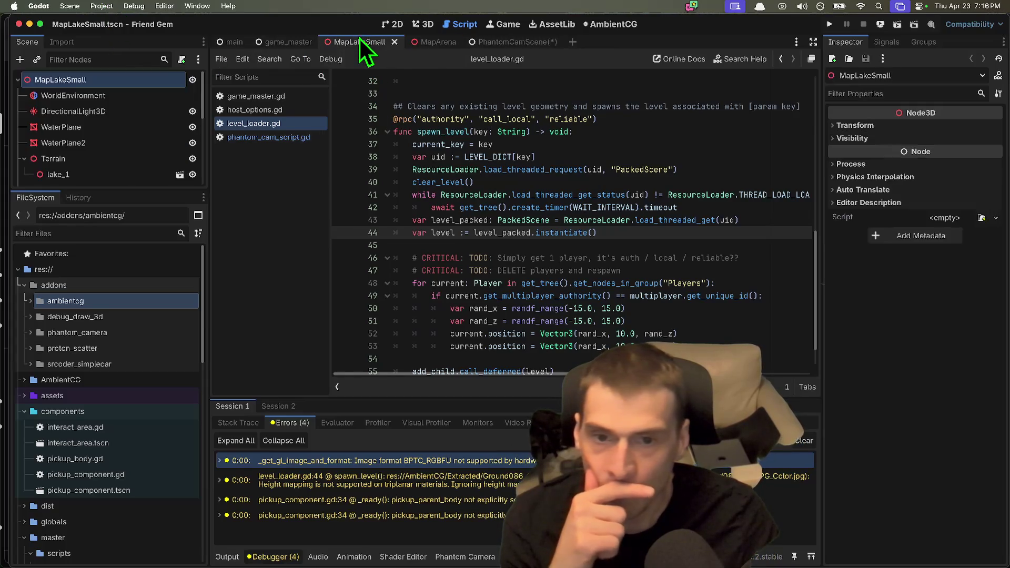
pyautogui.click(427, 24)
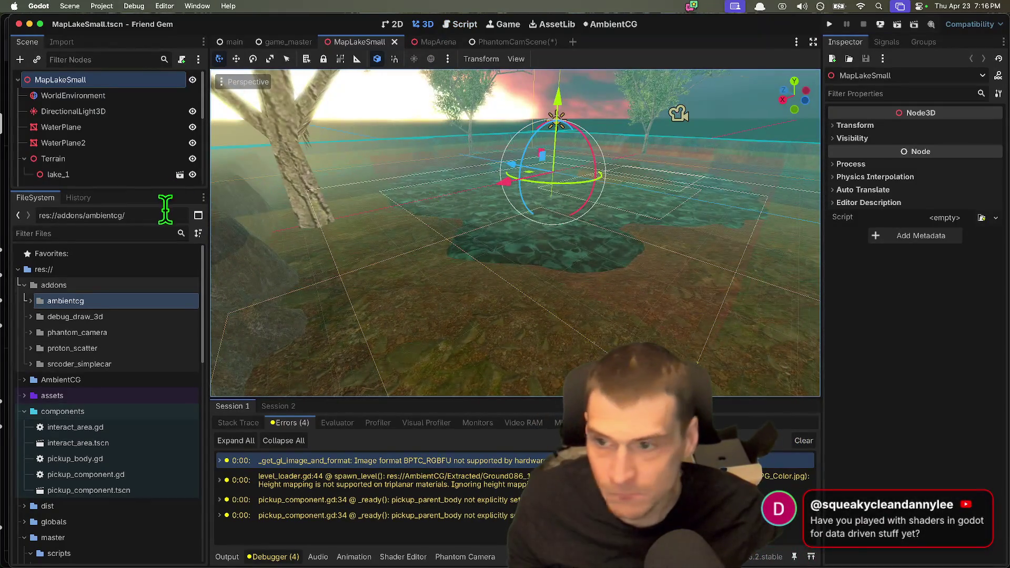
# Fly the viewport camera forward out over the lake.
pyautogui.click(108, 285)
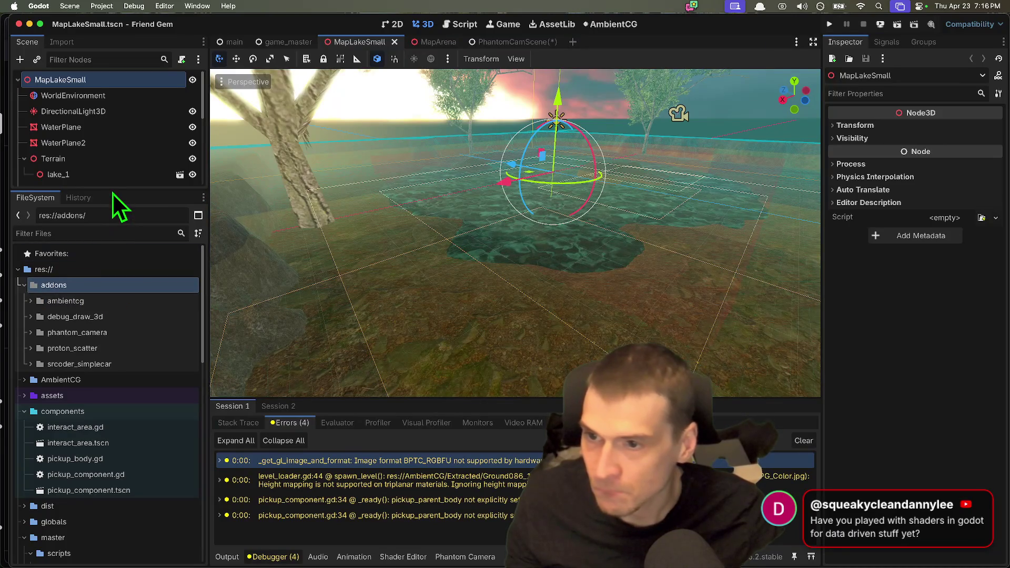
pyautogui.moveTo(111, 189)
pyautogui.mouseDown()
pyautogui.moveTo(101, 413)
pyautogui.moveTo(108, 405)
pyautogui.mouseUp()
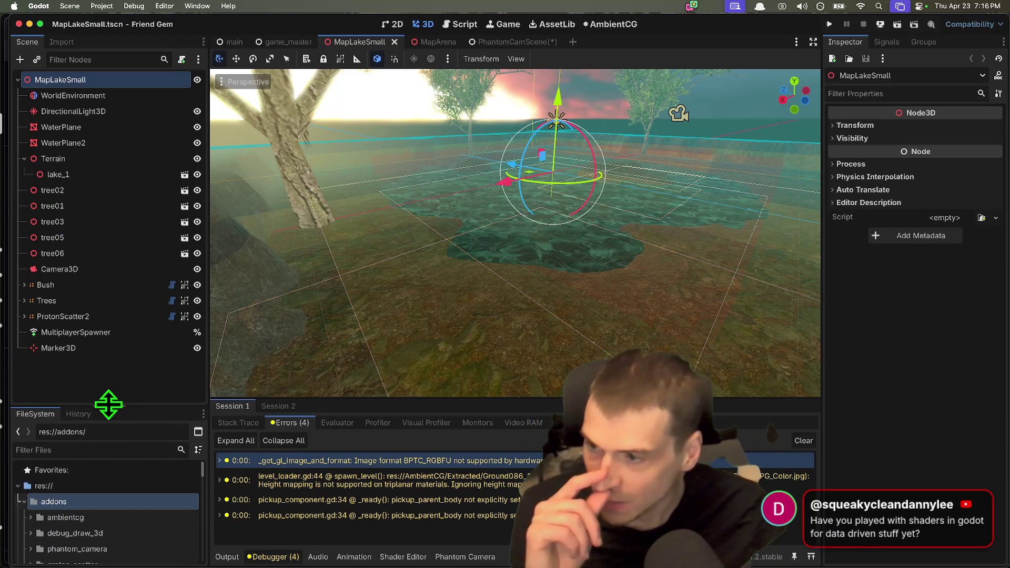
pyautogui.press('w')
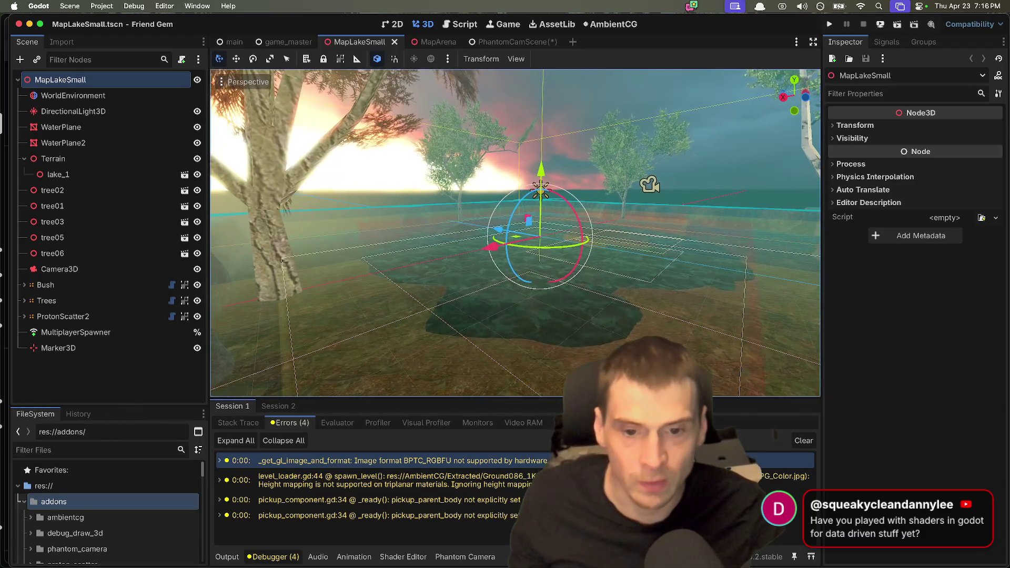
pyautogui.scroll(20, 515, 232)
pyautogui.press('w')
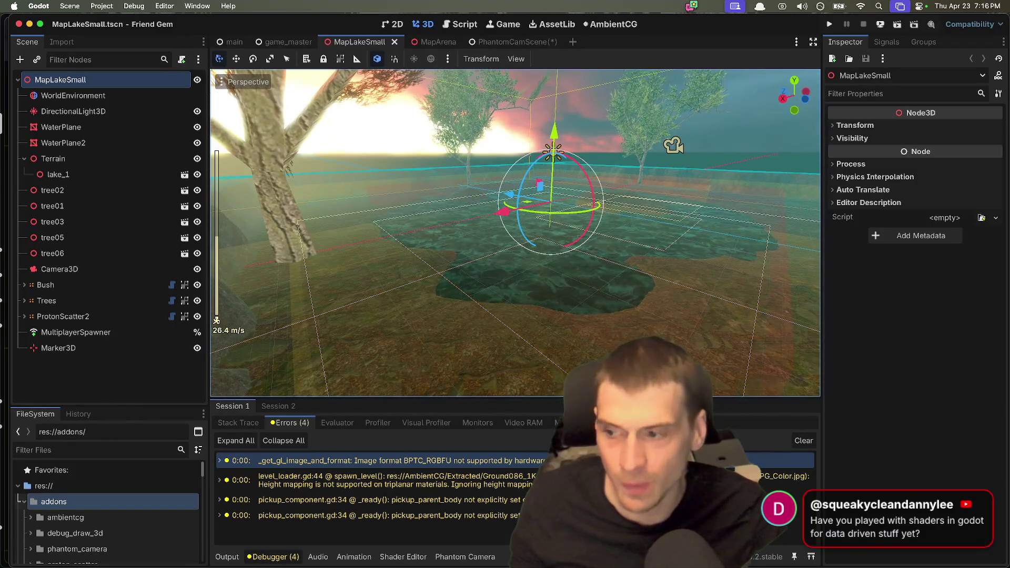
pyautogui.press('w')
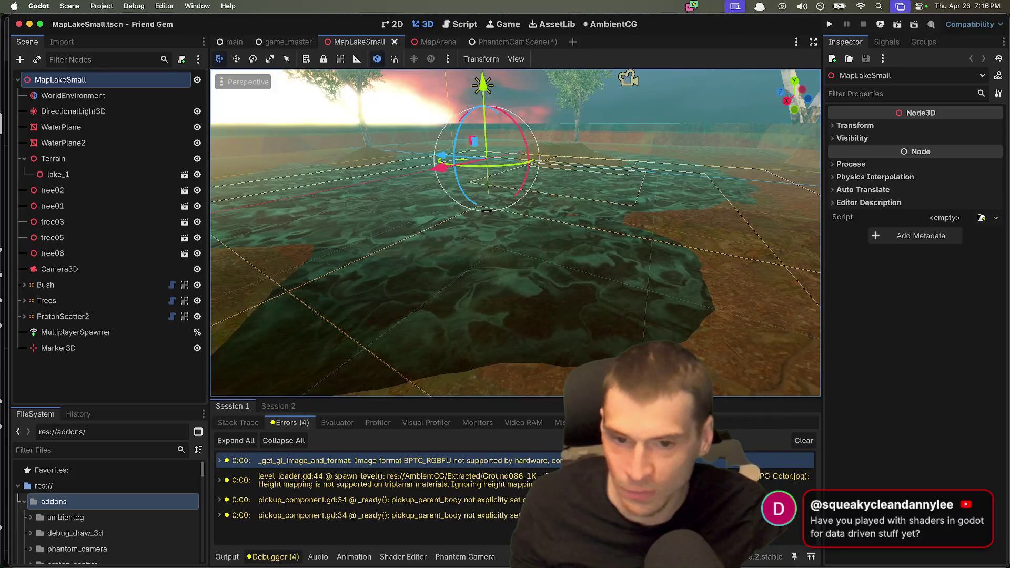
pyautogui.moveTo(179, 406); pyautogui.dragTo(176, 382)
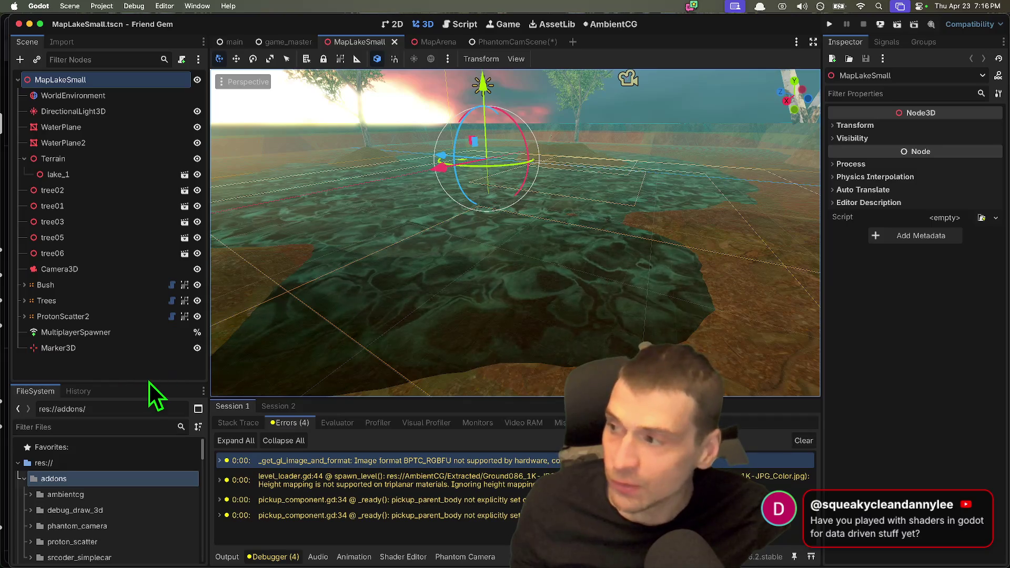
# Select Marker3D, then the nodes from WaterPlane to Marker3D, then clear the selection.
pyautogui.click(141, 349)
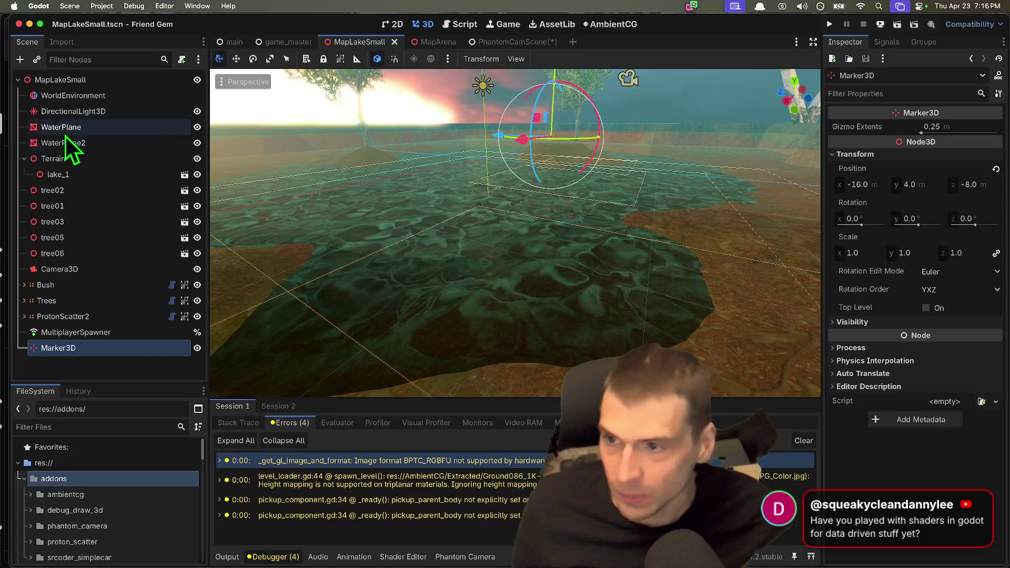
pyautogui.keyDown('shift'); pyautogui.click(105, 127); pyautogui.keyUp('shift')
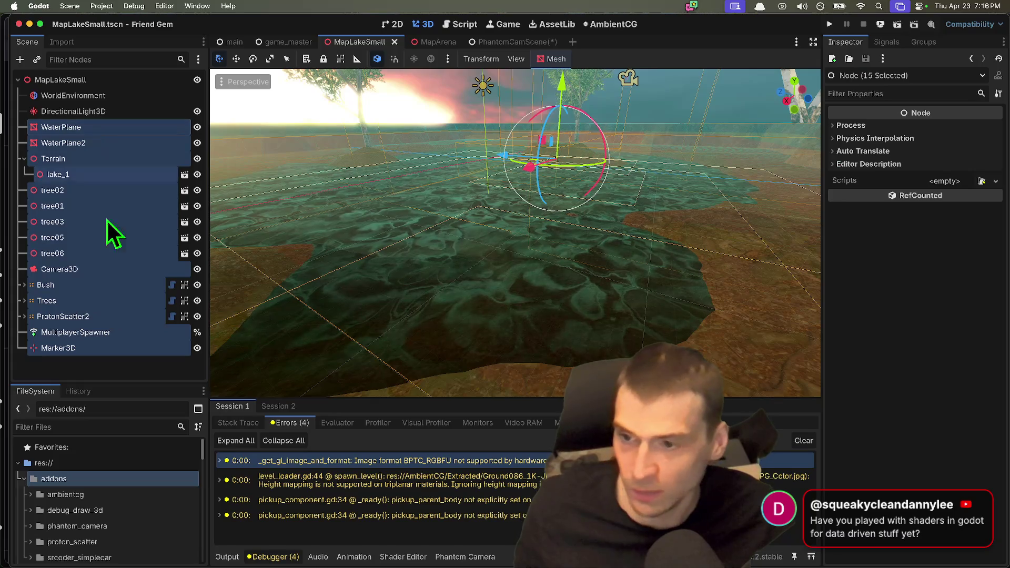
pyautogui.click(37, 364)
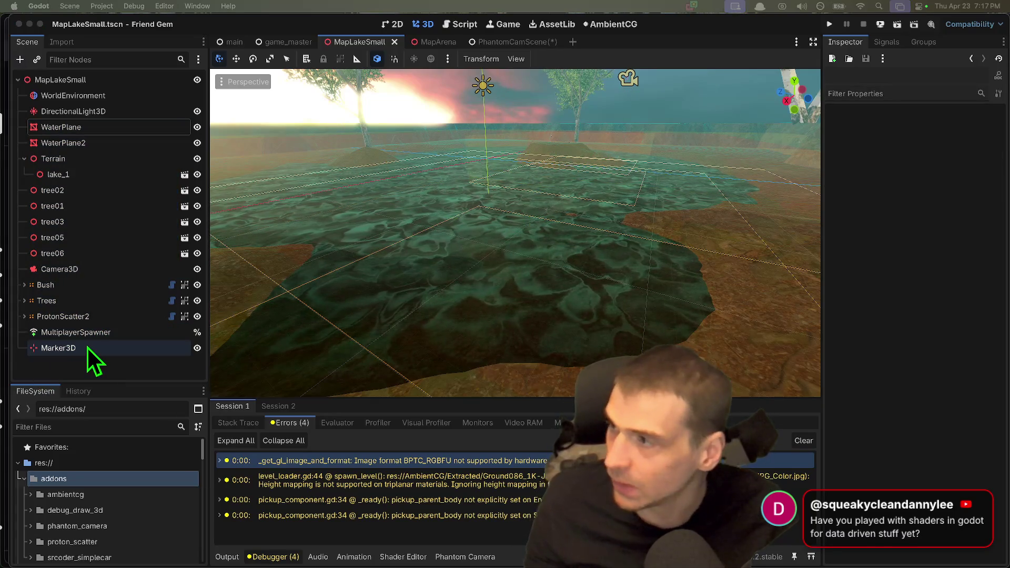
pyautogui.hotkey('ctrl', 'a')
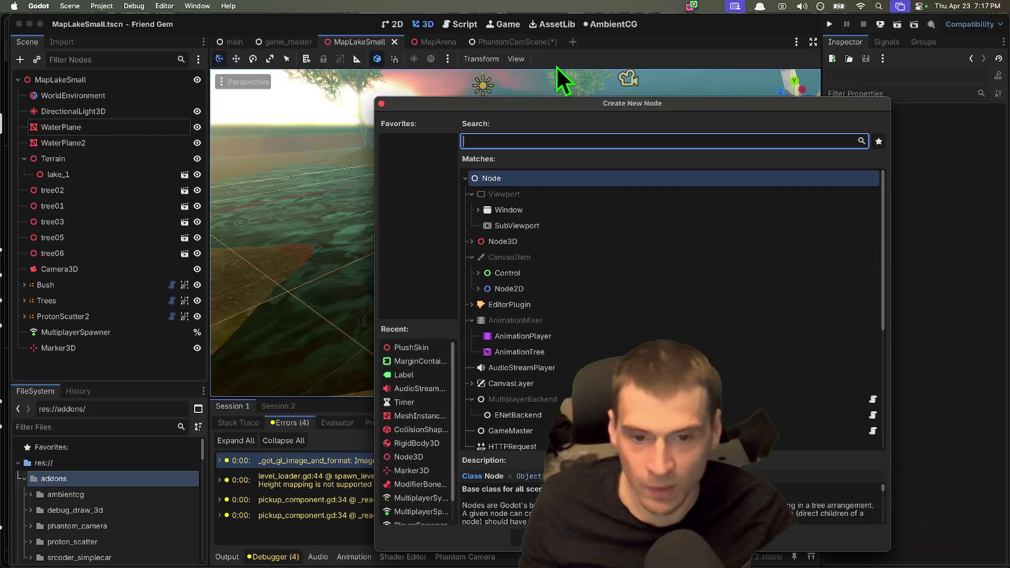
pyautogui.write('meshins')
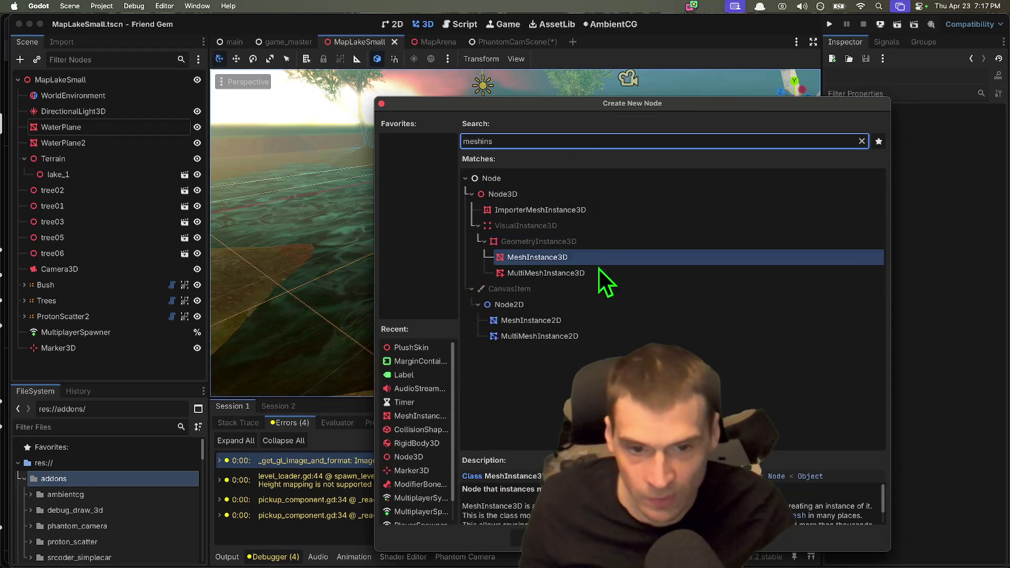
pyautogui.click(602, 273)
pyautogui.moveTo(665, 105); pyautogui.dragTo(527, 62)
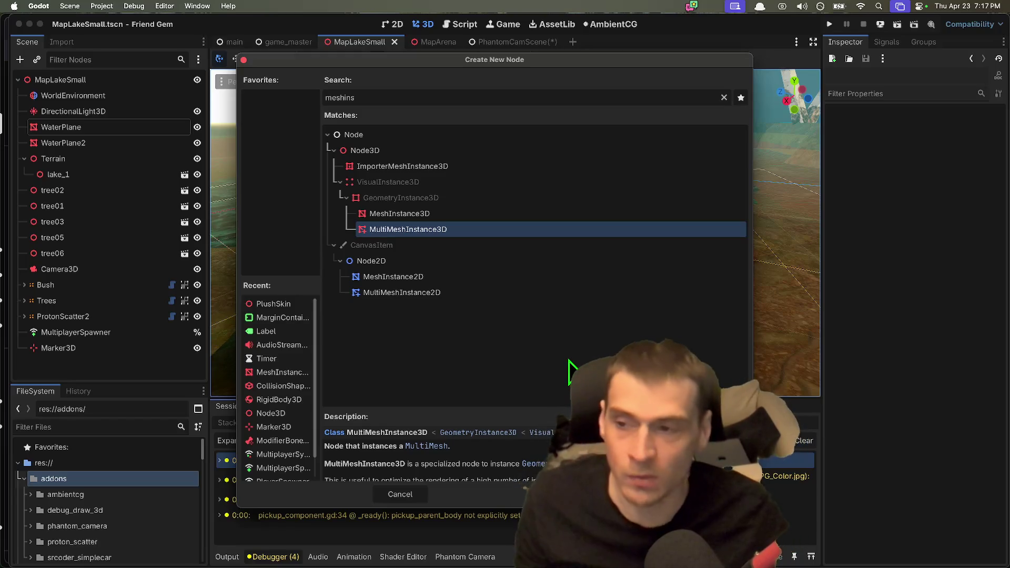
pyautogui.press('Escape')
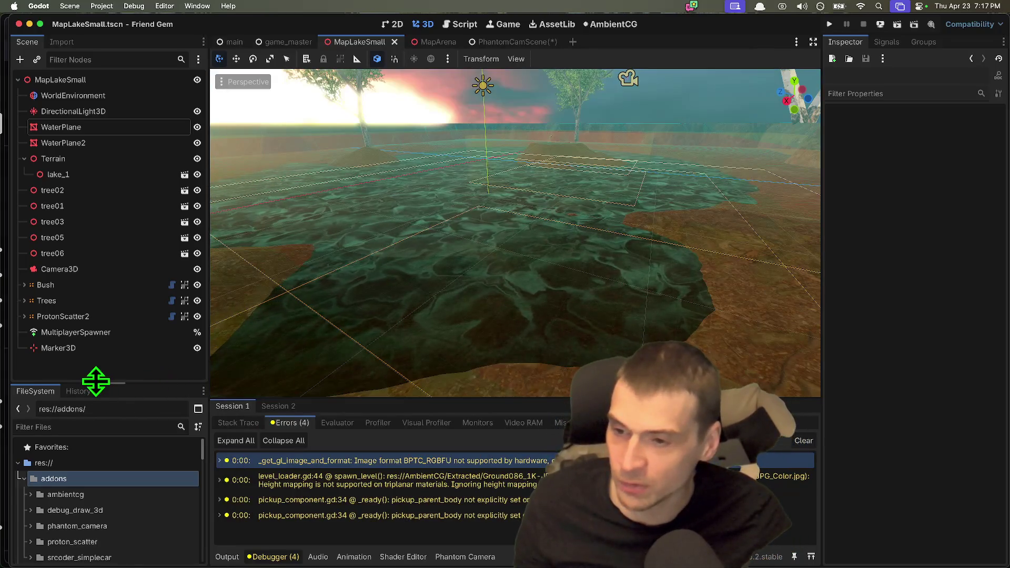
# Inspect the DirectionalLight3D, WaterPlane, WaterPlane2 and Terrain nodes.
pyautogui.moveTo(95, 381); pyautogui.dragTo(96, 421)
pyautogui.click(90, 111)
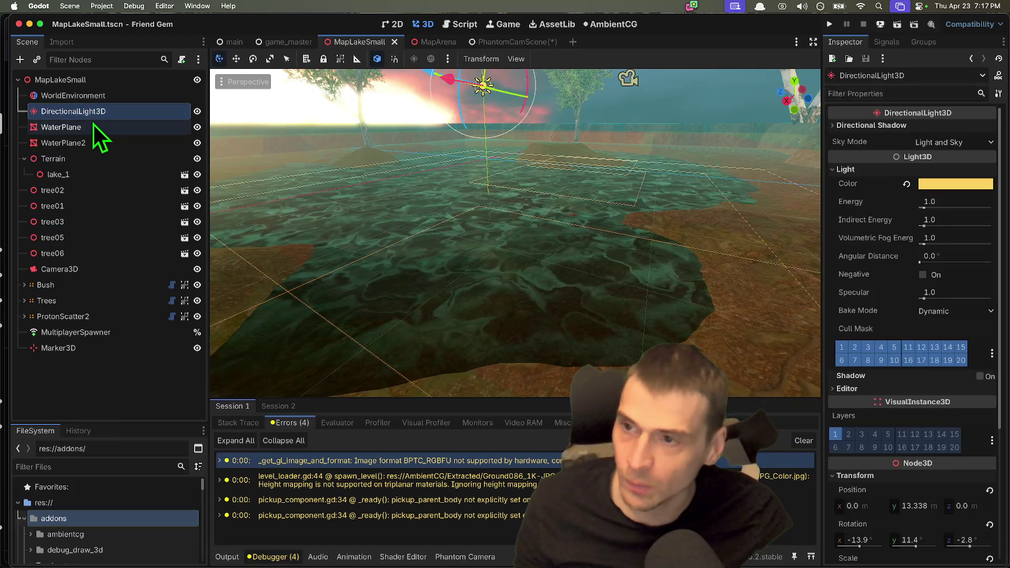
pyautogui.click(94, 127)
pyautogui.click(93, 142)
pyautogui.click(87, 159)
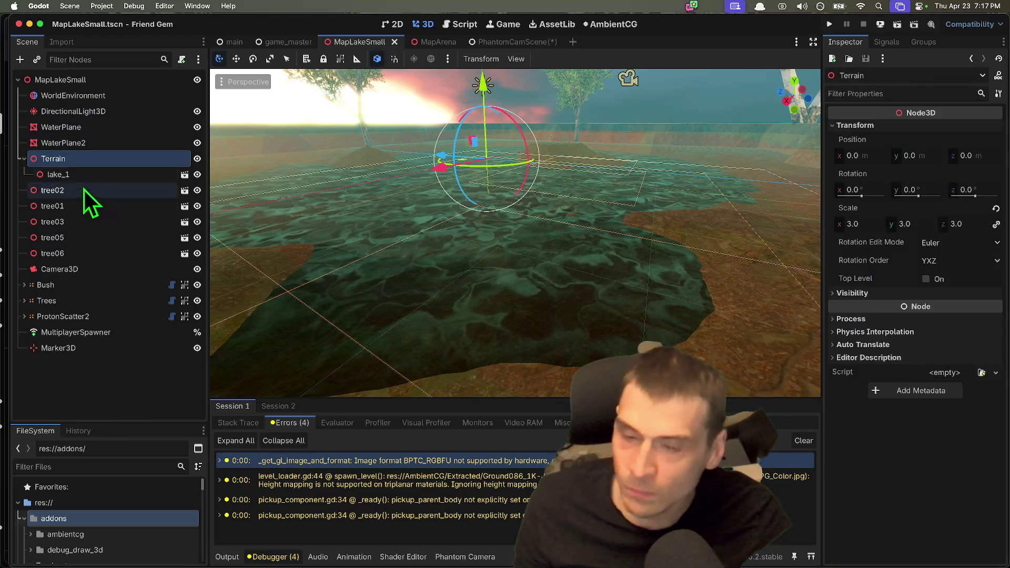
pyautogui.click(142, 138)
pyautogui.click(137, 153)
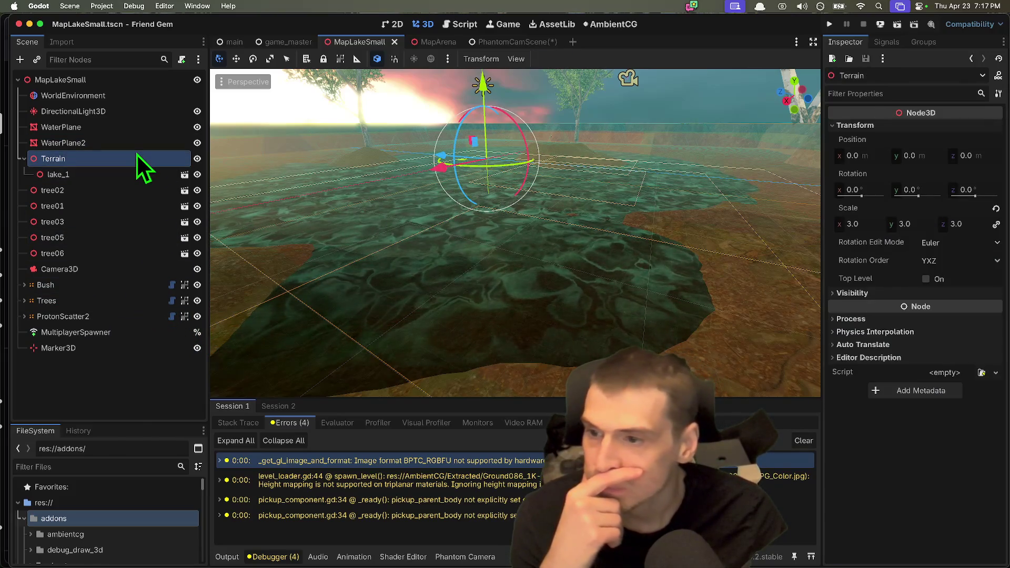
# Delete the Terrain, lake_1 and tree nodes through tree06.
pyautogui.keyDown('shift'); pyautogui.click(105, 257); pyautogui.keyUp('shift')
pyautogui.rightClick(105, 257)
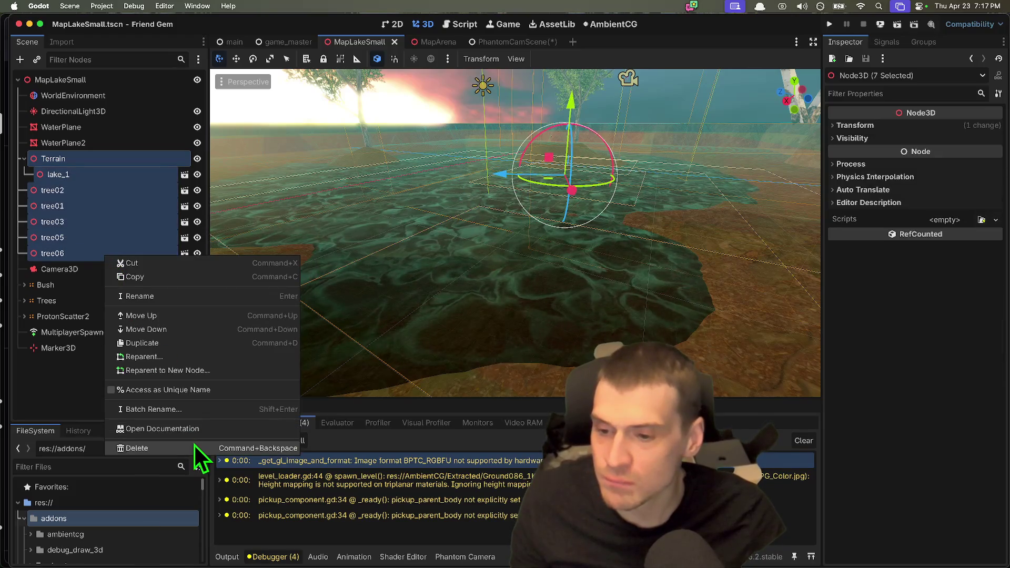
pyautogui.click(199, 447)
pyautogui.click(532, 295)
# Inspect both water planes, then deselect and orbit the view toward the horizon.
pyautogui.click(63, 142)
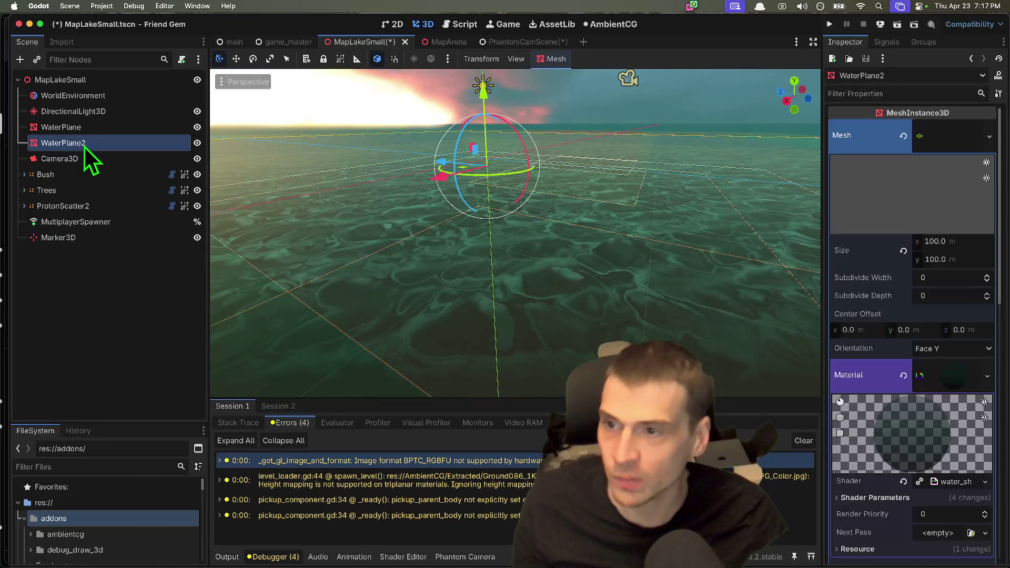
pyautogui.click(61, 127)
pyautogui.scroll(-5, 401, 180)
pyautogui.click(460, 186)
pyautogui.moveTo(460, 187)
pyautogui.mouseDown()
pyautogui.moveTo(766, 270)
pyautogui.moveTo(480, 259)
pyautogui.moveTo(133, 315)
pyautogui.mouseUp()
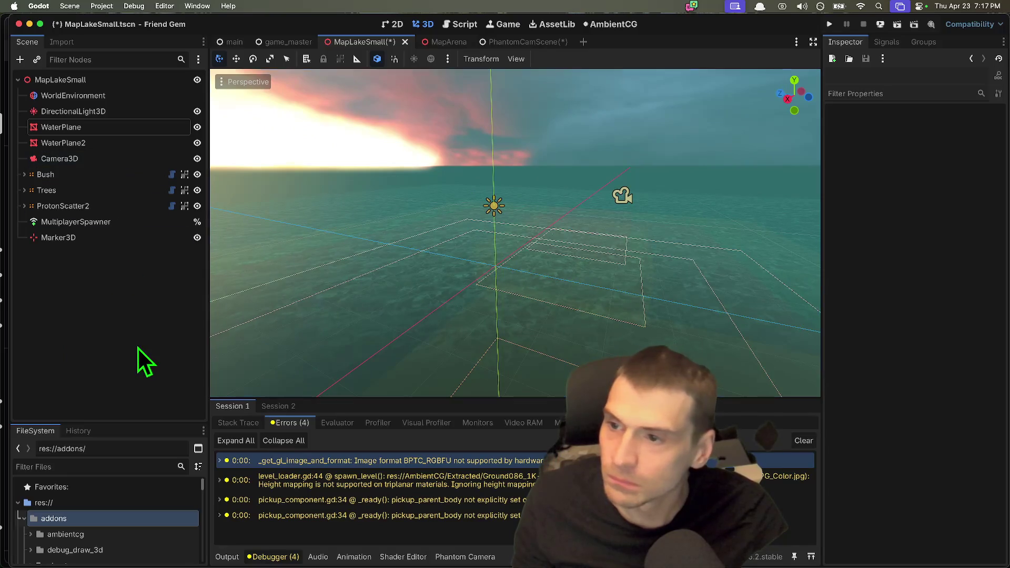
# Add an empty MeshInstance3D node to MapLakeSmall, then open a new Firefox tab.
pyautogui.press('super+a')
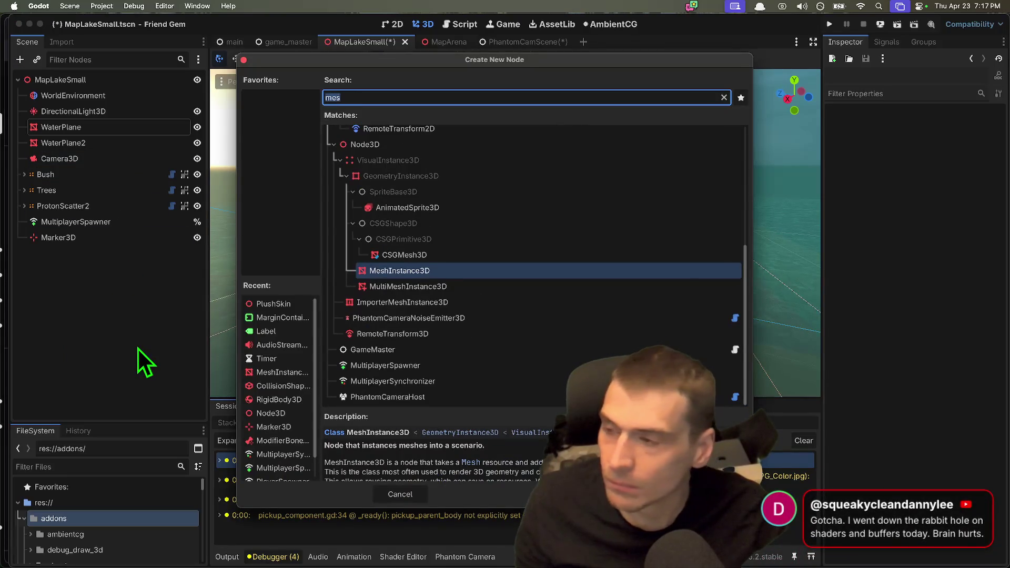
pyautogui.press('BackSpace')
pyautogui.write('mesh')
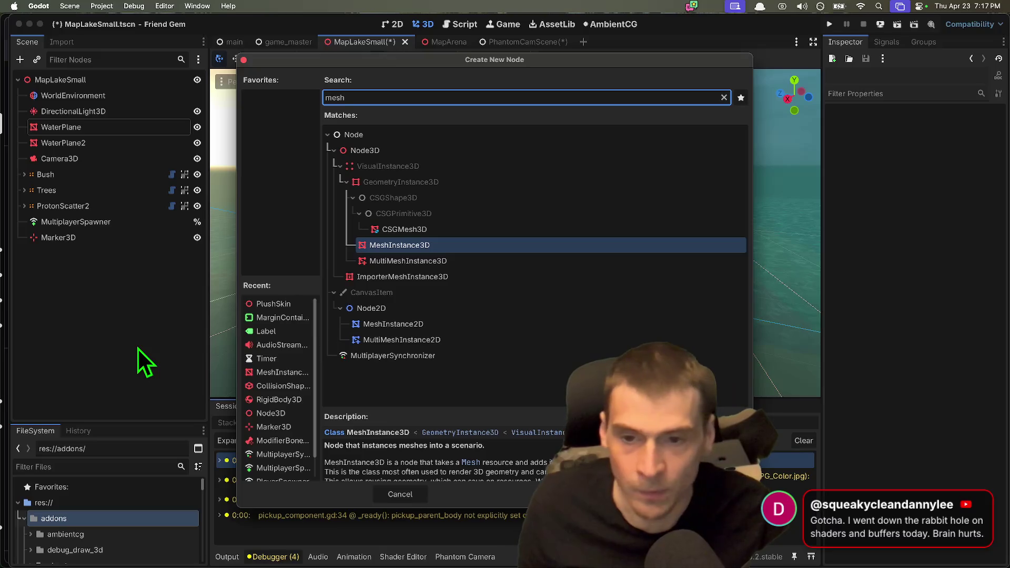
pyautogui.press('Return')
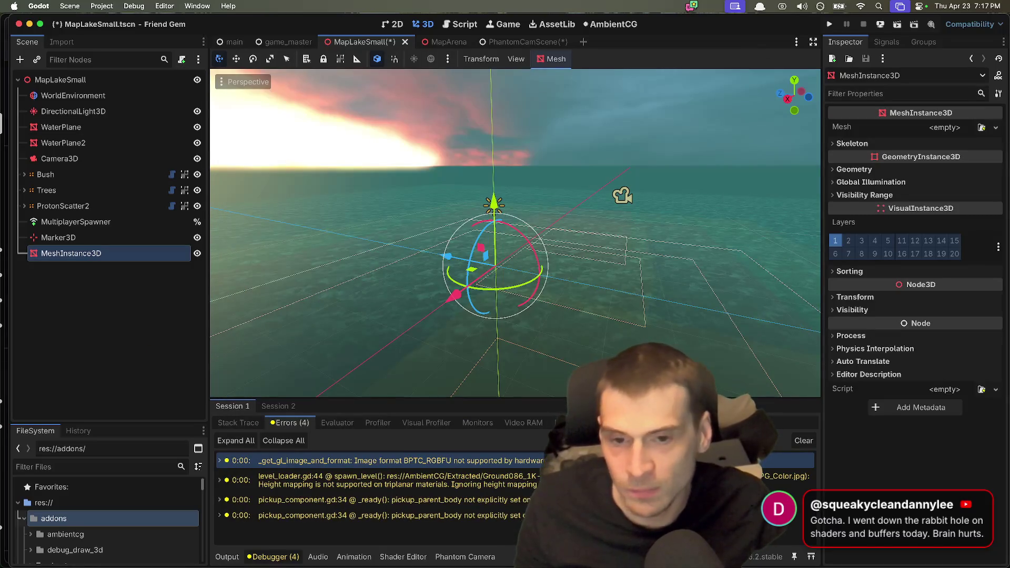
pyautogui.press('super+Tab')
pyautogui.press('super+t')
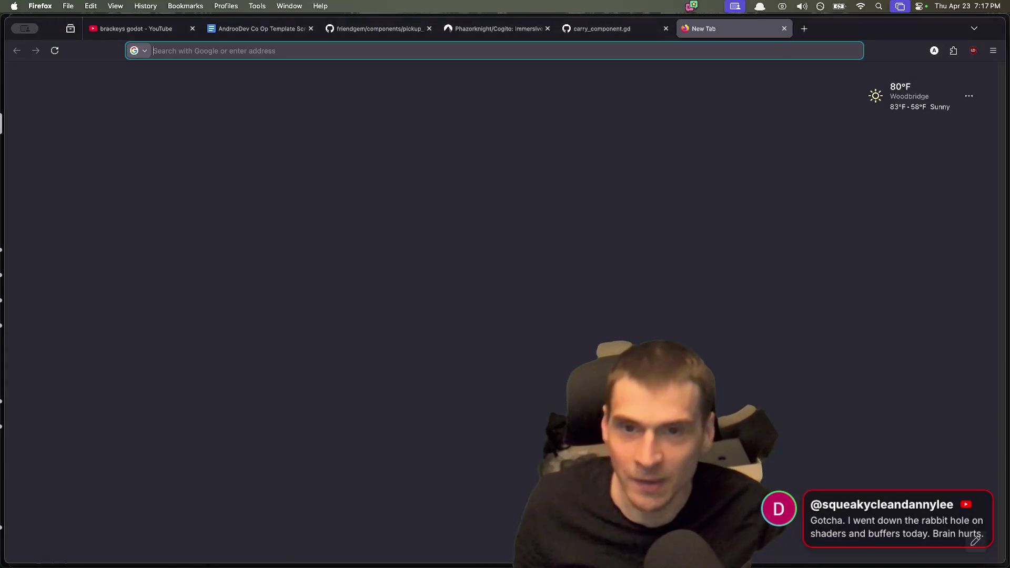
# Load godotshaders.com and scroll through the full shader listing.
pyautogui.write('godotshaders.com/')
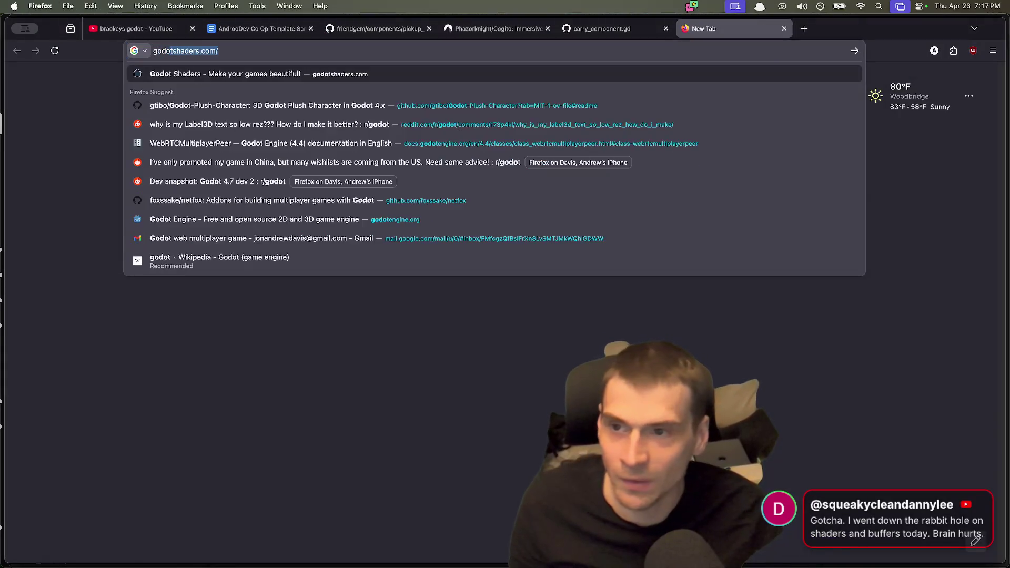
pyautogui.press('Return')
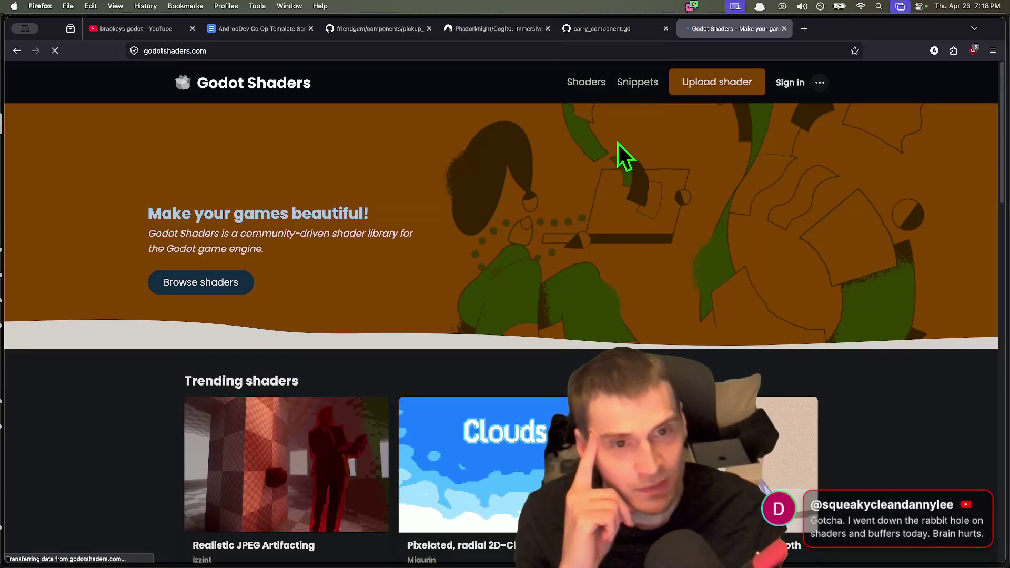
pyautogui.click(224, 284)
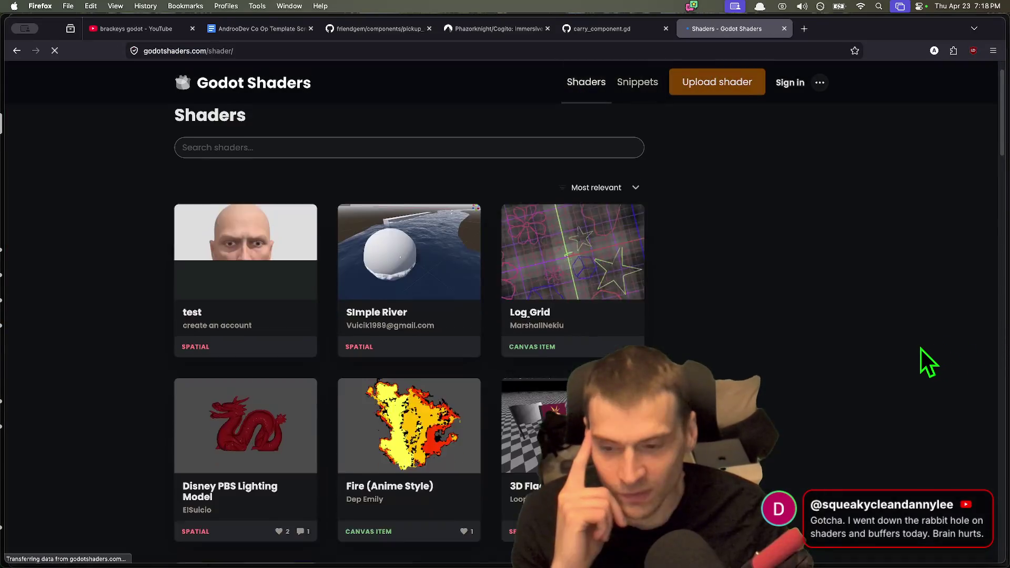
pyautogui.scroll(-5, 581, 265)
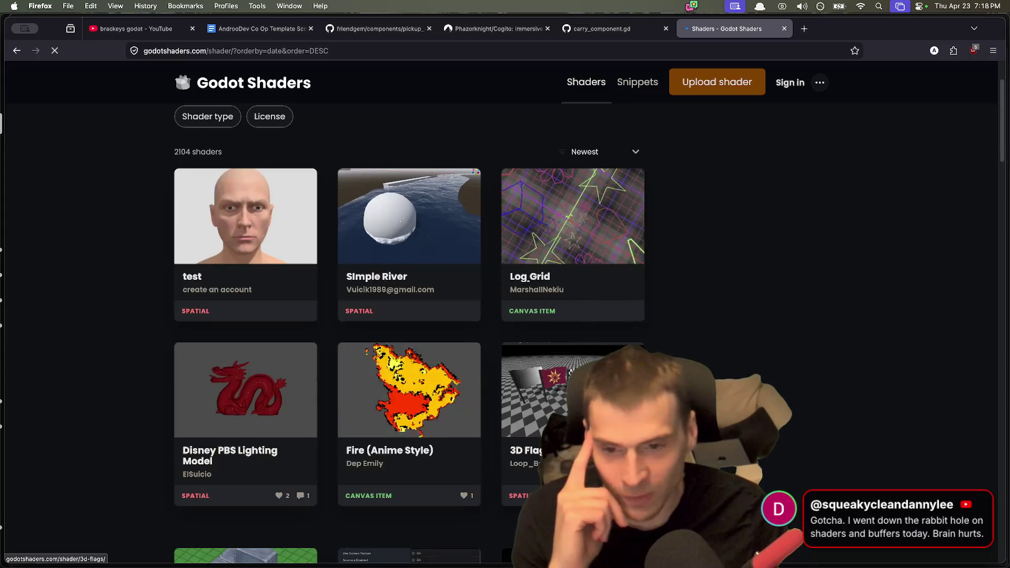
pyautogui.scroll(-10, 783, 377)
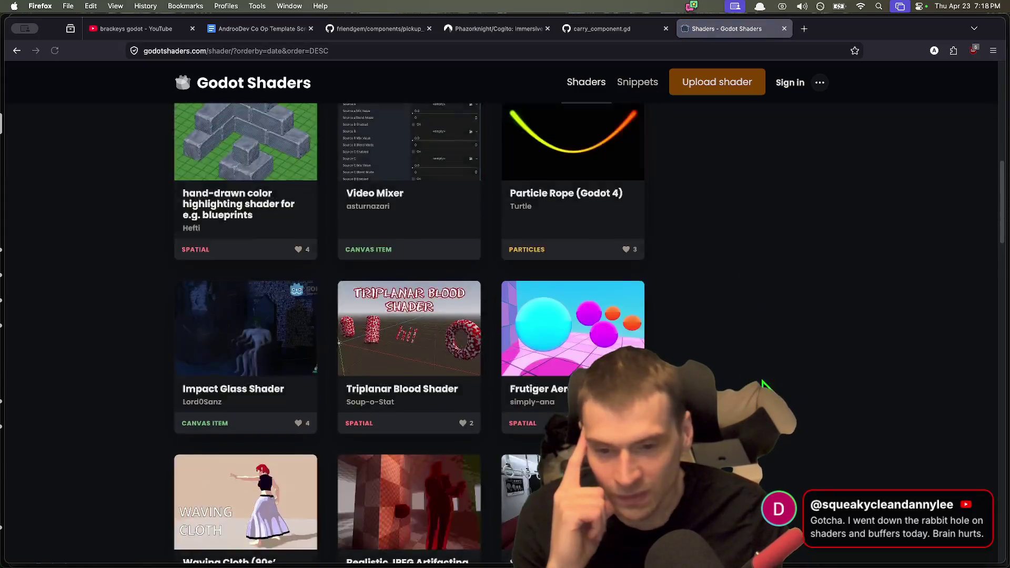
pyautogui.scroll(-1, 841, 410)
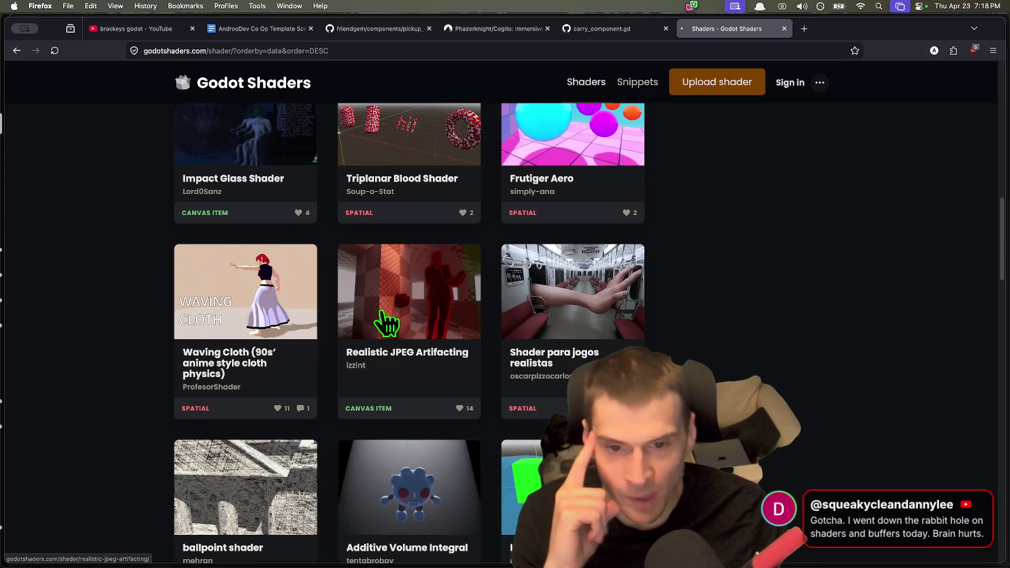
# Read the Realistic JPEG Artifacting shader's code, then return to the listing.
pyautogui.click(387, 321)
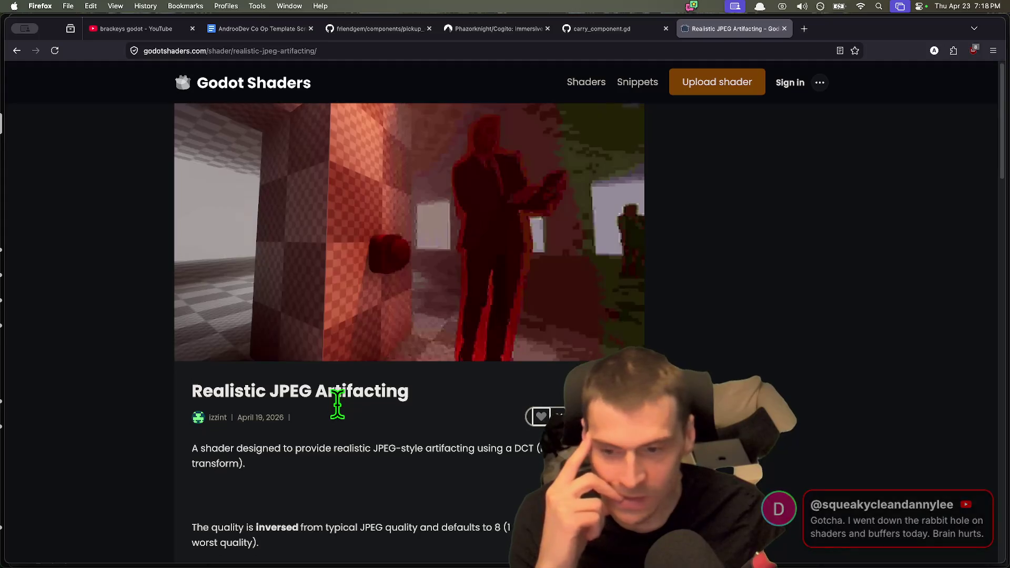
pyautogui.scroll(-3, 338, 407)
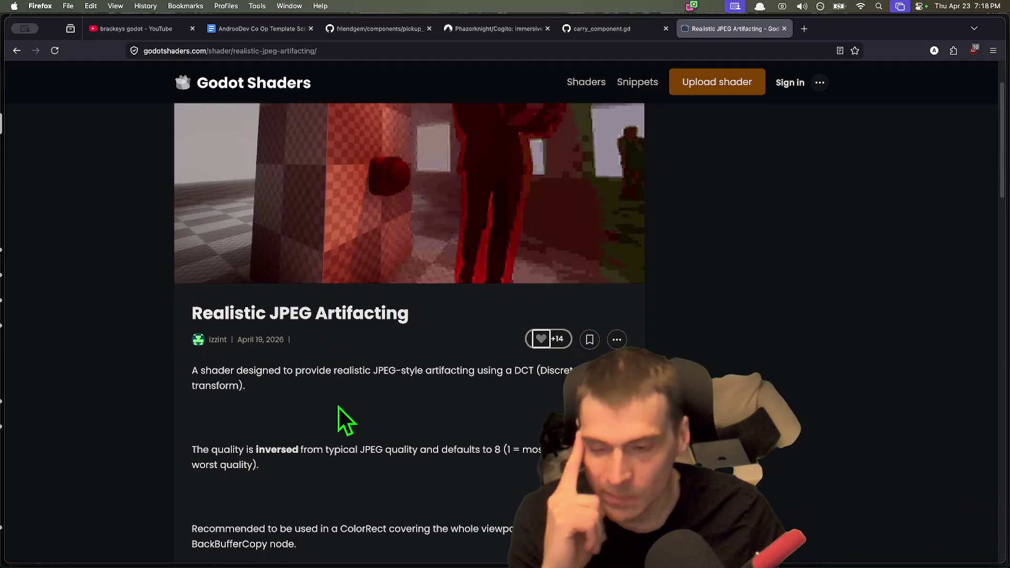
pyautogui.scroll(-15, 339, 406)
pyautogui.scroll(3, 688, 338)
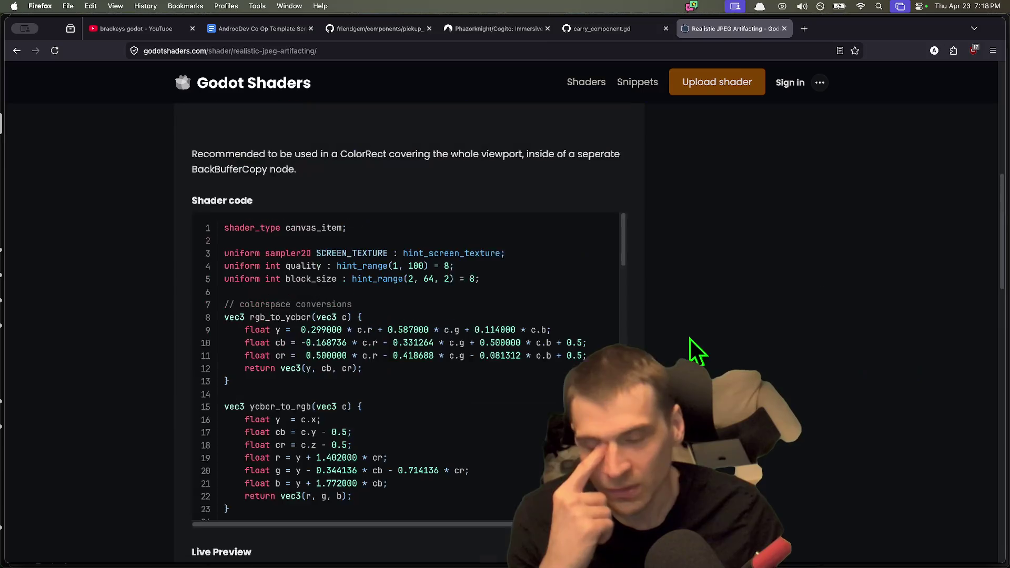
pyautogui.scroll(6, 581, 342)
pyautogui.press('super+Left')
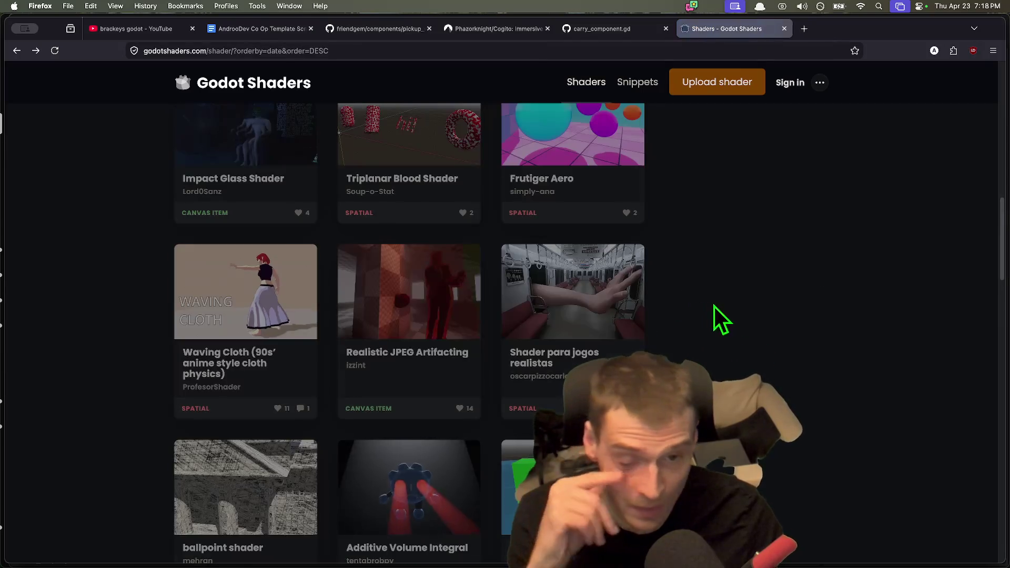
# Look at the Additive Volume Integral shader page and return to the listing.
pyautogui.scroll(-2, 757, 301)
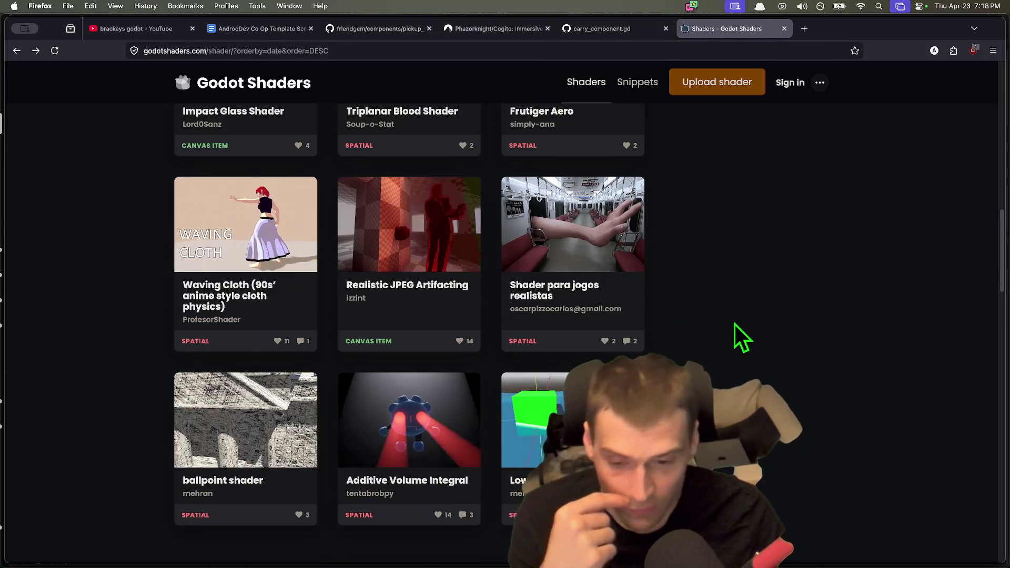
pyautogui.scroll(-3, 734, 323)
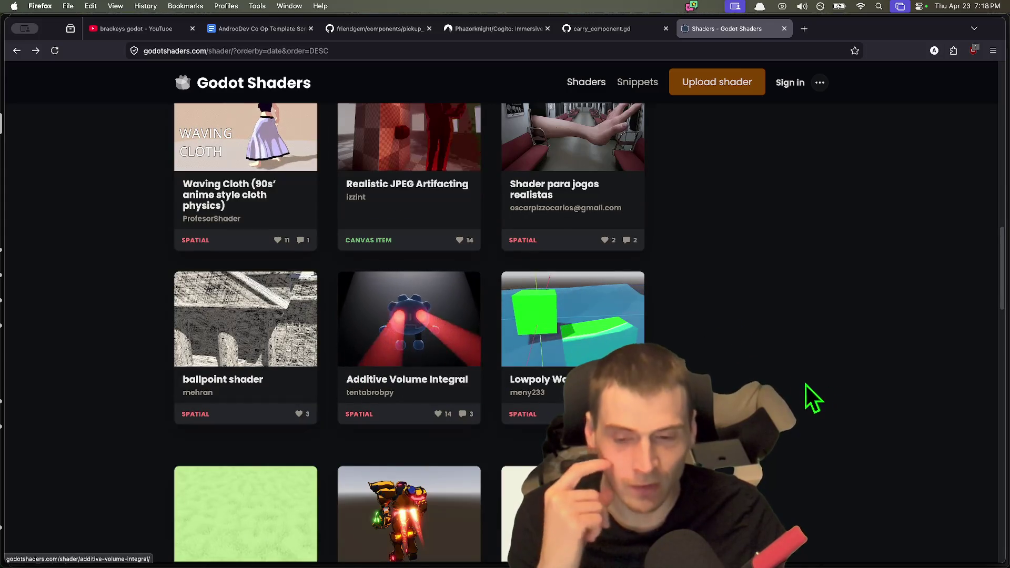
pyautogui.click(382, 352)
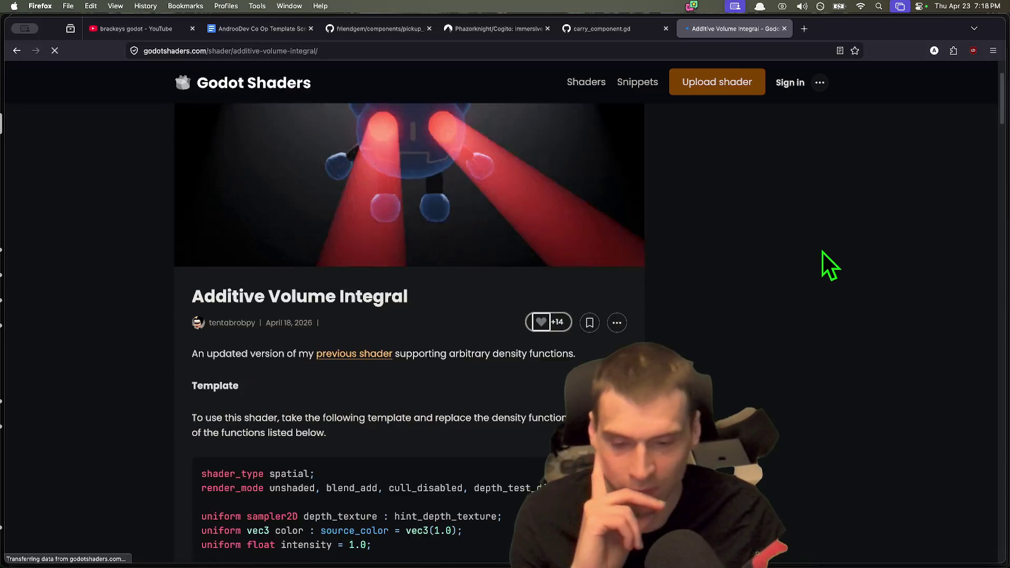
pyautogui.press('super+bracketleft')
# Open the Improved SPOM shader and enlarge its first example screenshot.
pyautogui.scroll(-5, 683, 237)
pyautogui.click(606, 207)
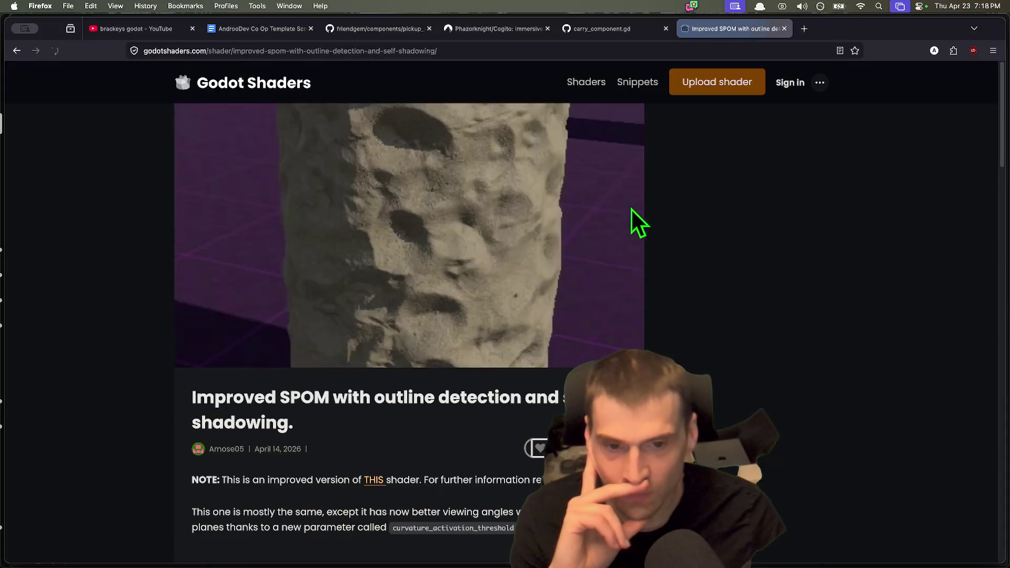
pyautogui.scroll(-4, 261, 388)
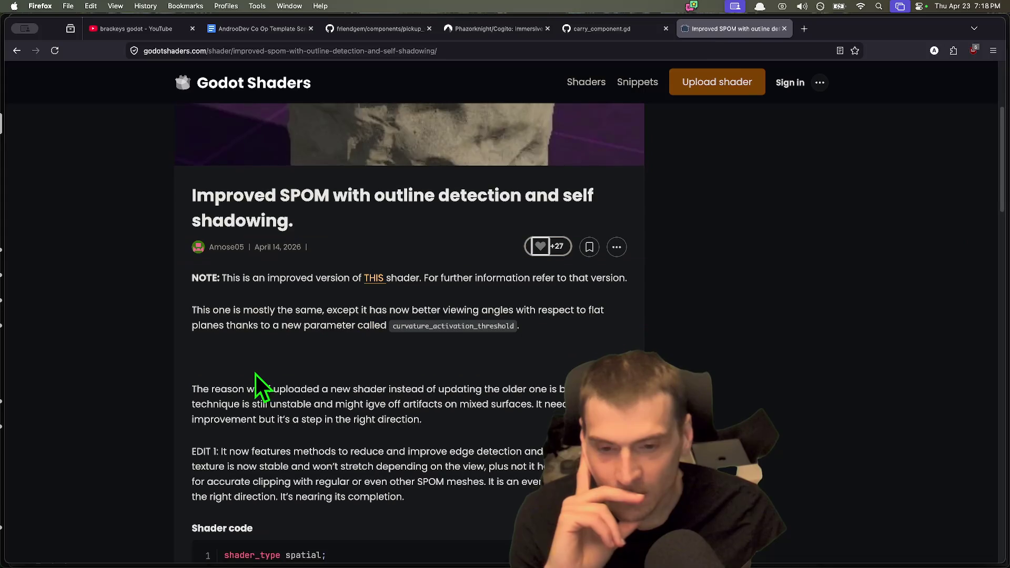
pyautogui.scroll(-15, 240, 373)
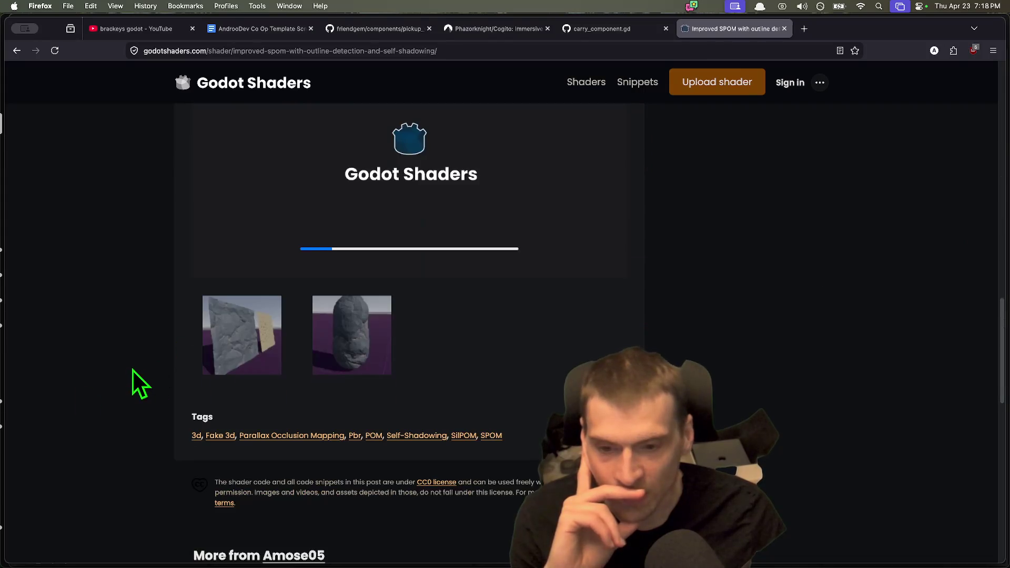
pyautogui.click(235, 355)
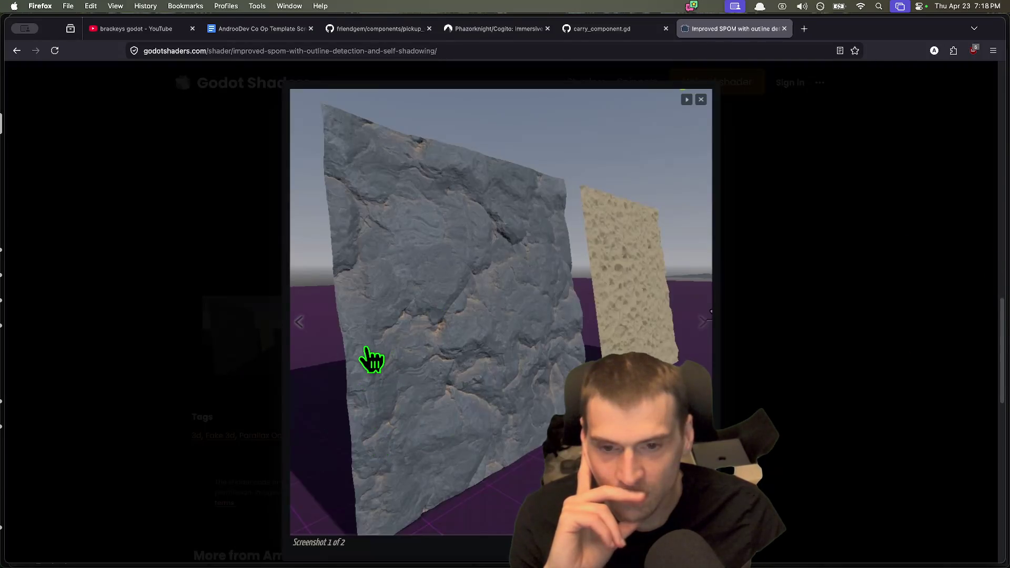
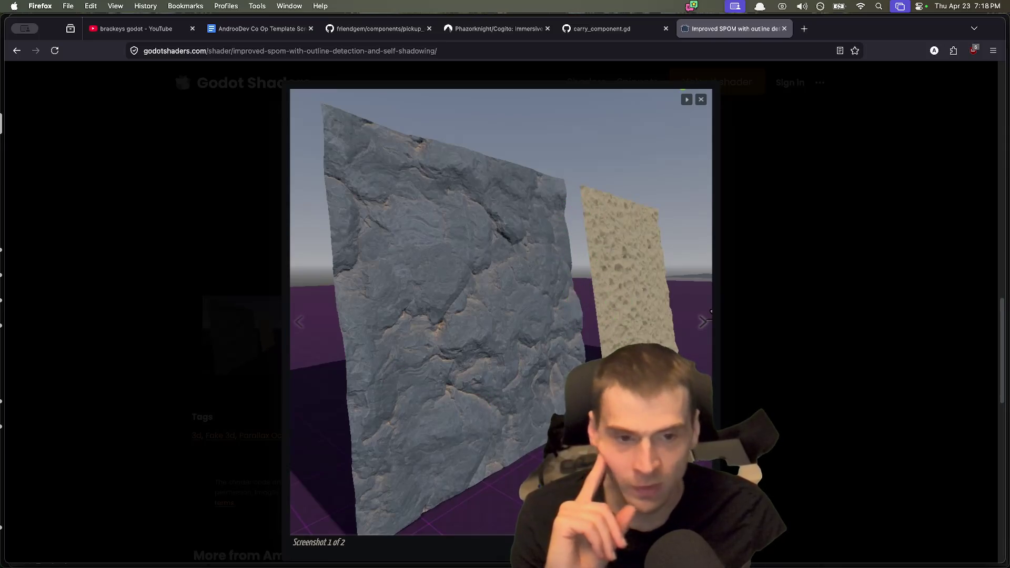
# Page through the Improved SPOM preview screenshots, then close the screenshot viewer.
pyautogui.press('Right')
pyautogui.click(643, 327)
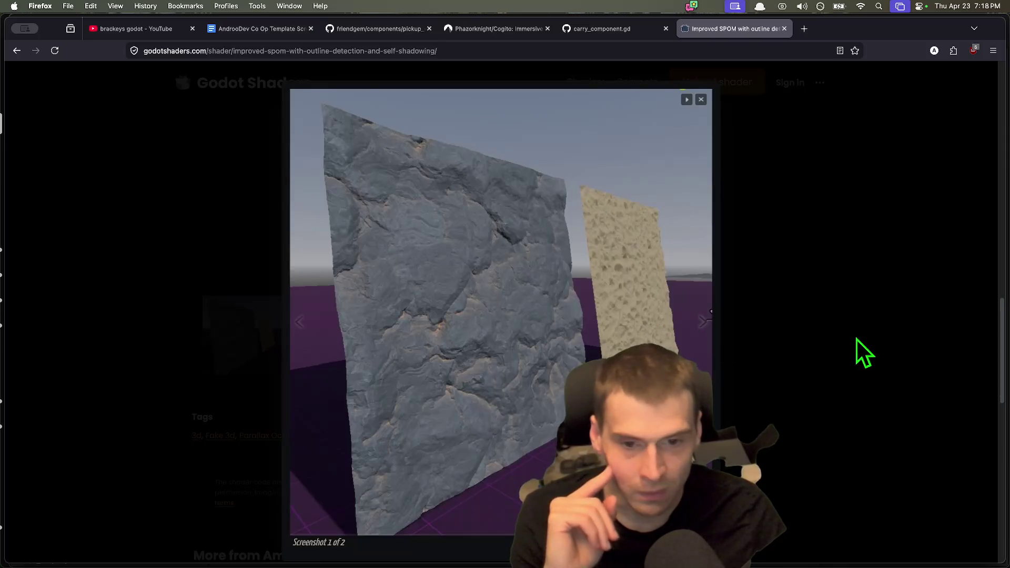
pyautogui.click(856, 339)
pyautogui.scroll(5, 858, 355)
pyautogui.scroll(-2, 815, 355)
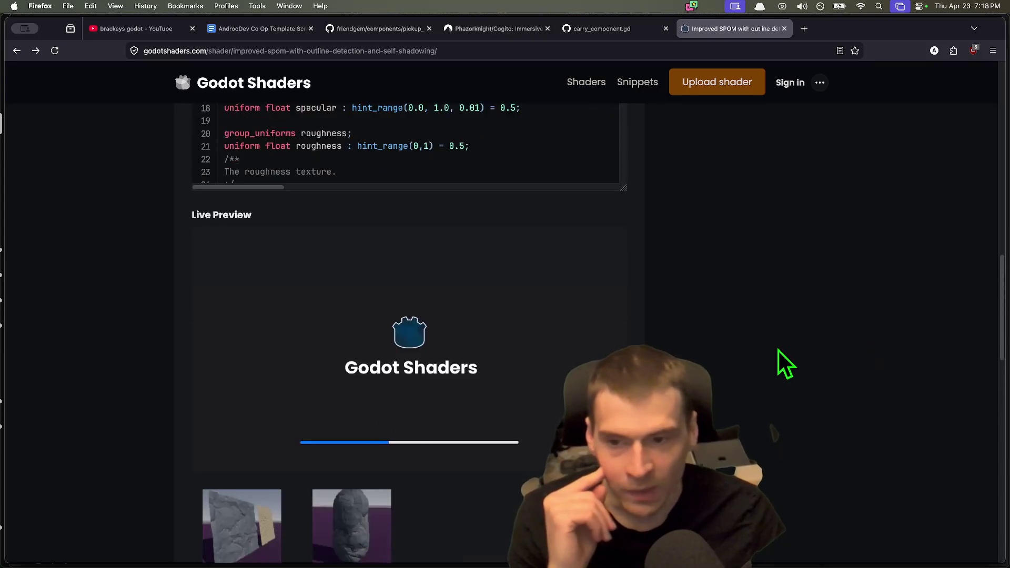
pyautogui.scroll(6, 758, 344)
# Go back to the Godot Shaders list, scroll down it, and bring Godot forward.
pyautogui.press('super+bracketleft')
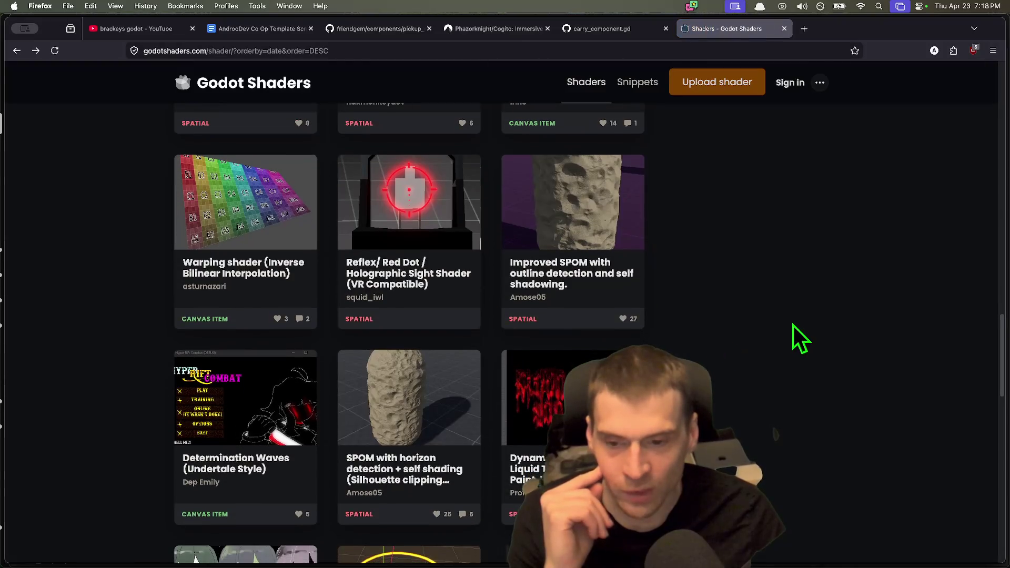
pyautogui.scroll(-3, 792, 336)
pyautogui.scroll(-8, 786, 326)
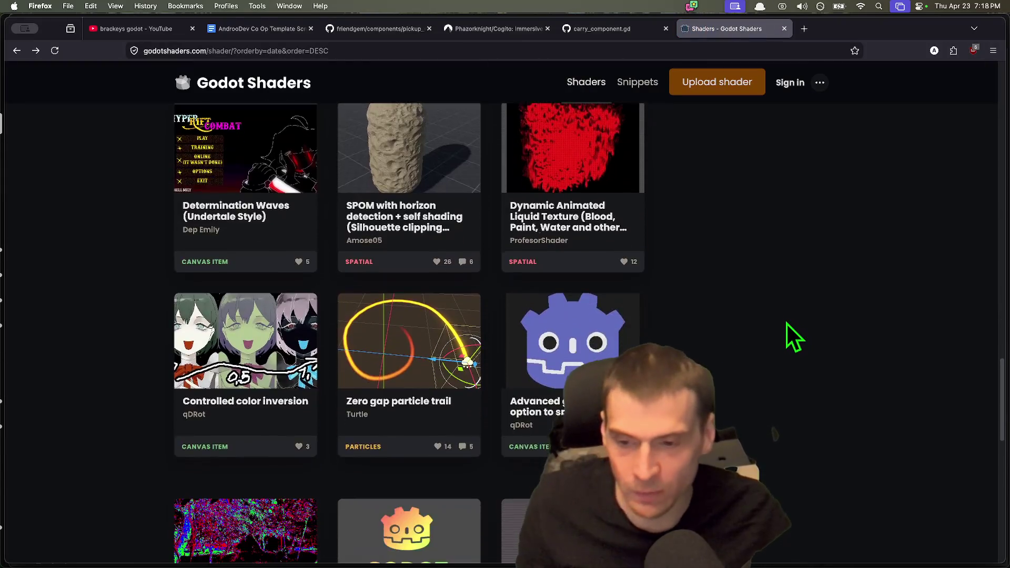
pyautogui.scroll(-3, 784, 327)
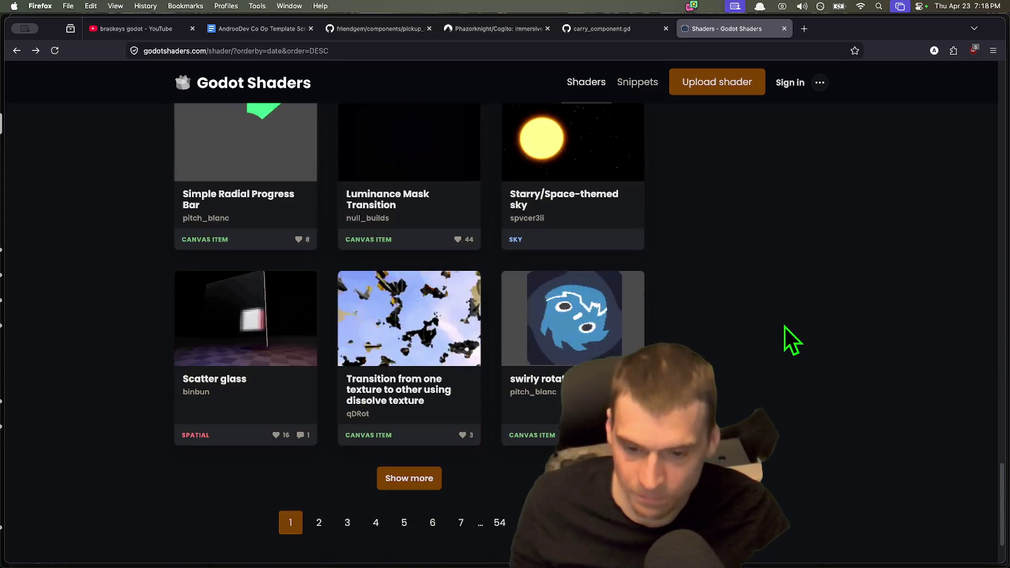
pyautogui.press('super+Tab')
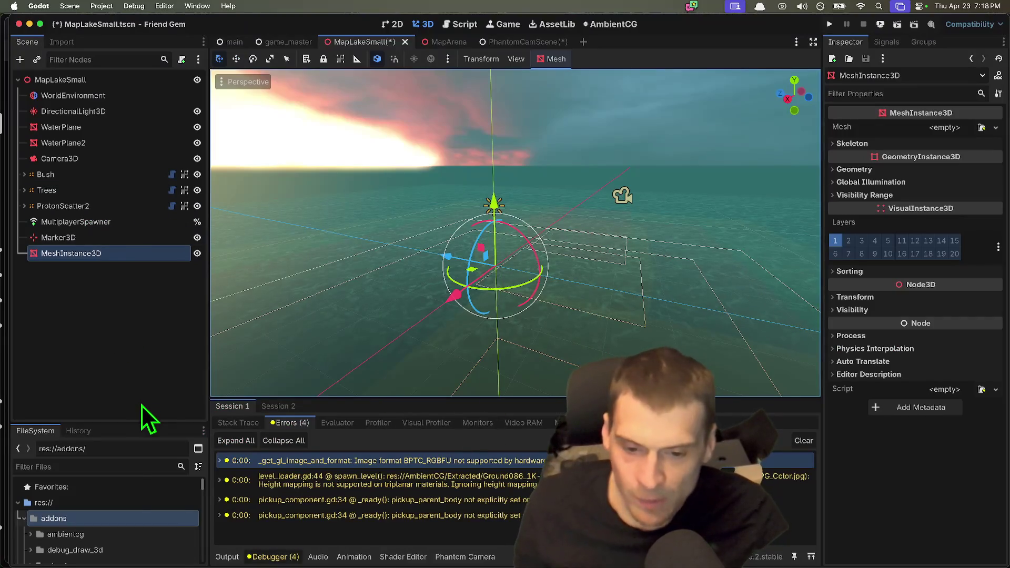
# Jump to level_loader.gd line 44 from the error and select the ambientcg addon folder.
pyautogui.click(440, 482)
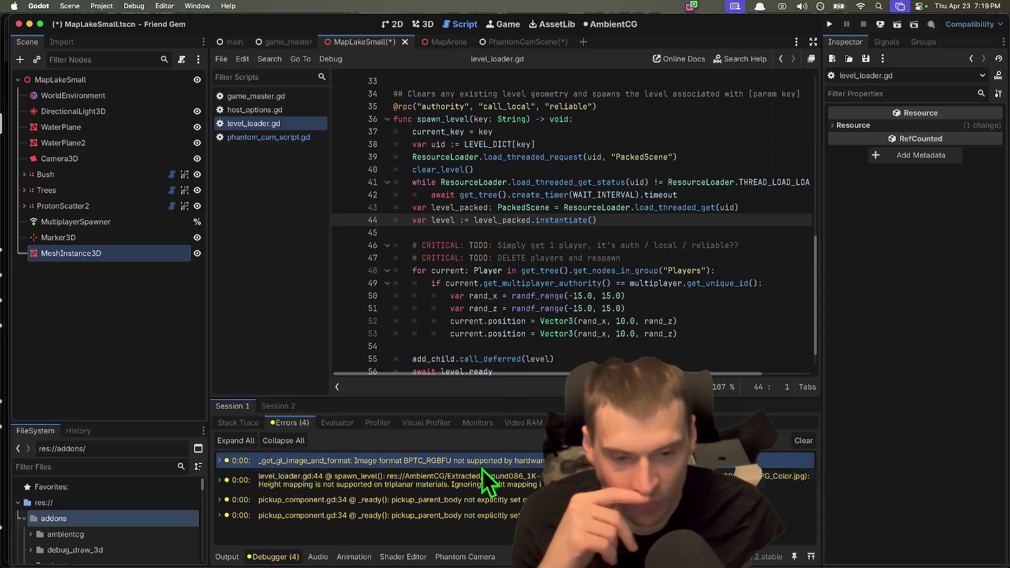
pyautogui.click(175, 374)
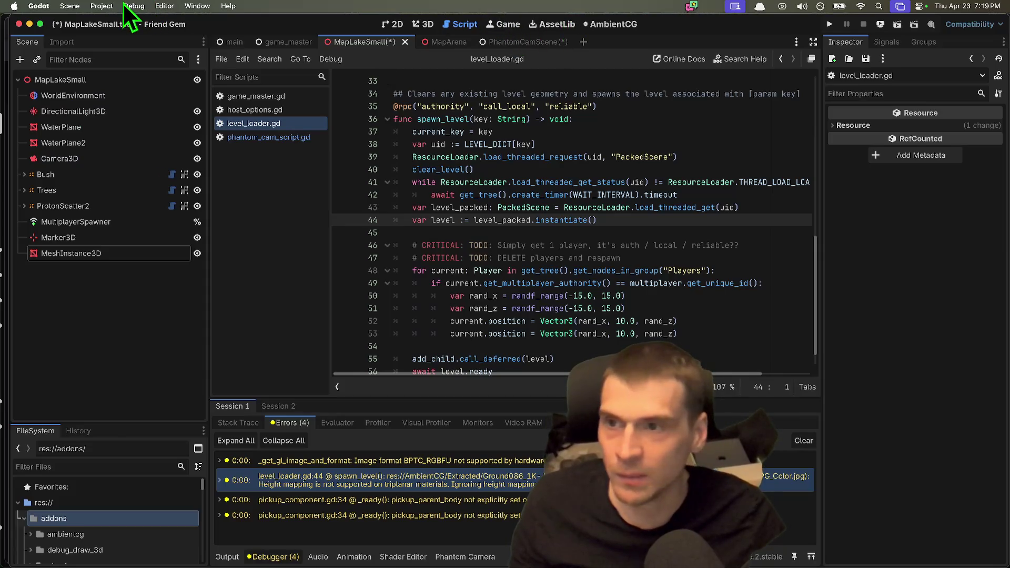
pyautogui.moveTo(134, 424); pyautogui.dragTo(132, 267)
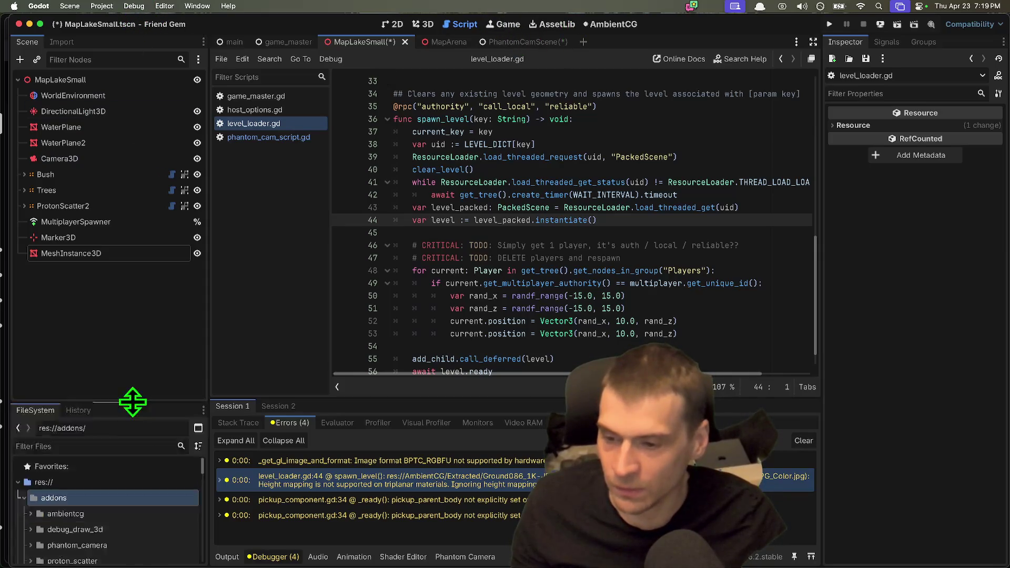
pyautogui.click(113, 377)
# Open Project Settings from the Project menu.
pyautogui.click(101, 6)
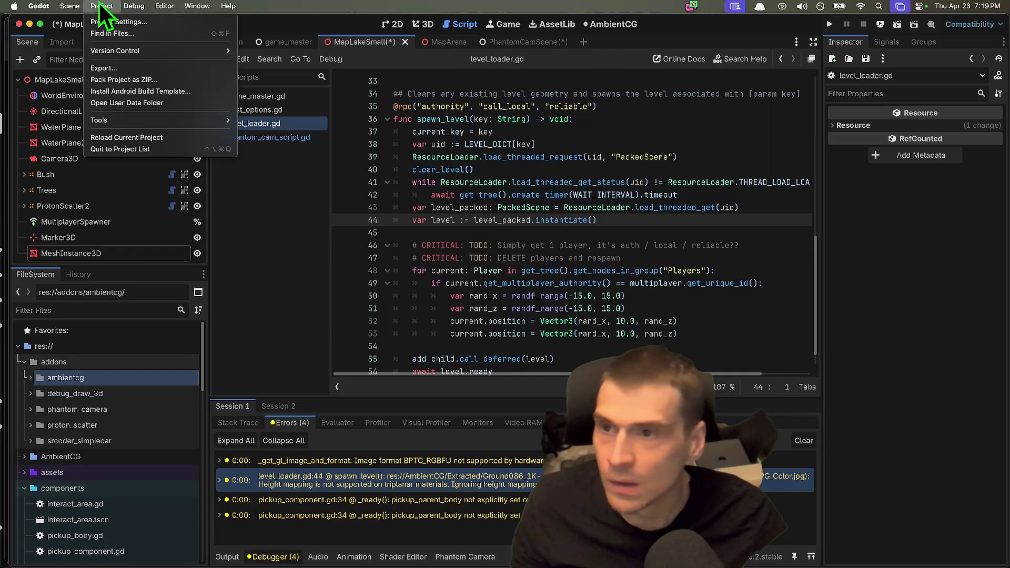
pyautogui.moveTo(126, 7)
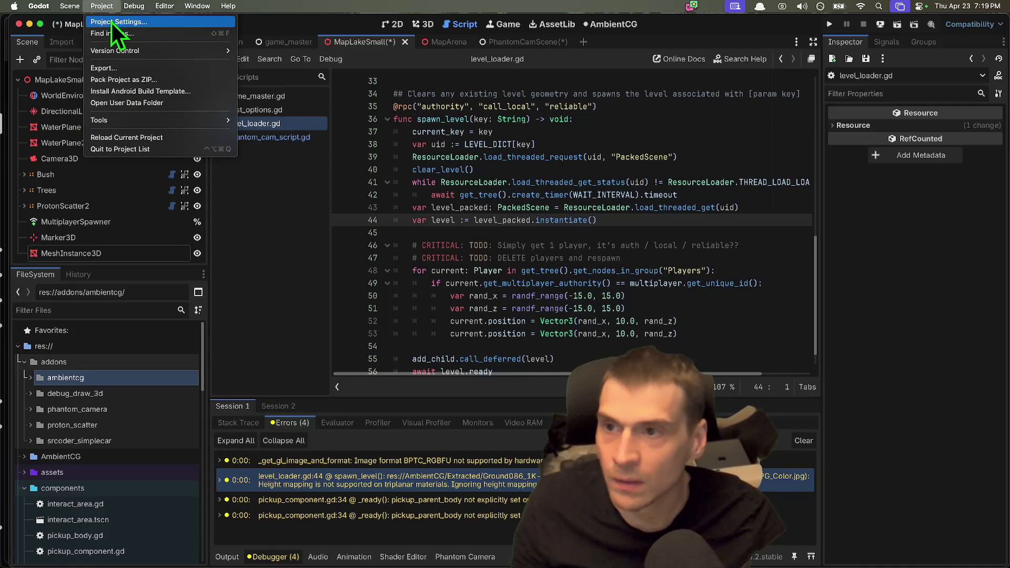
pyautogui.click(119, 21)
# Disable the AmbientAPI, AmbientParser and AmbientFileHandler autoloads, then close Project Settings.
pyautogui.click(323, 93)
pyautogui.click(277, 89)
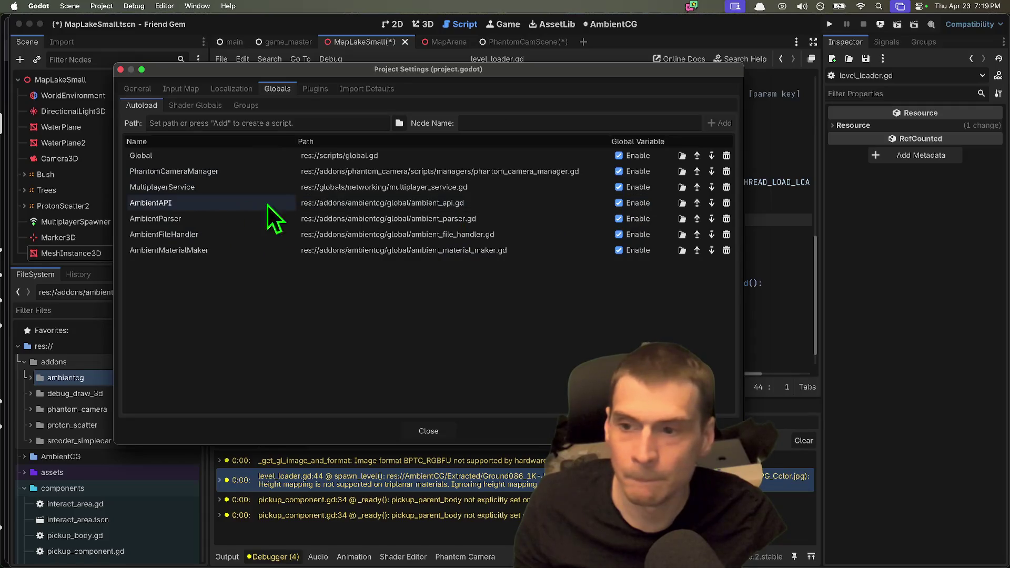
pyautogui.click(631, 203)
pyautogui.click(634, 219)
pyautogui.click(636, 234)
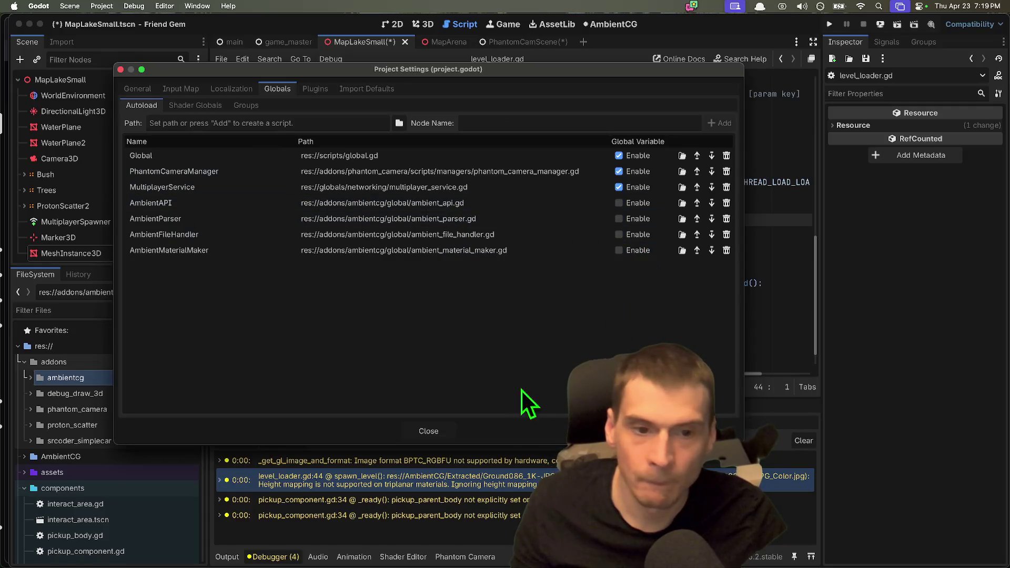
pyautogui.click(432, 431)
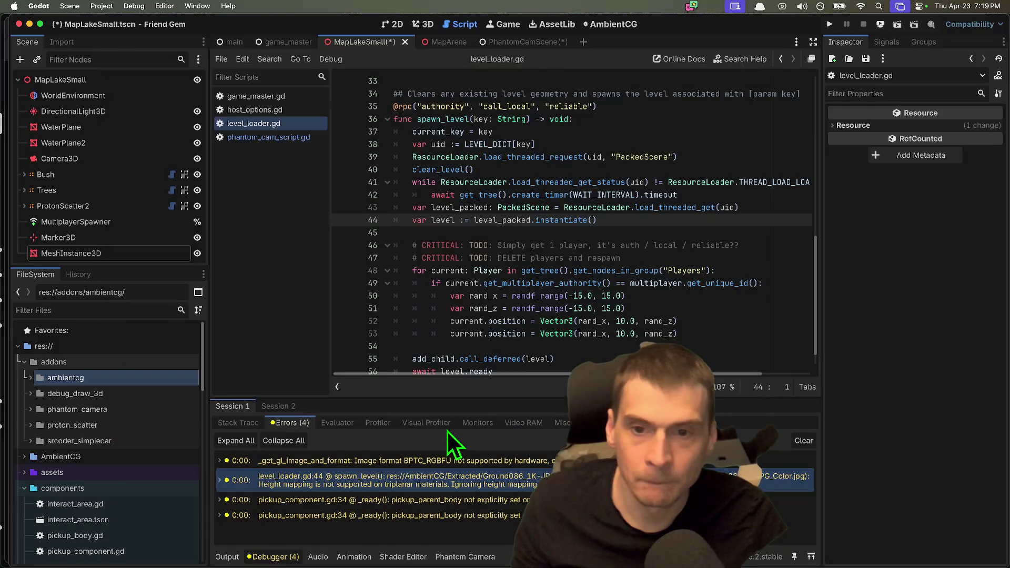
# Reopen Project Settings and disable the AmbientCG Downloader and ProtonScatter plugins.
pyautogui.click(164, 6)
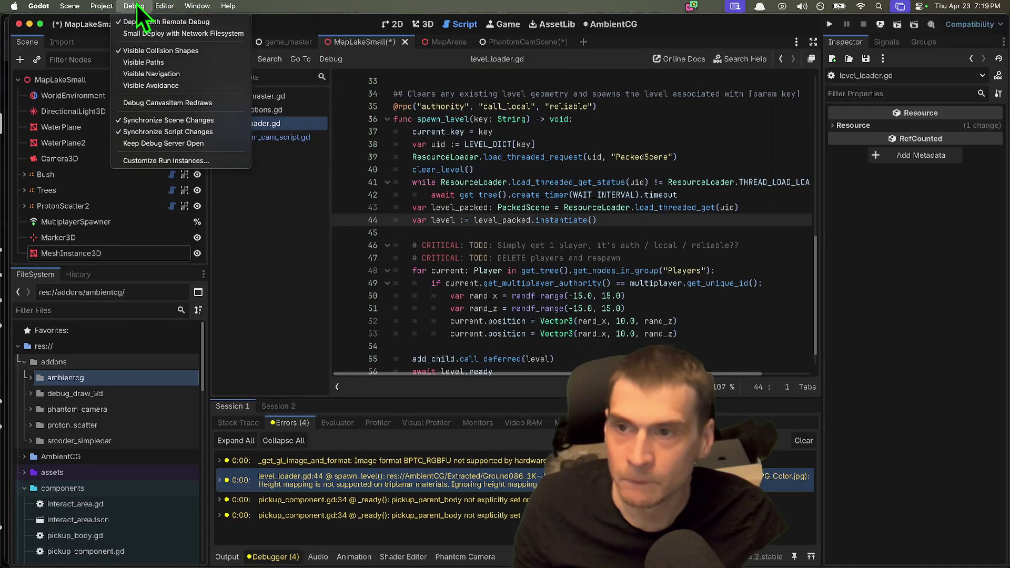
pyautogui.moveTo(153, 5)
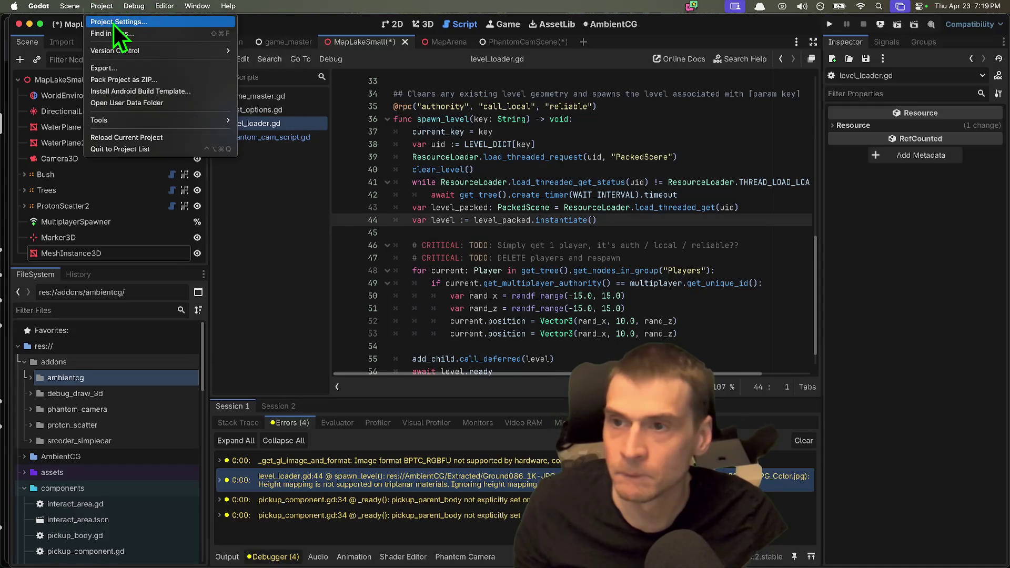
pyautogui.click(106, 22)
pyautogui.click(315, 89)
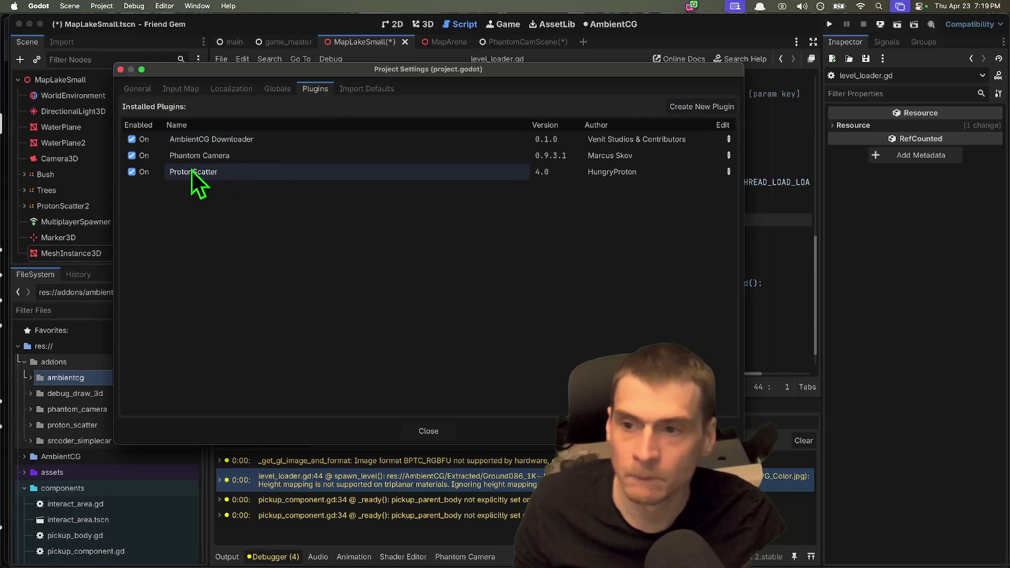
pyautogui.click(132, 140)
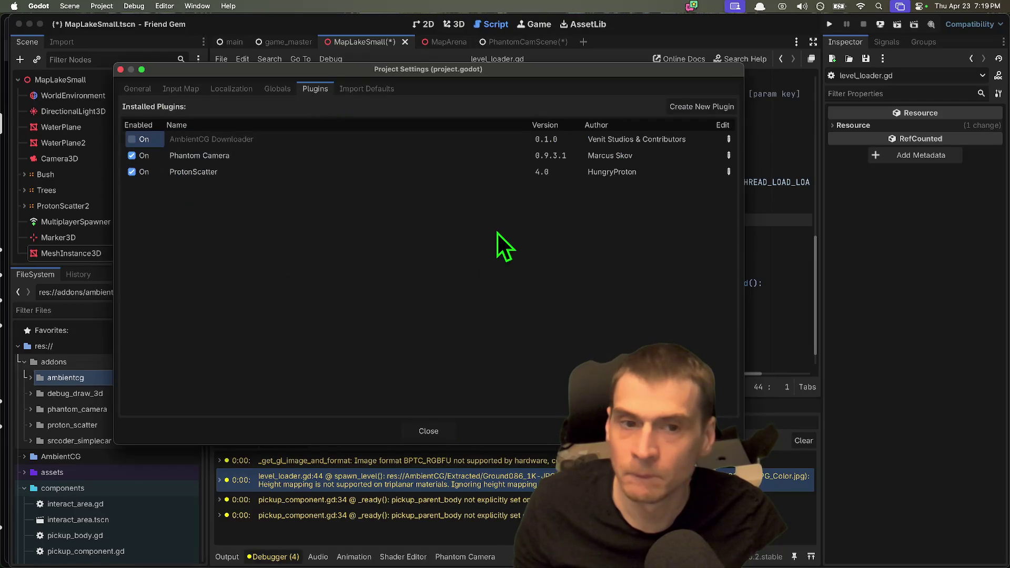
pyautogui.click(132, 172)
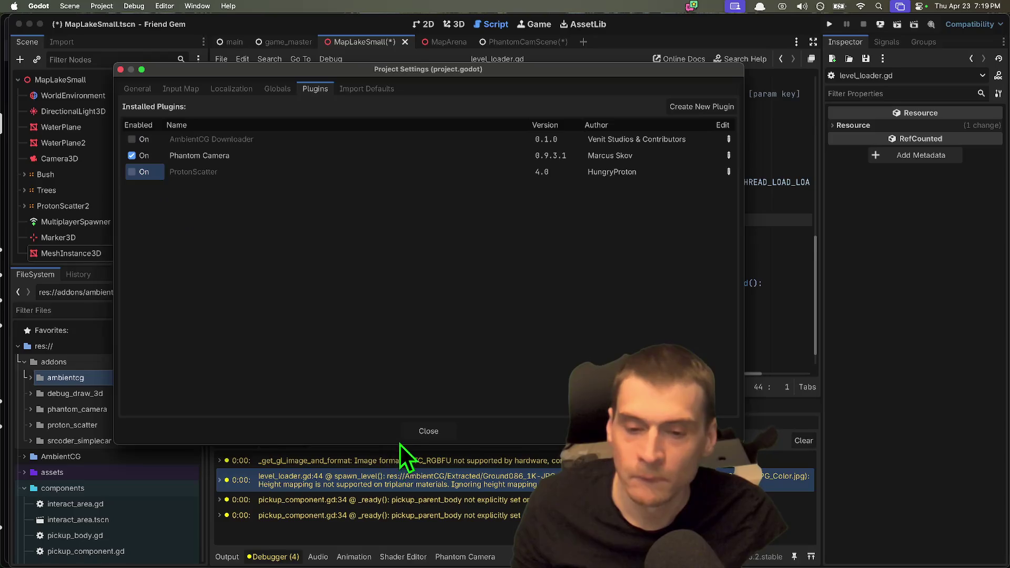
pyautogui.click(427, 432)
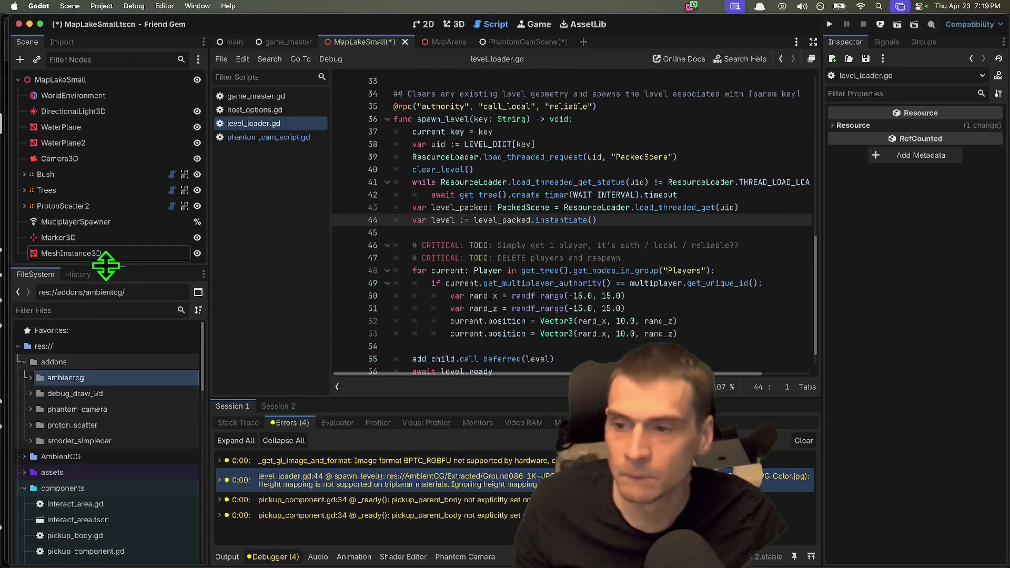
# Delete the Bush, Trees and ProtonScatter2 nodes and save MapLakeSmall.
pyautogui.moveTo(105, 266); pyautogui.dragTo(106, 318)
pyautogui.click(101, 190)
pyautogui.keyDown('shift'); pyautogui.click(100, 174); pyautogui.keyUp('shift')
pyautogui.keyDown('shift'); pyautogui.click(102, 202); pyautogui.keyUp('shift')
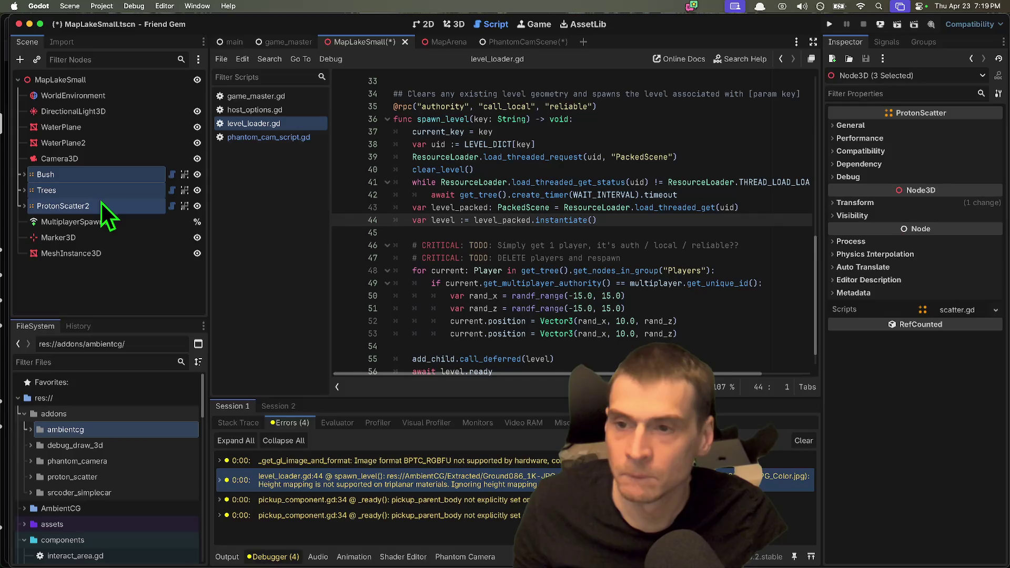
pyautogui.rightClick(100, 200)
pyautogui.click(140, 426)
pyautogui.click(542, 293)
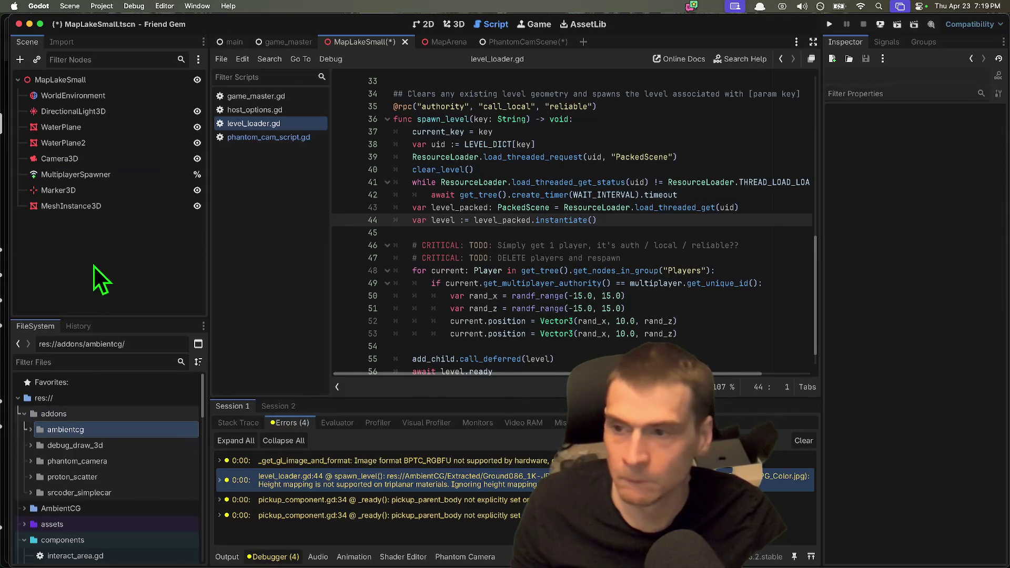
pyautogui.press('super+s')
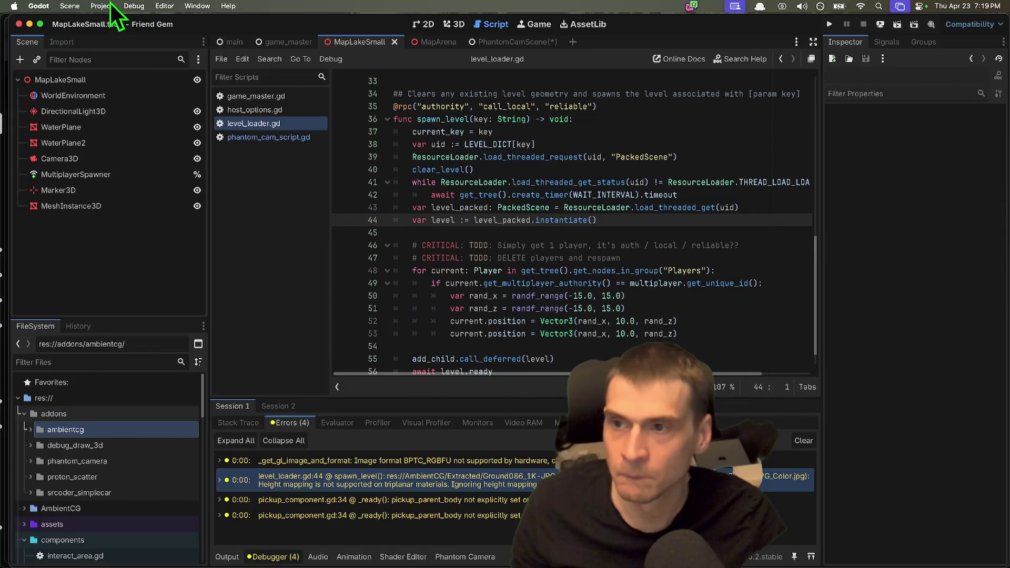
# Reload the current project, answering the save prompt.
pyautogui.click(105, 6)
pyautogui.click(124, 140)
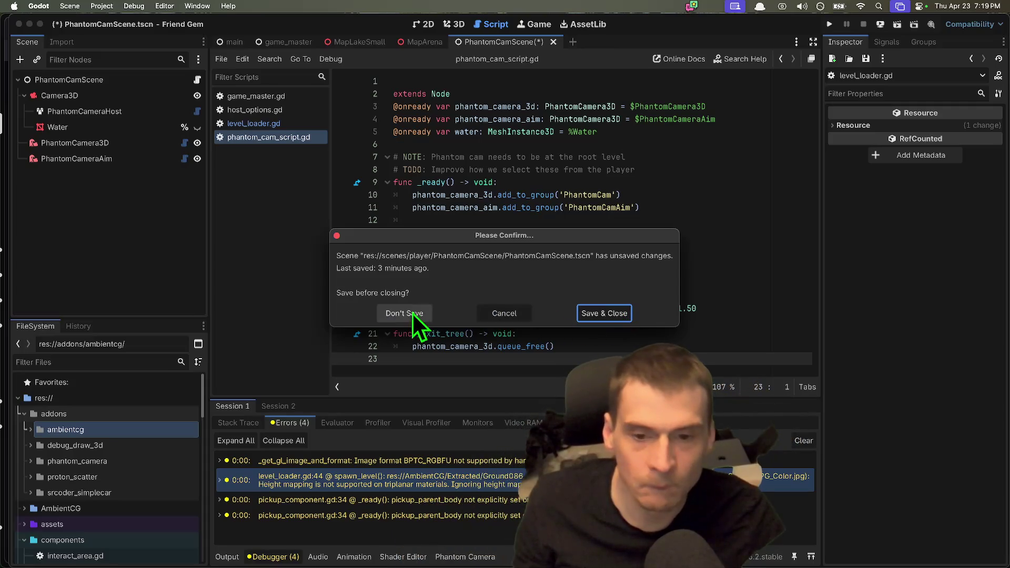
pyautogui.click(604, 313)
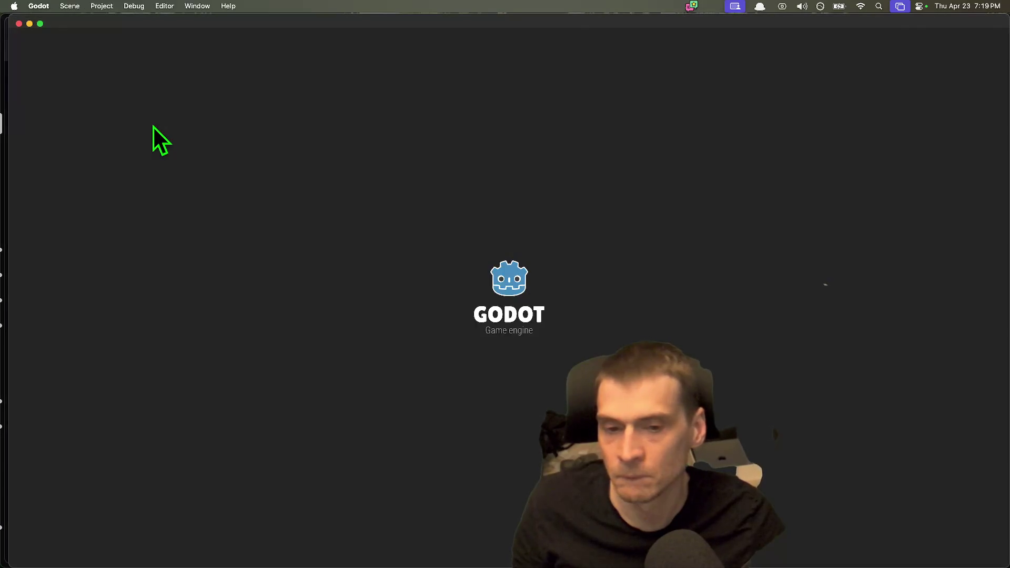
# In the browser, search Godot Shaders for 'psx' and sort results by most liked.
pyautogui.press('super+Tab')
pyautogui.scroll(20, 108, 293)
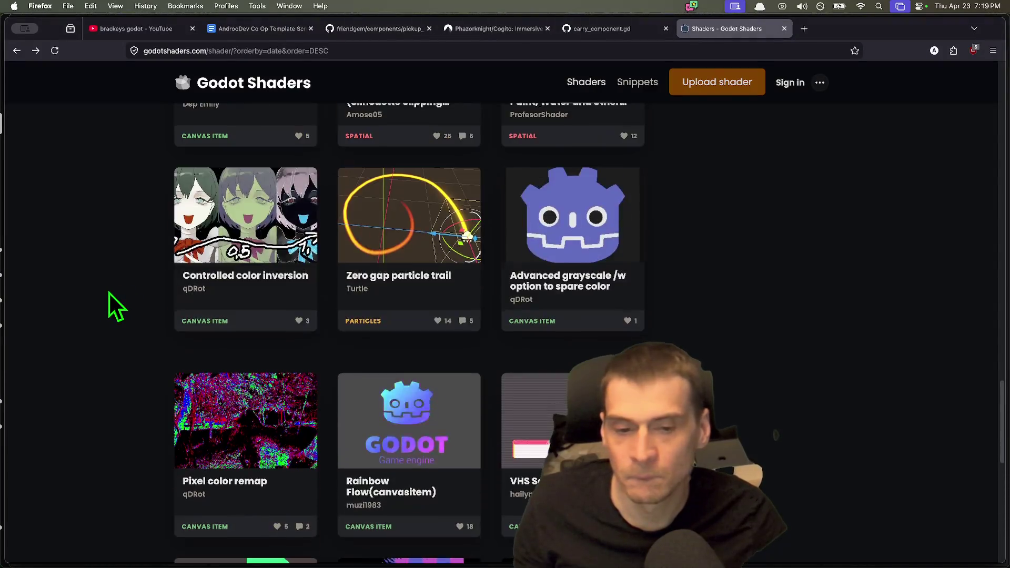
pyautogui.click(293, 190)
pyautogui.write('psx')
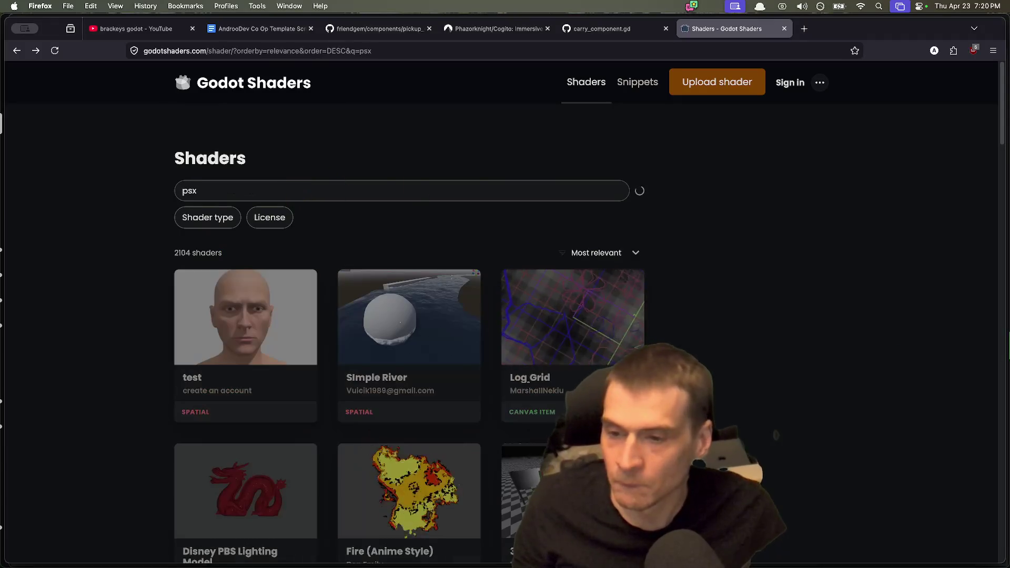
pyautogui.scroll(-2, 941, 304)
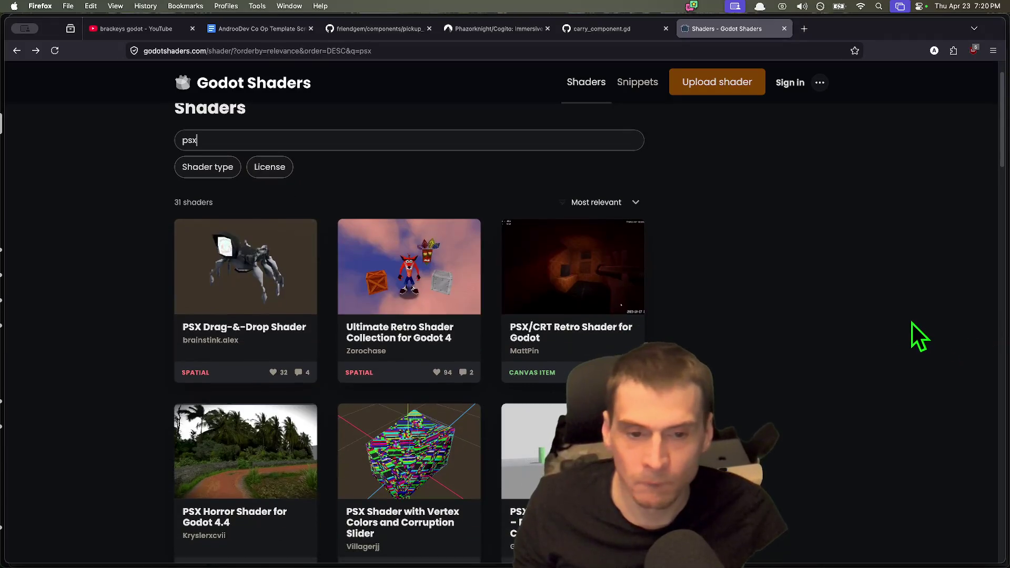
pyautogui.scroll(-1, 856, 337)
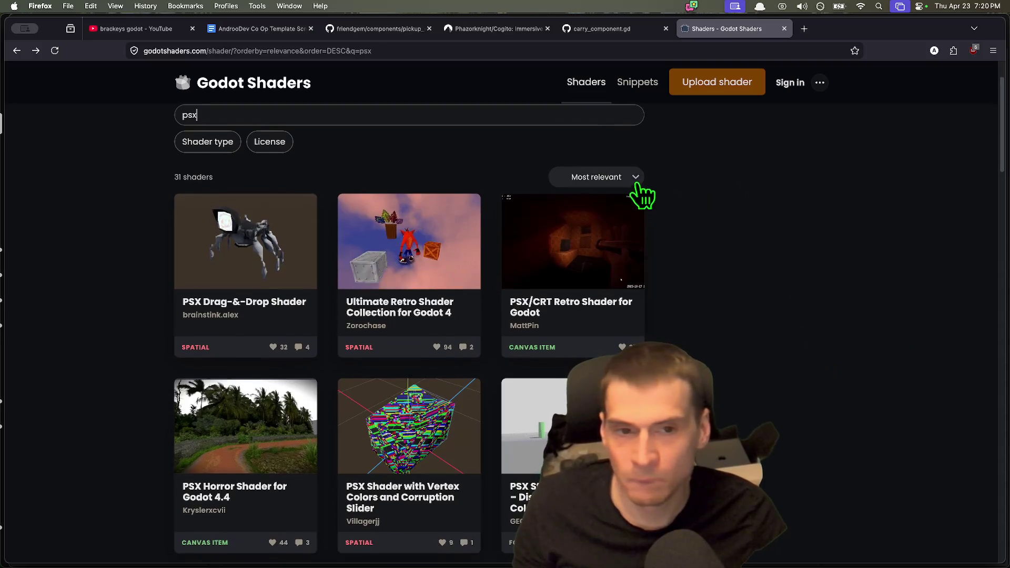
pyautogui.click(635, 178)
pyautogui.click(626, 198)
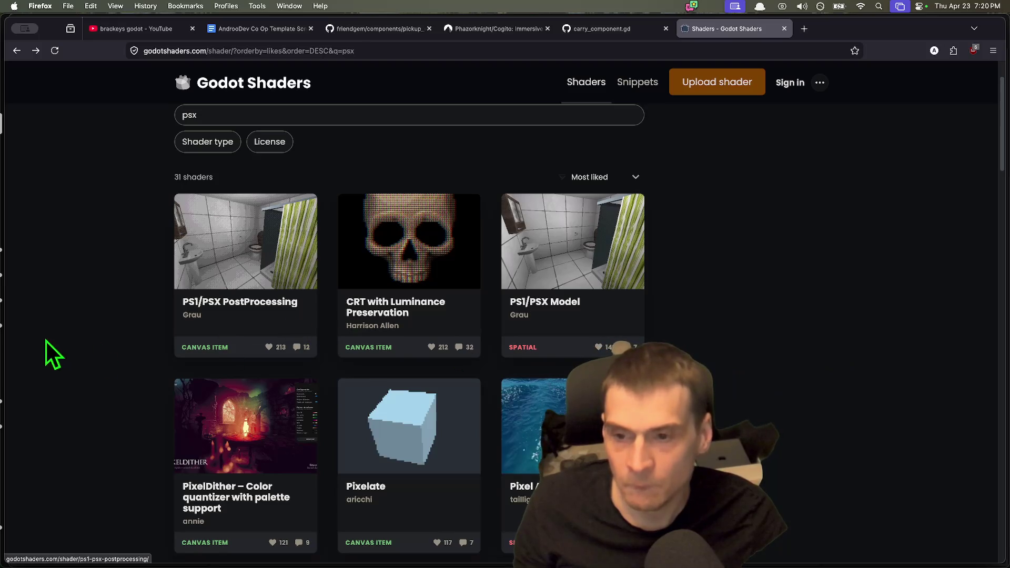
pyautogui.scroll(-1, 128, 323)
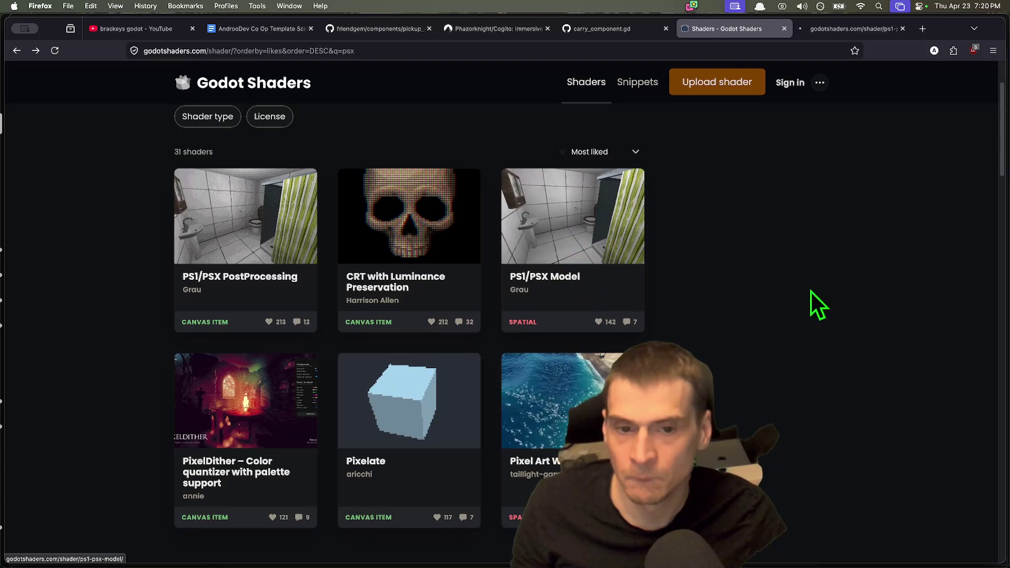
pyautogui.scroll(-1, 836, 284)
# Compare the PS1/PSX Model shader page with the psx search results.
pyautogui.hotkey('ctrl', 'Tab')
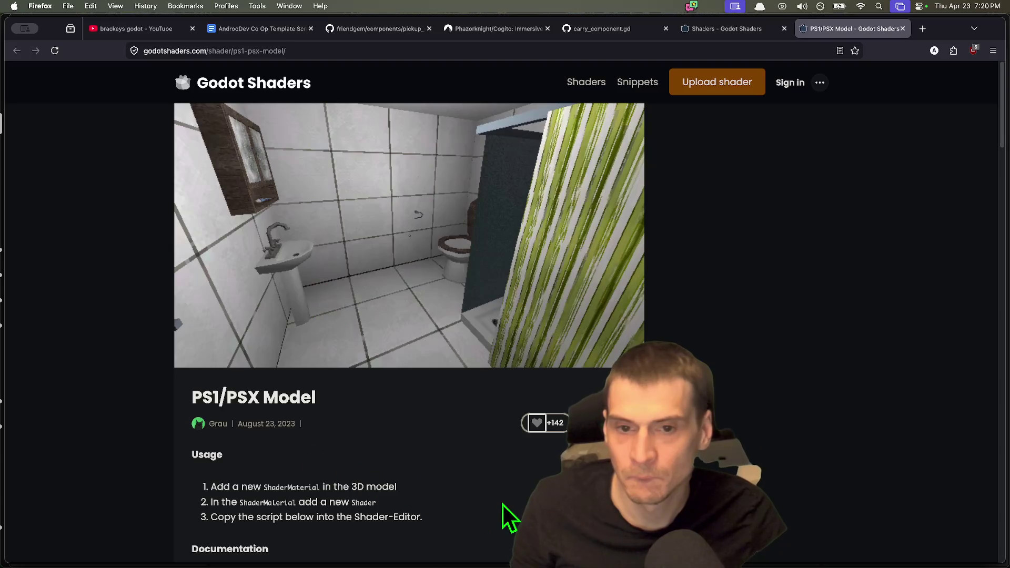
pyautogui.scroll(-5, 500, 503)
pyautogui.hotkey('ctrl', 'shift', 'Tab')
pyautogui.hotkey('ctrl', 'Tab')
pyautogui.hotkey('ctrl', 'shift', 'Tab')
pyautogui.hotkey('ctrl', 'Tab')
pyautogui.scroll(-2, 834, 354)
pyautogui.scroll(3, 835, 353)
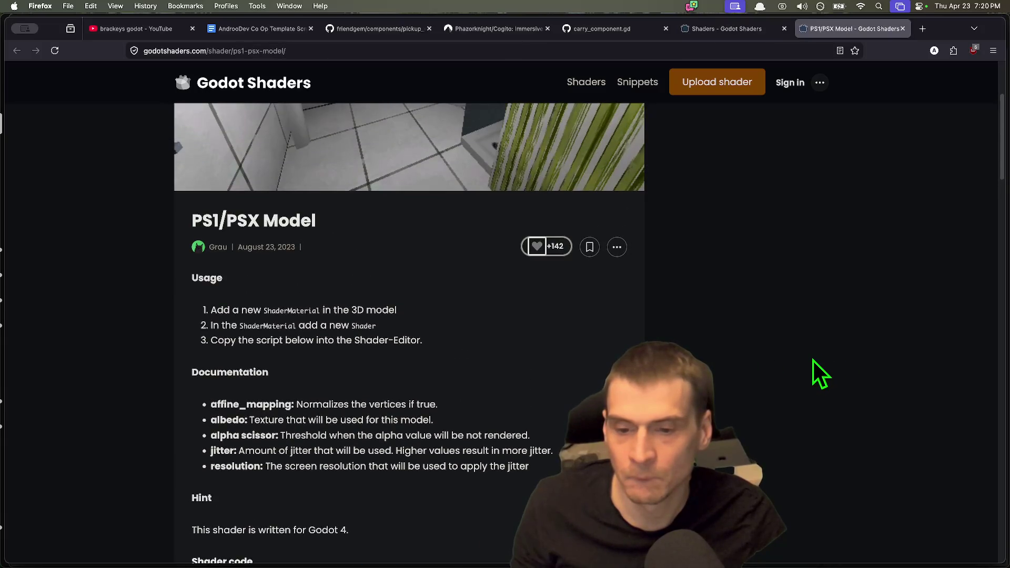
pyautogui.scroll(3, 813, 361)
pyautogui.scroll(1, 813, 361)
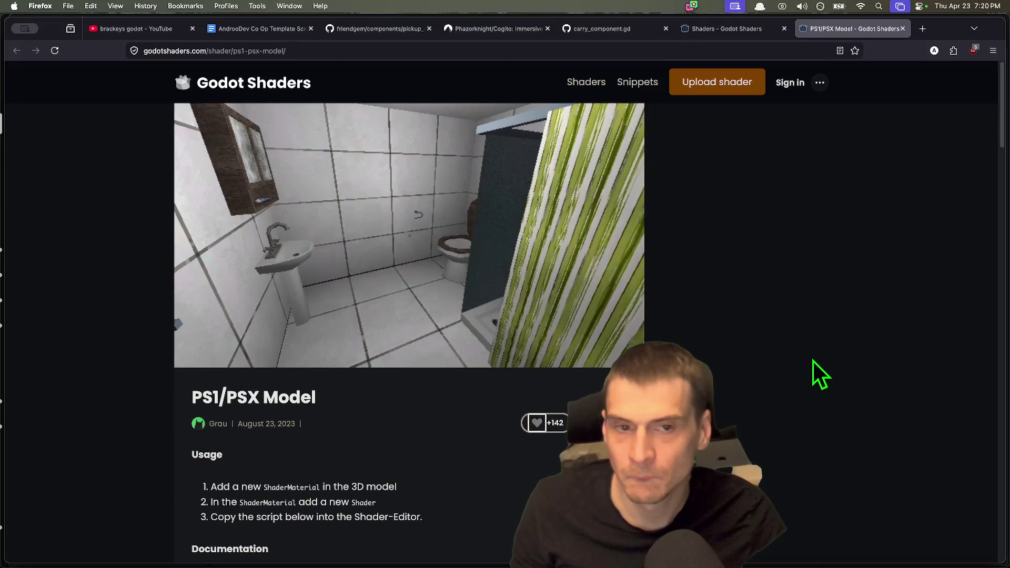
pyautogui.hotkey('ctrl', 'shift', 'Tab')
pyautogui.scroll(-4, 786, 352)
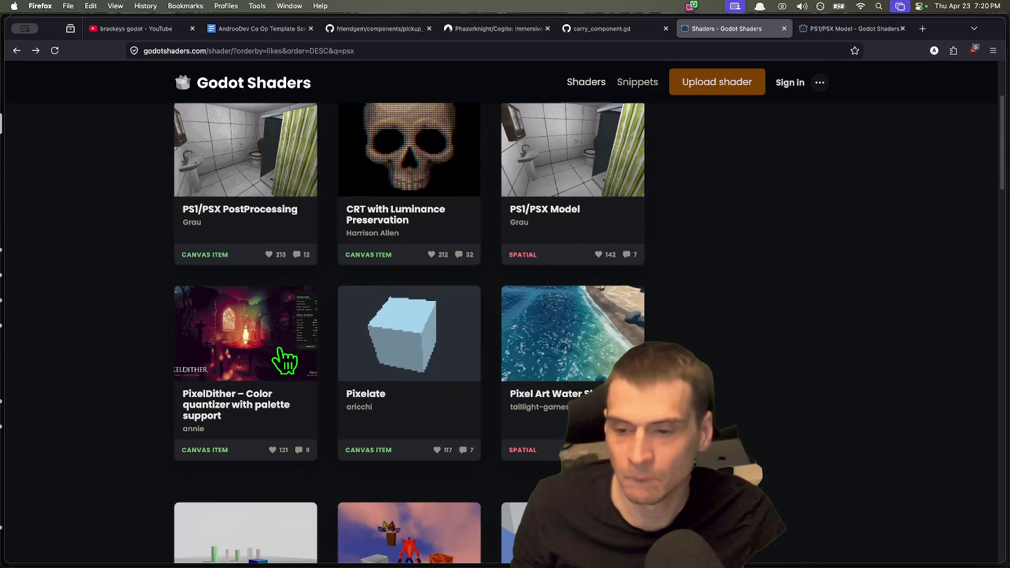
pyautogui.scroll(-4, 779, 345)
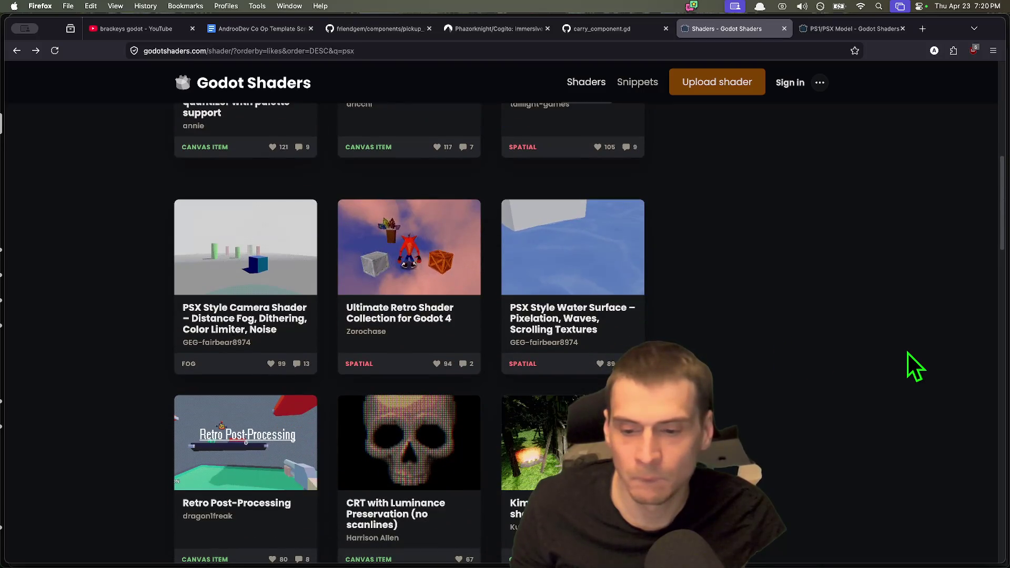
pyautogui.scroll(-4, 908, 352)
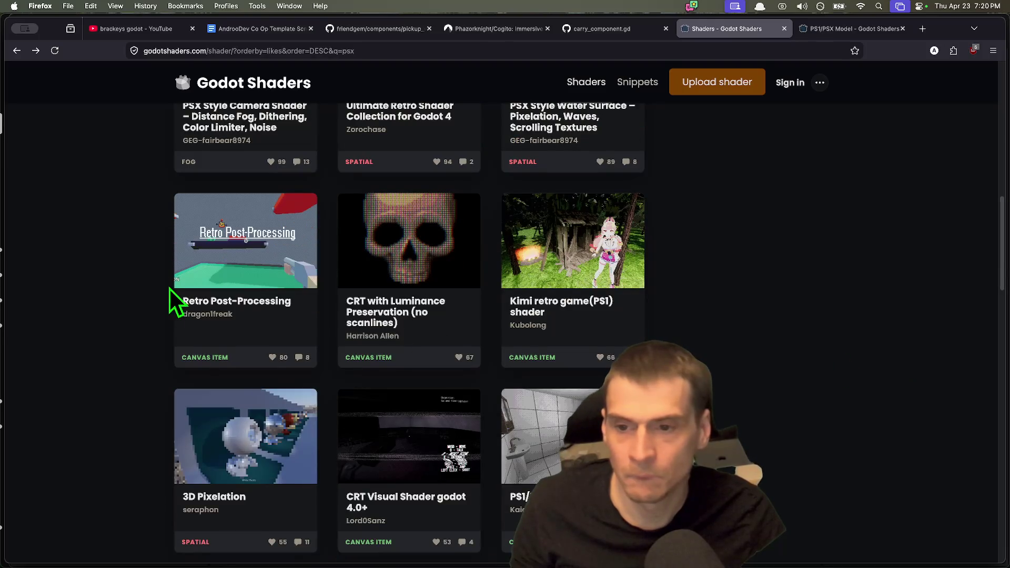
# View the Retro Post-Processing shader, return to the psx results, then switch to Godot.
pyautogui.click(228, 302)
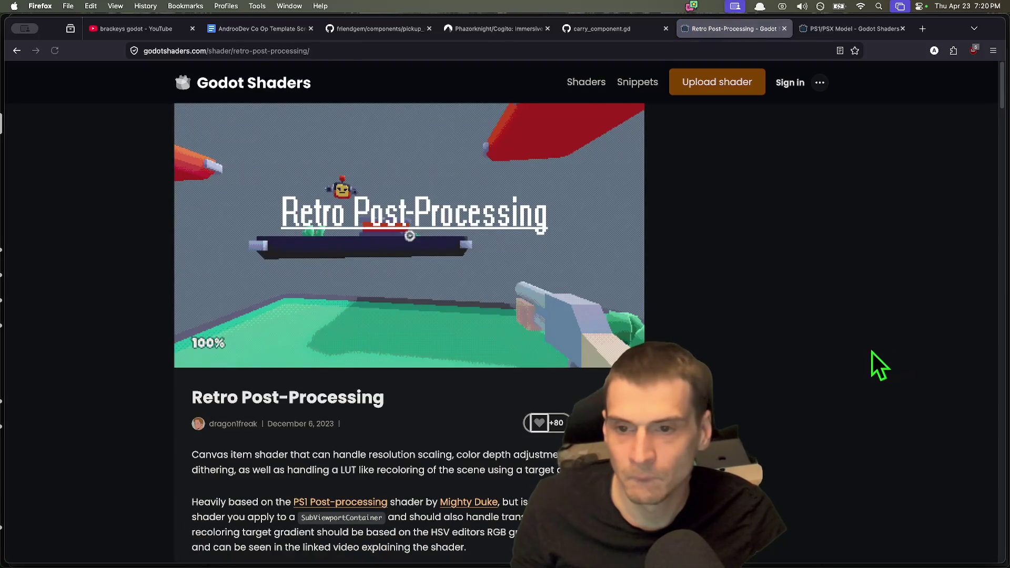
pyautogui.press('super+Left')
pyautogui.scroll(-2, 818, 336)
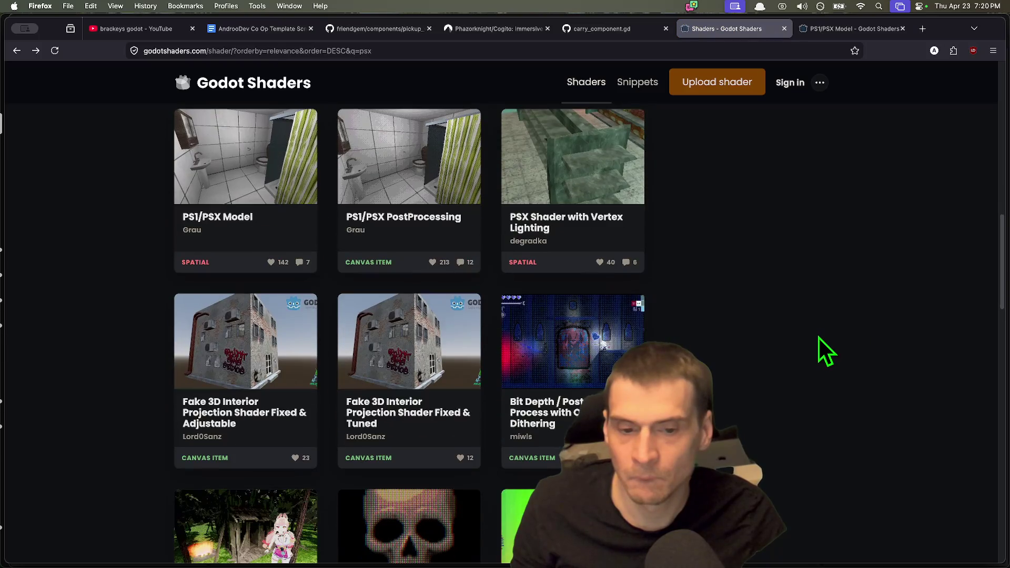
pyautogui.scroll(-1, 818, 336)
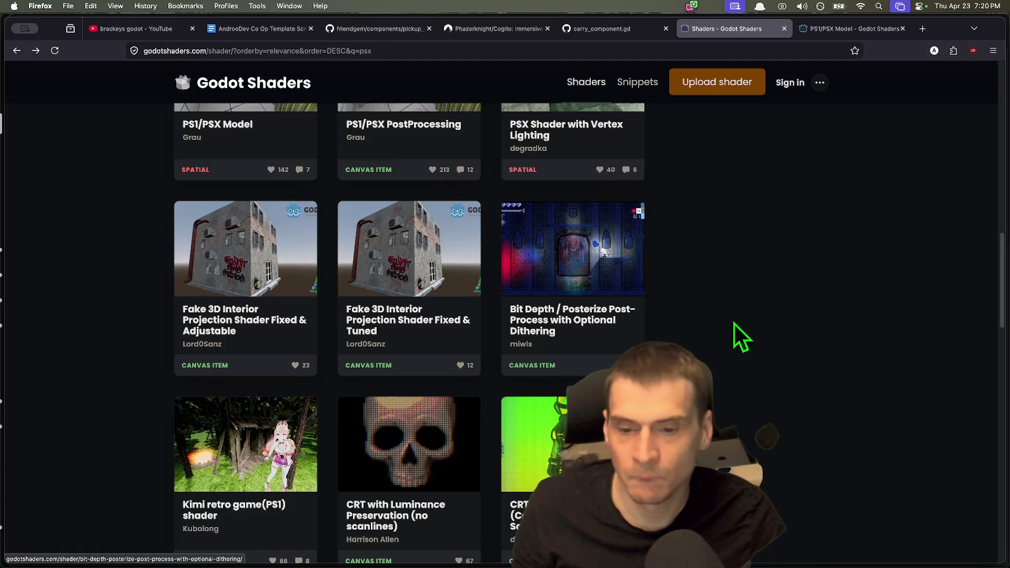
pyautogui.scroll(-1, 701, 326)
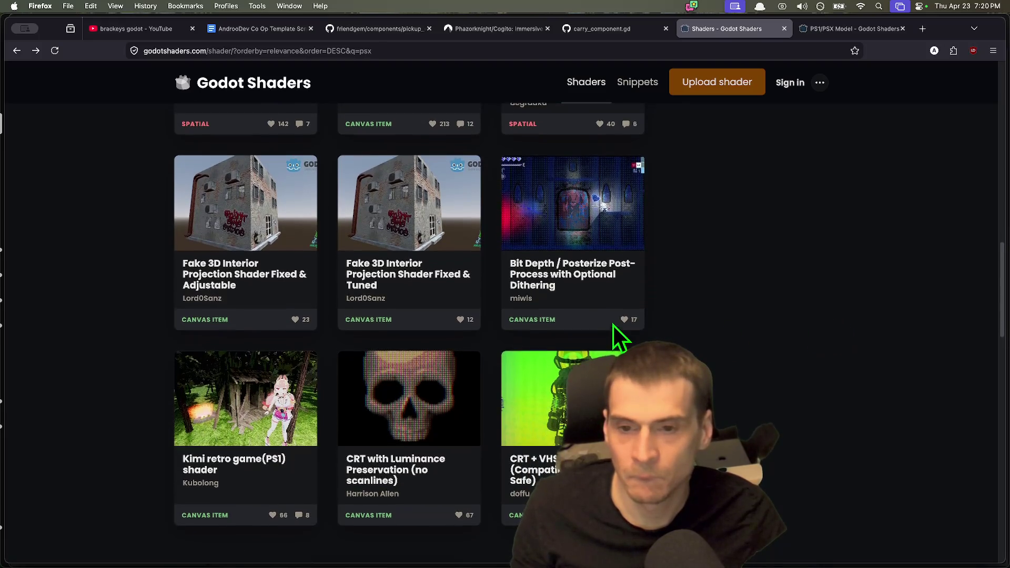
pyautogui.scroll(1, 874, 321)
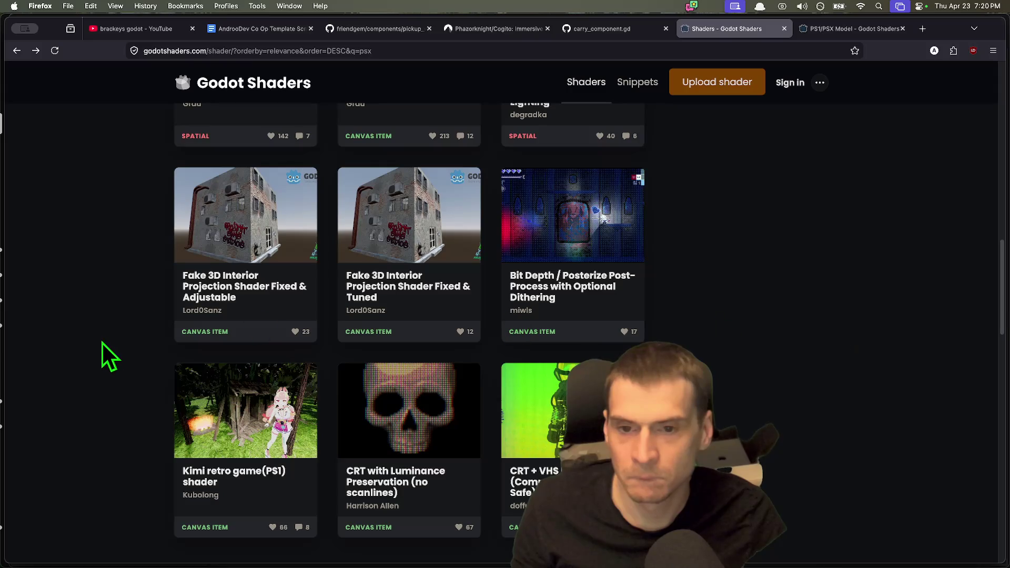
pyautogui.scroll(10, 105, 347)
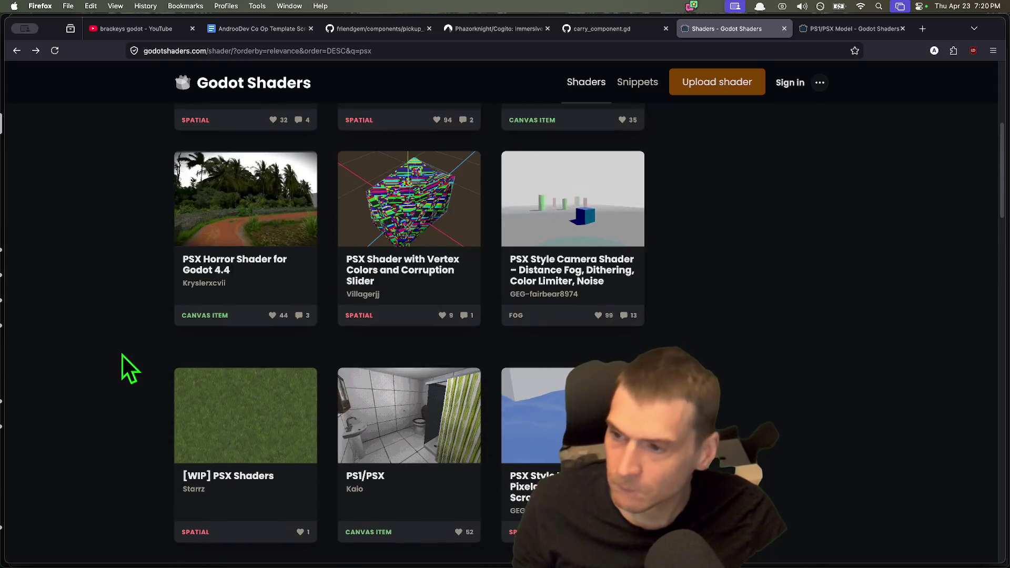
pyautogui.scroll(3, 120, 355)
pyautogui.press('super+Tab')
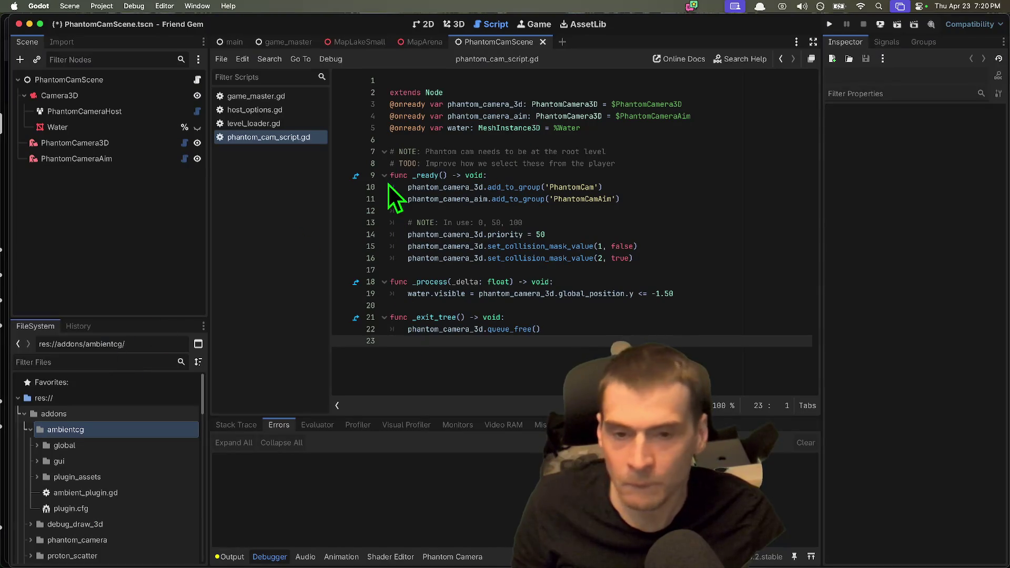
# Open the MapArena scene and switch to the 3D view.
pyautogui.click(87, 127)
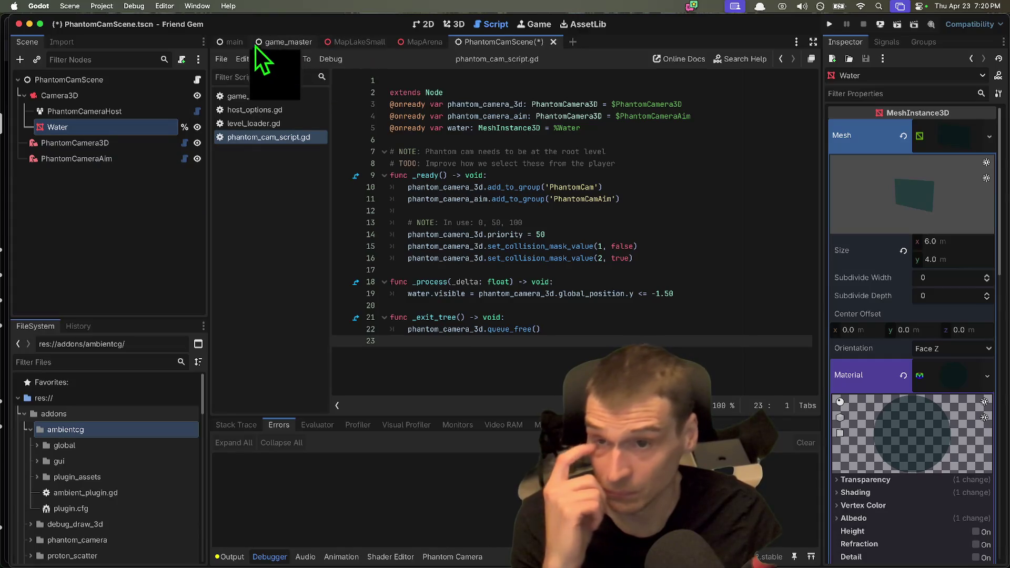
pyautogui.click(415, 42)
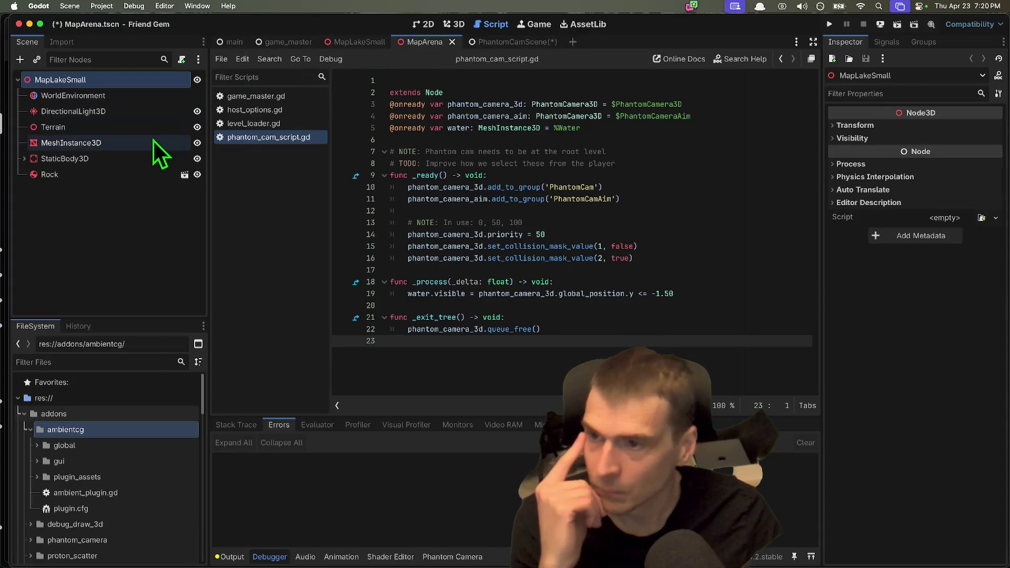
pyautogui.click(154, 141)
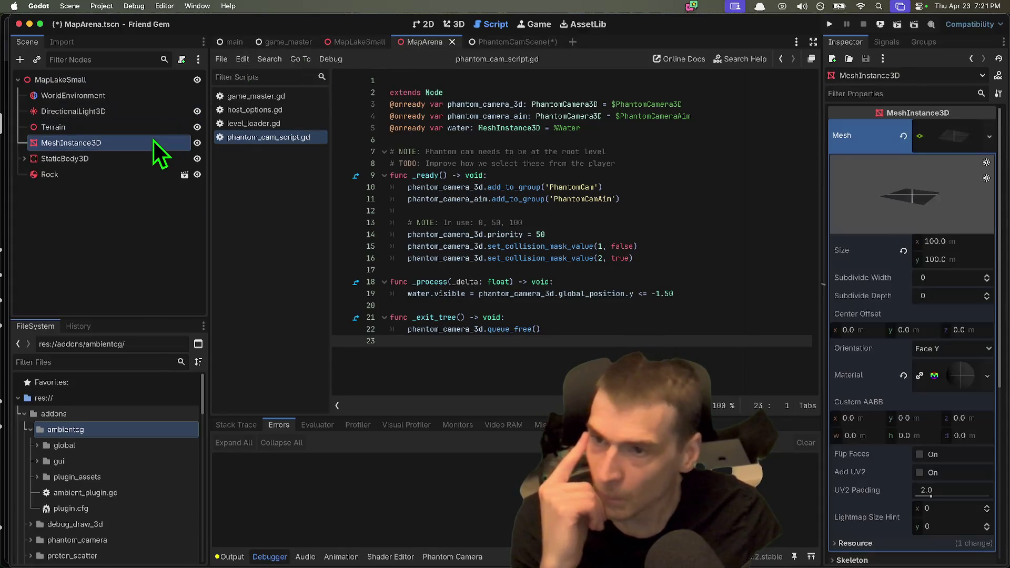
pyautogui.click(448, 24)
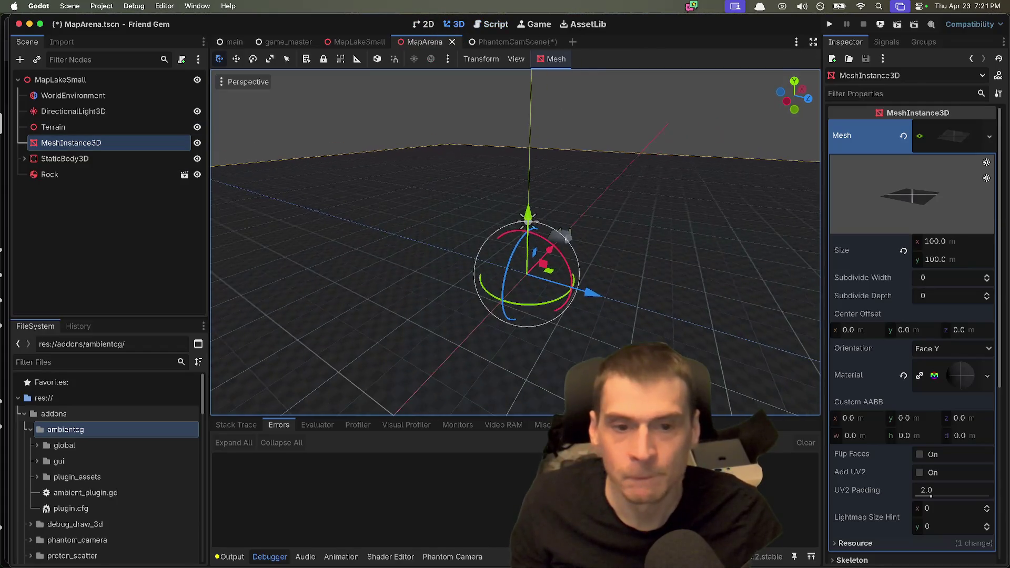
# Select the Terrain node and hide it with its eye icon in the Scene tree.
pyautogui.click(62, 283)
pyautogui.click(92, 143)
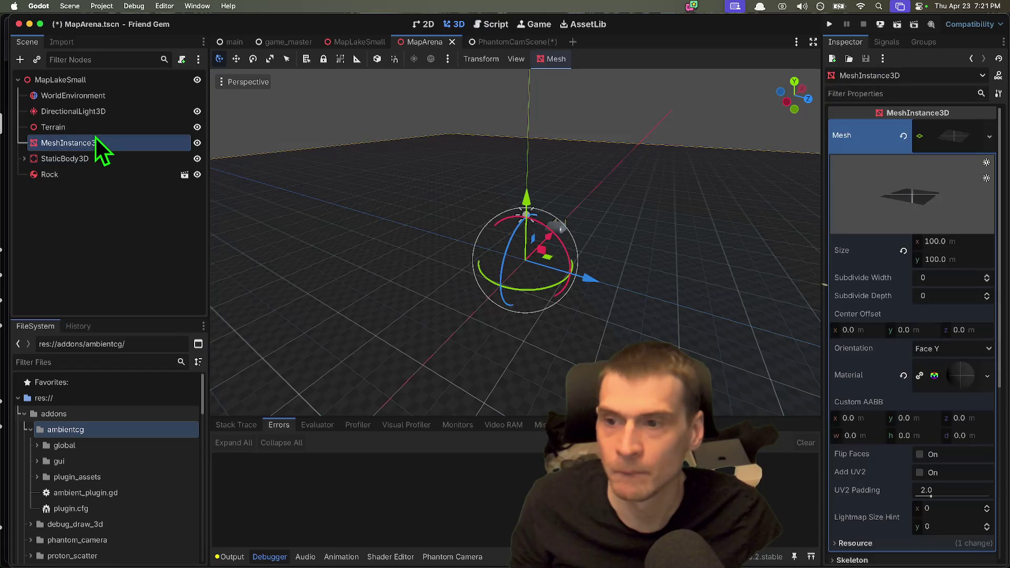
pyautogui.click(96, 131)
pyautogui.click(97, 141)
pyautogui.click(100, 128)
pyautogui.click(100, 128)
pyautogui.press('Escape')
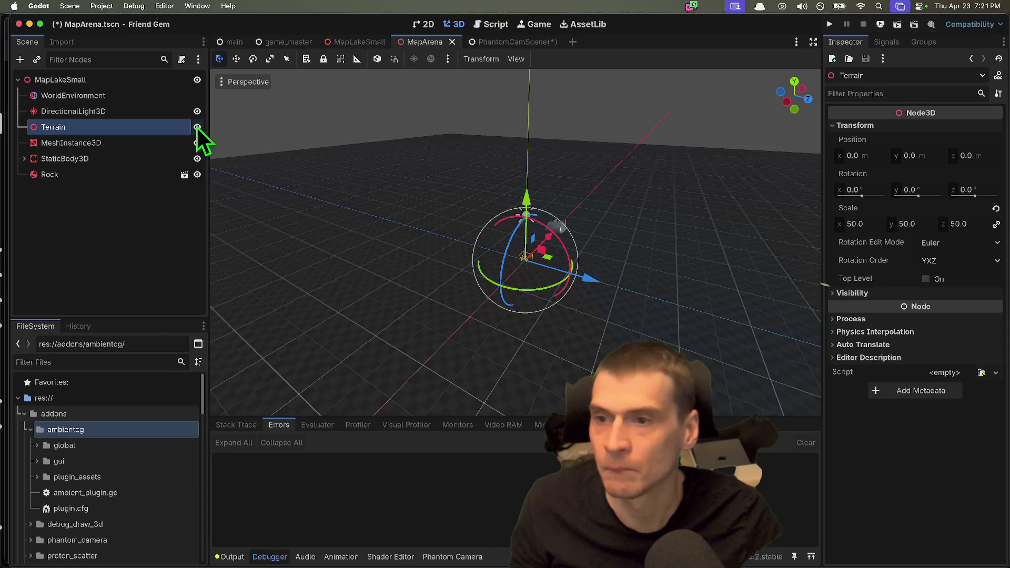
pyautogui.click(197, 129)
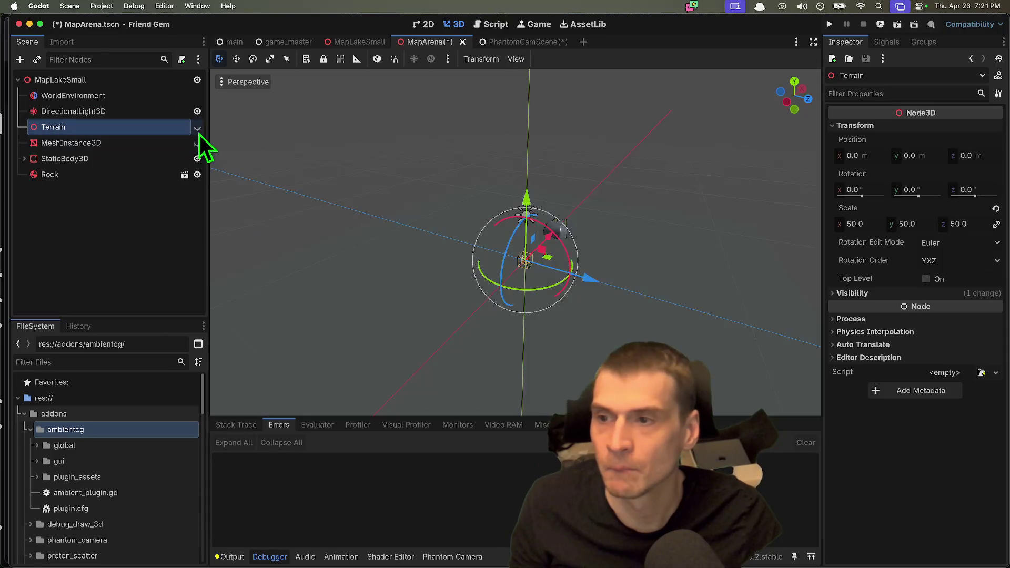
pyautogui.click(133, 302)
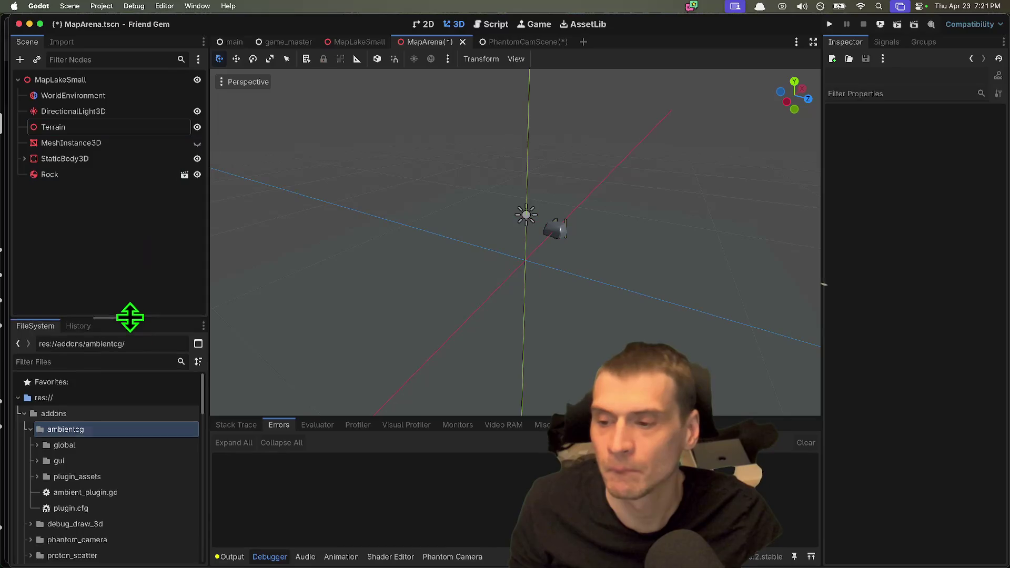
# Filter the FileSystem for 'map', then clear the filter and enlarge the file list.
pyautogui.moveTo(130, 317); pyautogui.dragTo(131, 256)
pyautogui.click(104, 299)
pyautogui.write('map')
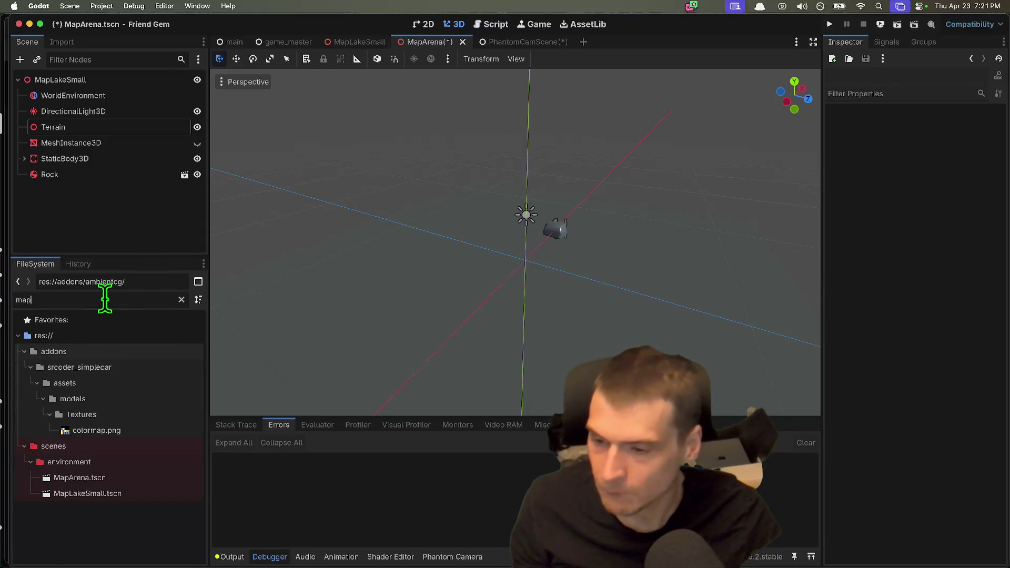
pyautogui.click(93, 492)
pyautogui.click(128, 300)
pyautogui.press('super+a')
pyautogui.press('BackSpace')
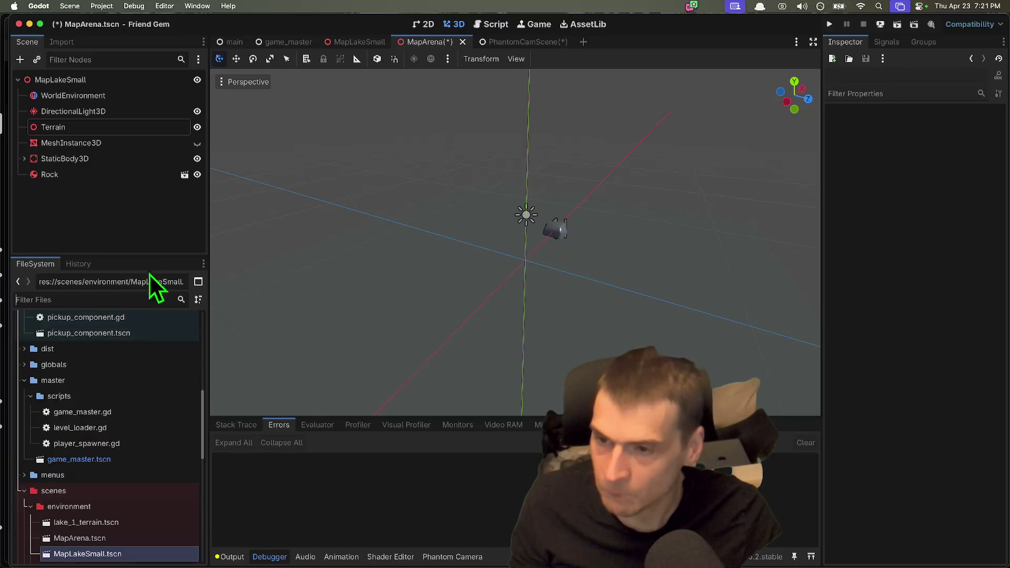
pyautogui.moveTo(152, 258); pyautogui.dragTo(150, 105)
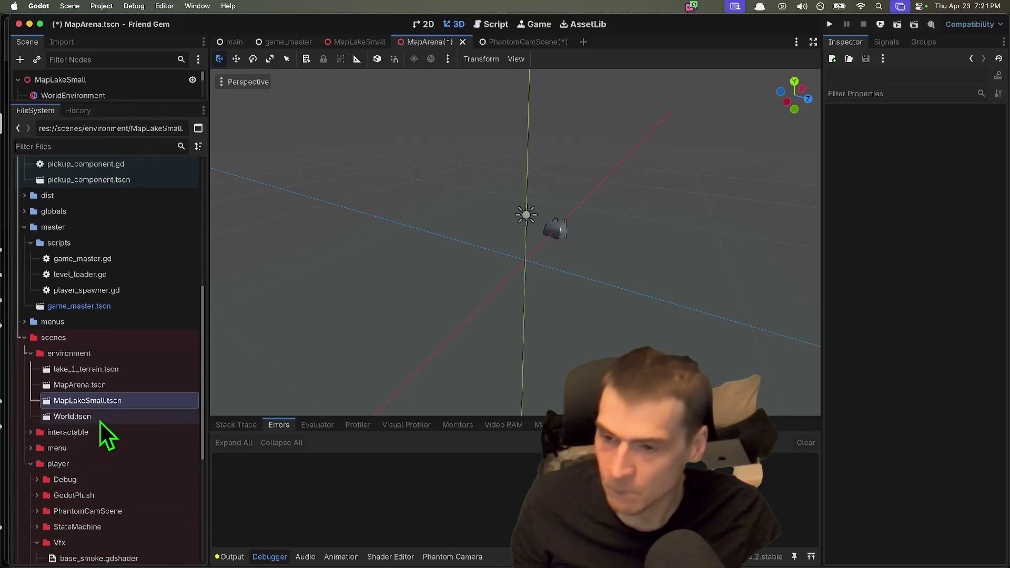
# Open and delete World.tscn, then open lake_1_terrain.tscn.
pyautogui.doubleClick(99, 421)
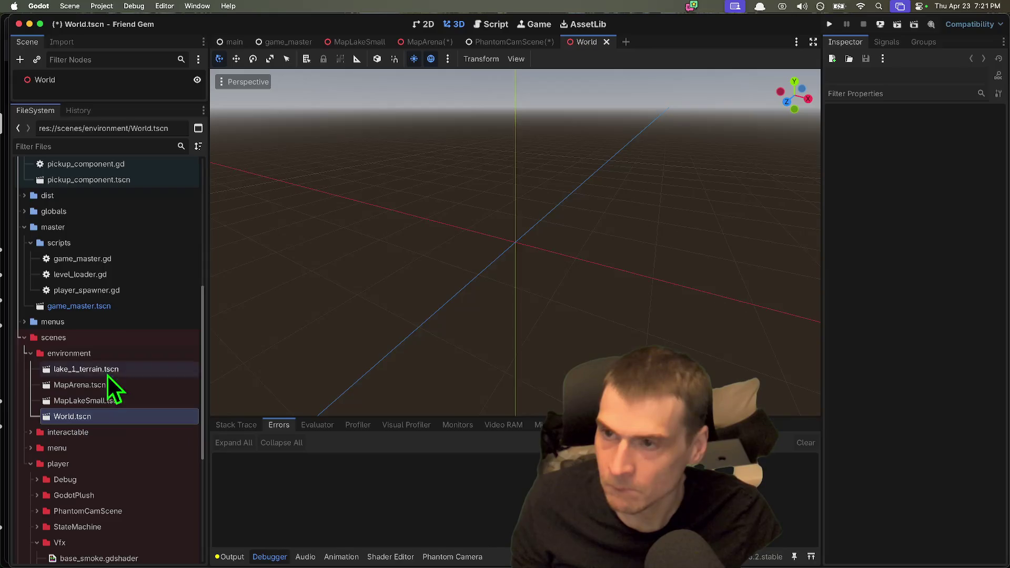
pyautogui.rightClick(99, 420)
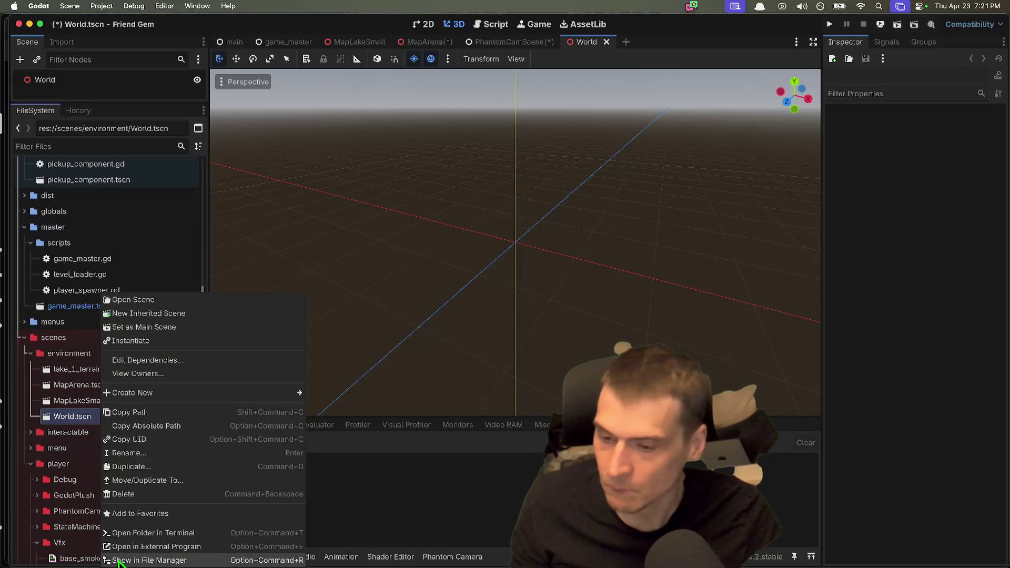
pyautogui.click(48, 415)
pyautogui.rightClick(49, 416)
pyautogui.click(109, 492)
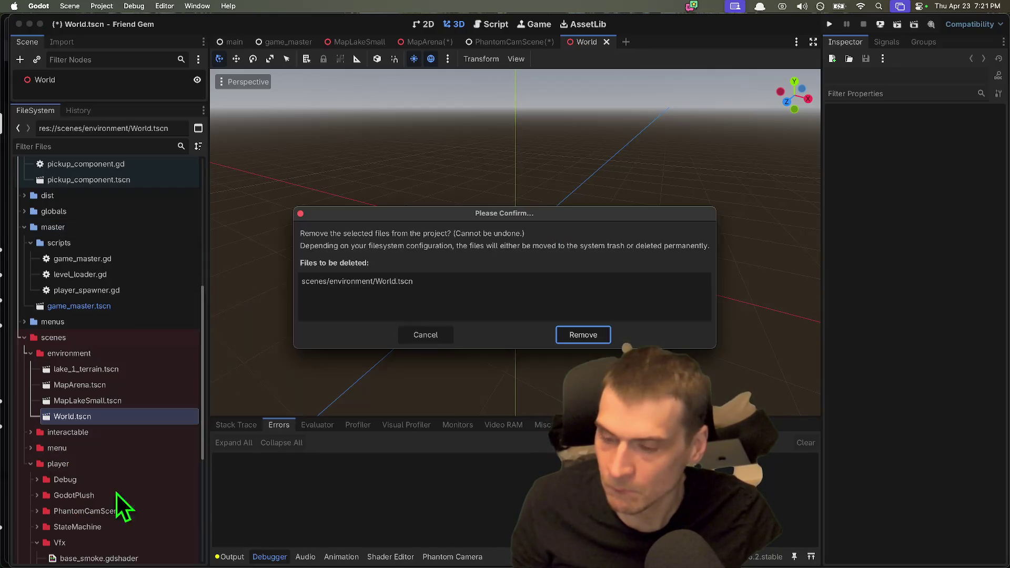
pyautogui.press('Return')
pyautogui.doubleClick(150, 372)
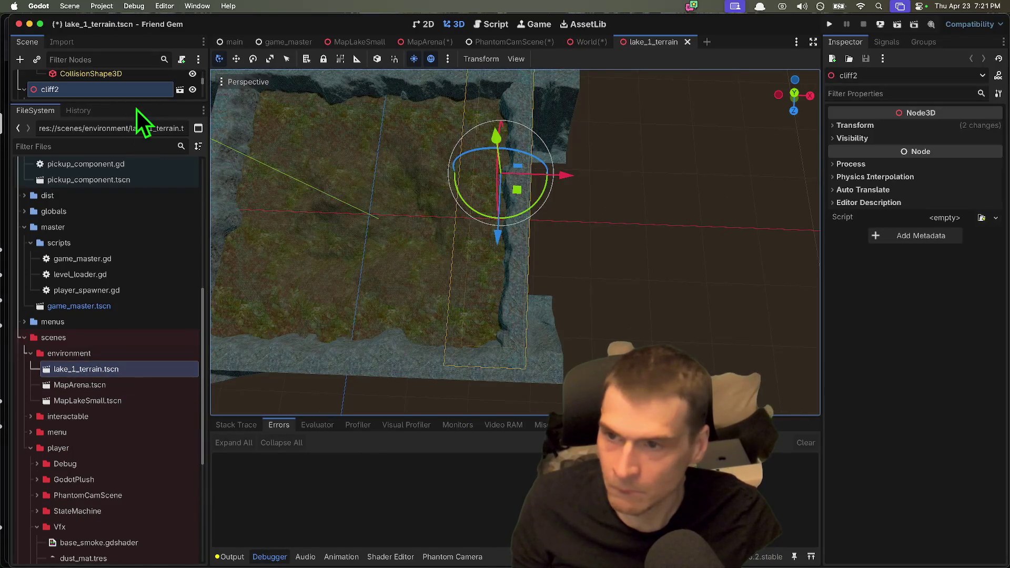
# Delete lake_1_terrain.tscn and the ambientcg addon folder from the project.
pyautogui.rightClick(133, 373)
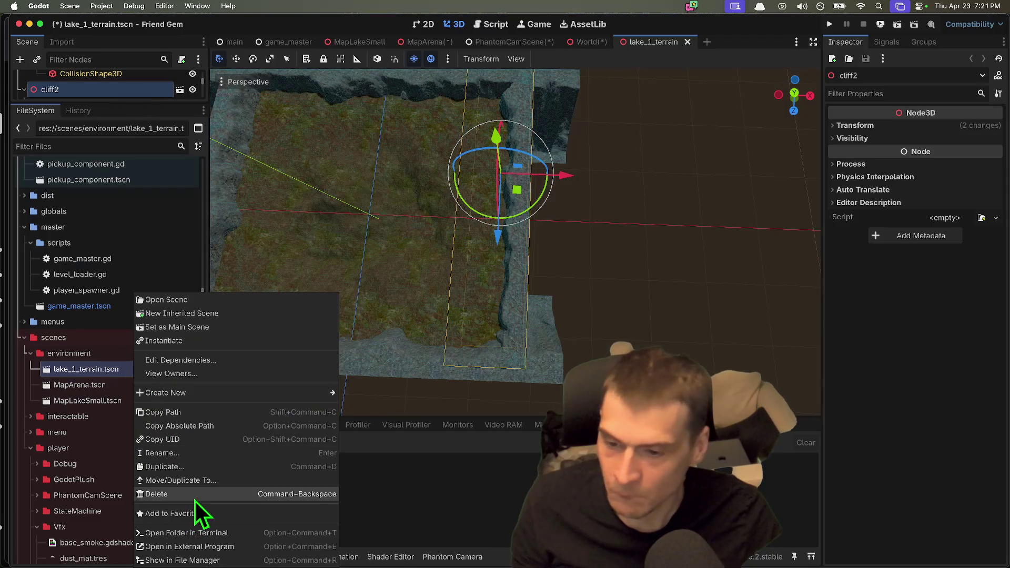
pyautogui.click(194, 497)
pyautogui.click(579, 330)
pyautogui.rightClick(90, 192)
pyautogui.click(53, 216)
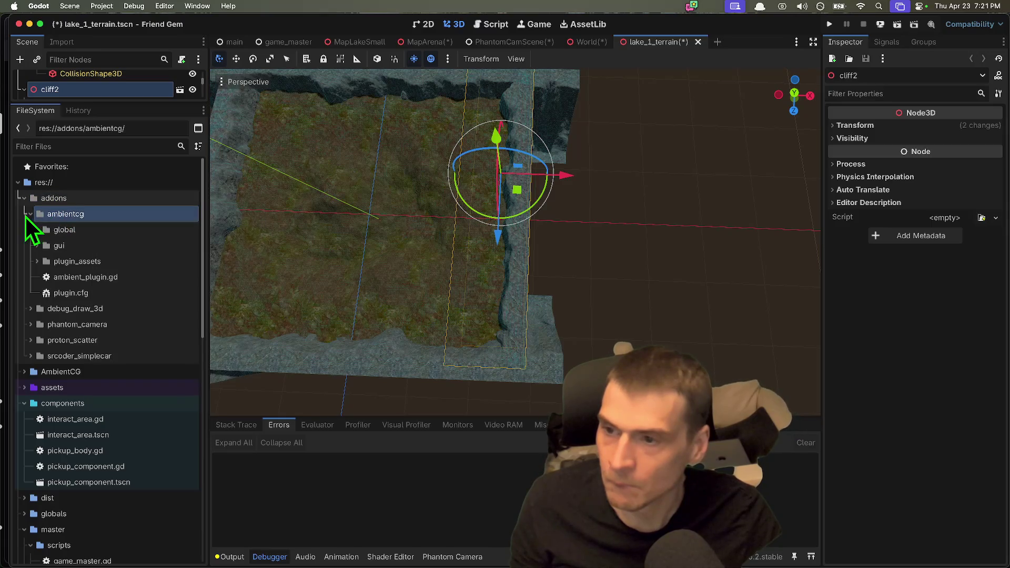
pyautogui.click(29, 214)
pyautogui.rightClick(75, 215)
pyautogui.click(120, 369)
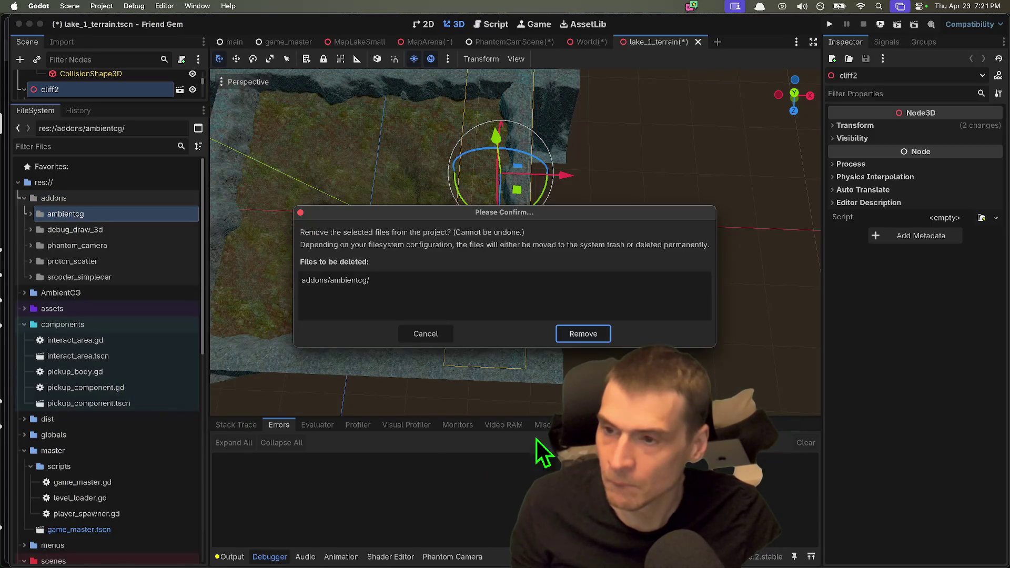
pyautogui.click(594, 333)
# Delete the proton_scatter addon folder.
pyautogui.click(159, 250)
pyautogui.rightClick(159, 251)
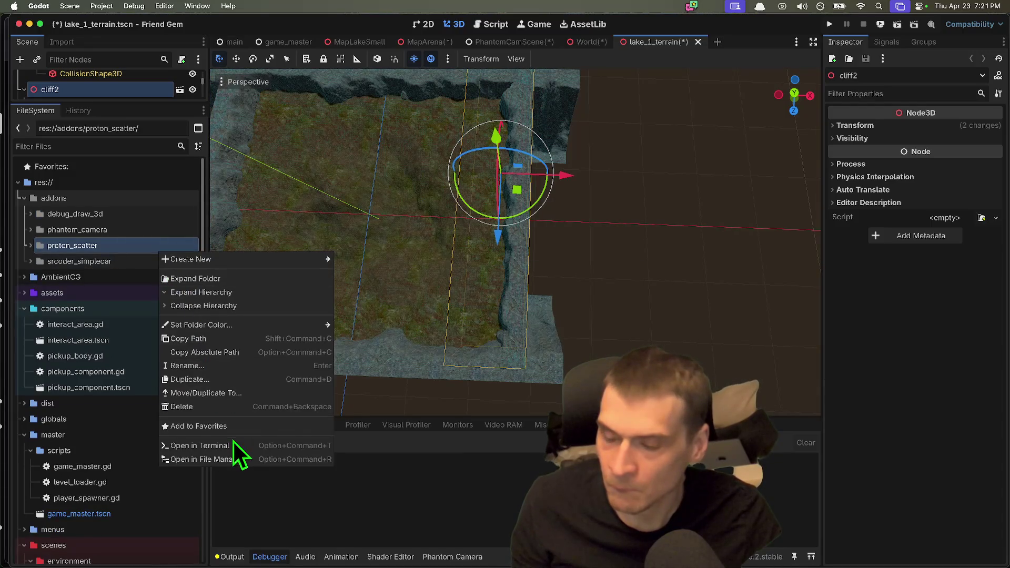
pyautogui.click(242, 406)
pyautogui.click(588, 372)
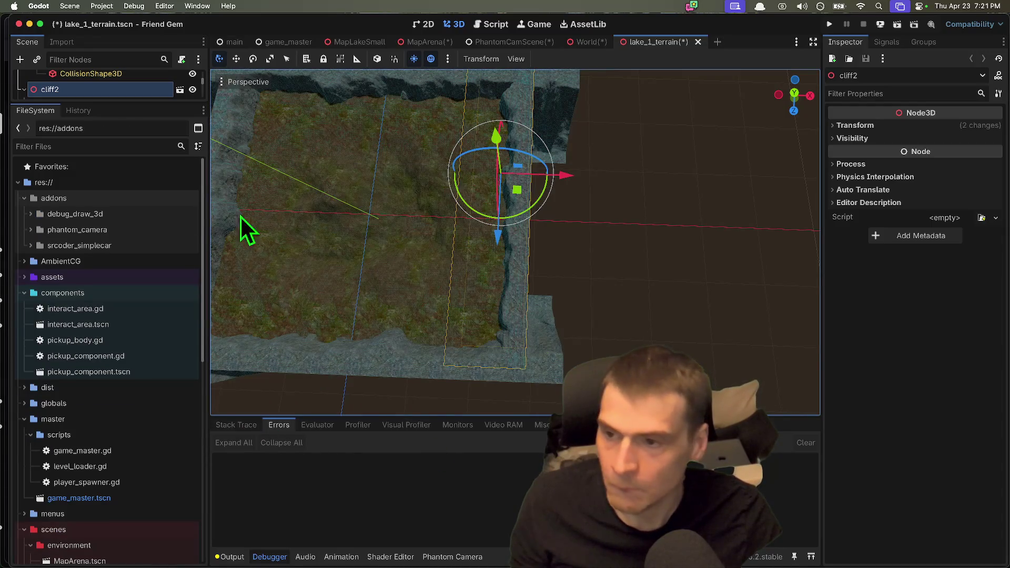
# Delete the Rock30.tres material from assets/materials.
pyautogui.doubleClick(115, 298)
pyautogui.doubleClick(122, 279)
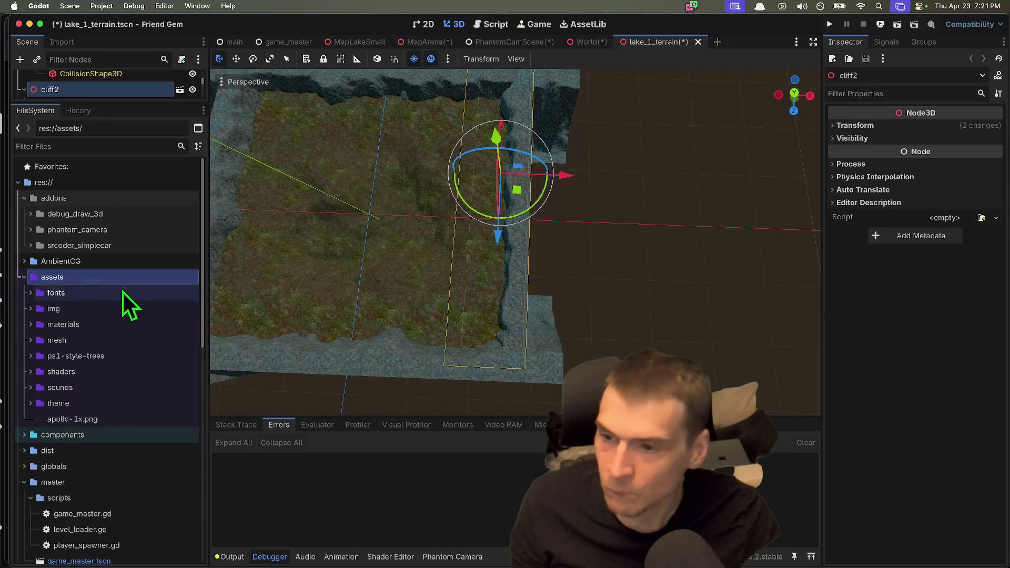
pyautogui.doubleClick(138, 323)
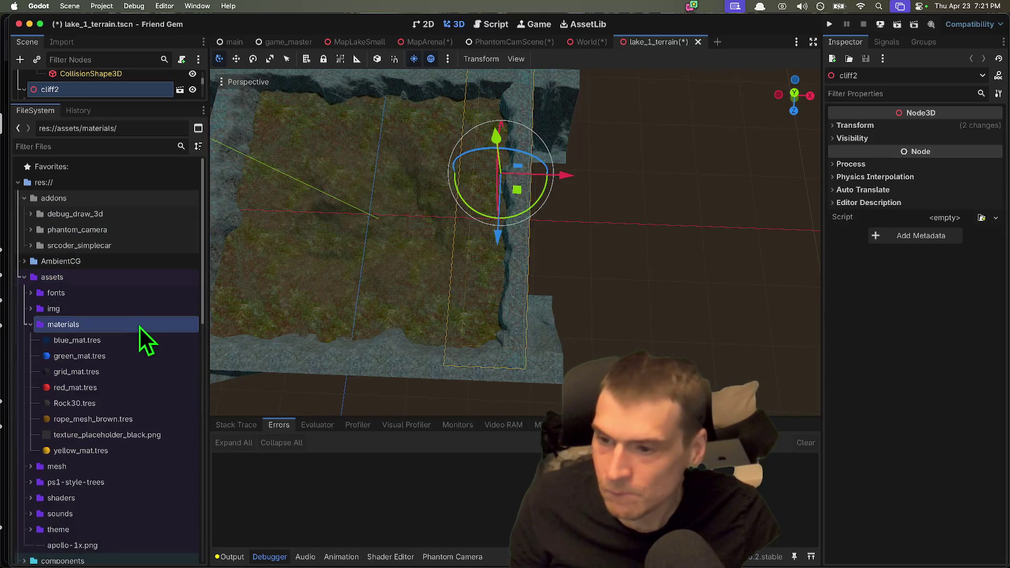
pyautogui.click(149, 402)
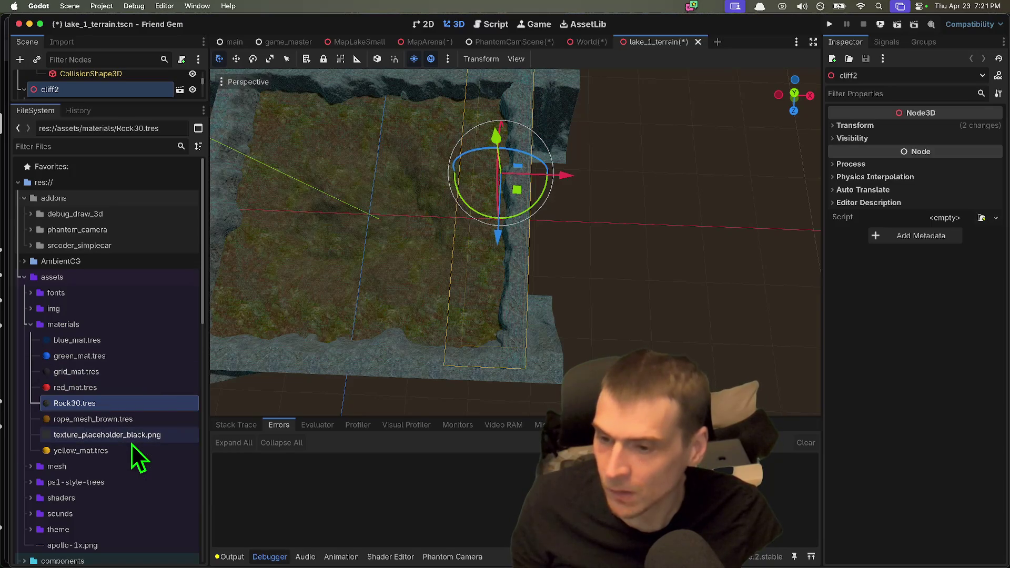
pyautogui.rightClick(131, 404)
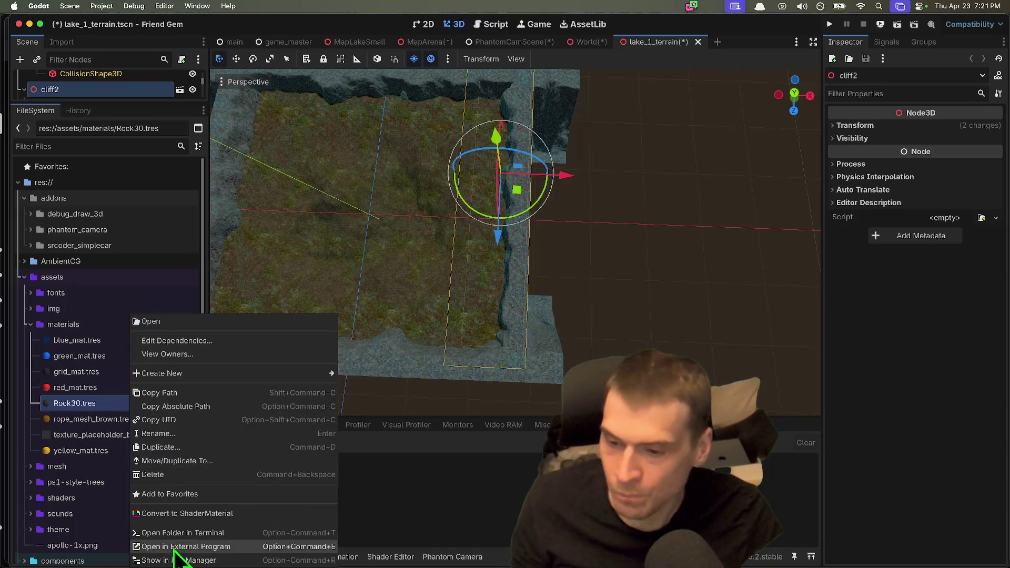
pyautogui.click(190, 475)
pyautogui.click(589, 334)
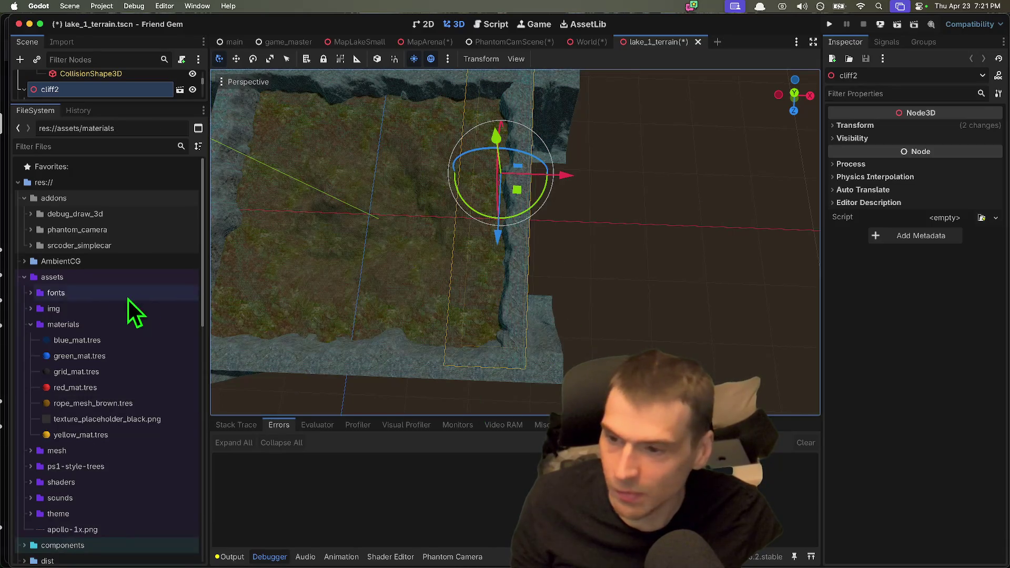
# Delete the Rock030_2K-JPG folder from assets/img.
pyautogui.doubleClick(121, 309)
pyautogui.rightClick(138, 328)
pyautogui.click(116, 327)
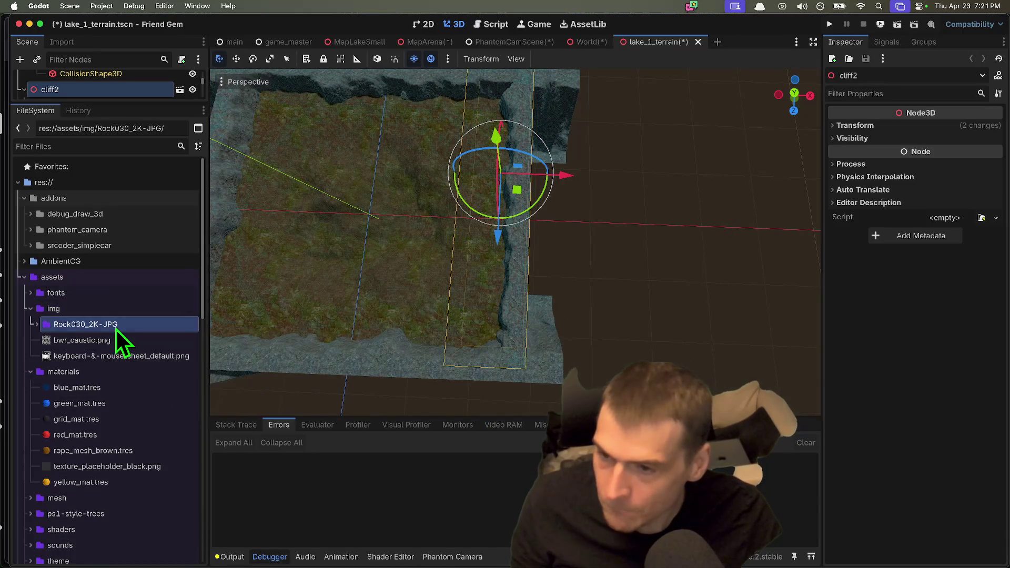
pyautogui.rightClick(115, 327)
pyautogui.click(191, 468)
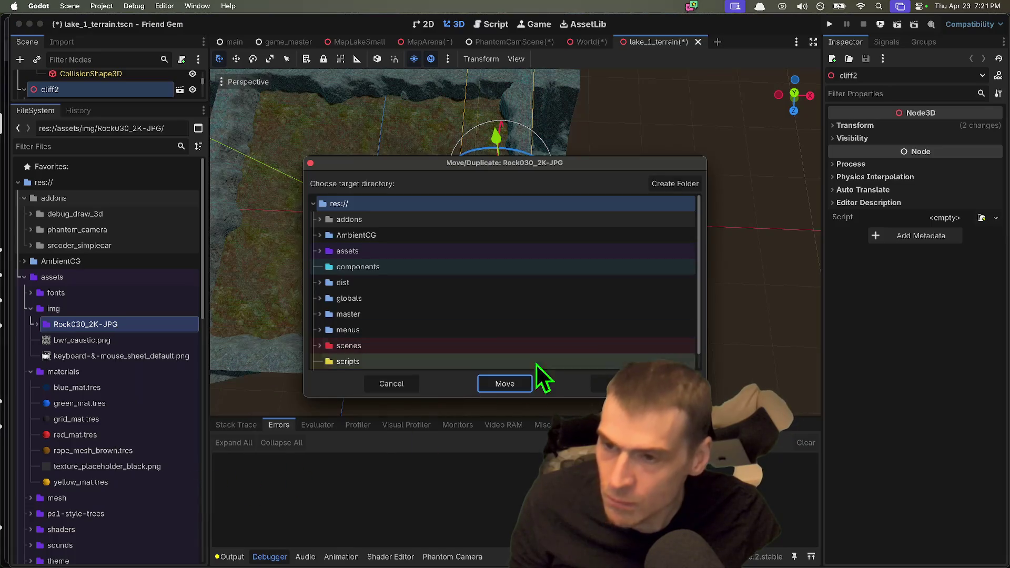
pyautogui.click(612, 383)
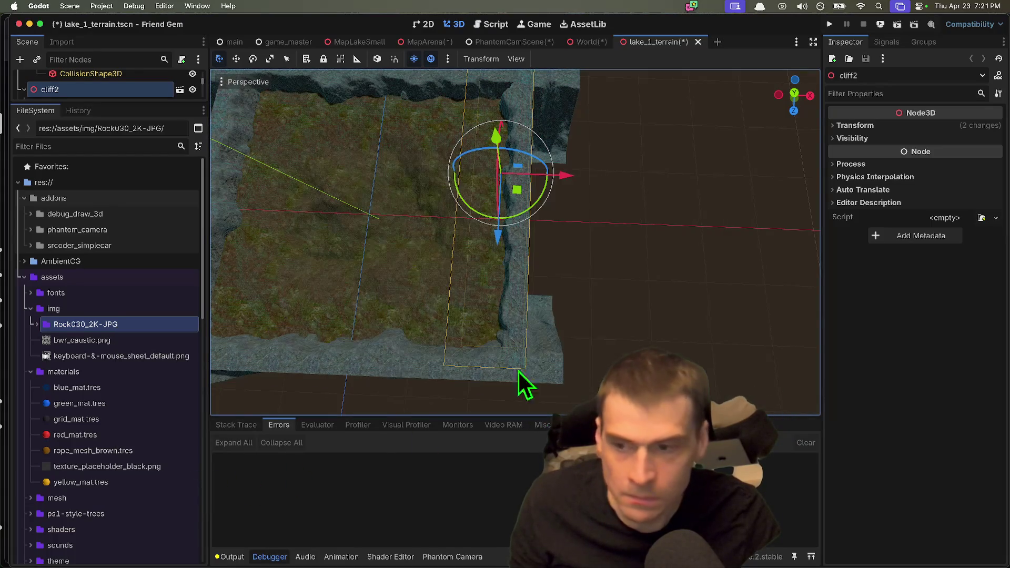
pyautogui.rightClick(58, 323)
pyautogui.click(96, 474)
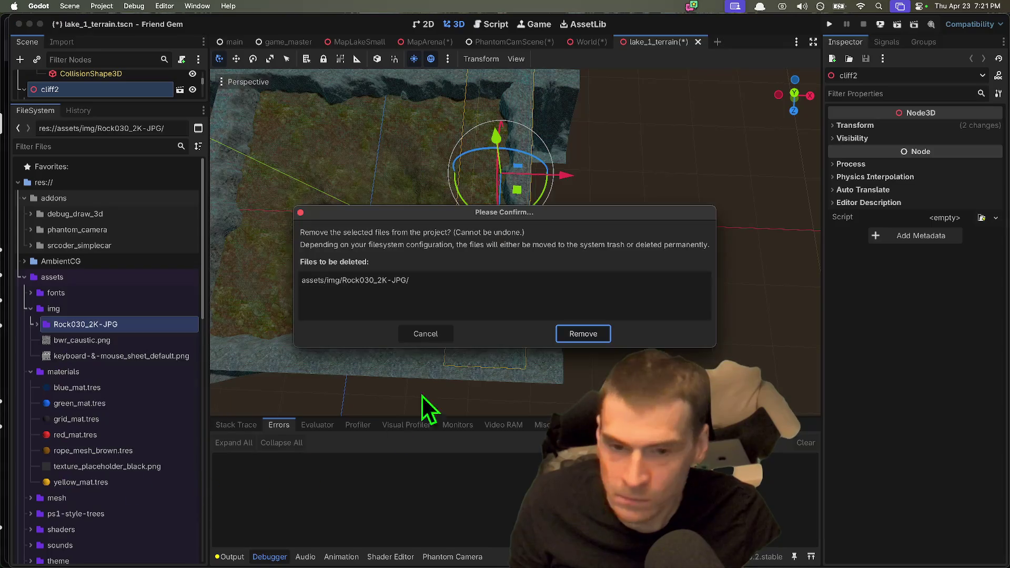
pyautogui.click(570, 334)
pyautogui.doubleClick(85, 290)
# Collapse the fonts and img folders and expand mesh to browse its model folders.
pyautogui.click(92, 313)
pyautogui.click(98, 293)
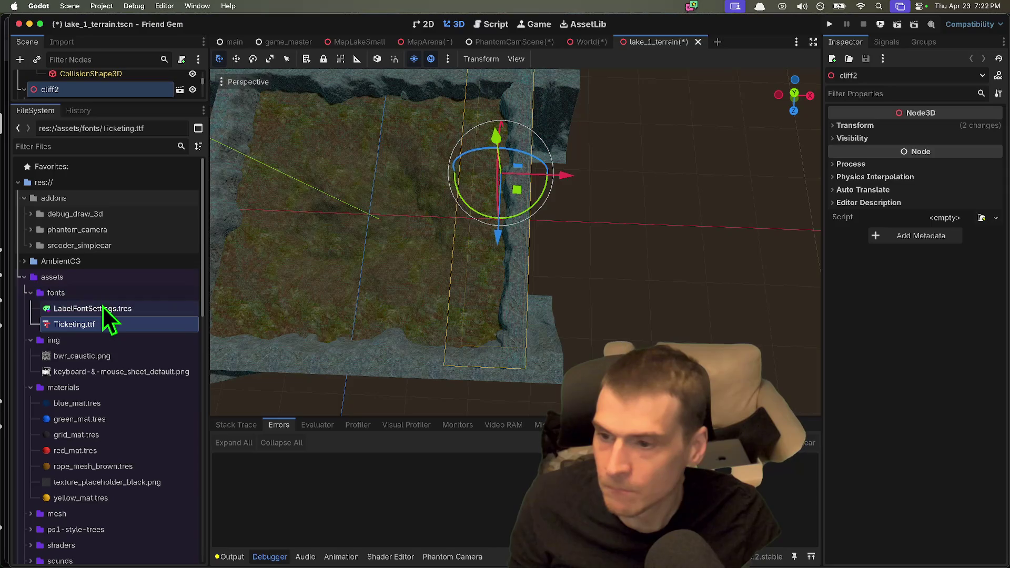
pyautogui.doubleClick(105, 297)
pyautogui.doubleClick(104, 304)
pyautogui.click(110, 326)
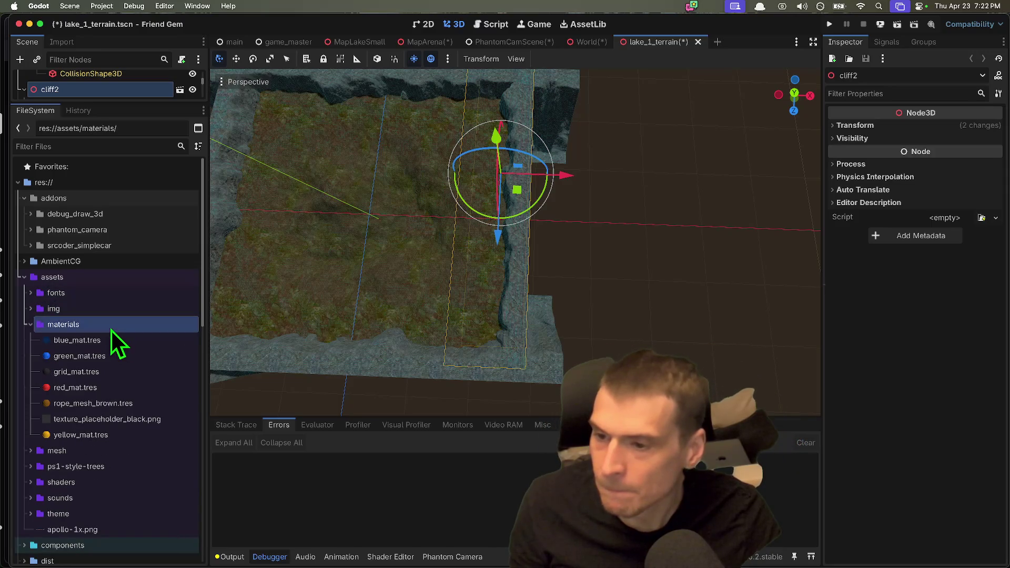
pyautogui.click(100, 451)
pyautogui.doubleClick(100, 453)
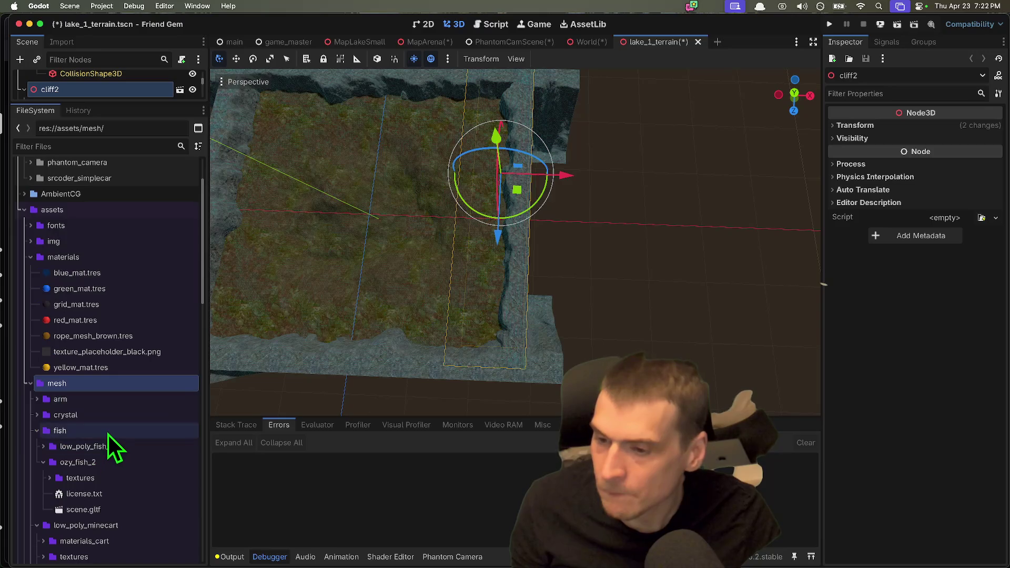
pyautogui.click(108, 433)
pyautogui.click(124, 415)
pyautogui.doubleClick(125, 414)
pyautogui.doubleClick(128, 418)
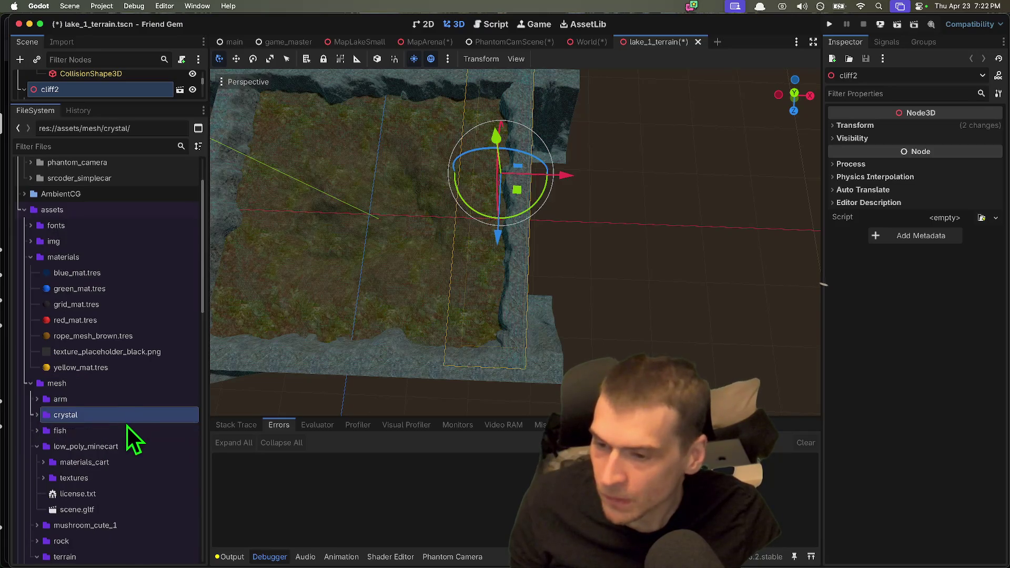
pyautogui.click(121, 446)
pyautogui.doubleClick(121, 446)
pyautogui.doubleClick(112, 487)
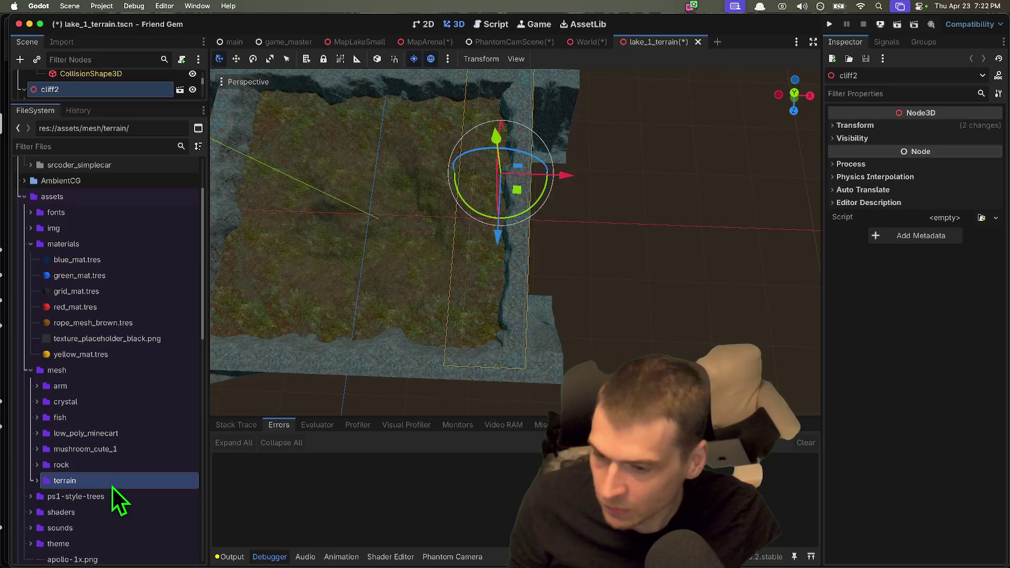
pyautogui.scroll(-5, 111, 476)
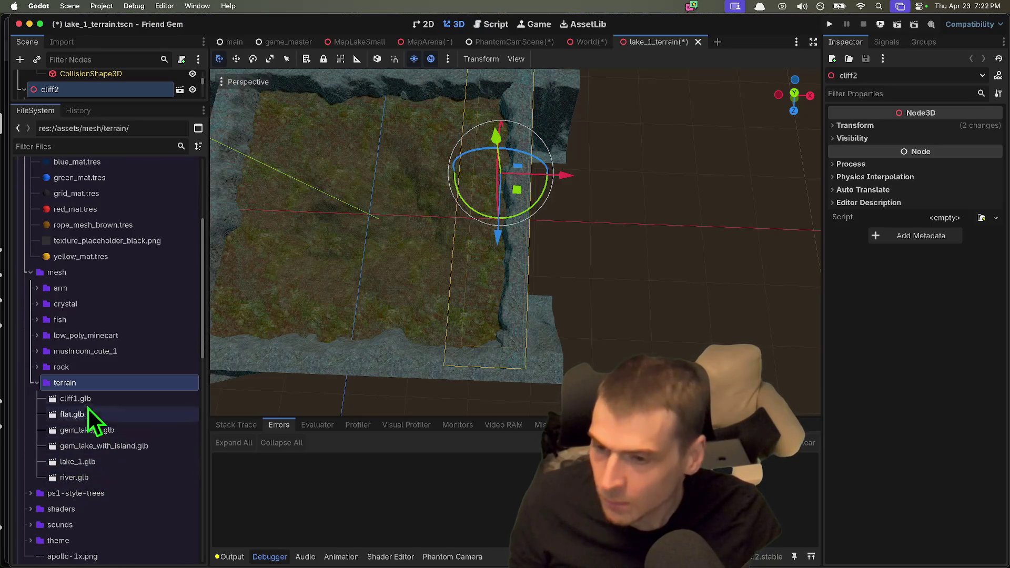
# Delete the ozy_fish_2 model folder from assets/mesh/fish.
pyautogui.doubleClick(79, 368)
pyautogui.doubleClick(141, 362)
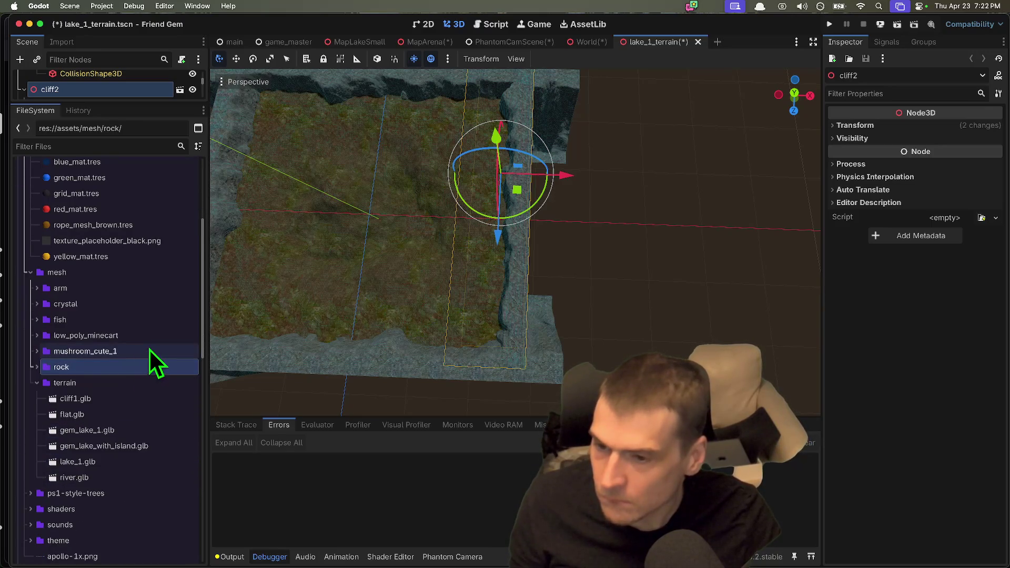
pyautogui.doubleClick(150, 349)
pyautogui.doubleClick(162, 320)
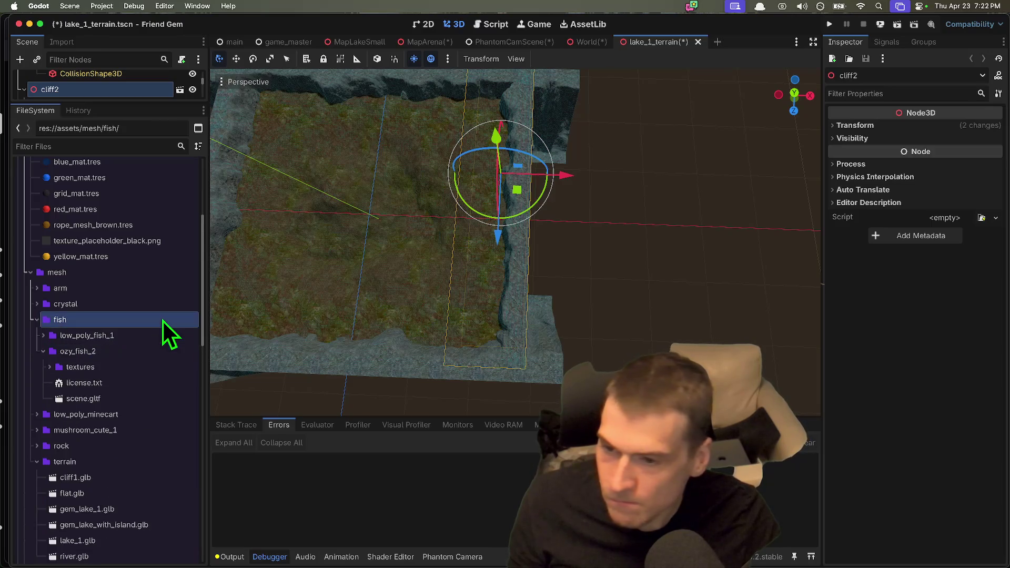
pyautogui.doubleClick(154, 349)
pyautogui.rightClick(153, 347)
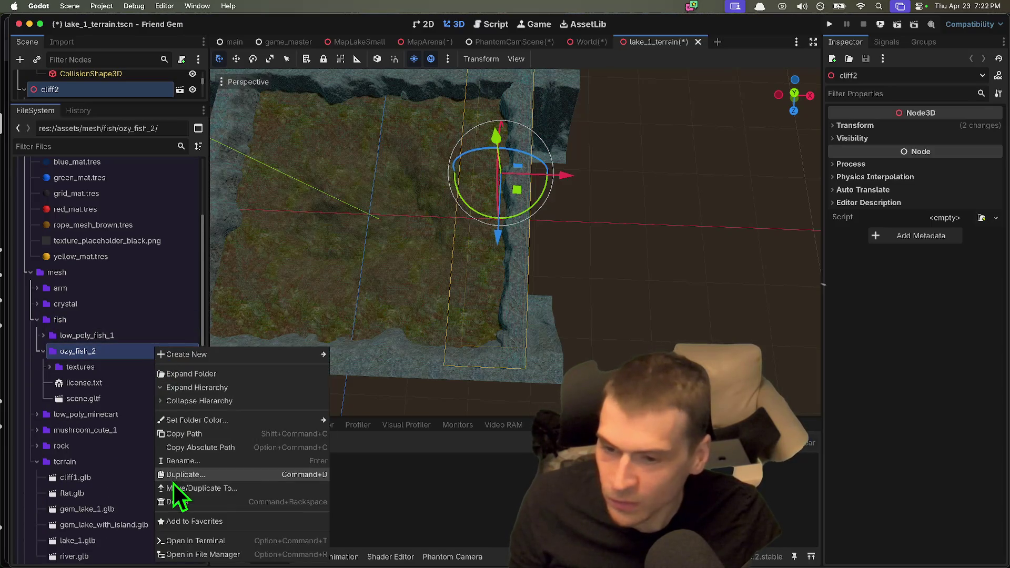
pyautogui.click(181, 499)
pyautogui.scroll(-1, 503, 339)
pyautogui.click(568, 374)
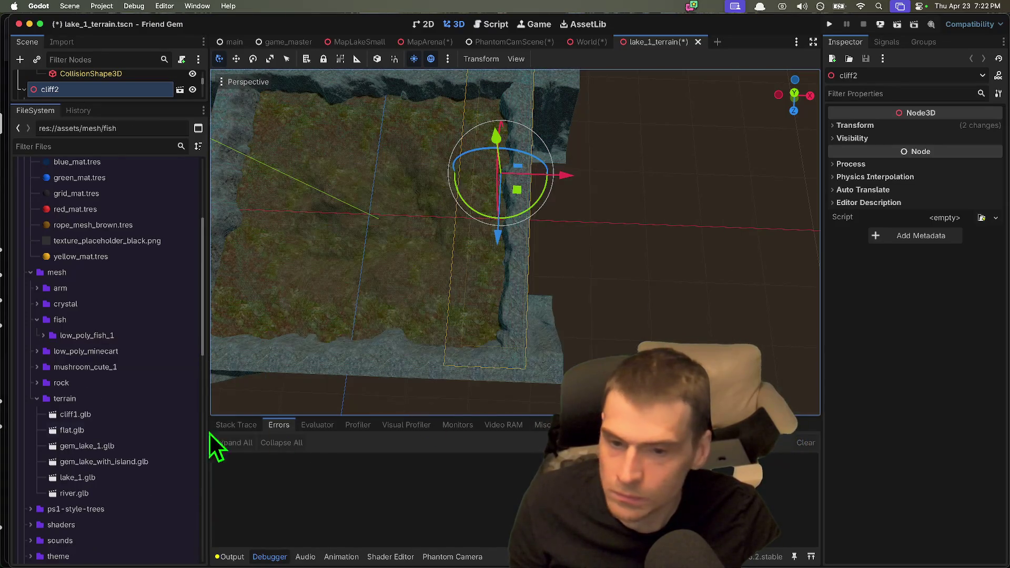
# Delete the Fish2.tscn scene from scenes/interactable/pickups.
pyautogui.scroll(-8, 134, 444)
pyautogui.scroll(-10, 116, 479)
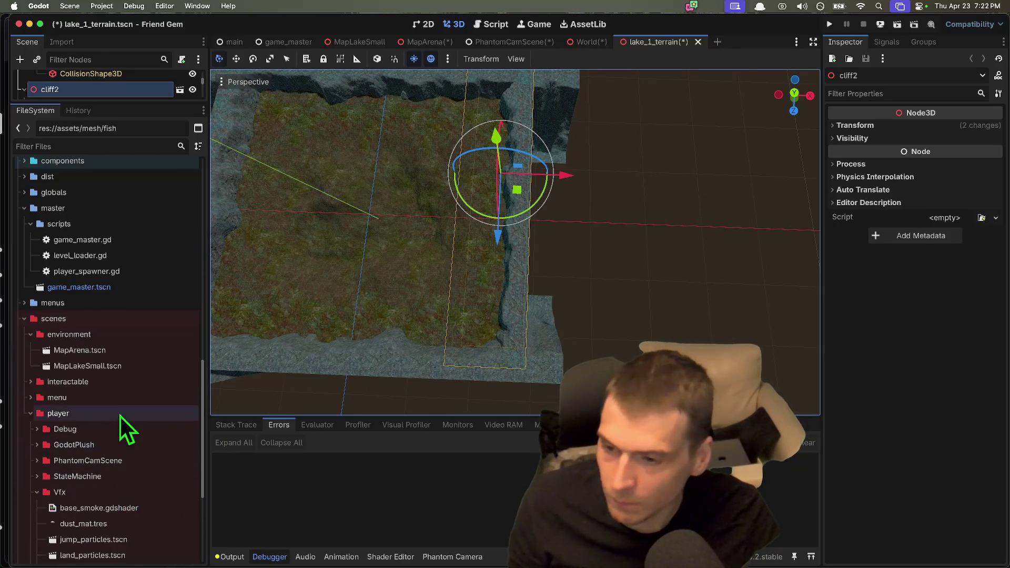
pyautogui.doubleClick(119, 414)
pyautogui.doubleClick(107, 428)
pyautogui.doubleClick(106, 437)
pyautogui.doubleClick(109, 465)
pyautogui.scroll(-5, 108, 465)
pyautogui.scroll(-1, 110, 484)
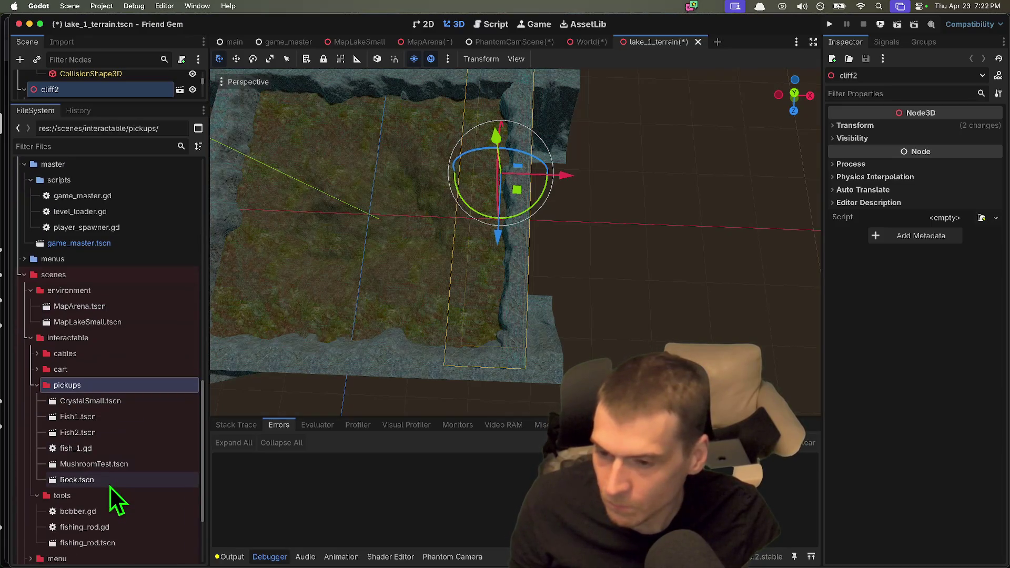
pyautogui.click(107, 434)
pyautogui.rightClick(108, 434)
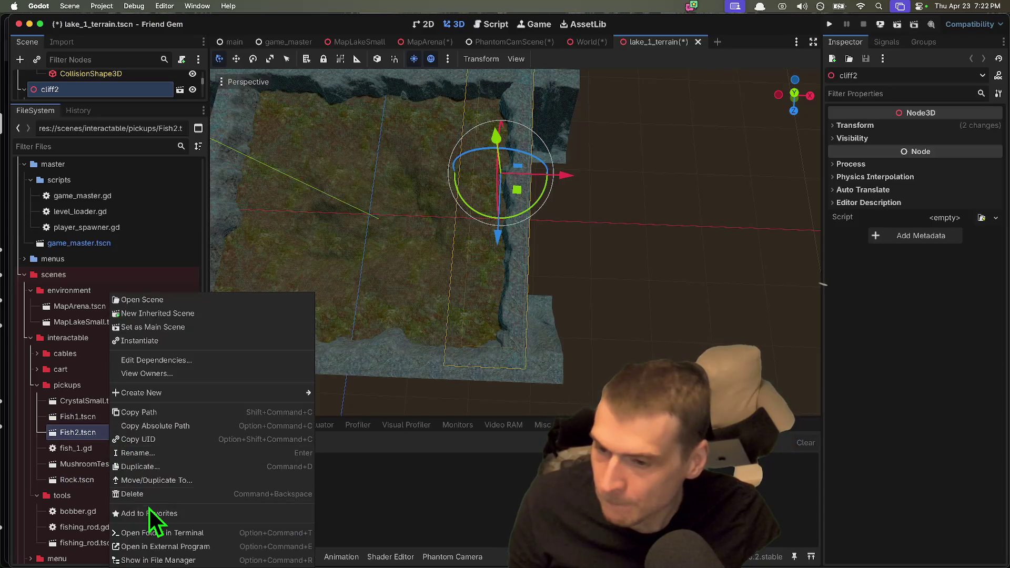
pyautogui.click(163, 496)
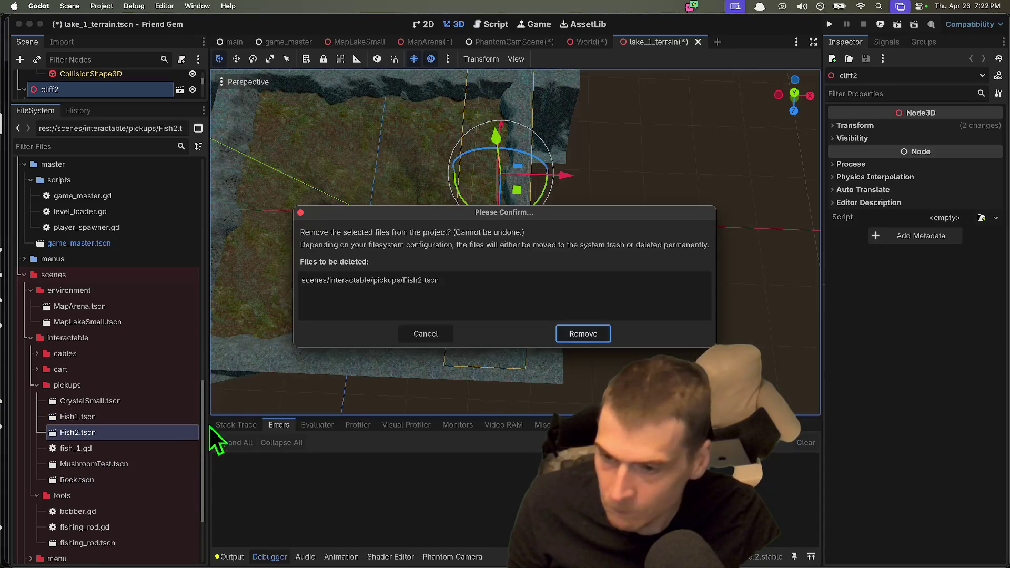
pyautogui.click(594, 333)
pyautogui.click(133, 401)
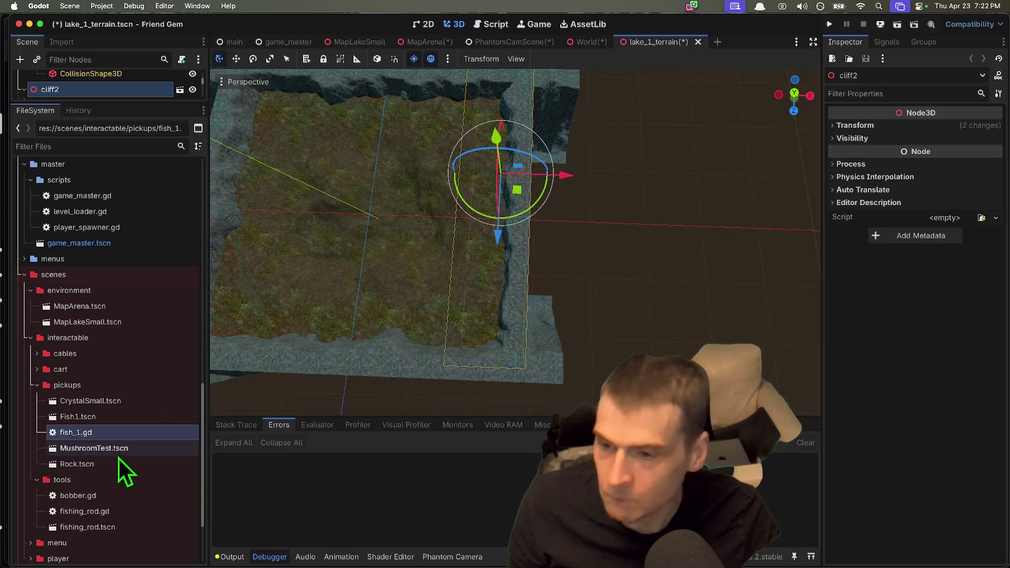
# Open the Fish1 pickup scene and collapse its Sketchfab_Scene and PickupComponent branches.
pyautogui.doubleClick(134, 419)
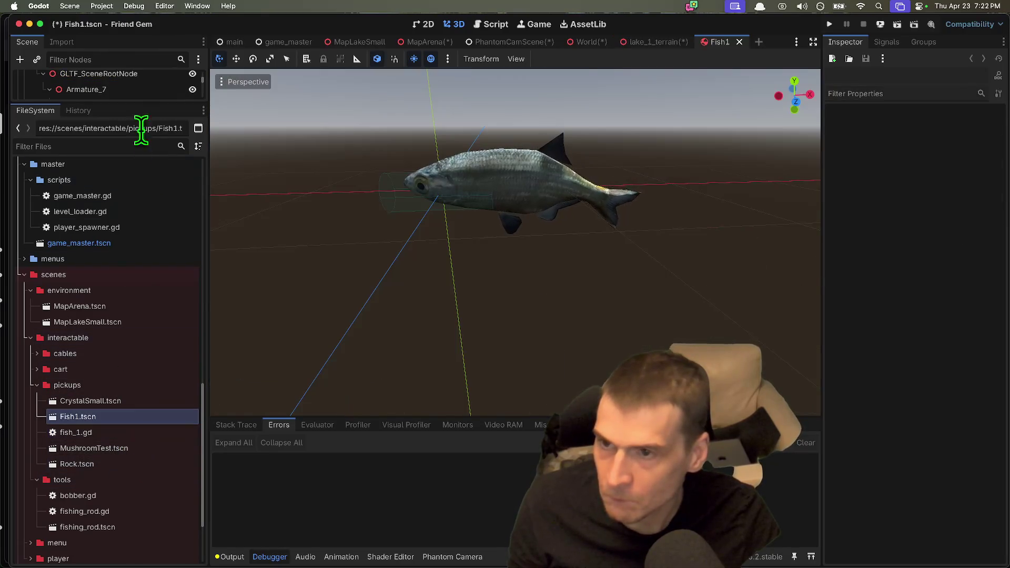
pyautogui.moveTo(144, 106); pyautogui.dragTo(113, 296)
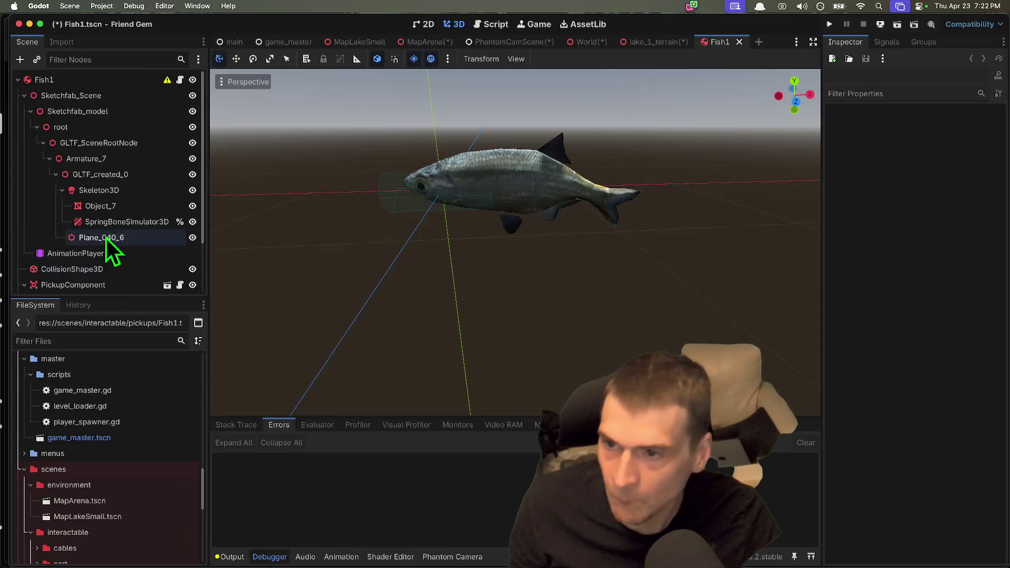
pyautogui.doubleClick(72, 97)
pyautogui.click(90, 174)
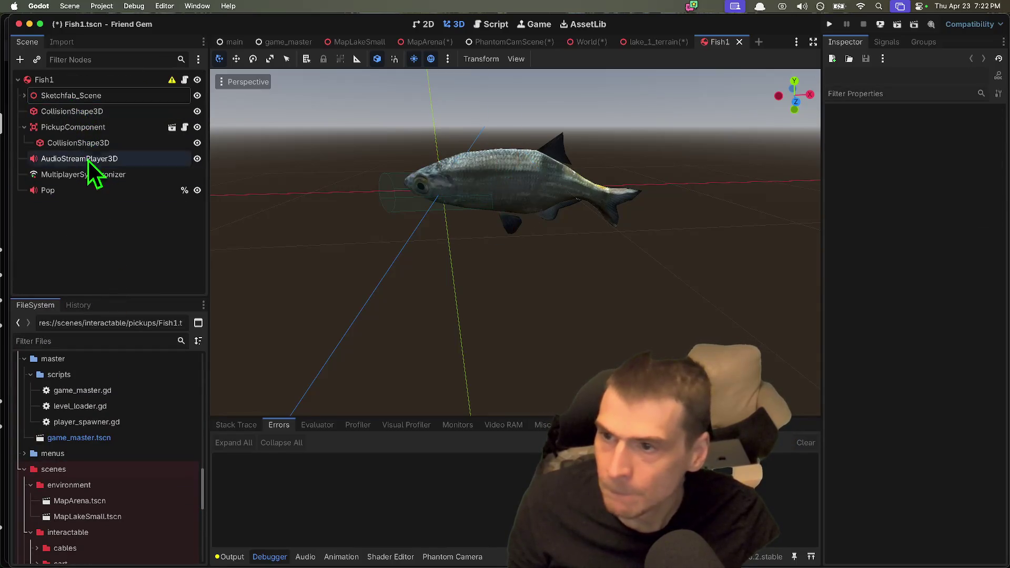
pyautogui.doubleClick(90, 129)
pyautogui.click(134, 263)
pyautogui.scroll(10, 106, 431)
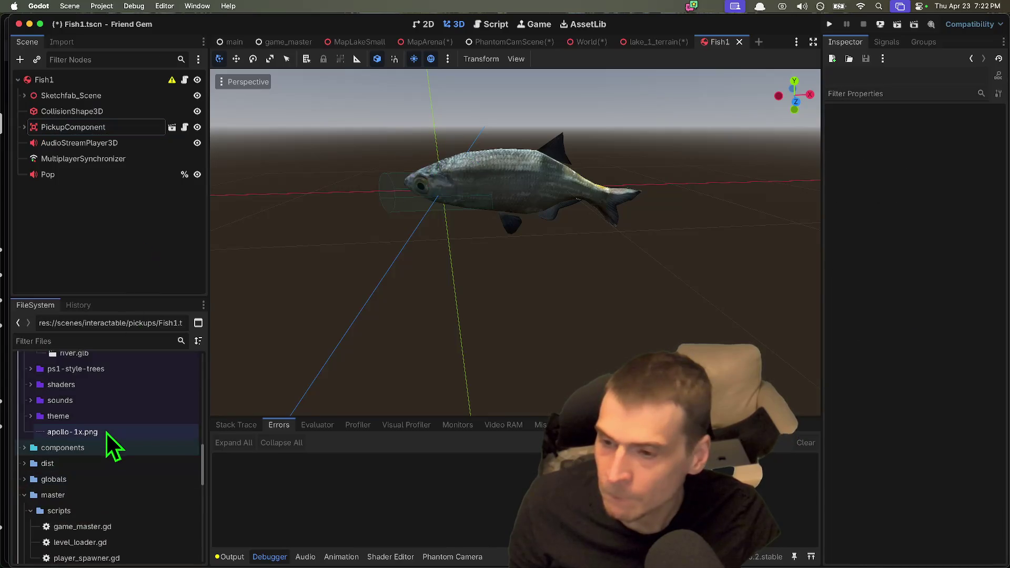
# Create bouyancy.gd in the components folder and select the template's placeholder lines.
pyautogui.click(91, 494)
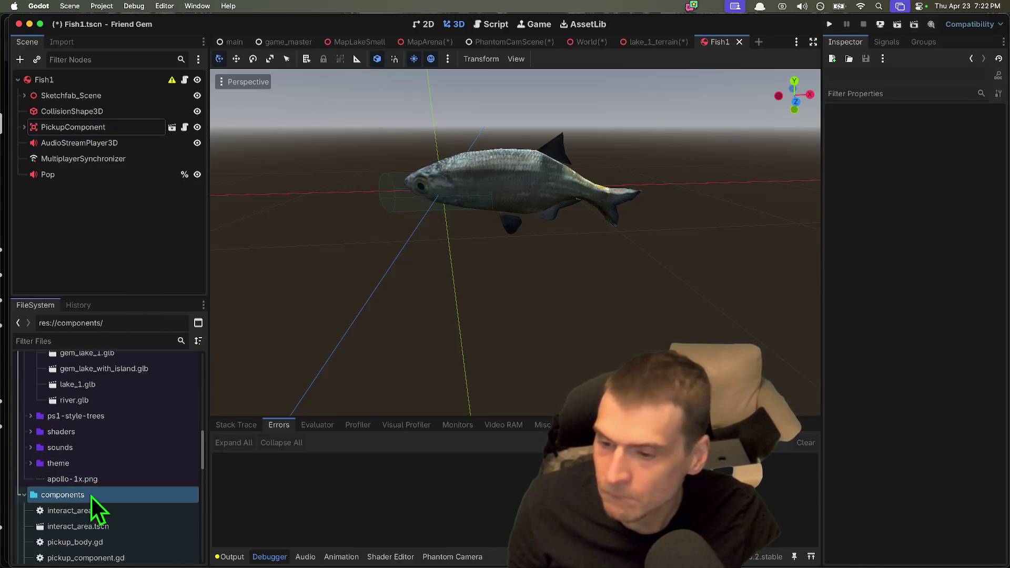
pyautogui.doubleClick(92, 496)
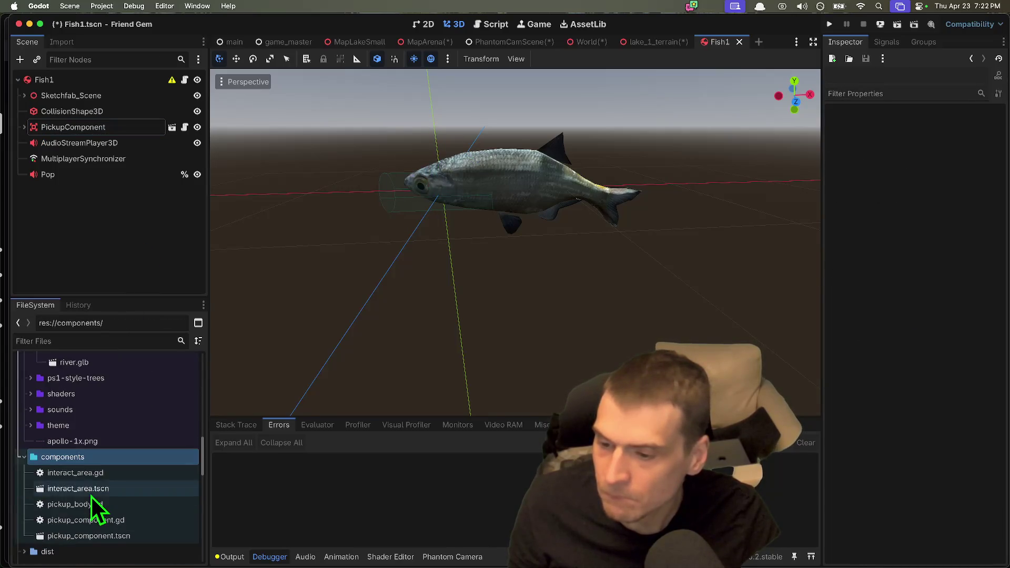
pyautogui.rightClick(107, 455)
pyautogui.moveTo(208, 365)
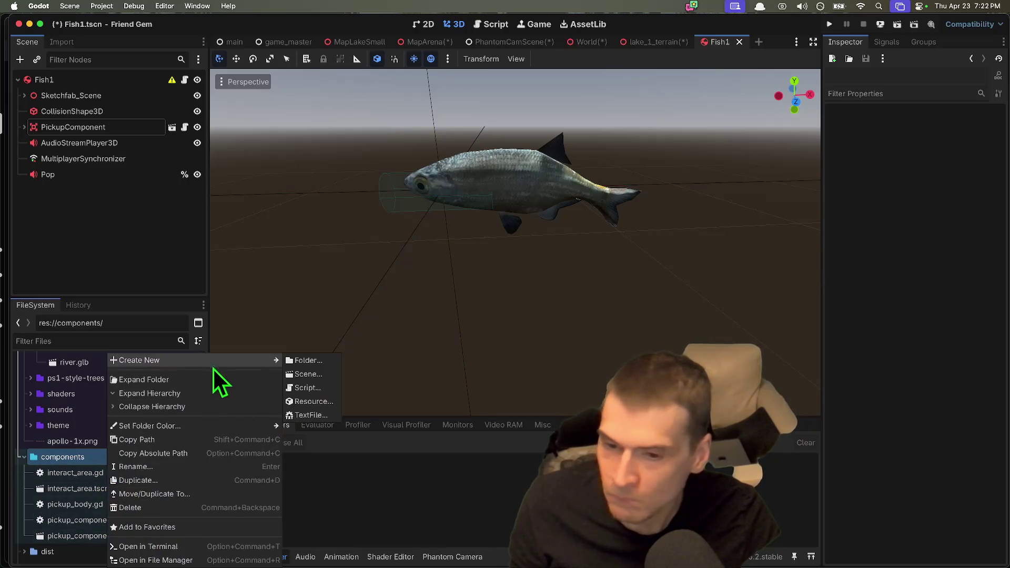
pyautogui.click(306, 388)
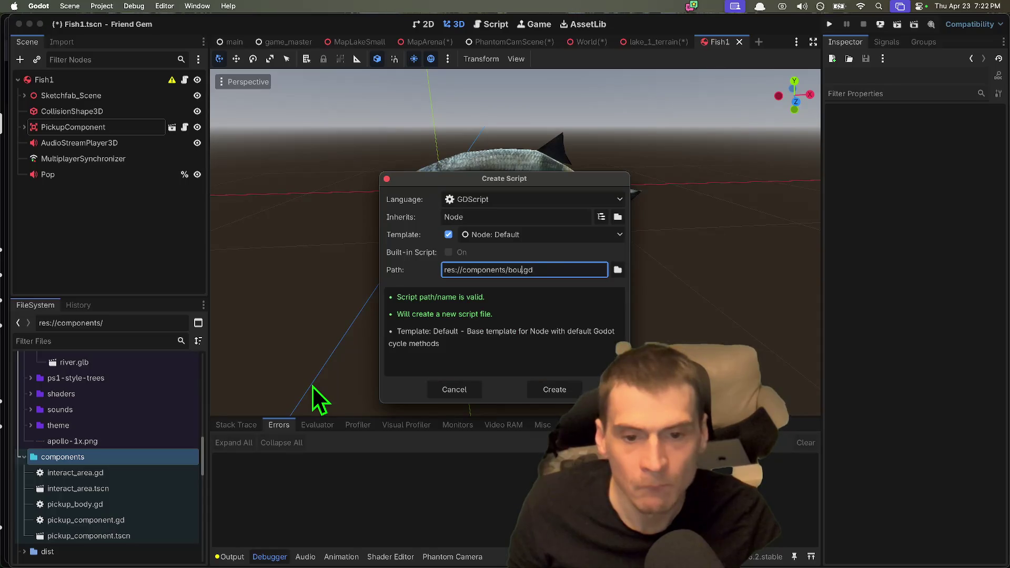
pyautogui.press('Return')
pyautogui.moveTo(337, 219)
pyautogui.mouseDown()
pyautogui.moveTo(348, 134)
pyautogui.moveTo(369, 146)
pyautogui.mouseUp()
pyautogui.click(586, 163)
pyautogui.hotkey('shift', 'Up')
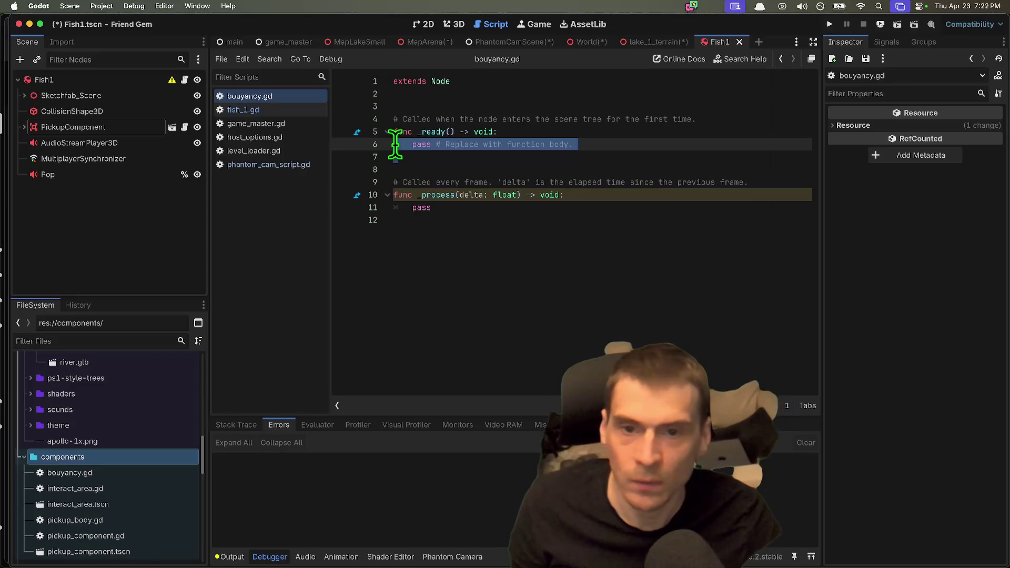
# Trim the template's blank and comment lines, then undo to restore it.
pyautogui.press('BackSpace')
pyautogui.press('BackSpace')
pyautogui.tripleClick(496, 117)
pyautogui.press('BackSpace')
pyautogui.click(554, 192)
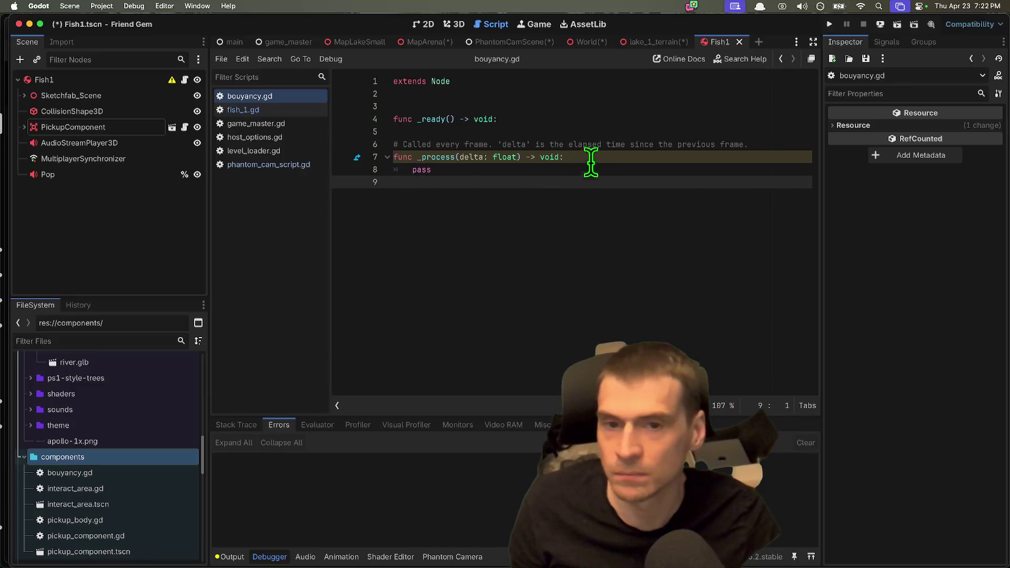
pyautogui.hotkey('ctrl', 'z')
pyautogui.hotkey('ctrl', 'z')
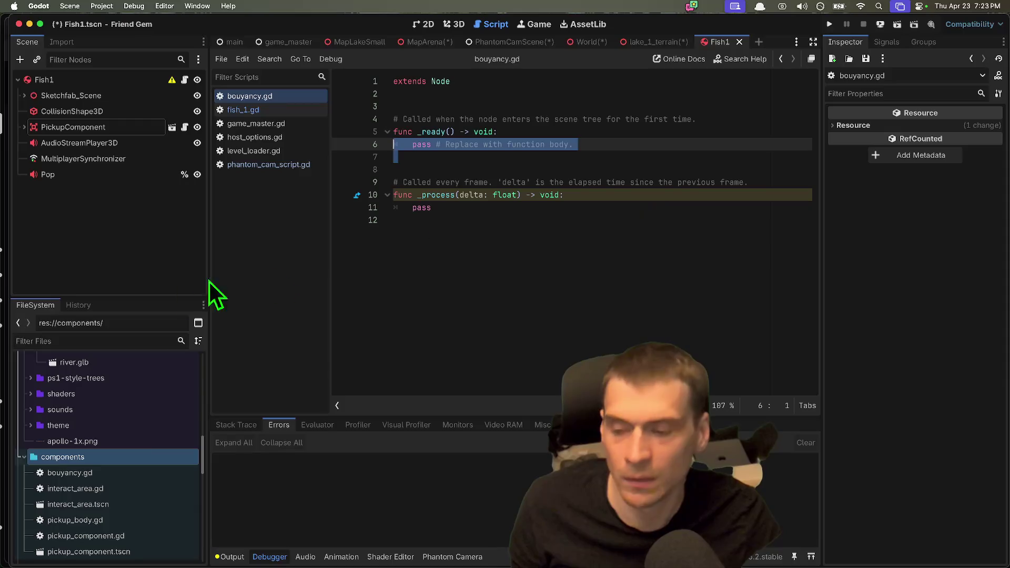
pyautogui.moveTo(134, 294); pyautogui.dragTo(133, 221)
pyautogui.click(119, 467)
pyautogui.click(106, 396)
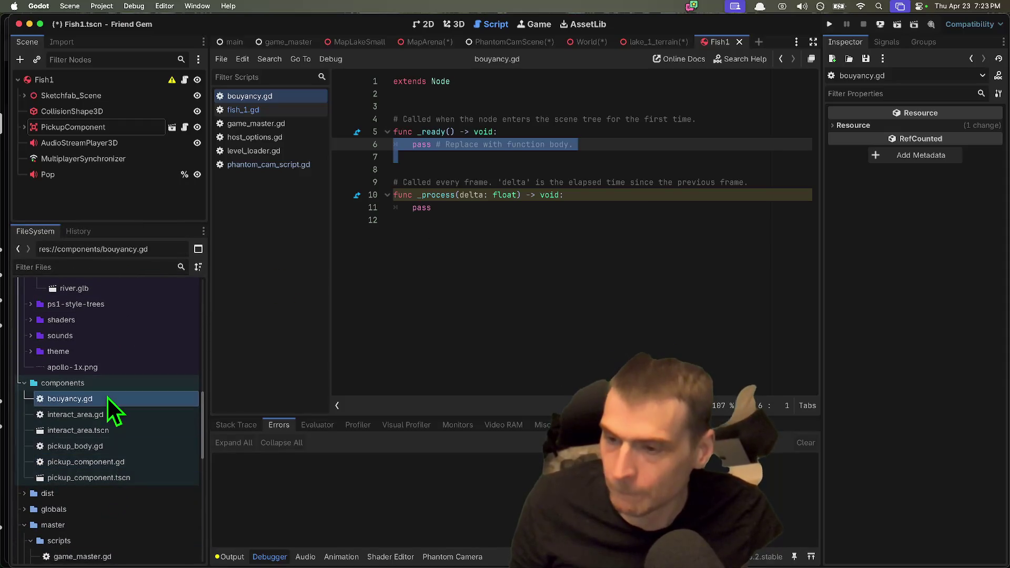
pyautogui.rightClick(87, 393)
pyautogui.click(61, 403)
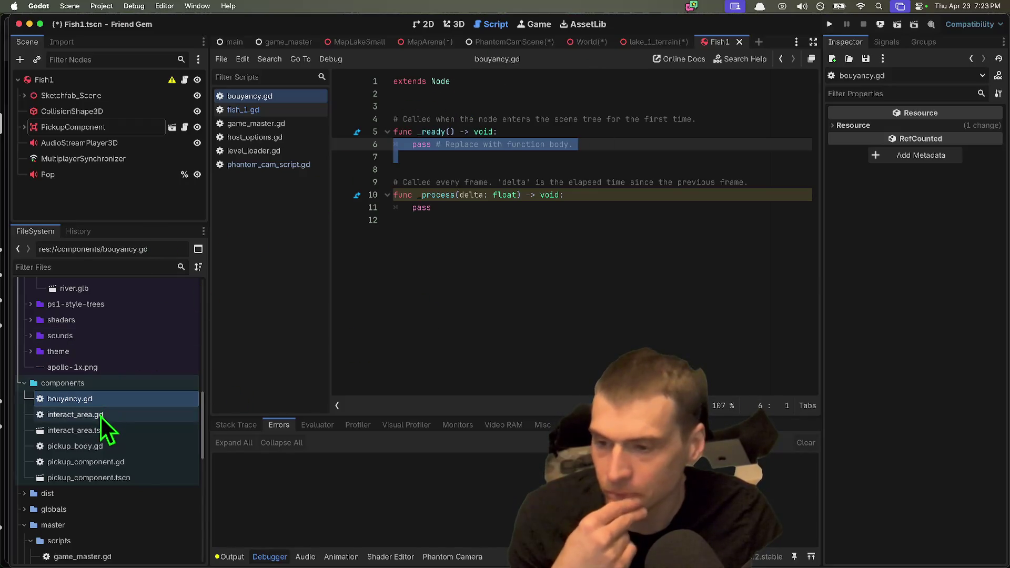
pyautogui.scroll(-1, 100, 423)
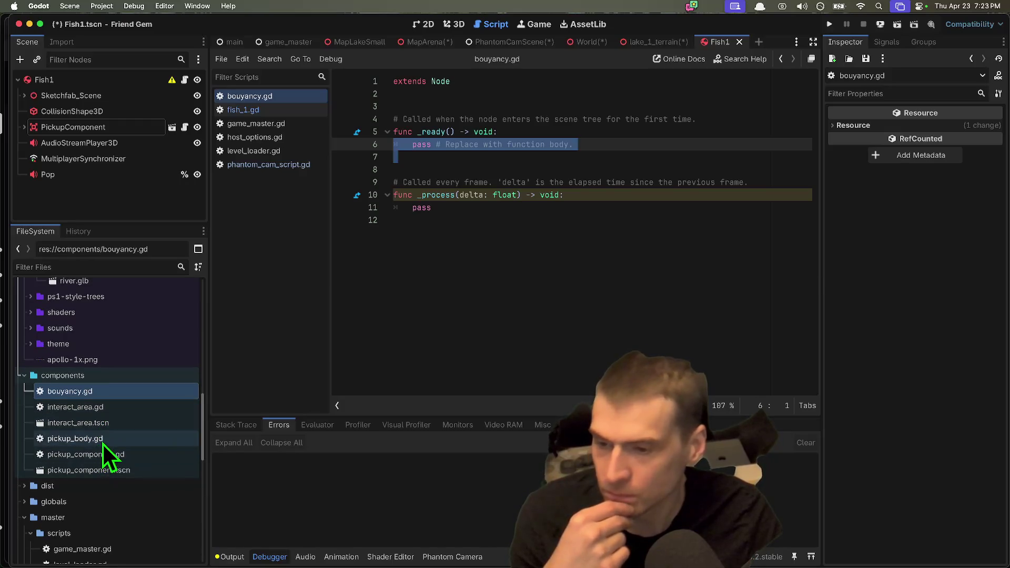
pyautogui.doubleClick(103, 441)
pyautogui.click(736, 268)
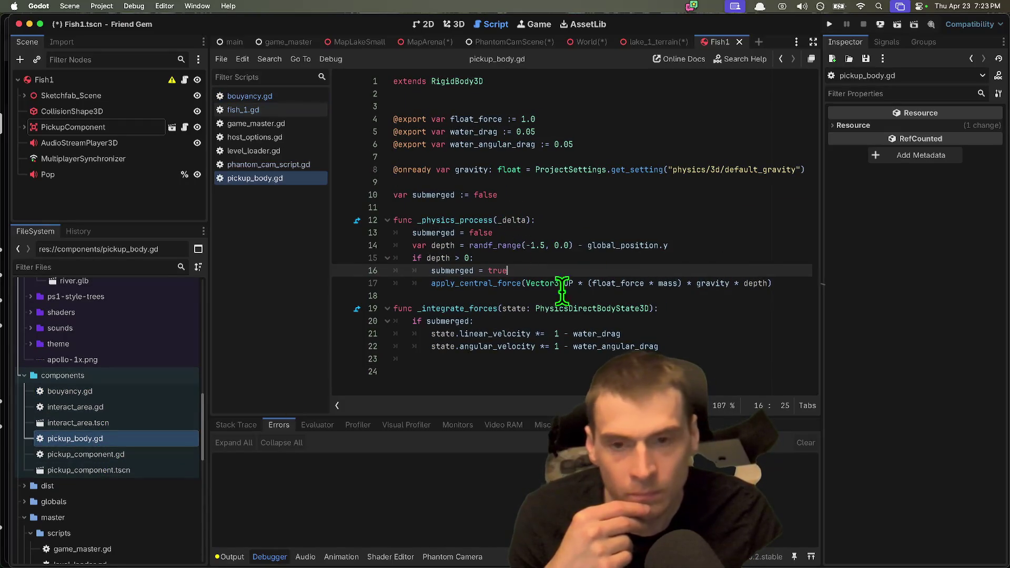
pyautogui.moveTo(632, 148); pyautogui.dragTo(361, 115)
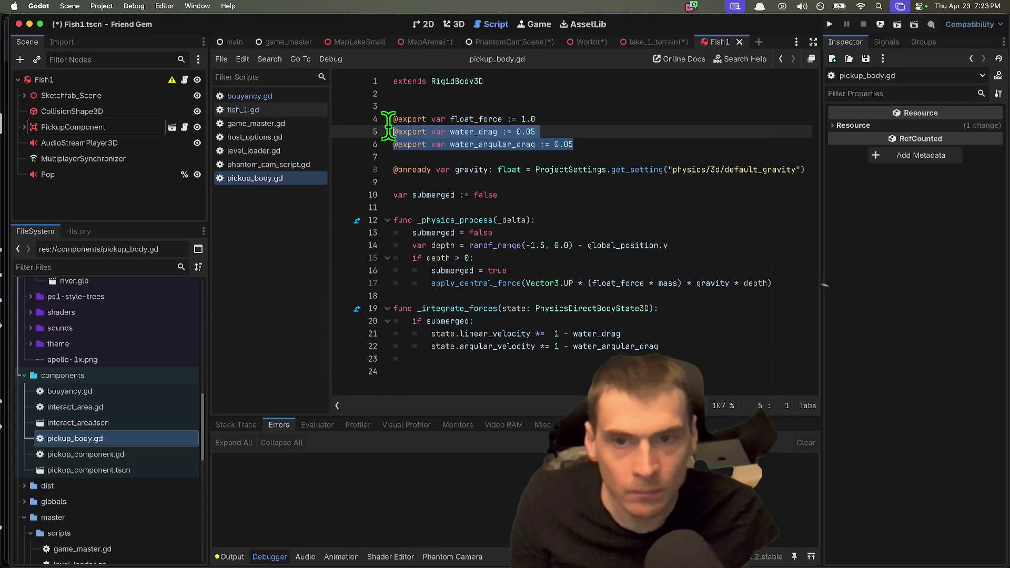
pyautogui.click(302, 96)
pyautogui.click(604, 106)
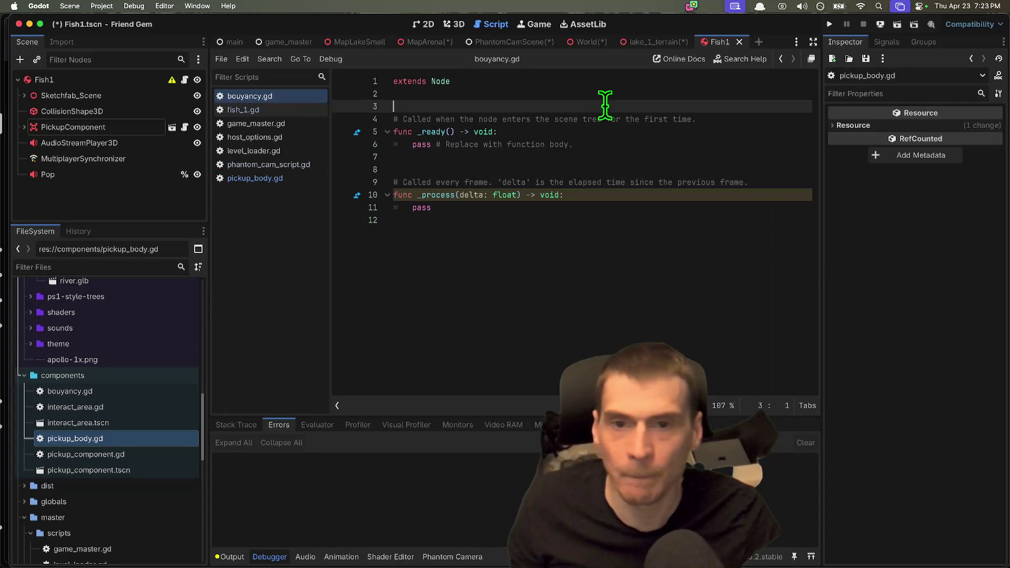
pyautogui.hotkey('ctrl', 'v')
# Copy the gravity and submerged variable lines from pickup_body.gd into bouyancy.gd.
pyautogui.click(232, 178)
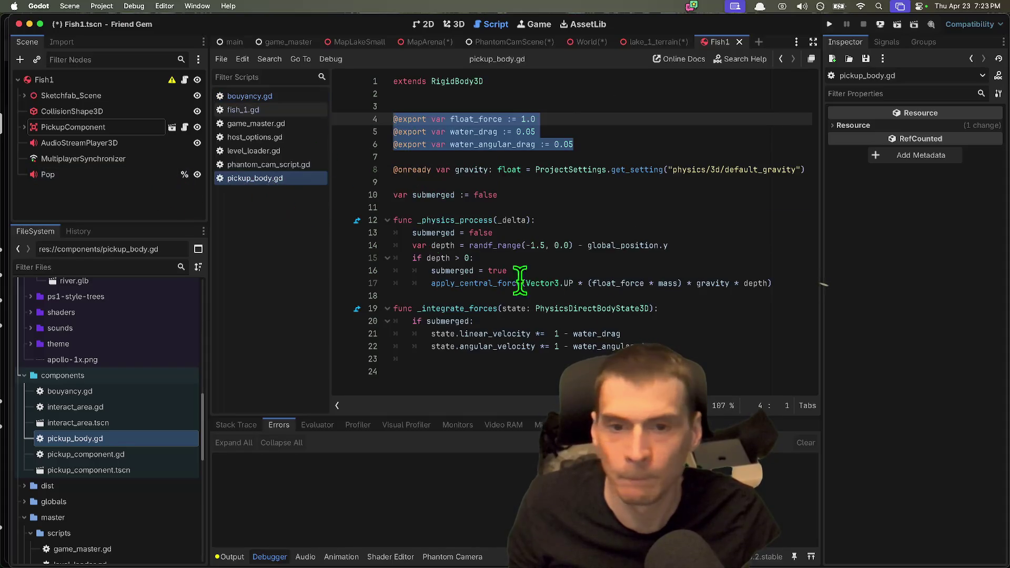
pyautogui.moveTo(726, 240); pyautogui.dragTo(322, 187)
pyautogui.moveTo(532, 167); pyautogui.dragTo(535, 188)
pyautogui.press('cmd+c')
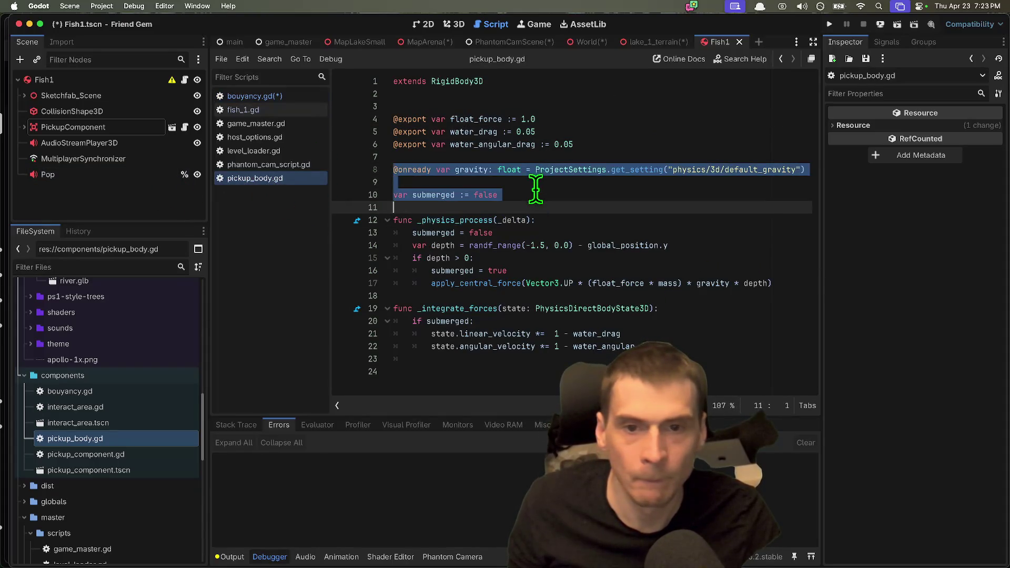
pyautogui.click(311, 100)
pyautogui.click(549, 157)
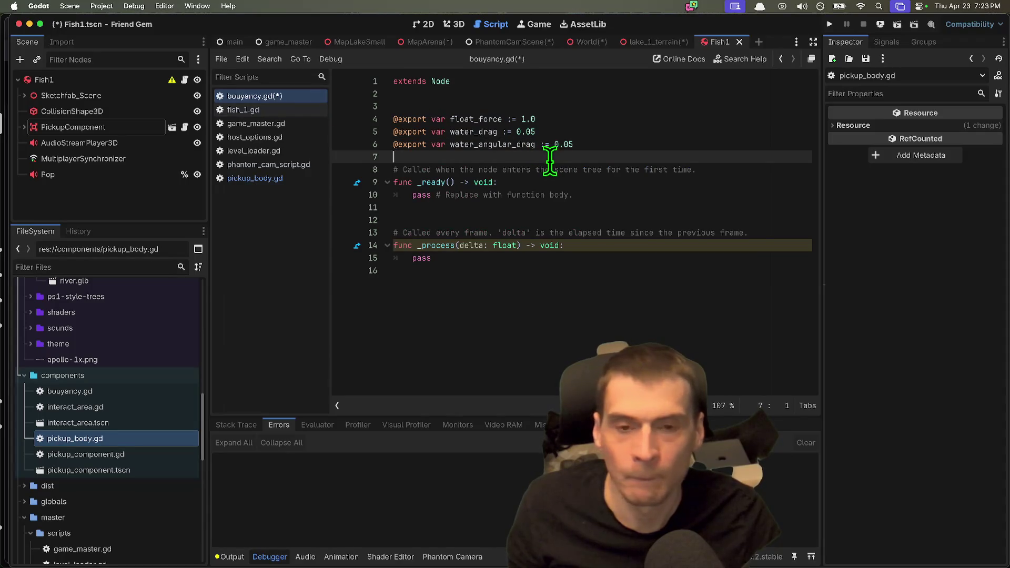
pyautogui.press('cmd+v')
pyautogui.press('Delete')
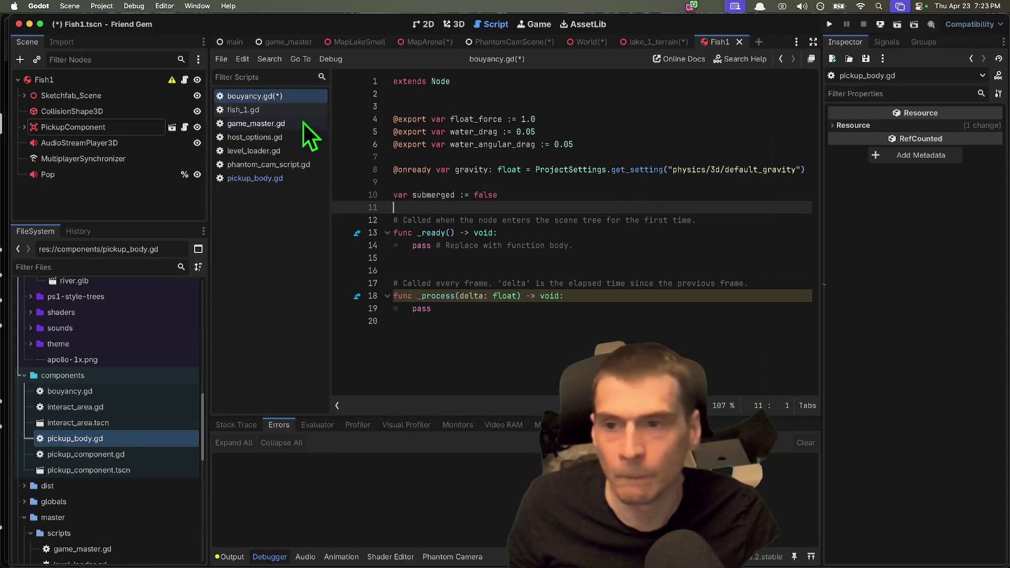
pyautogui.click(277, 177)
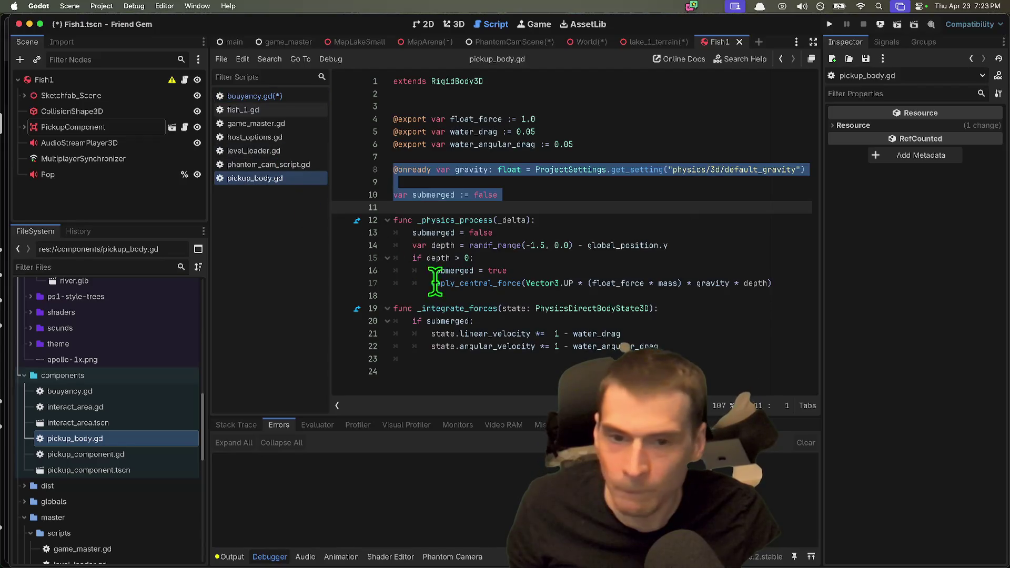
# Review the _physics_process and _integrate_forces code in pickup_body.gd.
pyautogui.click(626, 321)
pyautogui.moveTo(788, 297)
pyautogui.mouseDown()
pyautogui.moveTo(432, 258)
pyautogui.moveTo(367, 236)
pyautogui.mouseUp()
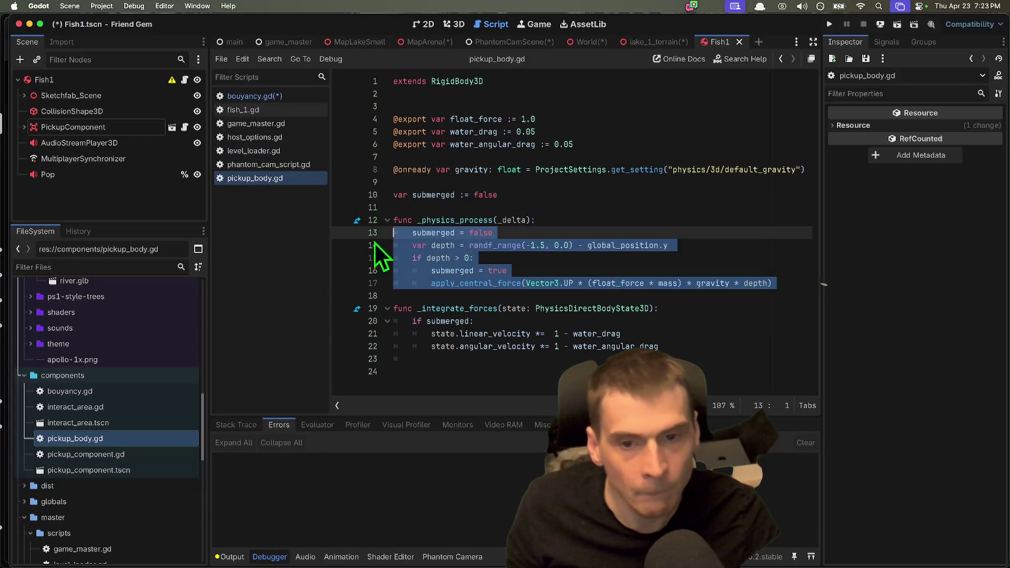
pyautogui.moveTo(707, 355)
pyautogui.mouseDown()
pyautogui.moveTo(218, 231)
pyautogui.moveTo(218, 212)
pyautogui.mouseUp()
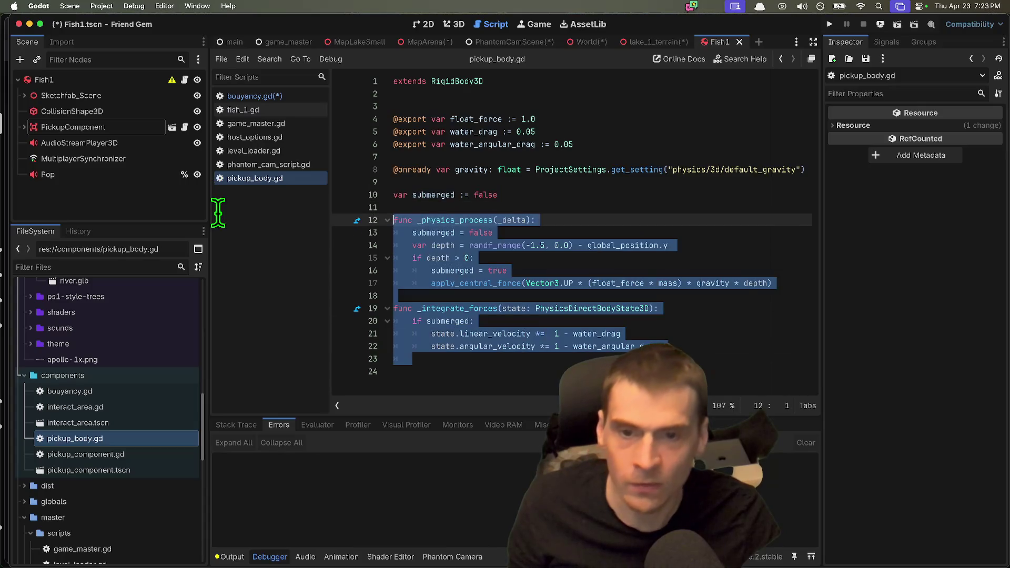
pyautogui.moveTo(658, 360)
pyautogui.mouseDown()
pyautogui.moveTo(658, 336)
pyautogui.moveTo(158, 199)
pyautogui.moveTo(220, 220)
pyautogui.mouseUp()
pyautogui.moveTo(400, 368); pyautogui.dragTo(217, 233)
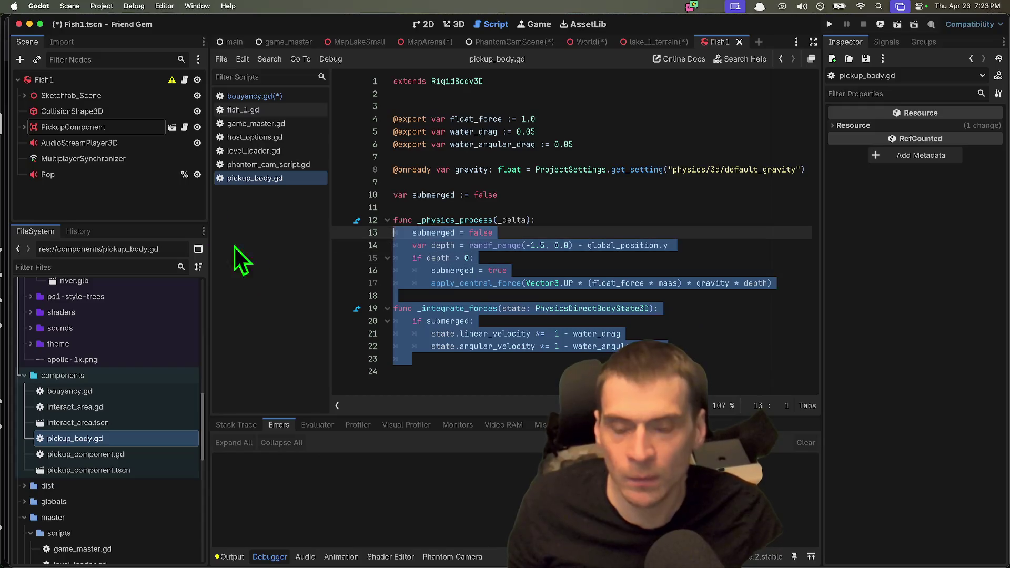
pyautogui.click(741, 377)
pyautogui.moveTo(748, 372); pyautogui.dragTo(623, 343)
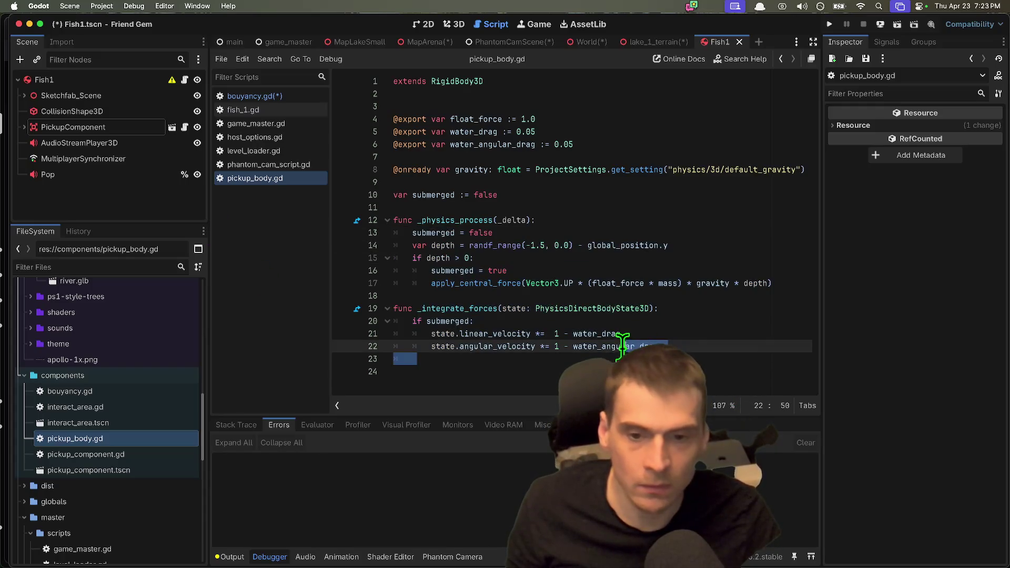
# Read the _integrate_forces documentation, then show Fish1's properties and bring up Finder.
pyautogui.doubleClick(489, 308)
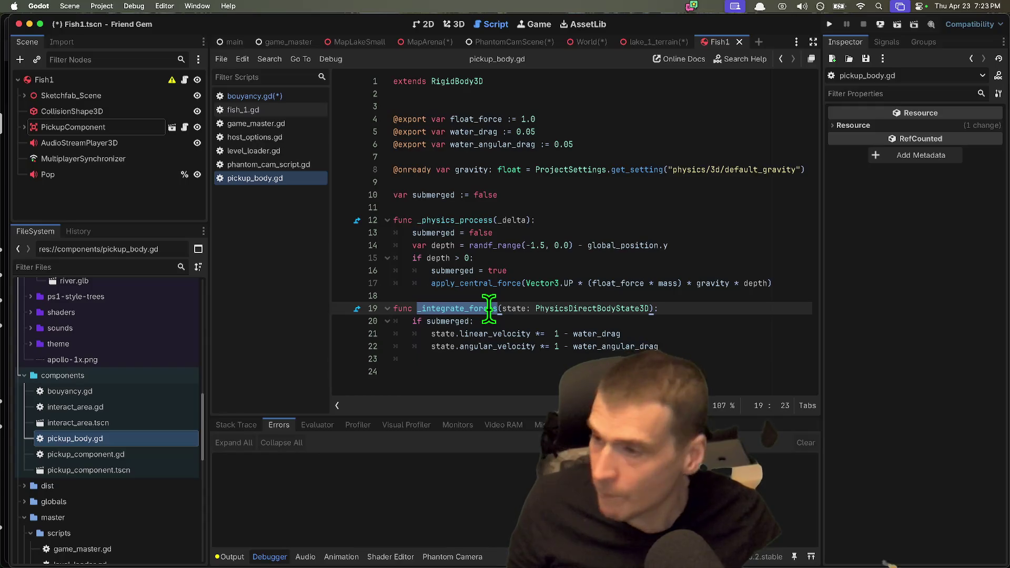
pyautogui.moveTo(489, 308)
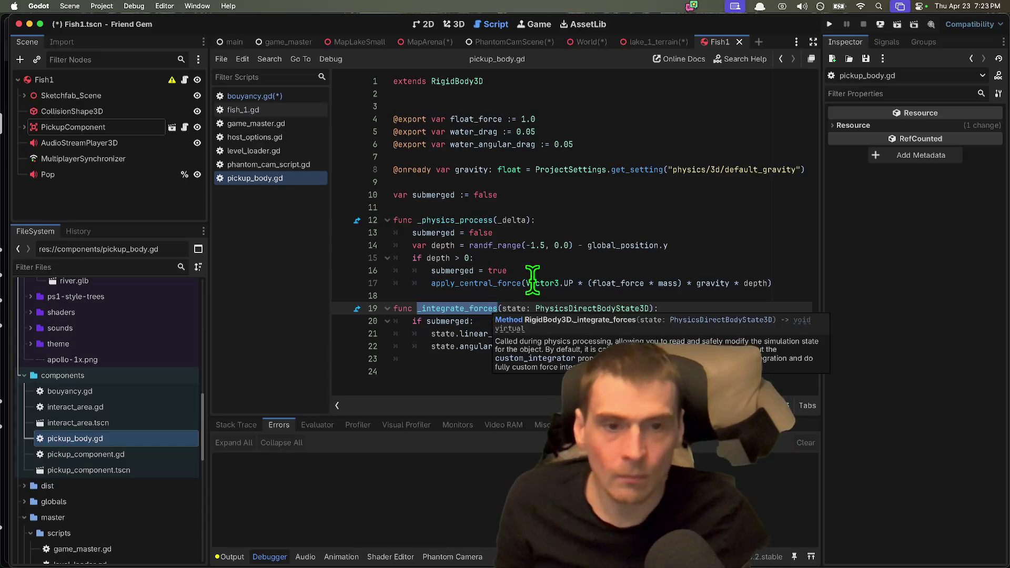
pyautogui.press('Right')
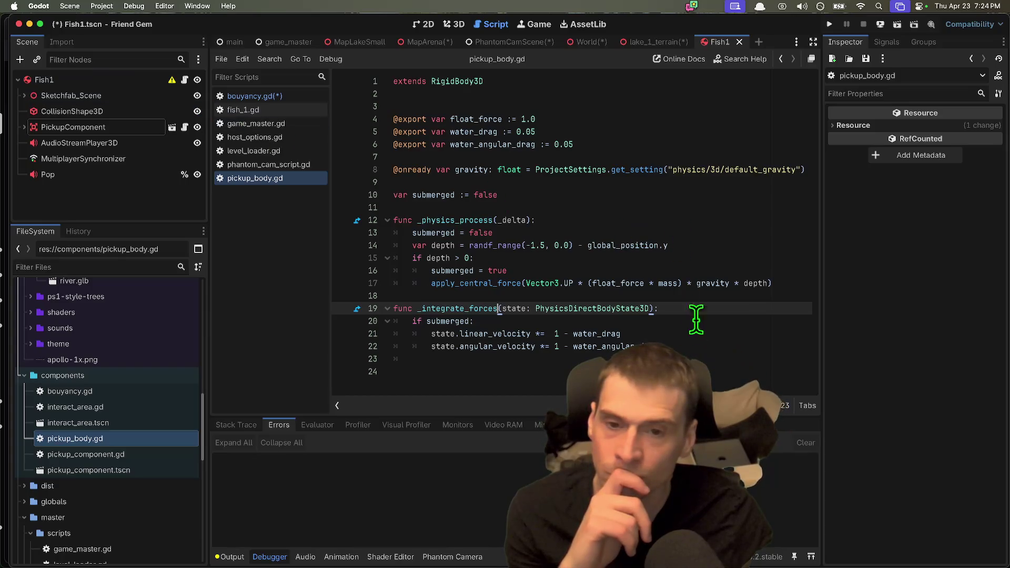
pyautogui.moveTo(711, 350); pyautogui.dragTo(326, 169)
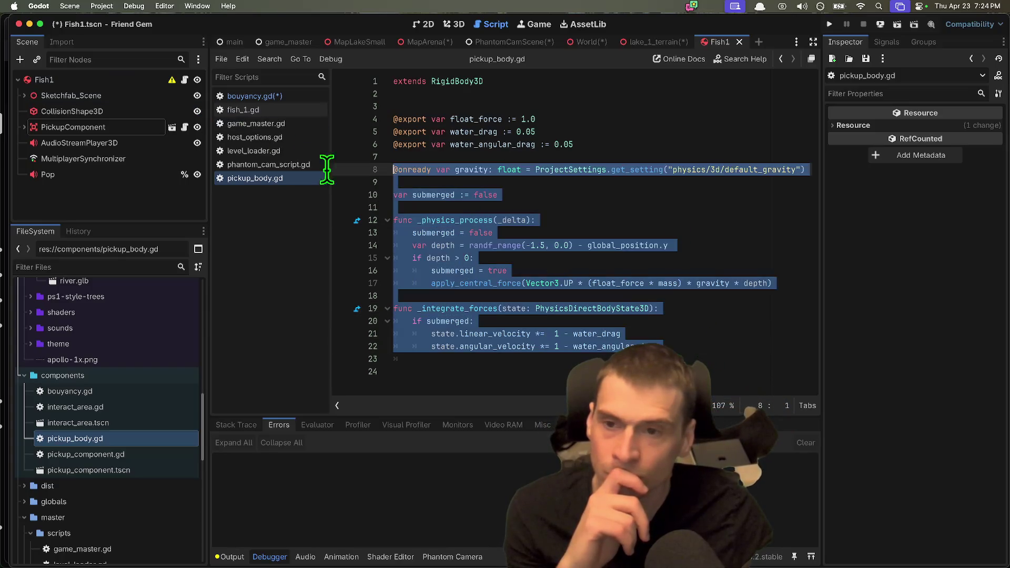
pyautogui.click(116, 82)
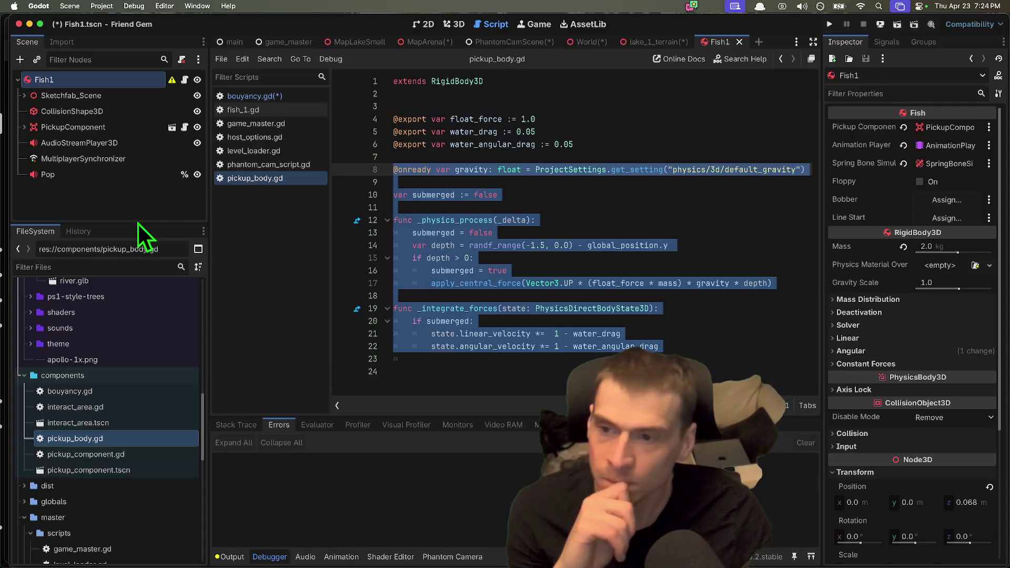
pyautogui.moveTo(137, 220); pyautogui.dragTo(138, 218)
pyautogui.moveTo(323, 550)
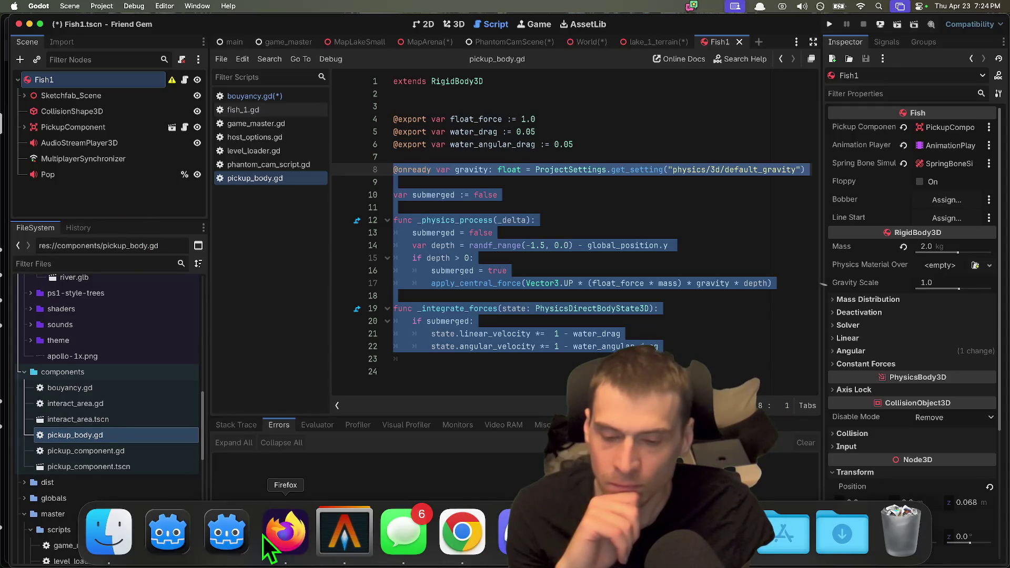
pyautogui.click(108, 532)
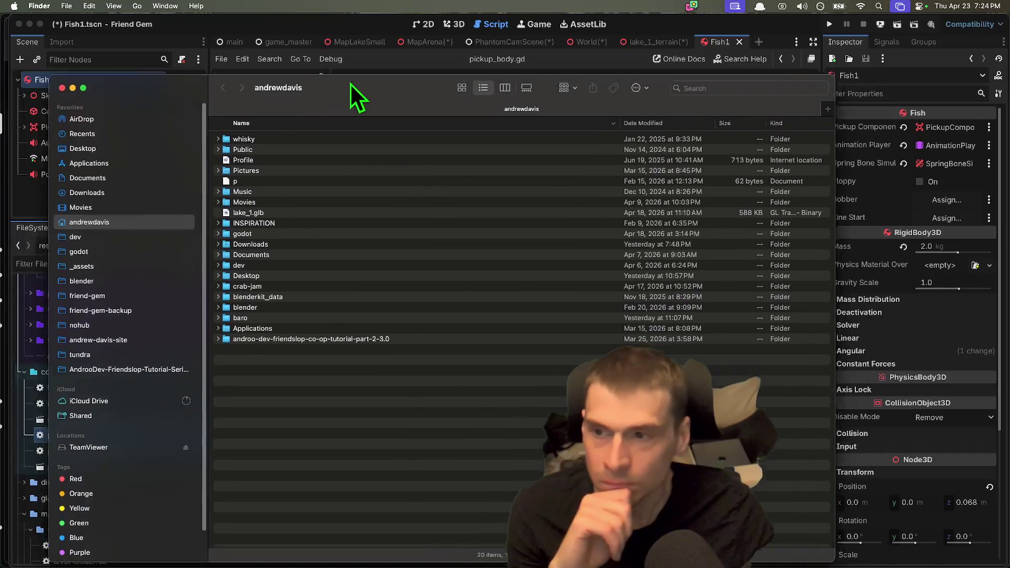
pyautogui.moveTo(334, 94); pyautogui.dragTo(400, 50)
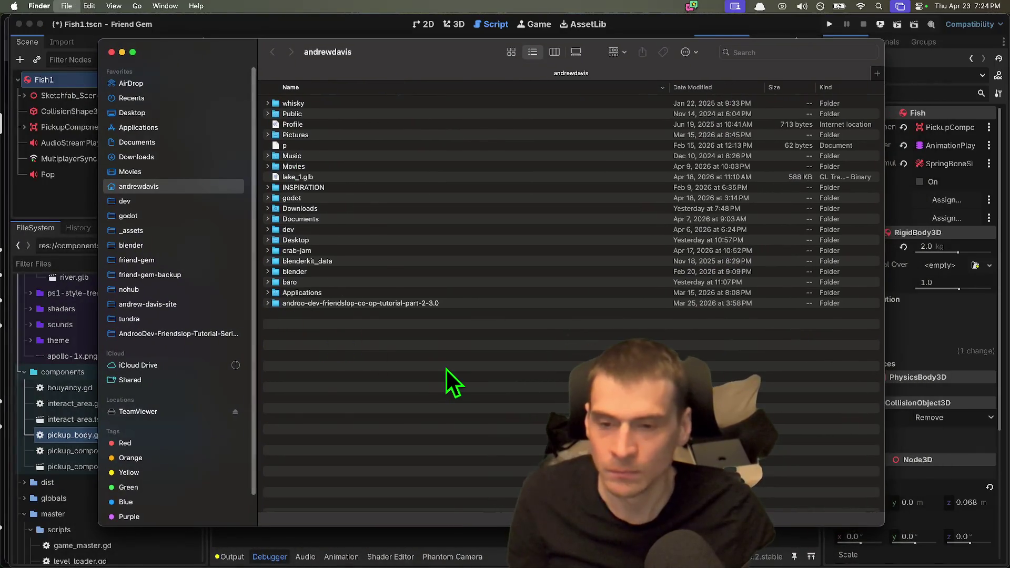
pyautogui.press('super+w')
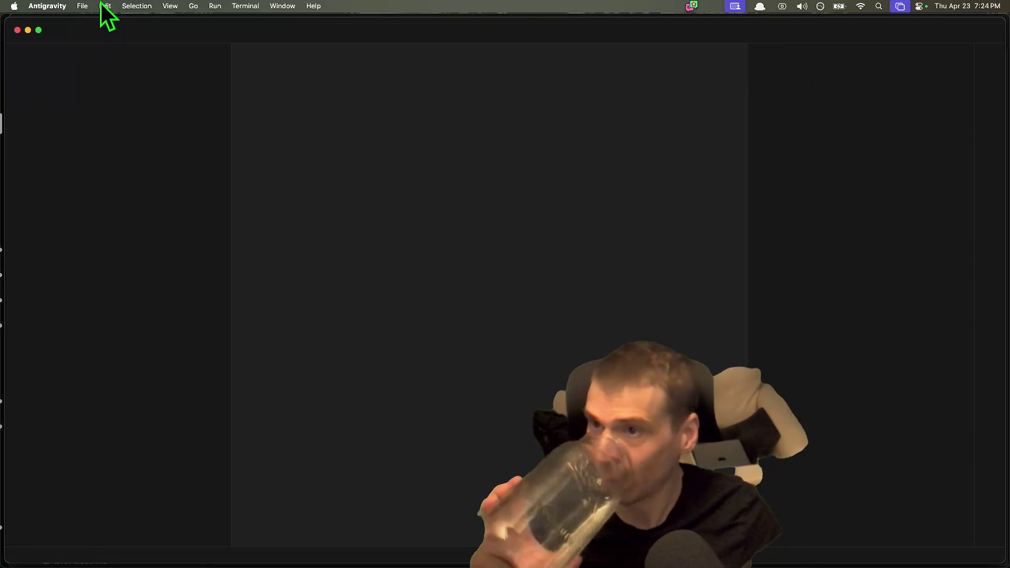
# Start opening a folder and switch the dialog's file list to column view.
pyautogui.click(84, 6)
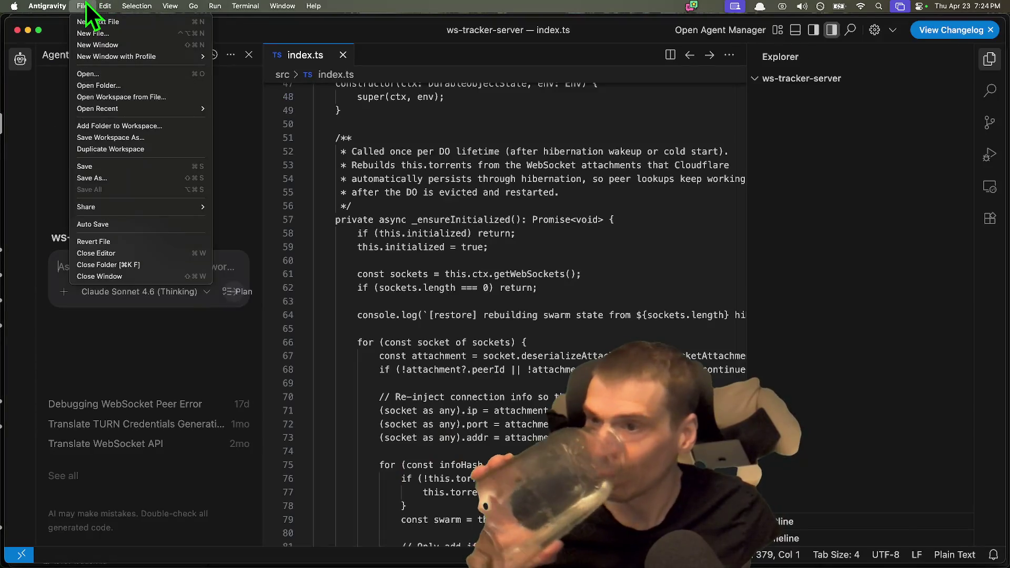
pyautogui.click(103, 77)
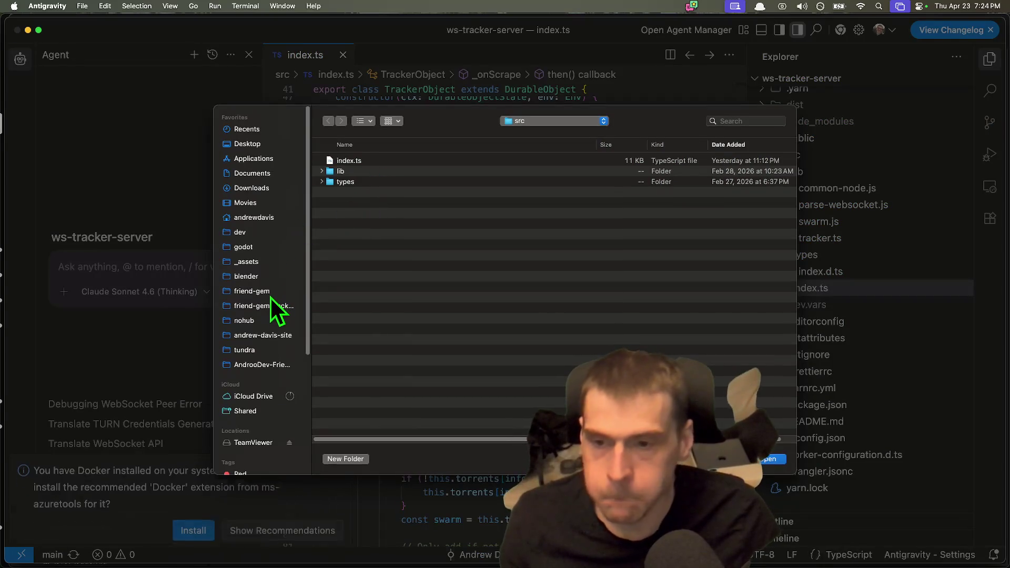
pyautogui.click(271, 262)
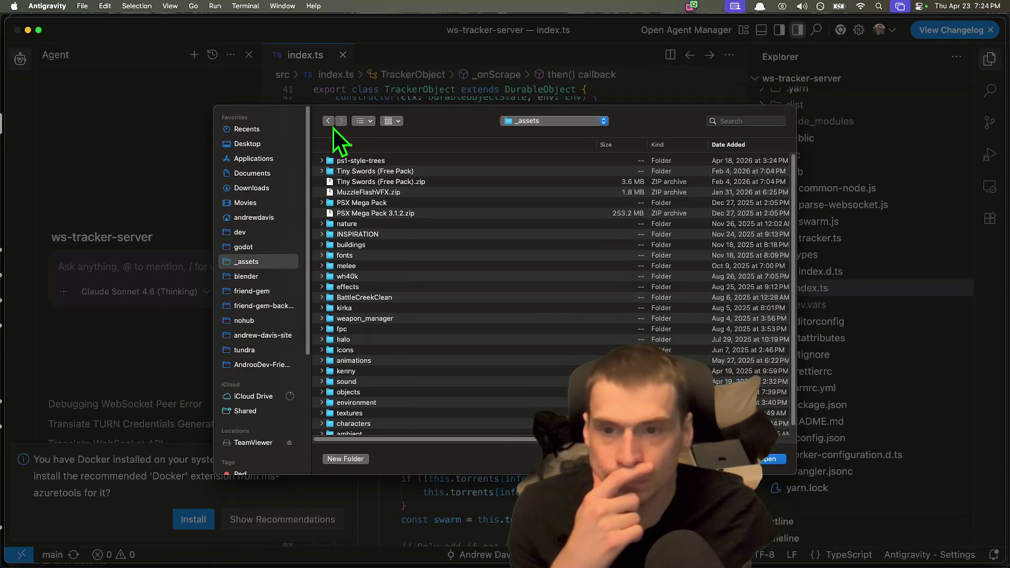
pyautogui.click(370, 122)
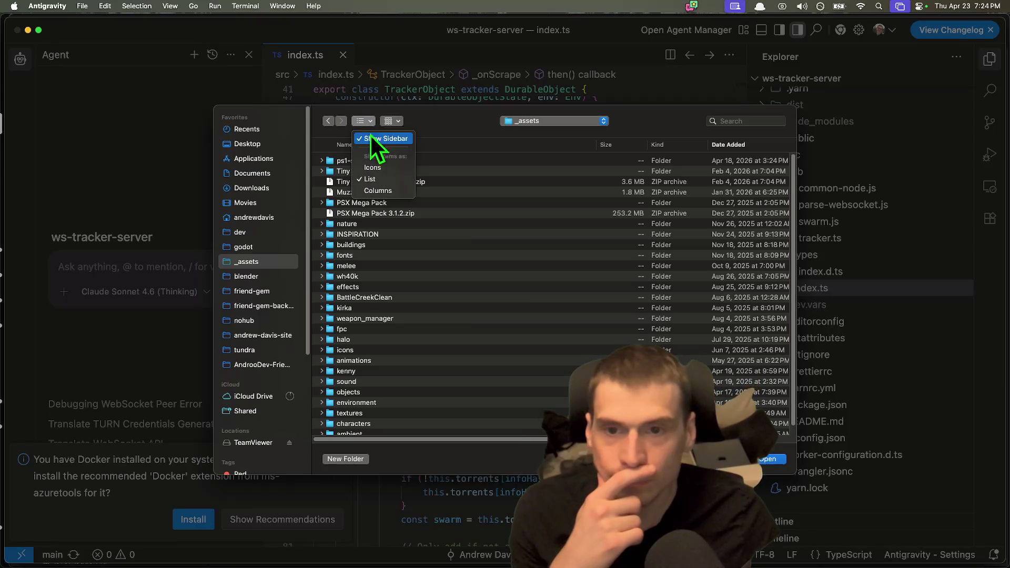
pyautogui.click(389, 191)
pyautogui.scroll(-2, 378, 284)
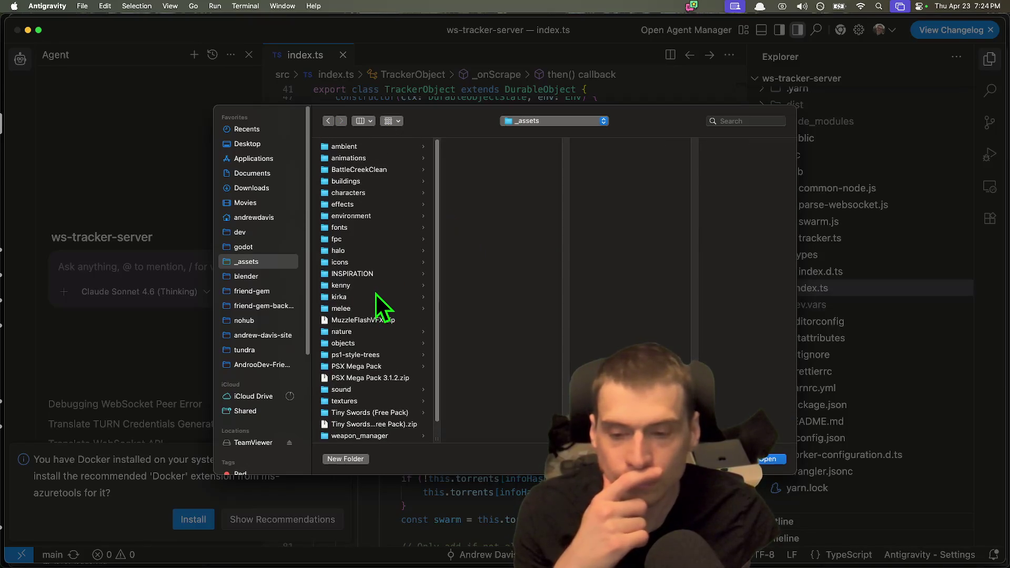
pyautogui.scroll(-1, 400, 193)
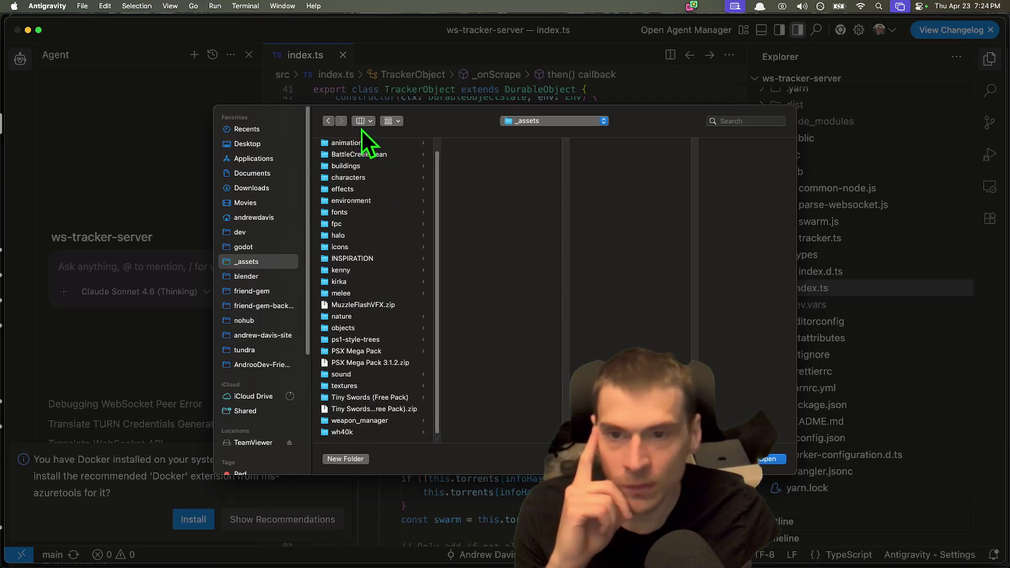
pyautogui.click(328, 121)
# Navigate to godot > _examples > Cogito and open it as the workspace.
pyautogui.click(528, 119)
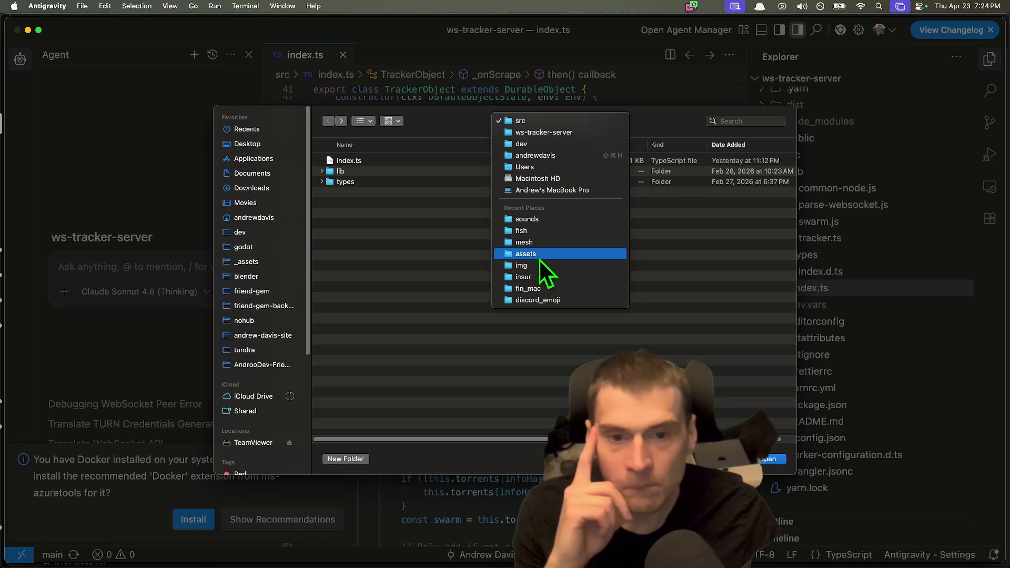
pyautogui.click(273, 242)
pyautogui.click(257, 247)
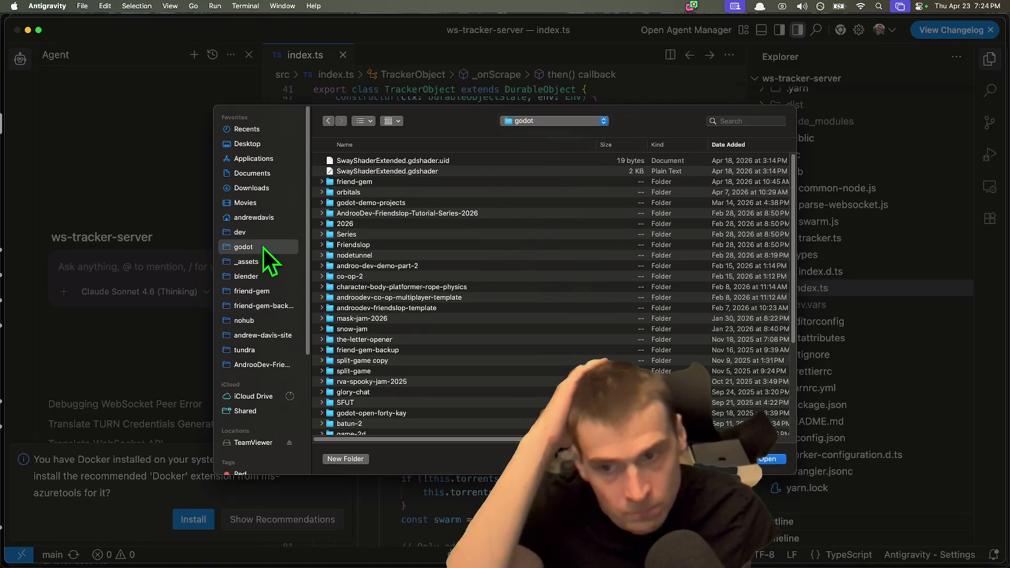
pyautogui.scroll(-5, 395, 230)
pyautogui.scroll(5, 395, 228)
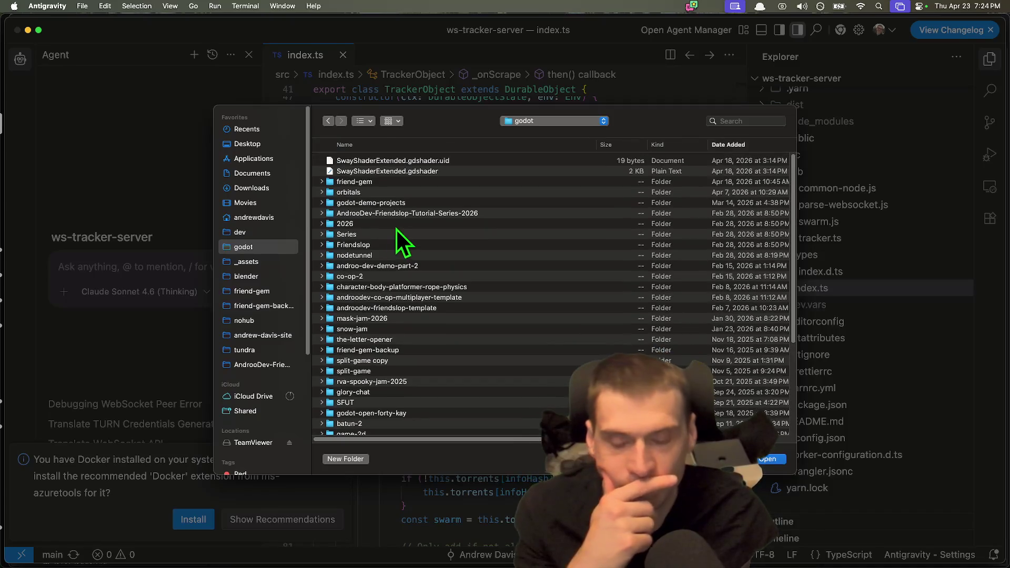
pyautogui.scroll(-2, 396, 229)
pyautogui.scroll(2, 395, 194)
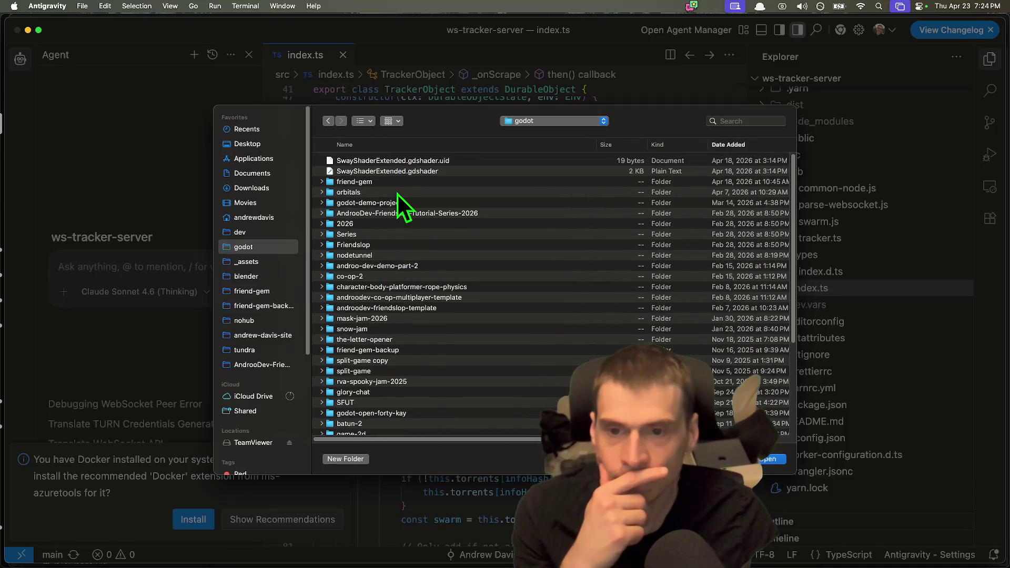
pyautogui.scroll(-6, 396, 193)
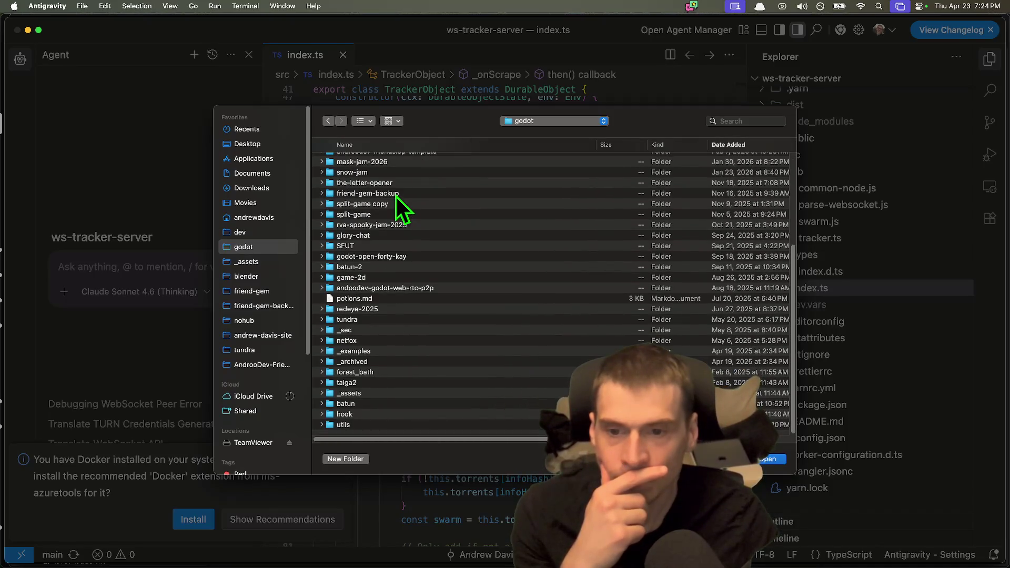
pyautogui.doubleClick(378, 351)
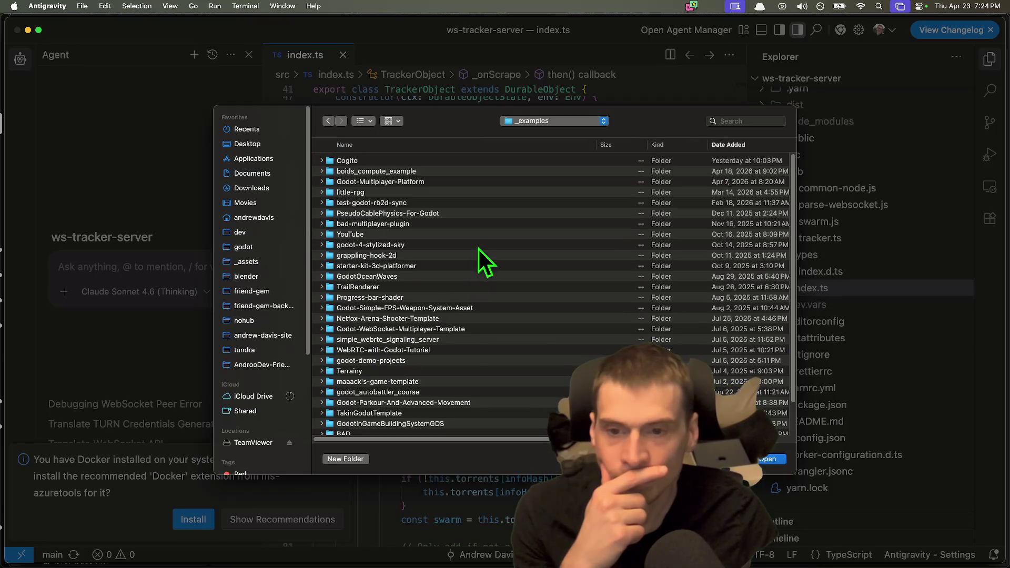
pyautogui.scroll(-3, 405, 355)
pyautogui.scroll(3, 398, 362)
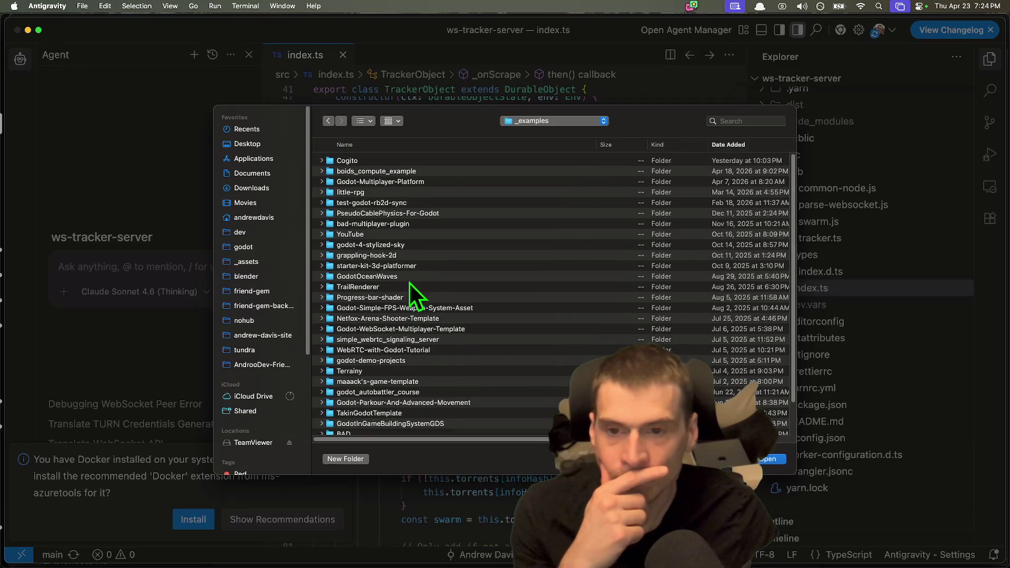
pyautogui.click(447, 160)
pyautogui.doubleClick(447, 161)
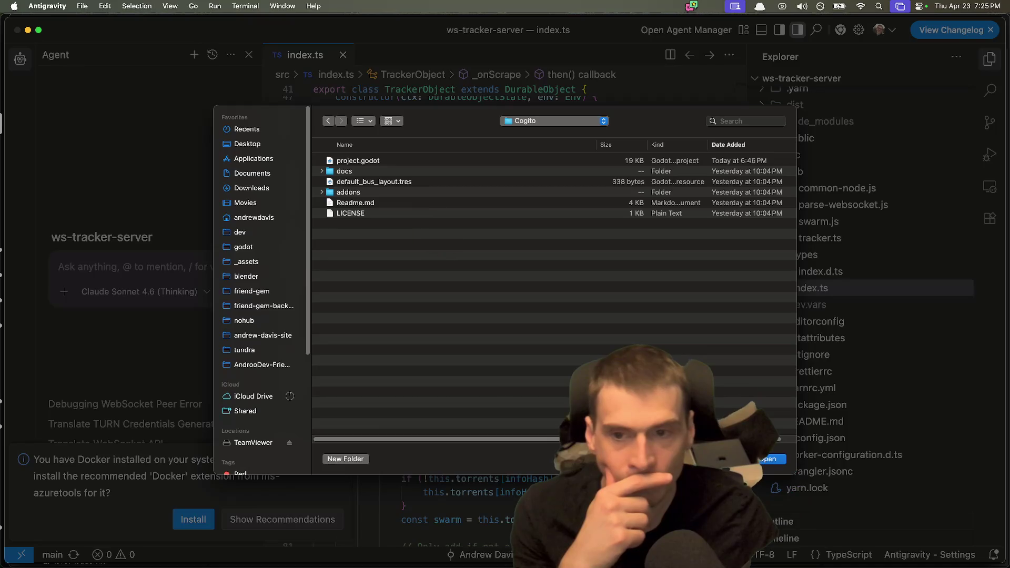
pyautogui.click(777, 457)
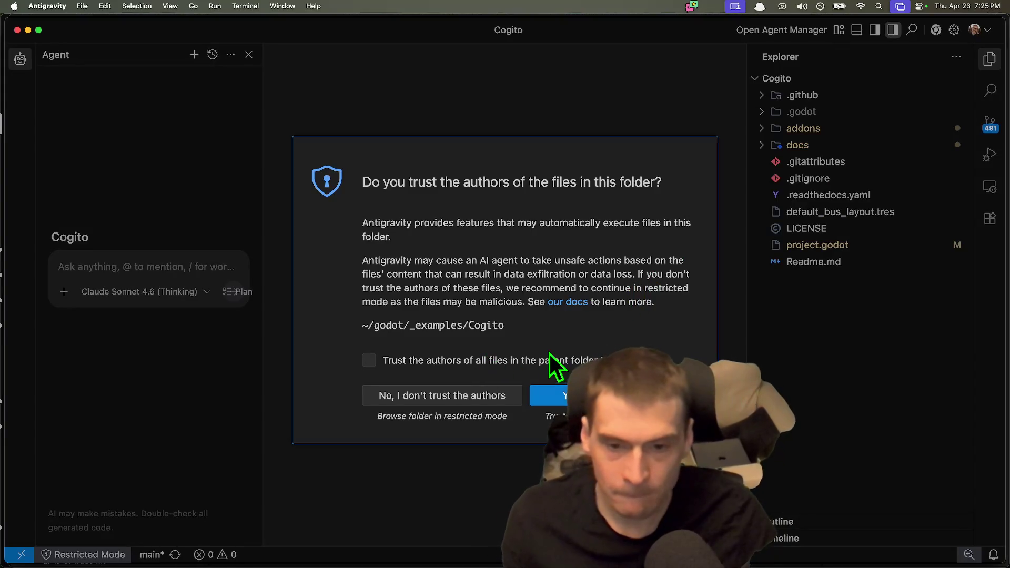
# Trust the workspace and its parent folder, then expand addons > cogito.
pyautogui.click(549, 360)
pyautogui.click(557, 396)
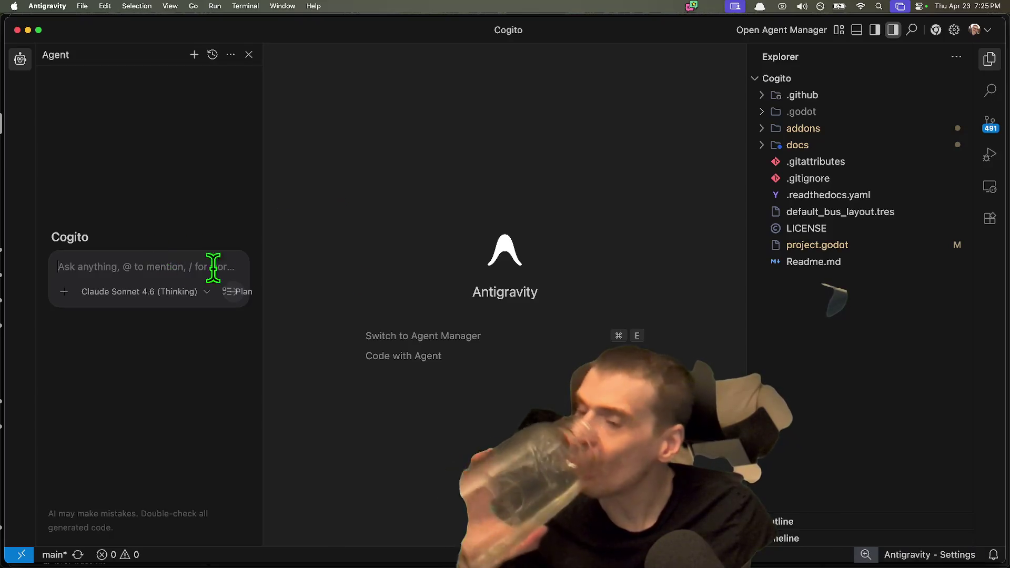
pyautogui.click(826, 129)
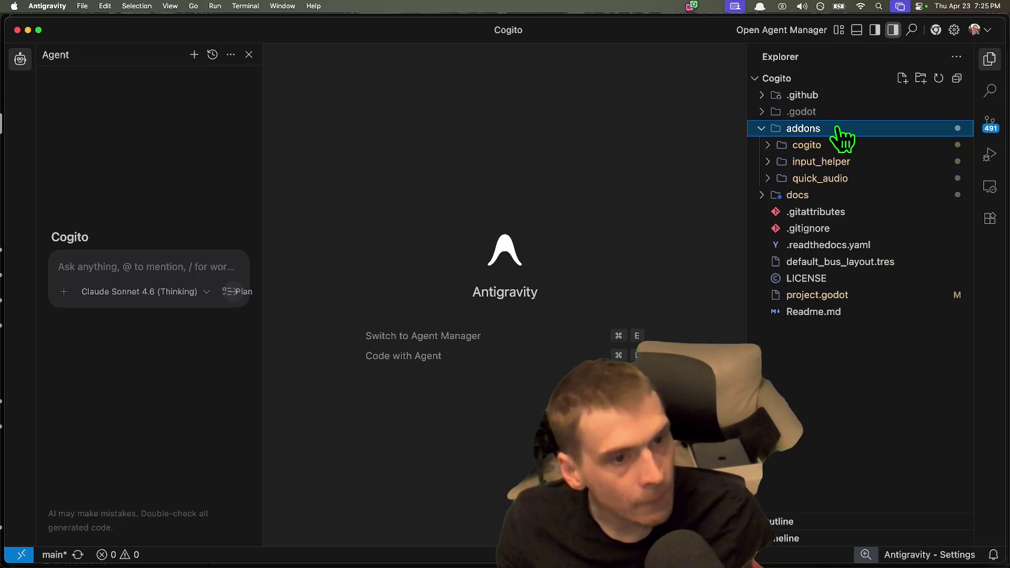
pyautogui.click(837, 144)
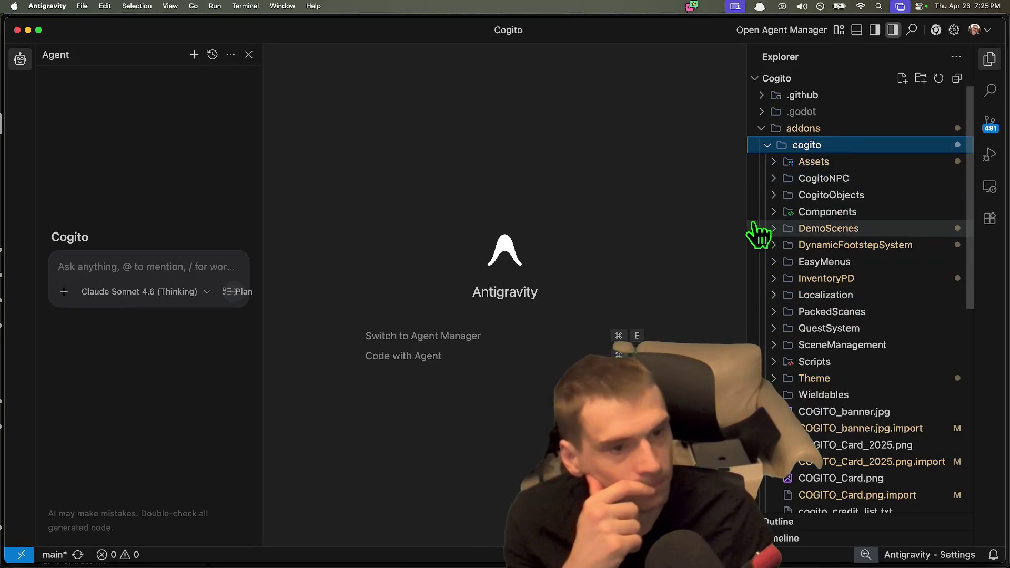
pyautogui.moveTo(745, 221); pyautogui.dragTo(623, 221)
# Open cogito_object.gd from the CogitoObjects folder.
pyautogui.click(771, 178)
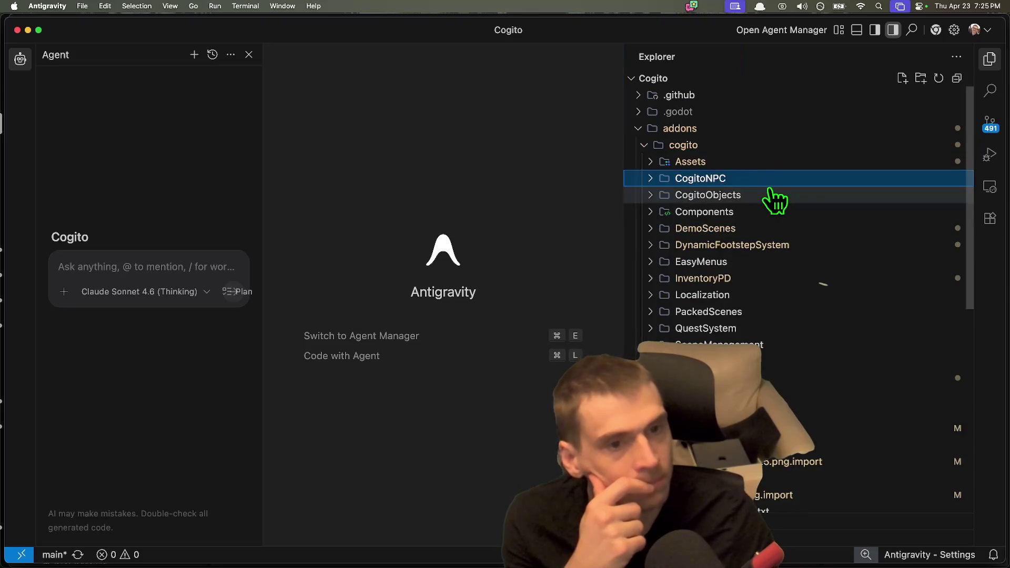
pyautogui.click(773, 196)
pyautogui.scroll(-2, 841, 230)
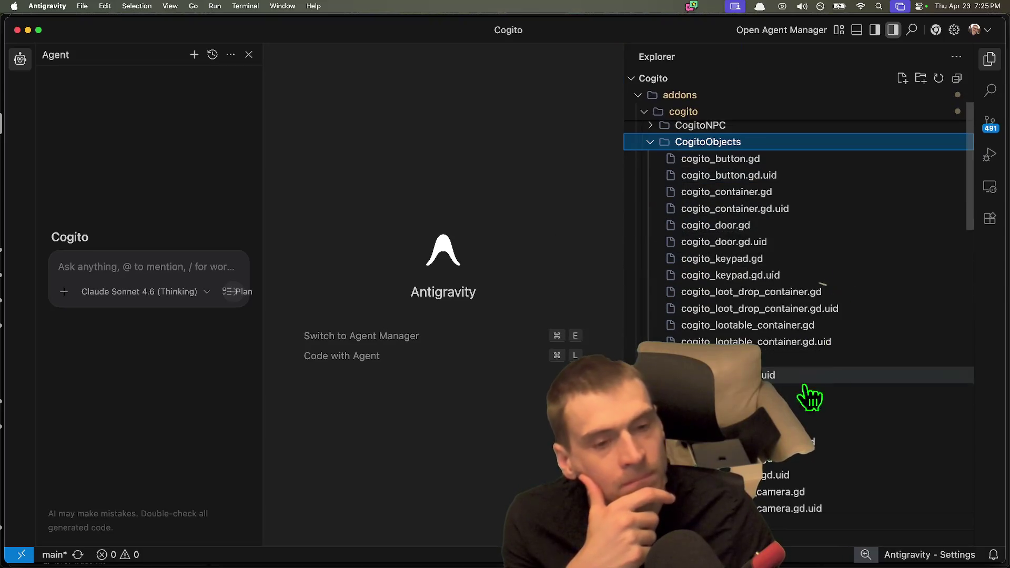
pyautogui.scroll(-2, 812, 378)
pyautogui.click(810, 334)
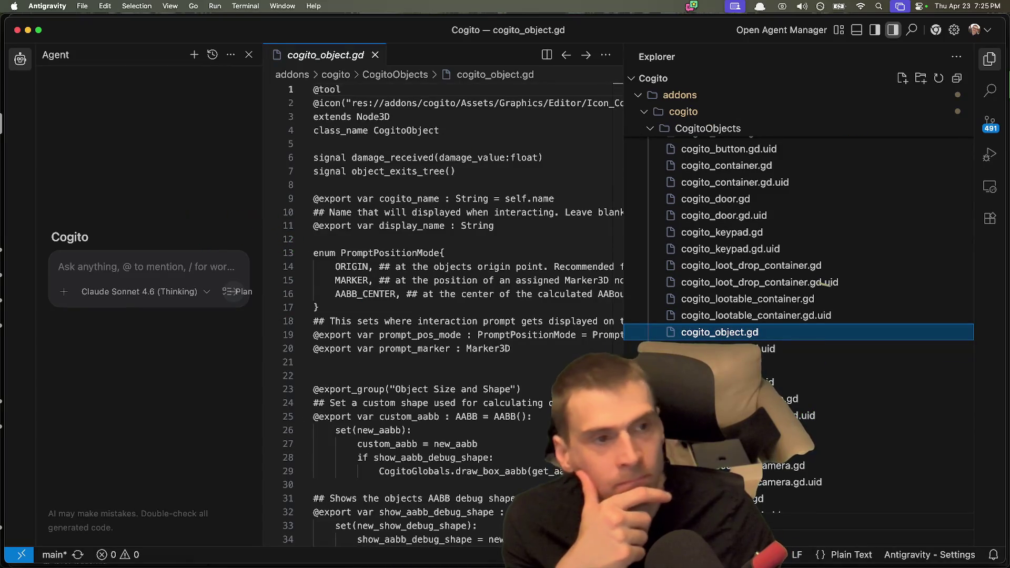
# Search extensions for 'go' and install godot-tools, trusting its publisher.
pyautogui.click(989, 218)
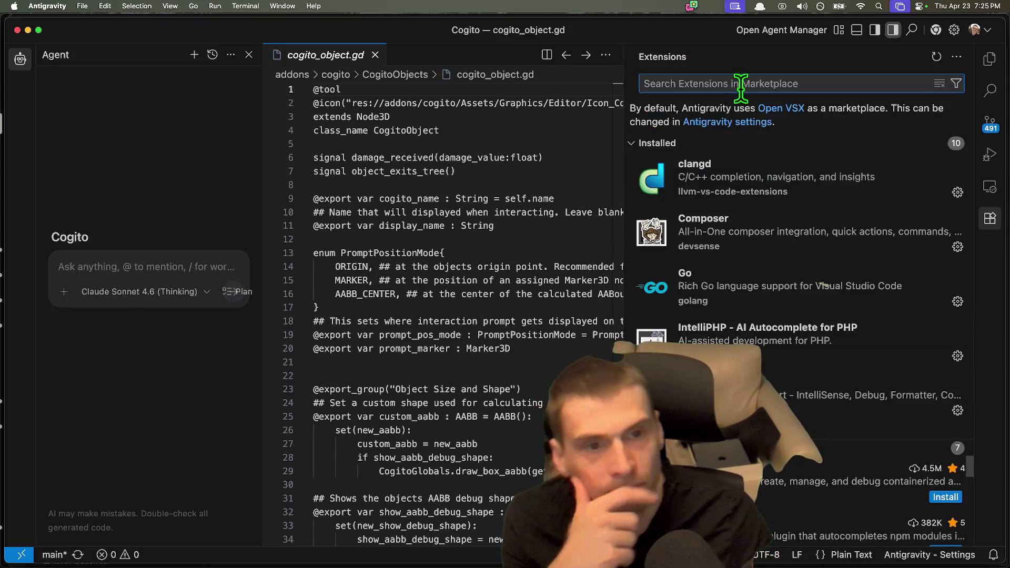
pyautogui.write('godot')
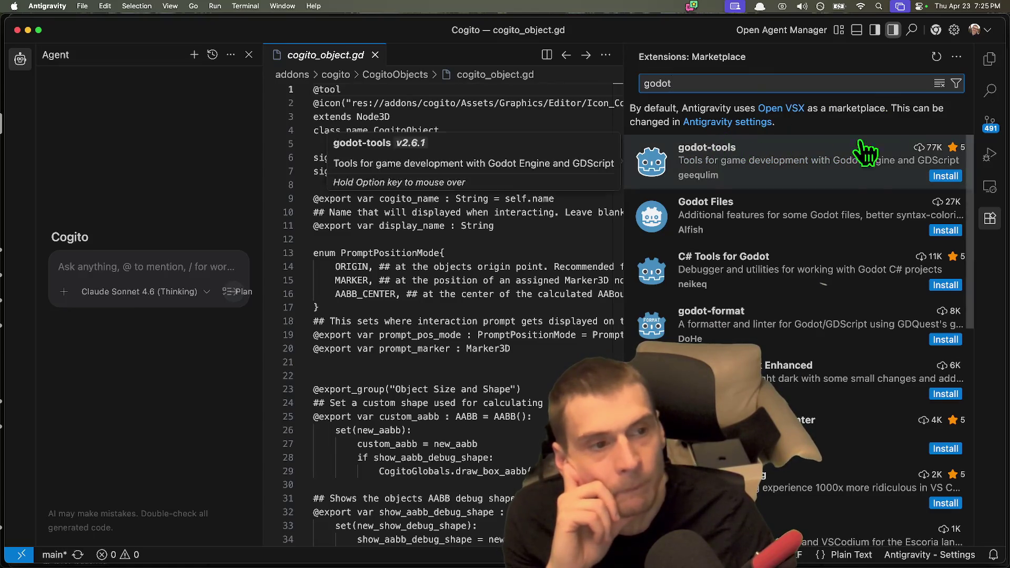
pyautogui.click(953, 175)
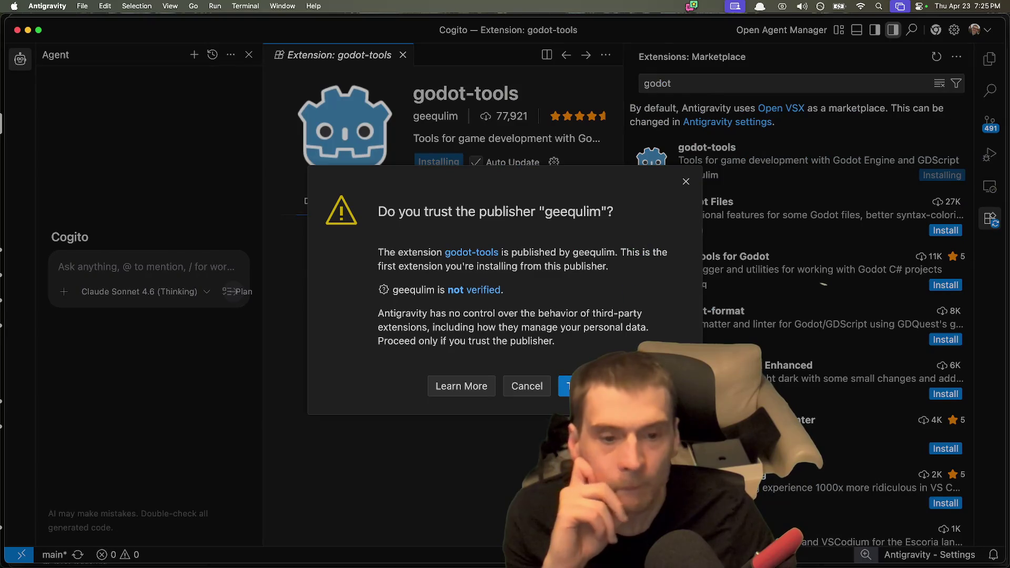
pyautogui.press('Return')
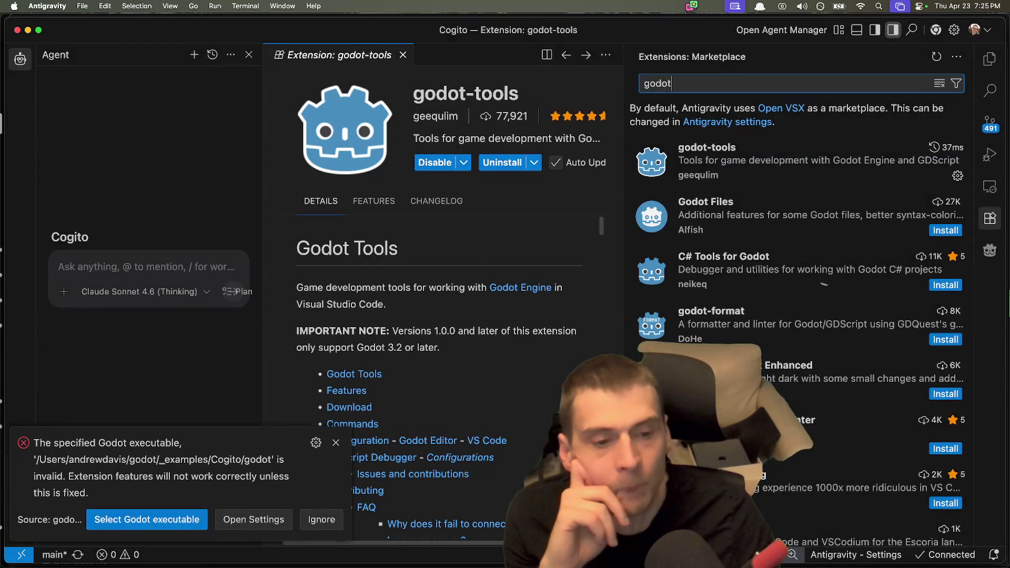
pyautogui.click(161, 517)
# Pick Godot_v4.6.2-stable from Downloads, listed by date added, as the Godot executable.
pyautogui.click(160, 516)
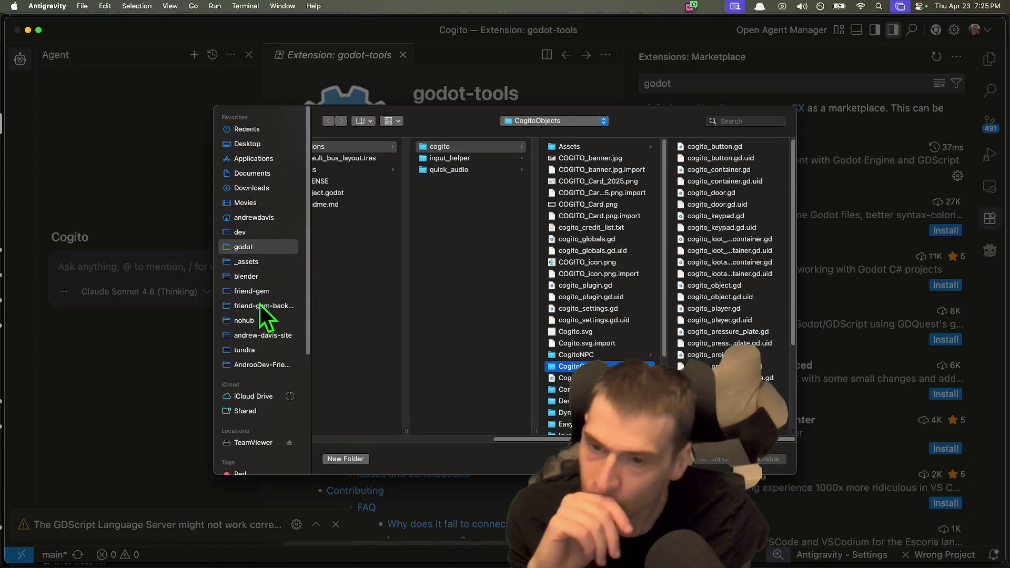
pyautogui.click(263, 188)
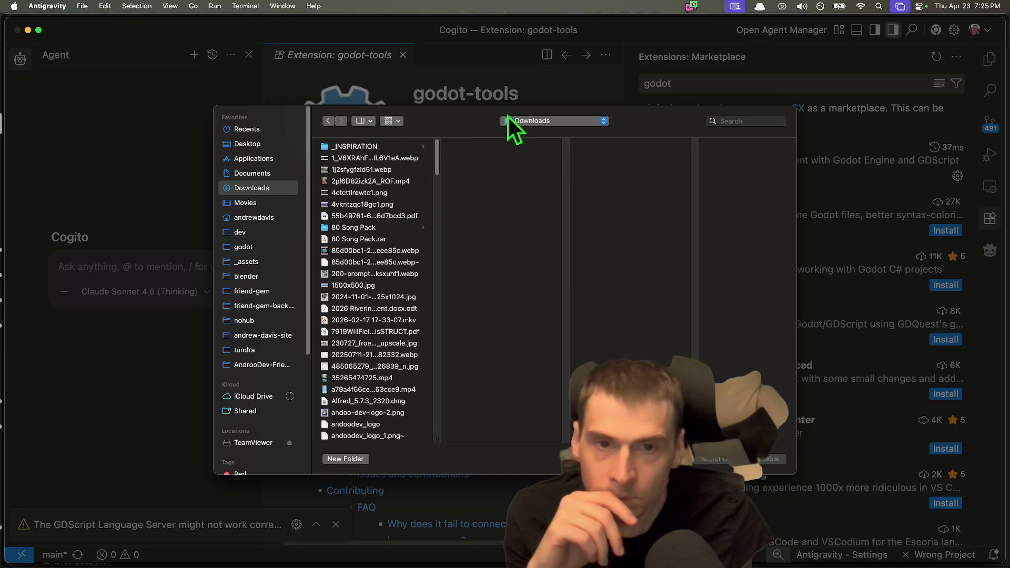
pyautogui.click(368, 120)
pyautogui.click(372, 179)
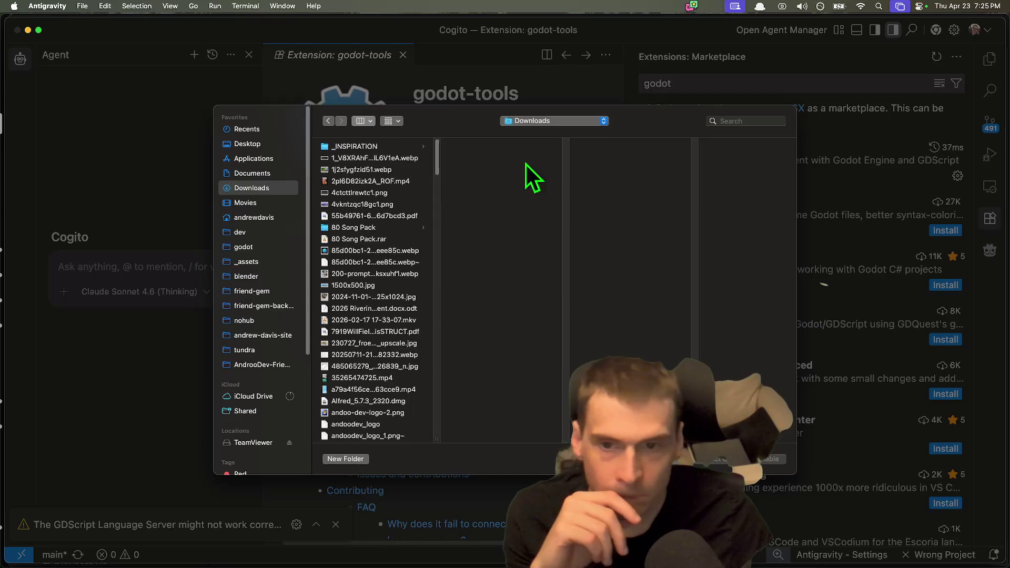
pyautogui.click(736, 146)
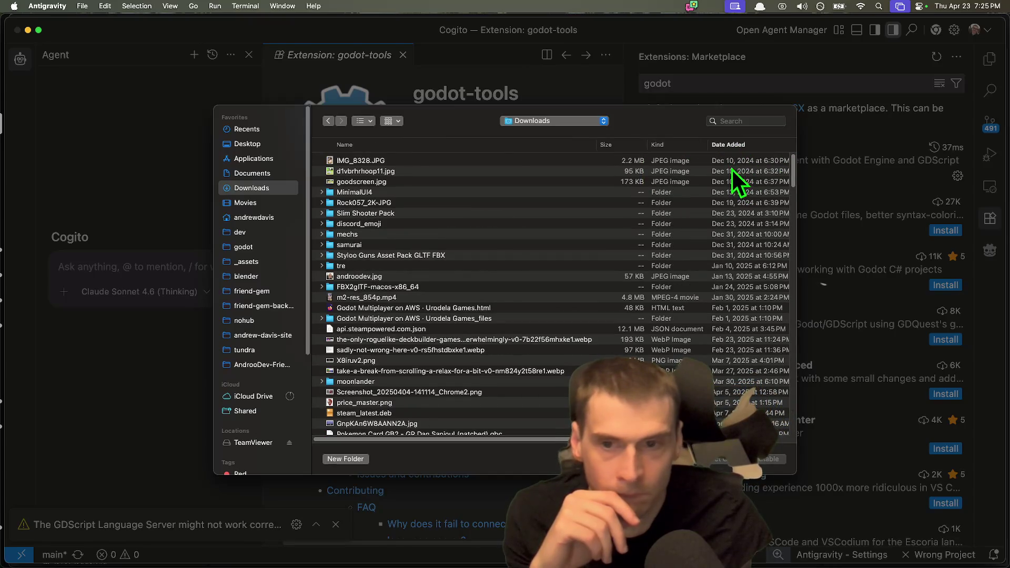
pyautogui.click(755, 147)
pyautogui.click(485, 173)
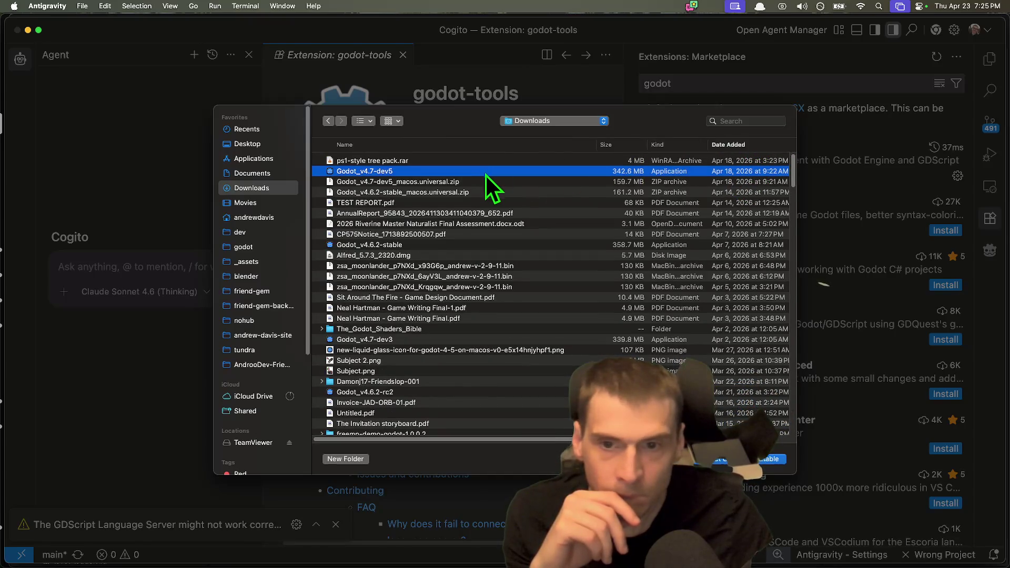
pyautogui.click(453, 245)
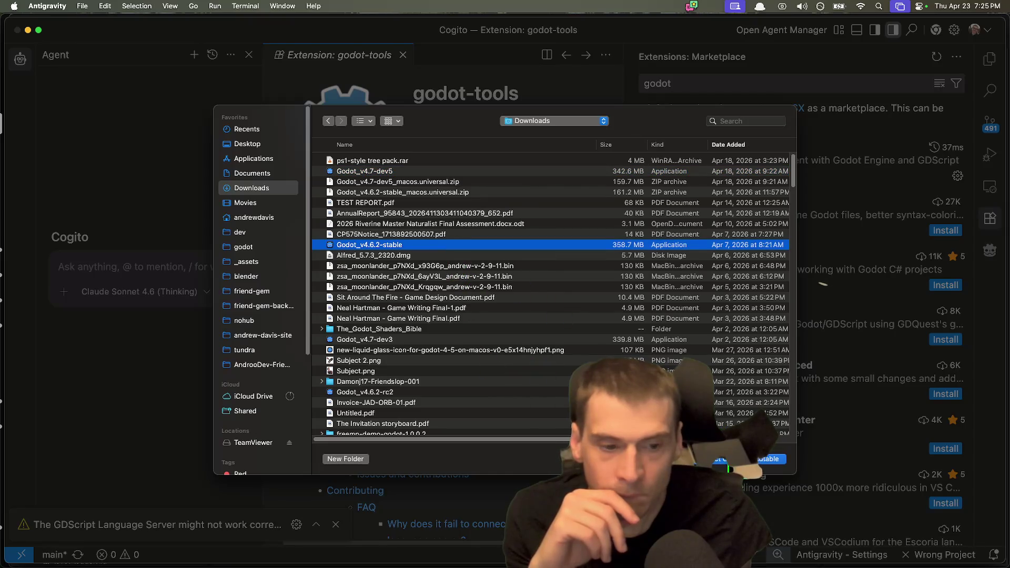
pyautogui.click(727, 459)
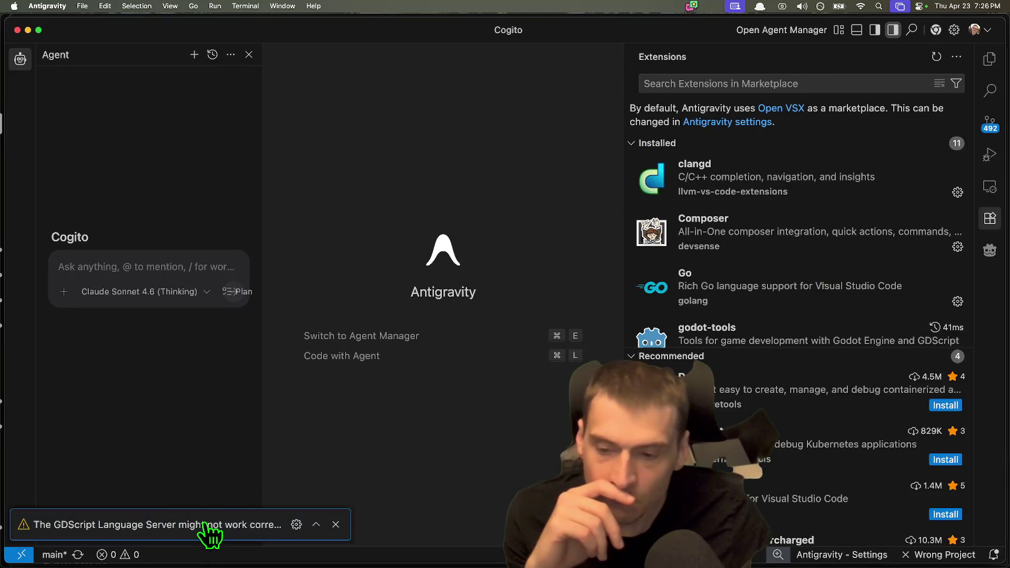
# Read the GDScript Language Server warning, then open cogito_object.gd and widen the code editor.
pyautogui.click(315, 525)
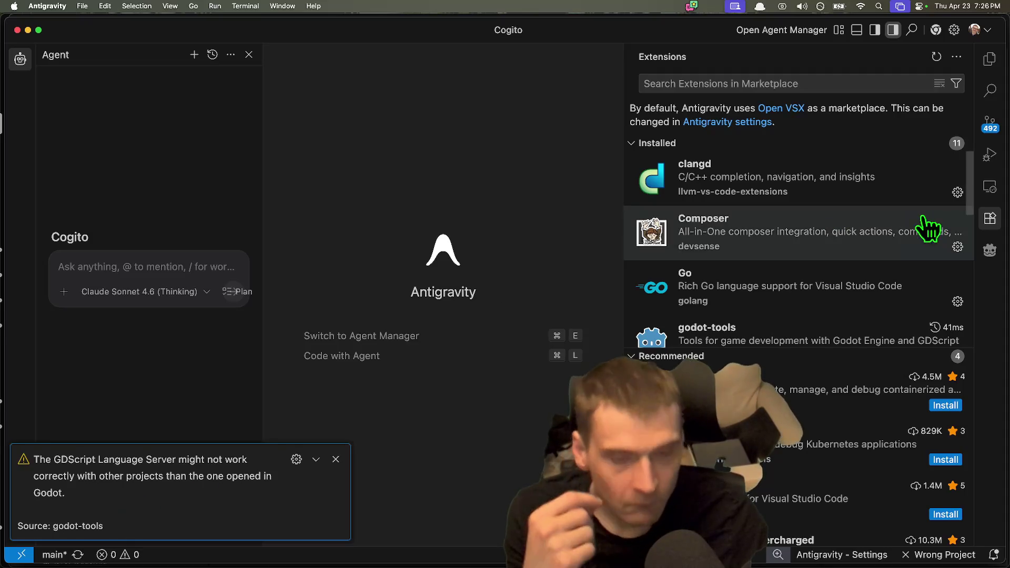
pyautogui.click(191, 255)
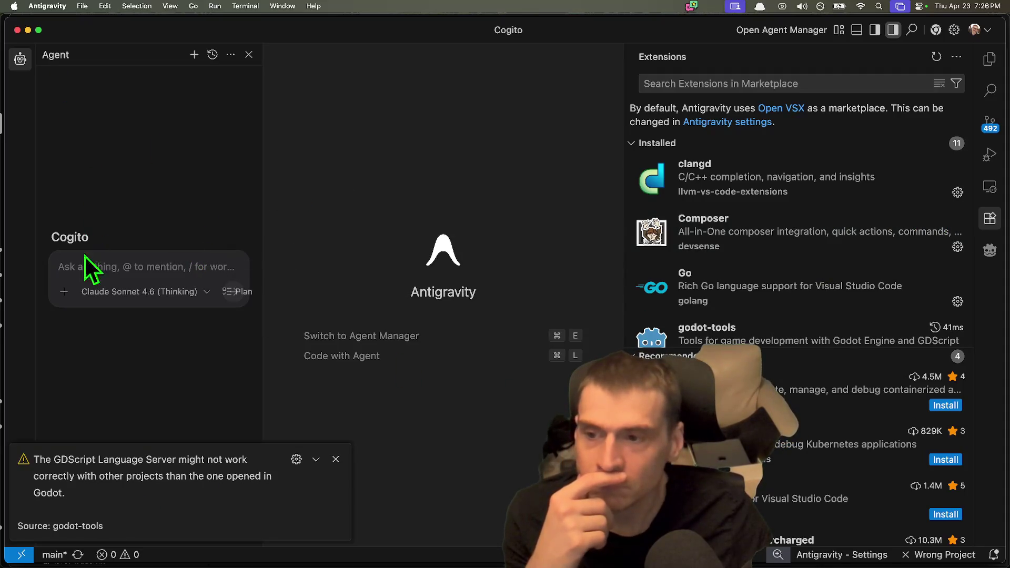
pyautogui.click(989, 57)
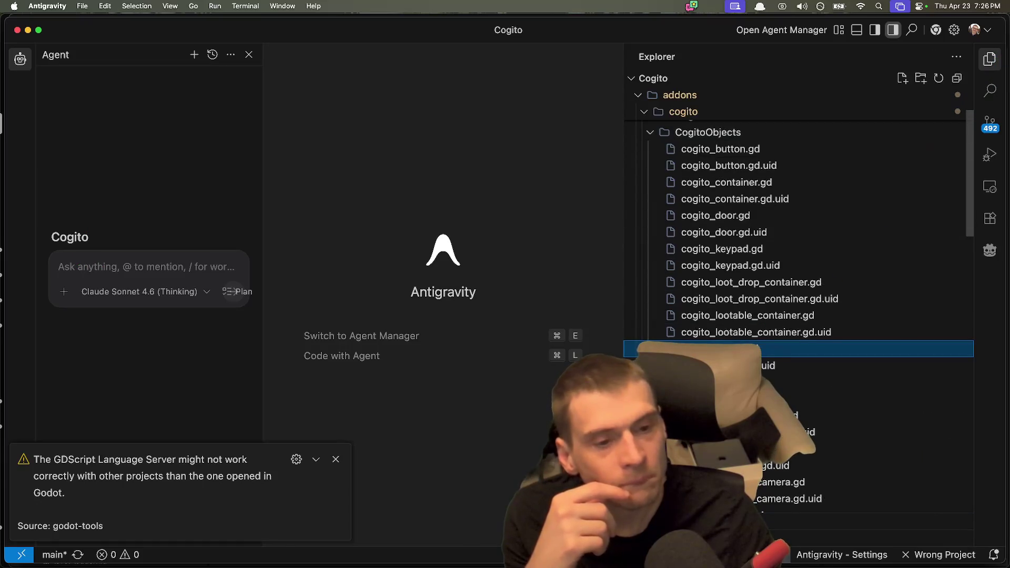
pyautogui.click(820, 348)
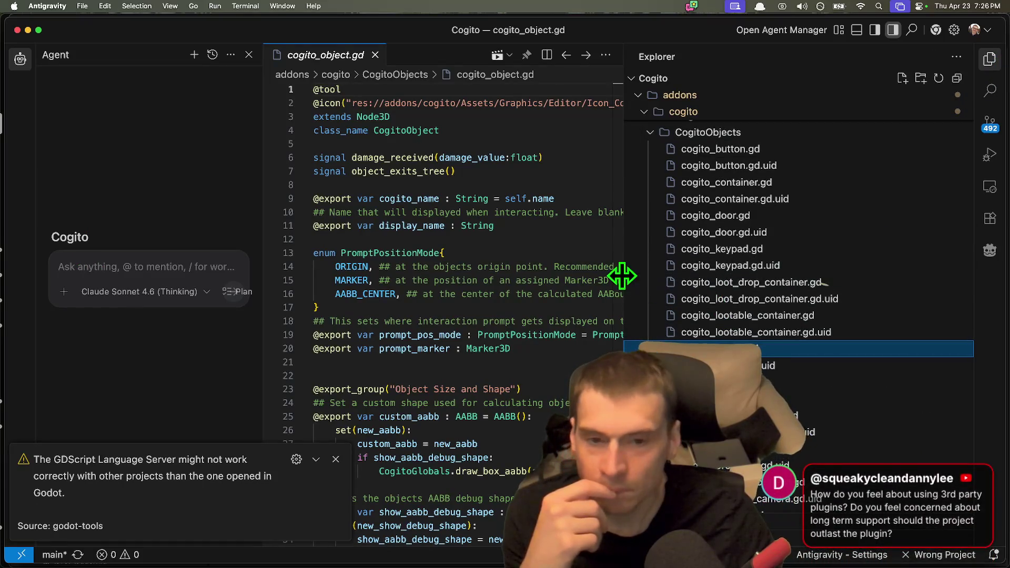
pyautogui.moveTo(622, 275)
pyautogui.mouseDown()
pyautogui.moveTo(834, 279)
pyautogui.moveTo(756, 281)
pyautogui.mouseUp()
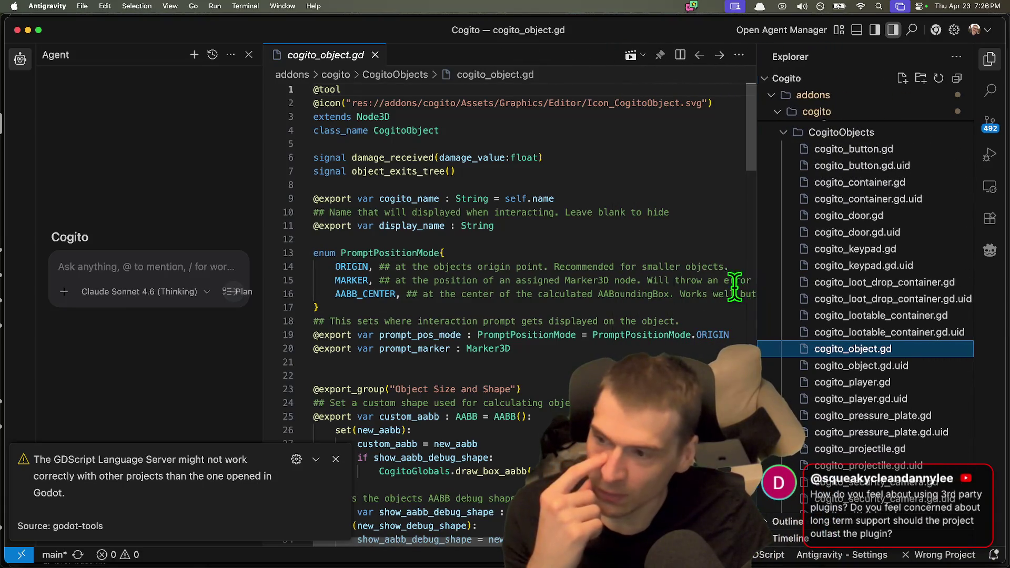
# Dismiss the GDScript Language Server warning and bring Firefox to the front.
pyautogui.click(253, 499)
pyautogui.click(335, 459)
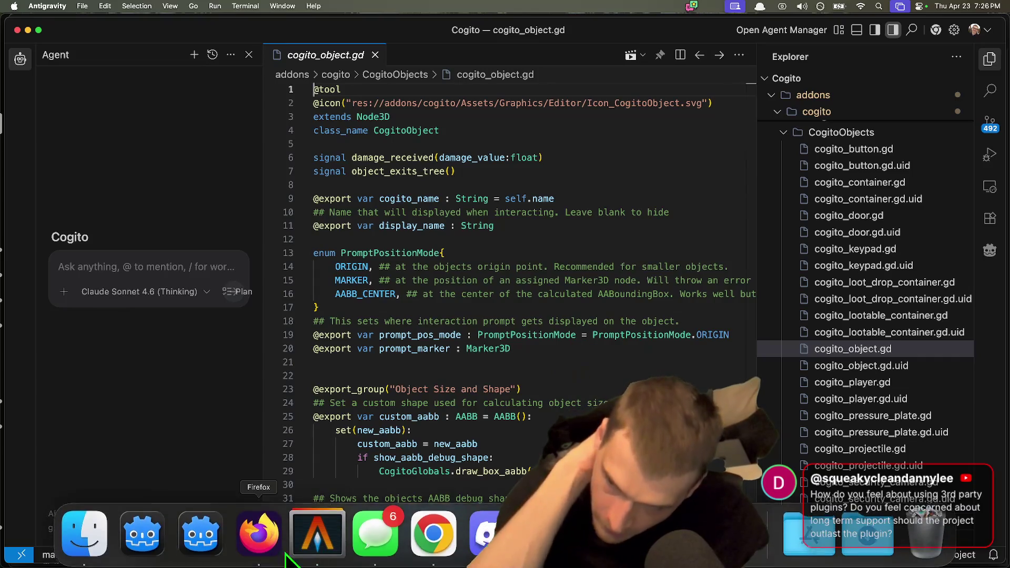
pyautogui.click(255, 535)
# Load the tube repository on GitHub in a new tab and start forking it.
pyautogui.press('super+t')
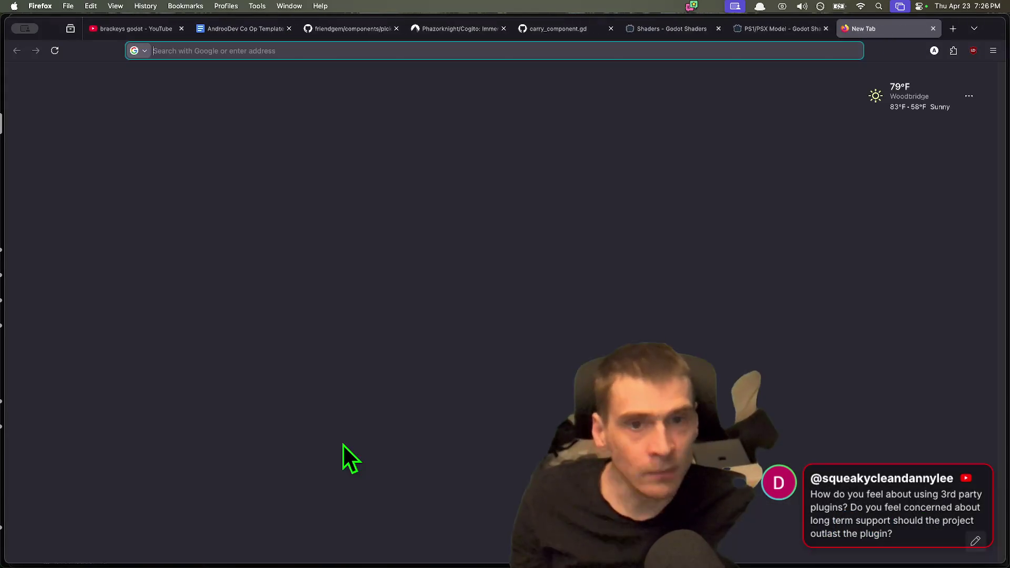
pyautogui.write('tub')
pyautogui.press('Down')
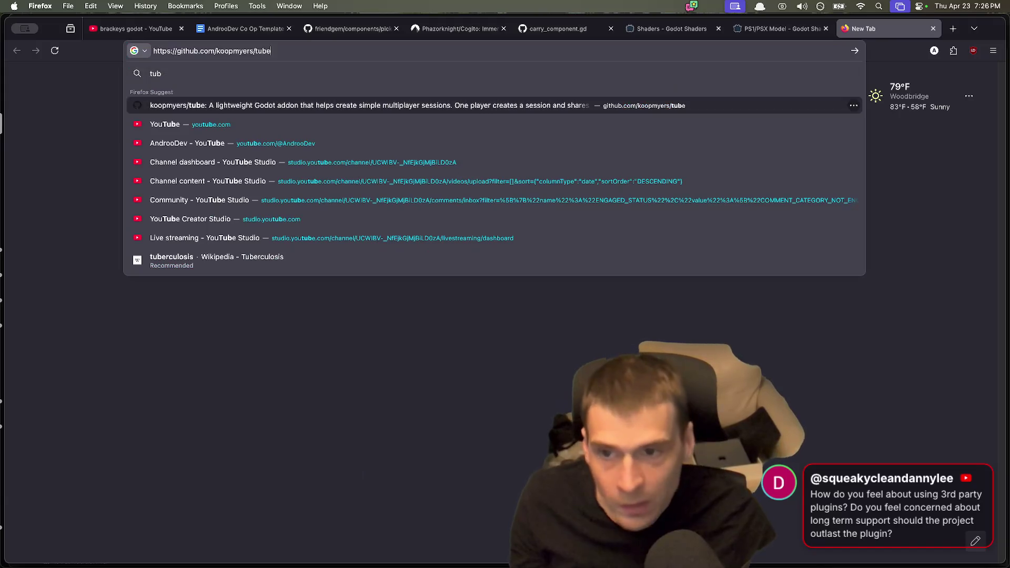
pyautogui.press('Return')
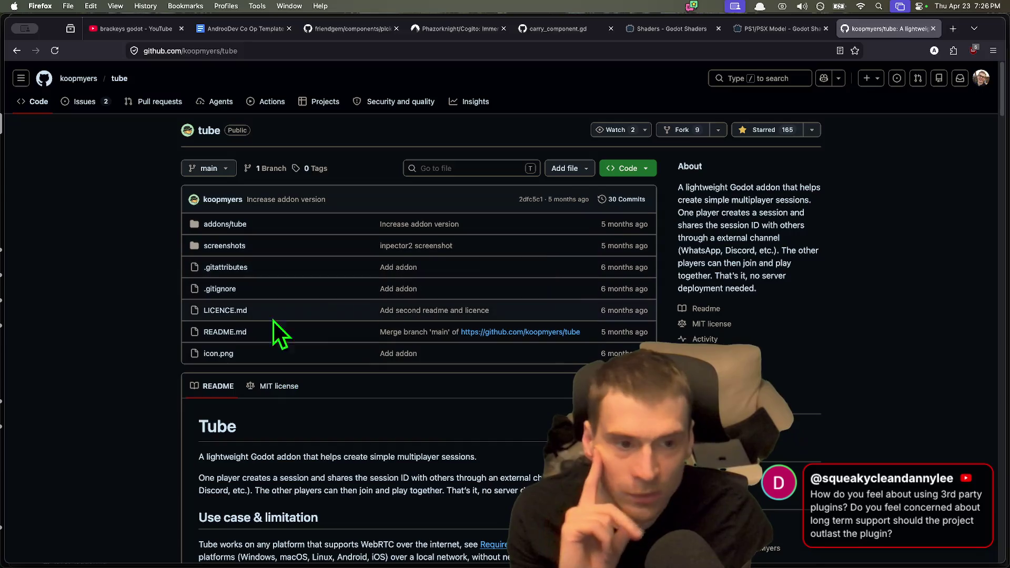
pyautogui.scroll(-1, 182, 343)
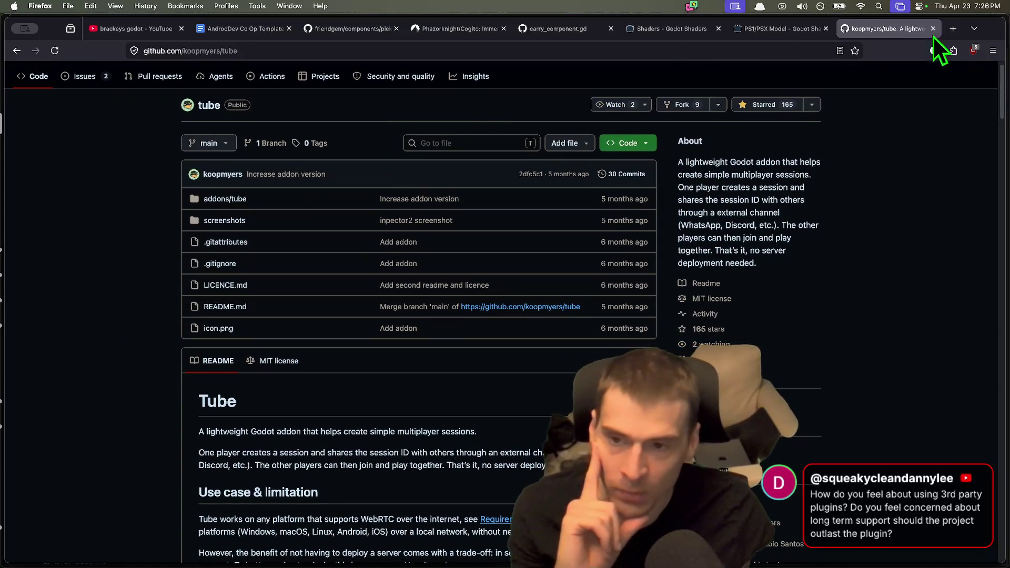
pyautogui.scroll(1, 134, 409)
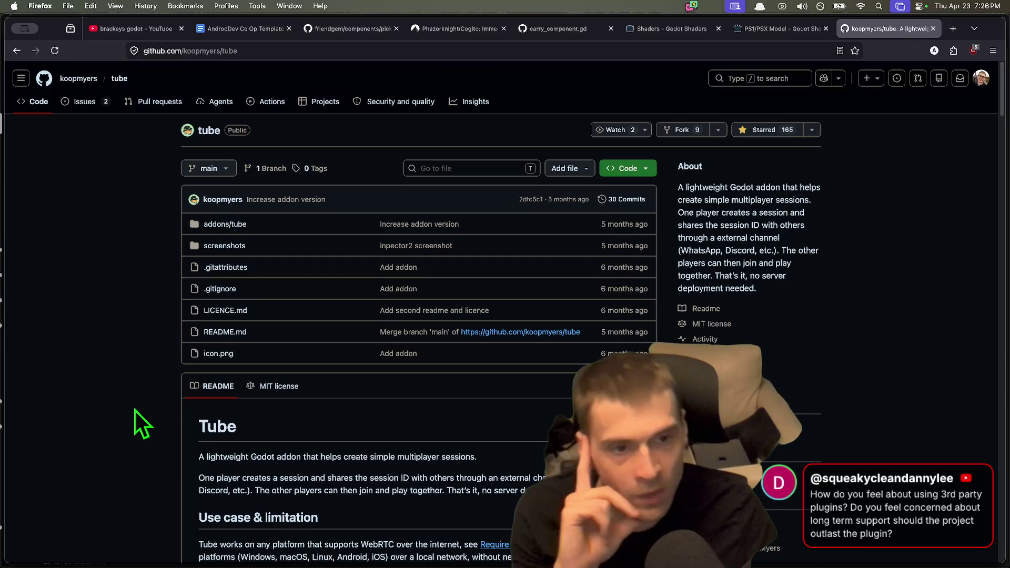
pyautogui.click(705, 133)
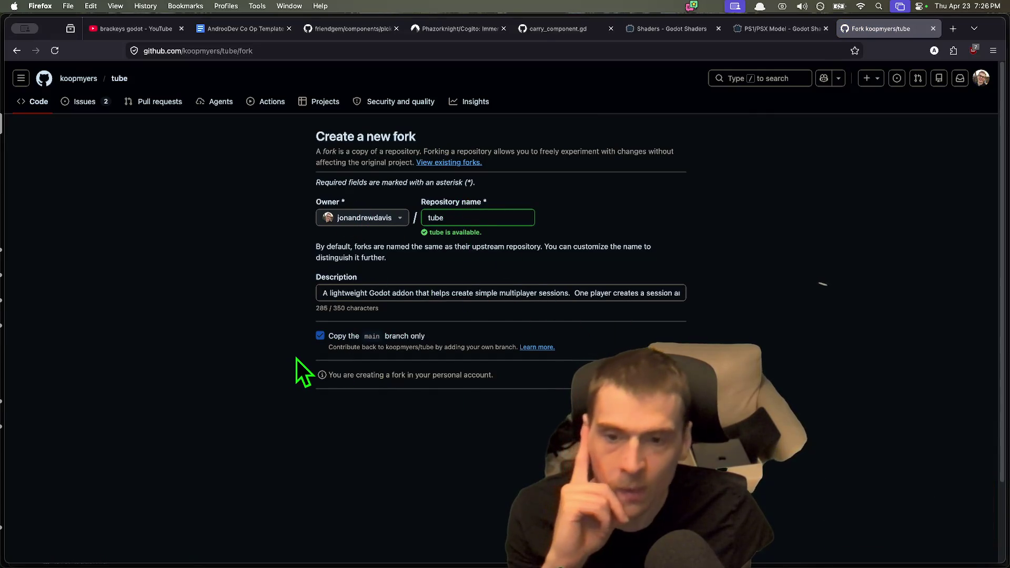
# Create the tube fork, skim its README, and return to Antigravity.
pyautogui.press('Return')
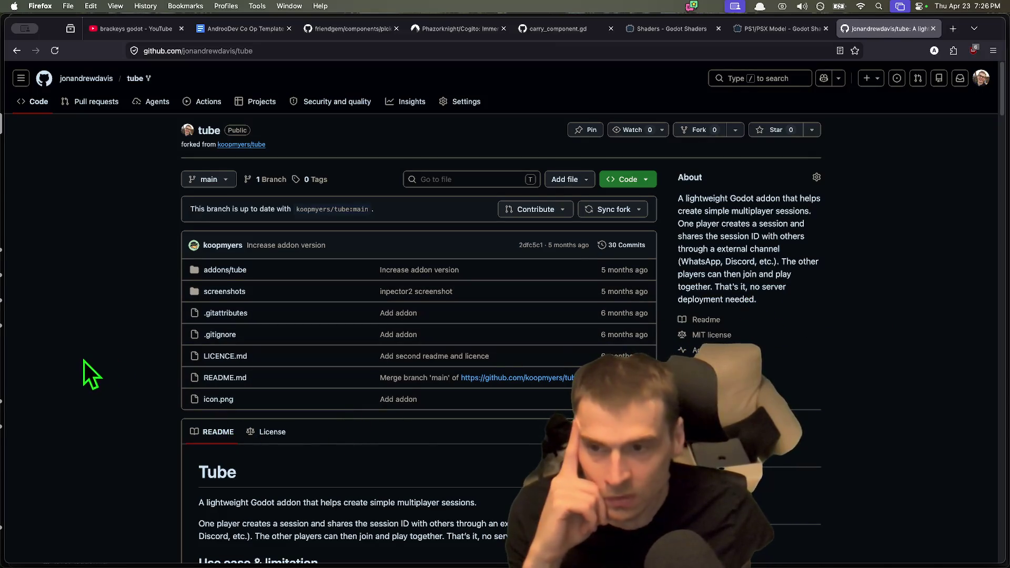
pyautogui.scroll(-8, 361, 454)
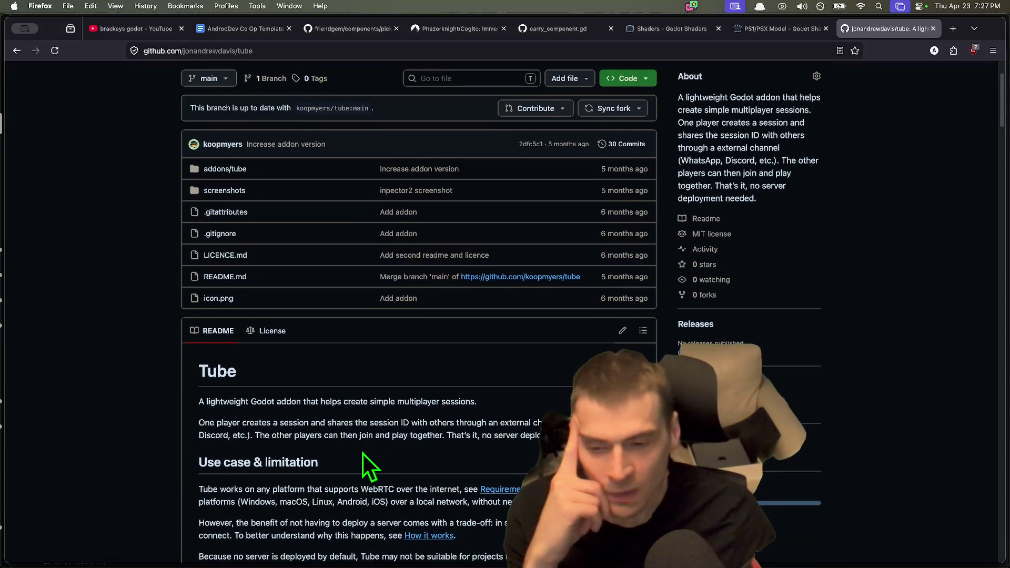
pyautogui.scroll(6, 361, 454)
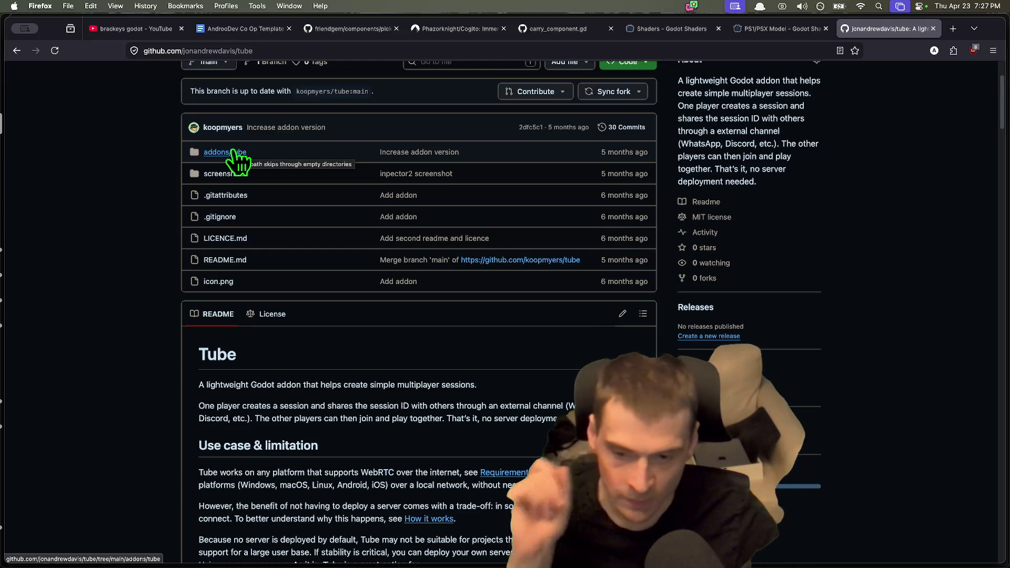
pyautogui.press('super+Tab')
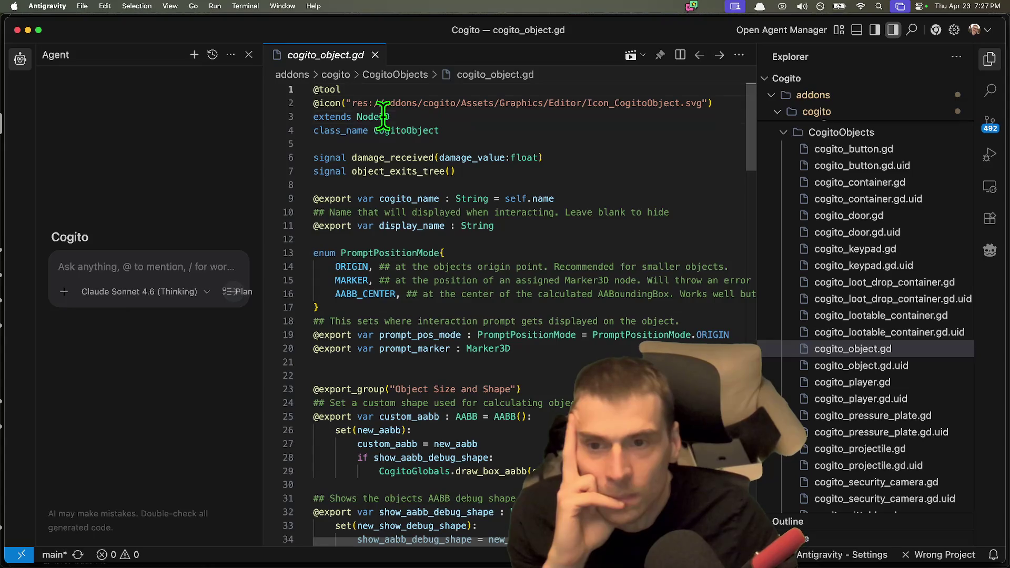
# Inspect the CogitoObject class name and the damage_received and object_exits_tree signal declarations.
pyautogui.doubleClick(403, 130)
pyautogui.click(691, 134)
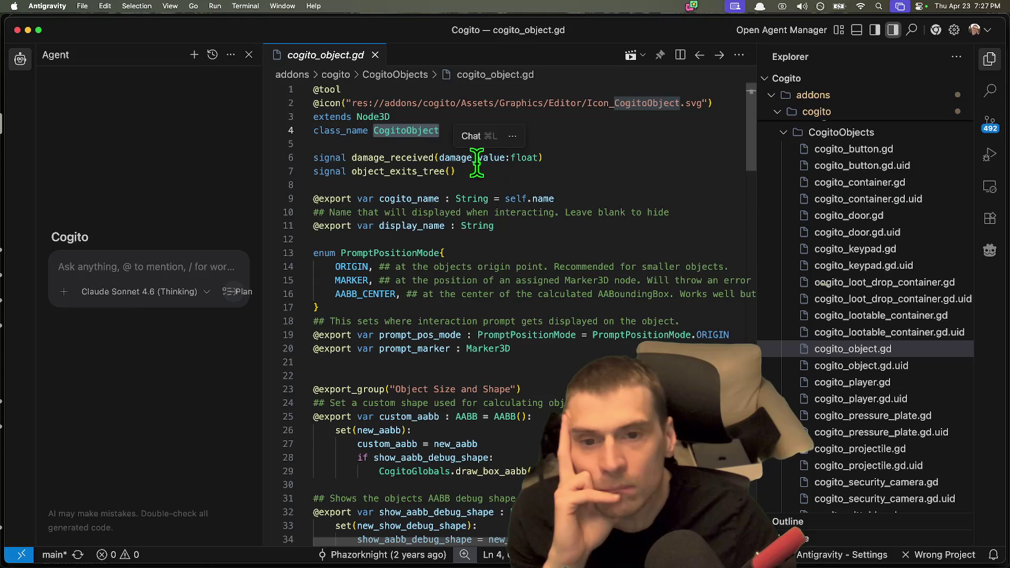
pyautogui.doubleClick(401, 157)
pyautogui.press('ctrl+shift+super+Right')
pyautogui.doubleClick(363, 172)
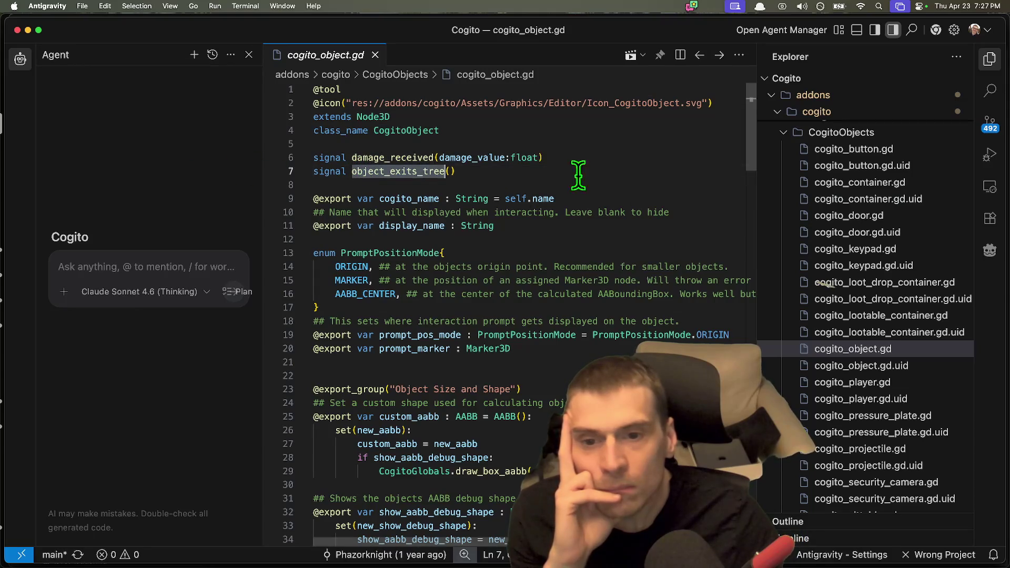
# Scroll down to review the interactable and Persist group lines and find_cogito_properties call.
pyautogui.scroll(-3, 675, 171)
pyautogui.scroll(3, 677, 203)
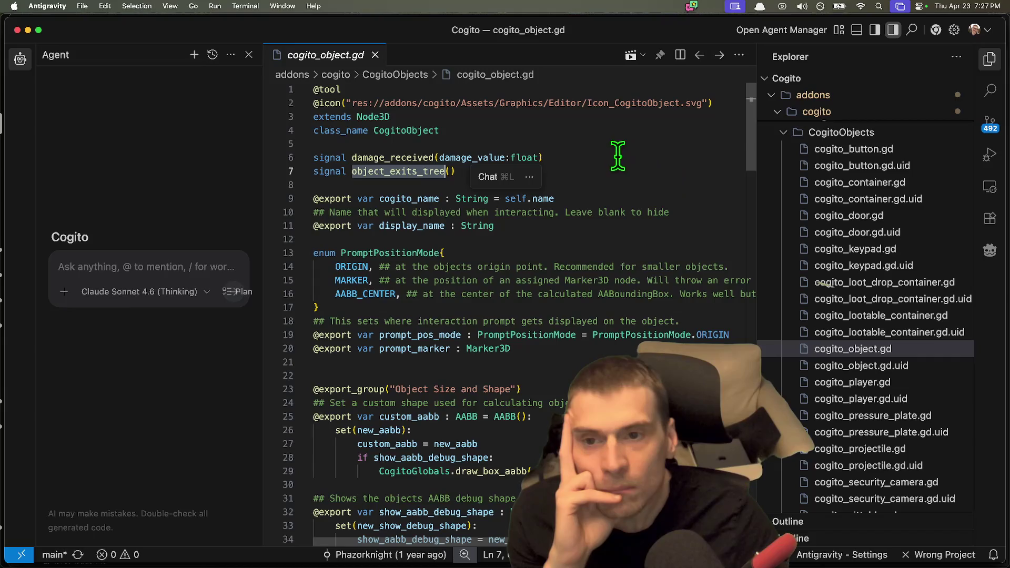
pyautogui.scroll(-1, 714, 194)
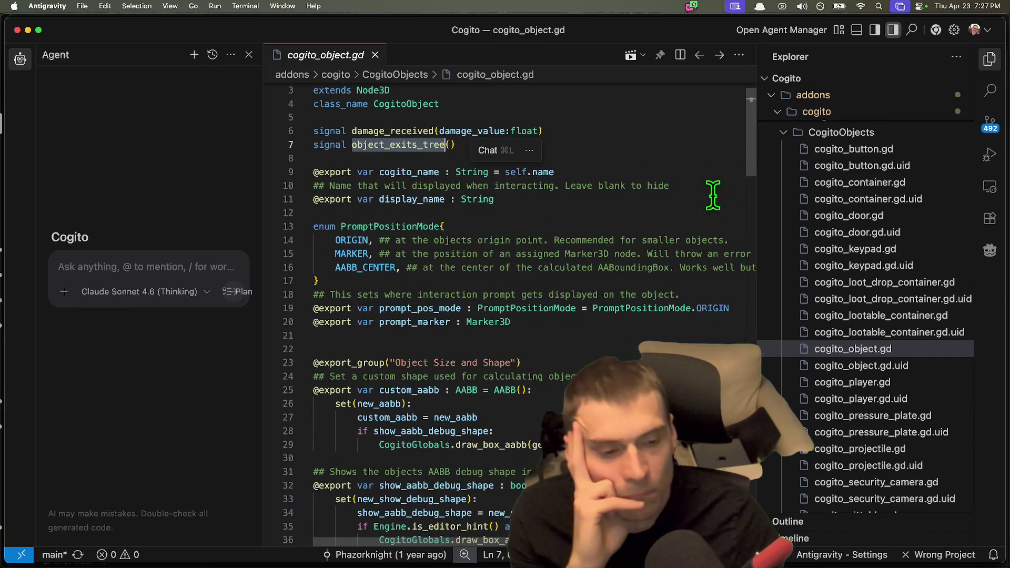
pyautogui.scroll(-2, 712, 194)
pyautogui.scroll(-4, 873, 318)
pyautogui.scroll(-4, 873, 318)
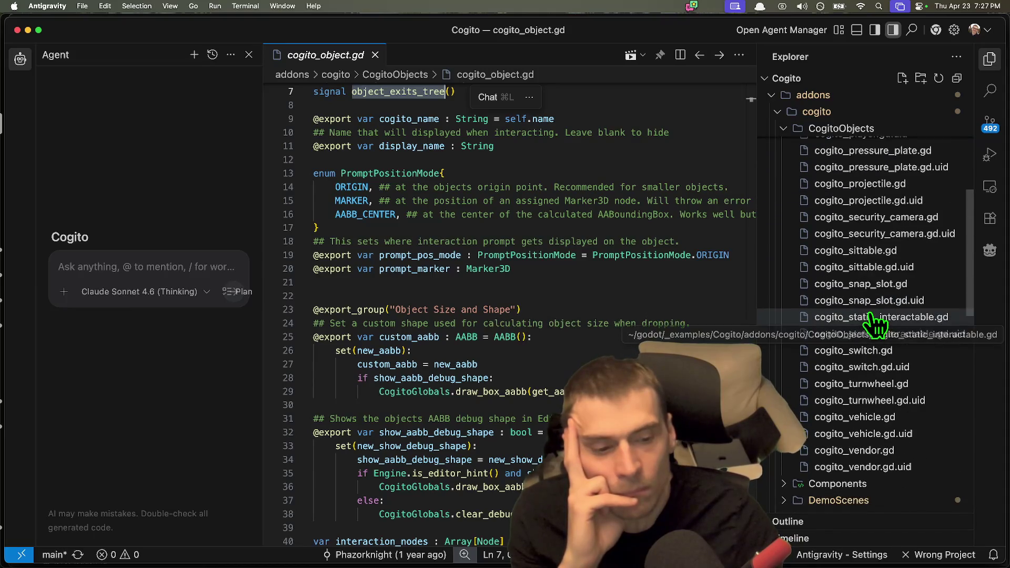
pyautogui.scroll(-5, 563, 329)
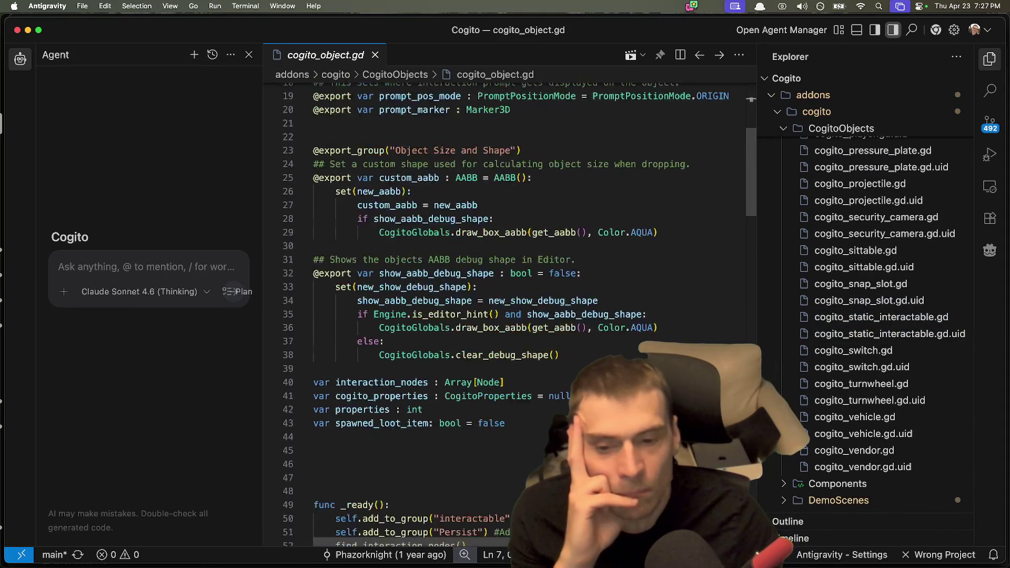
pyautogui.scroll(-3, 563, 329)
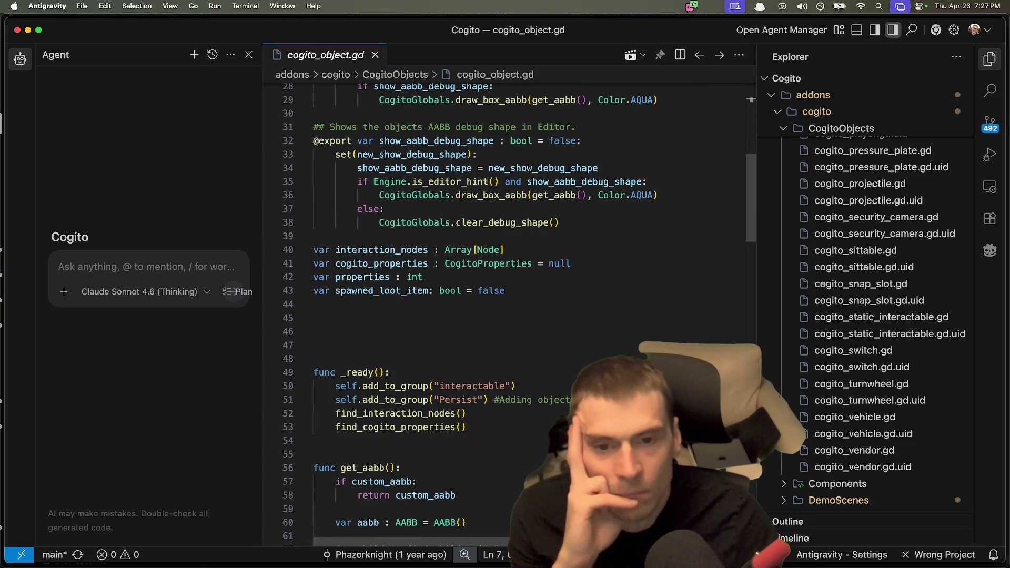
pyautogui.scroll(-5, 563, 329)
pyautogui.scroll(-1, 564, 329)
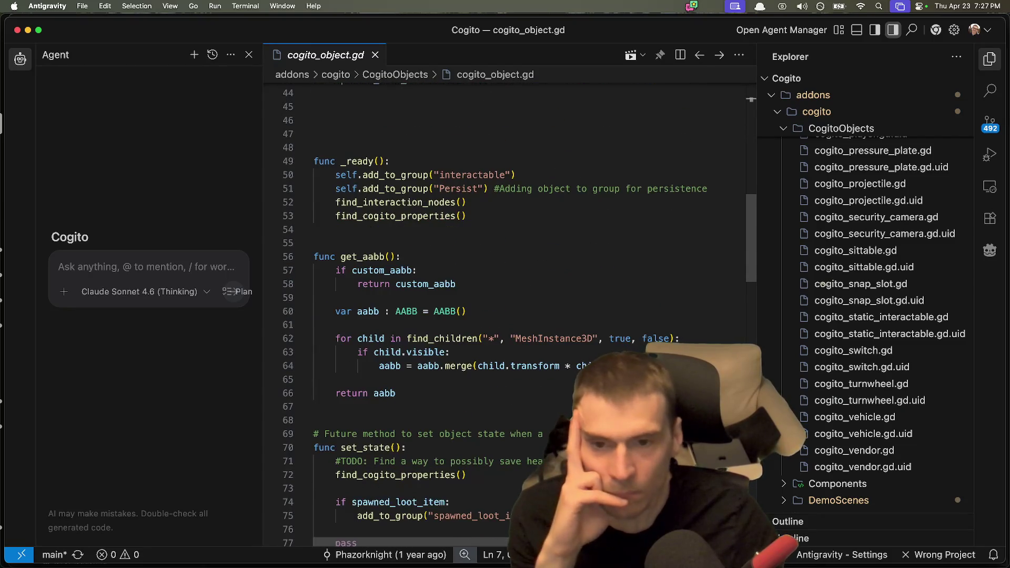
pyautogui.moveTo(318, 178); pyautogui.dragTo(584, 169)
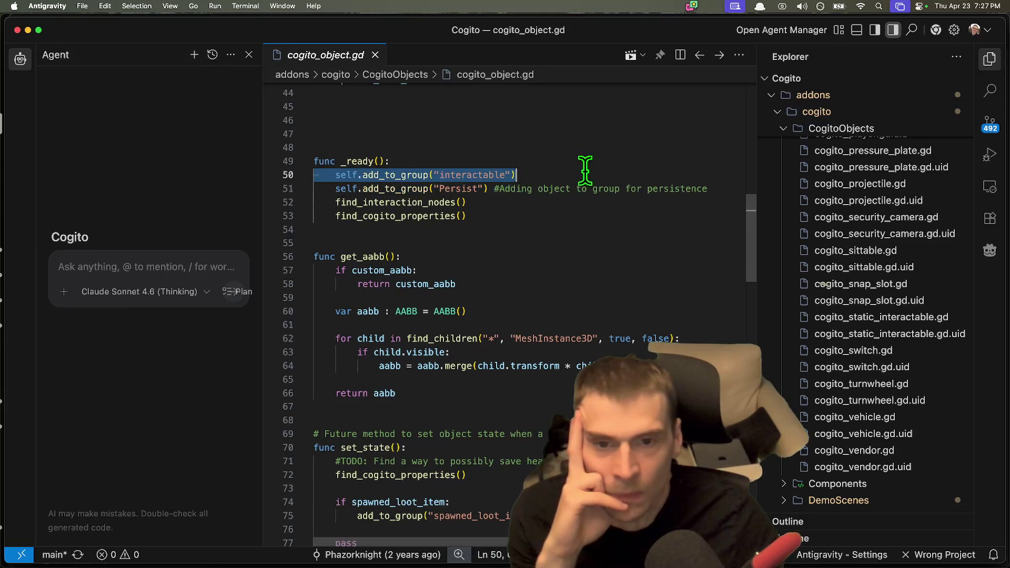
pyautogui.click(729, 187)
pyautogui.click(270, 188)
pyautogui.click(606, 214)
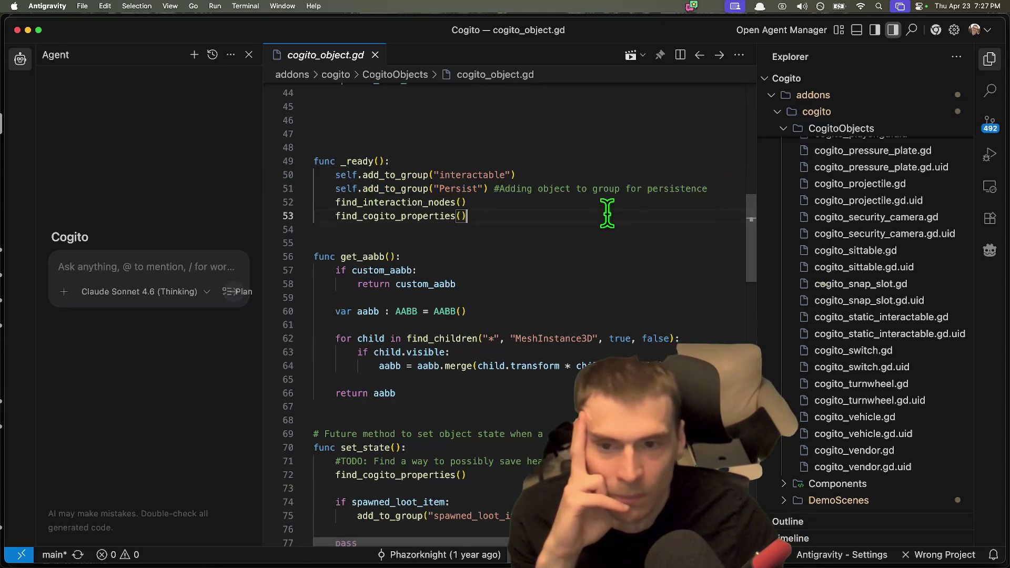
# Scroll on to the save() function and hide the AI agent panel for wider code.
pyautogui.scroll(-2, 593, 228)
pyautogui.click(574, 192)
pyautogui.scroll(-3, 573, 195)
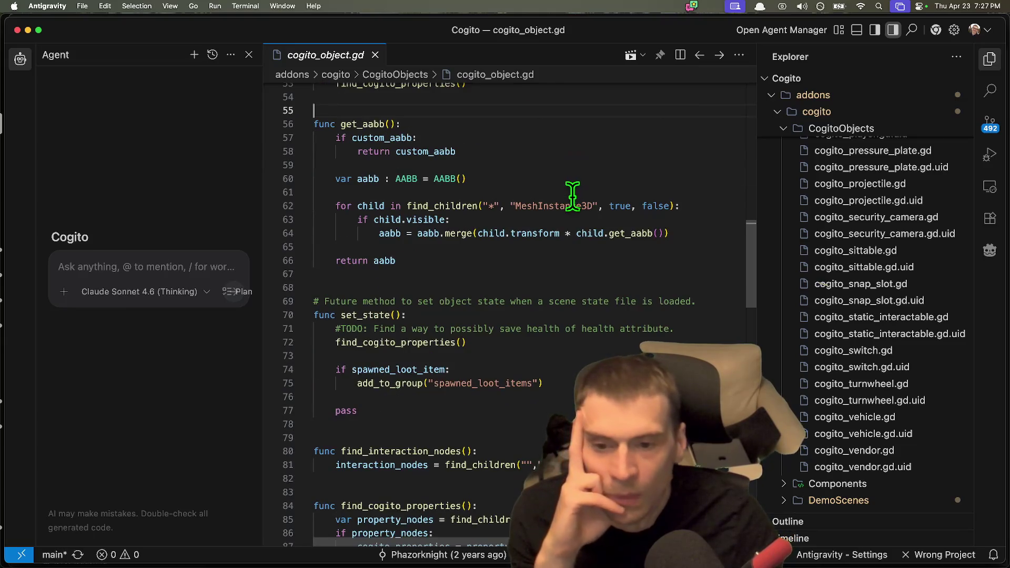
pyautogui.scroll(-2, 572, 196)
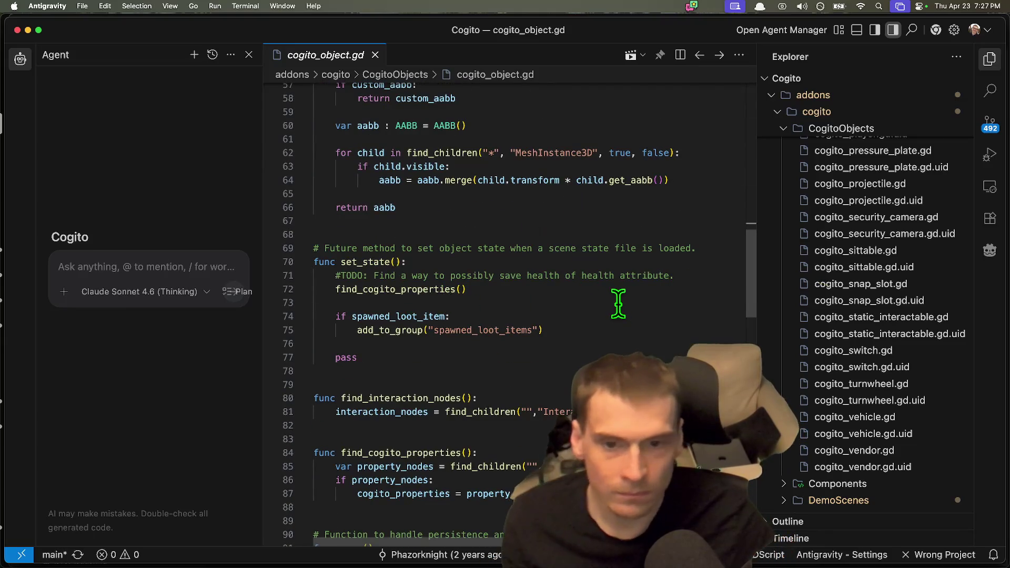
pyautogui.scroll(-4, 618, 304)
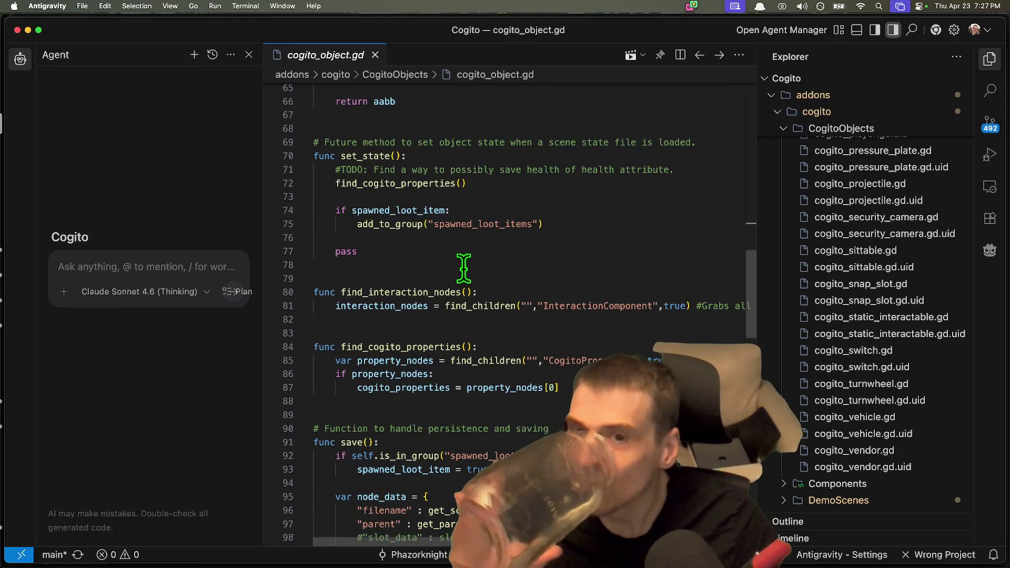
pyautogui.scroll(-2, 691, 174)
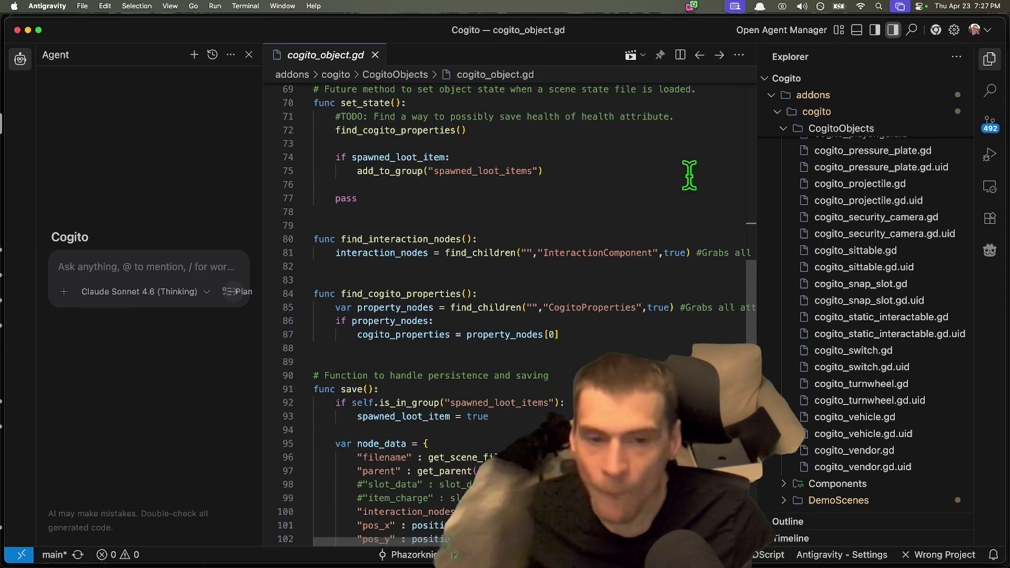
pyautogui.scroll(-1, 689, 175)
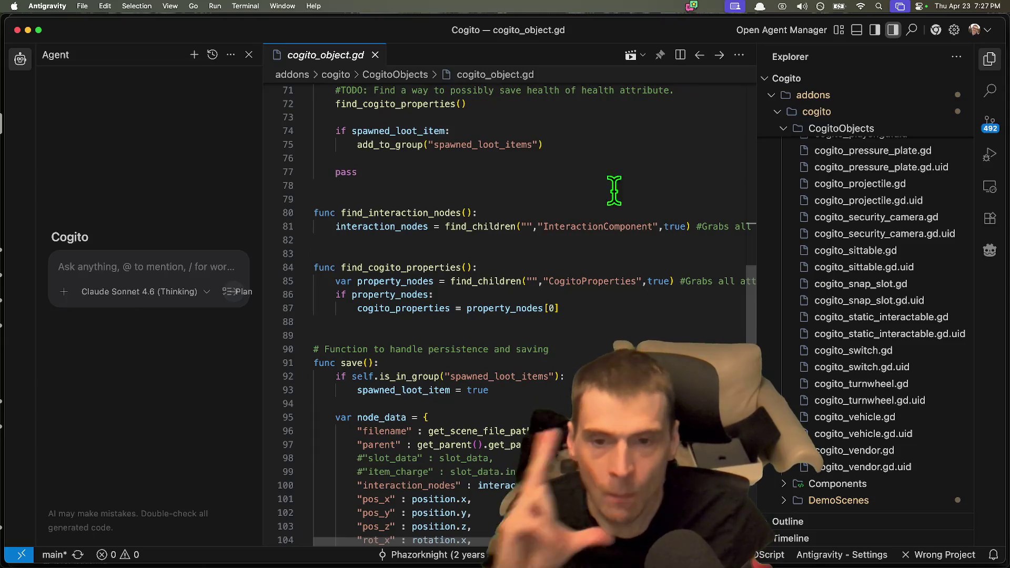
pyautogui.scroll(-1, 618, 190)
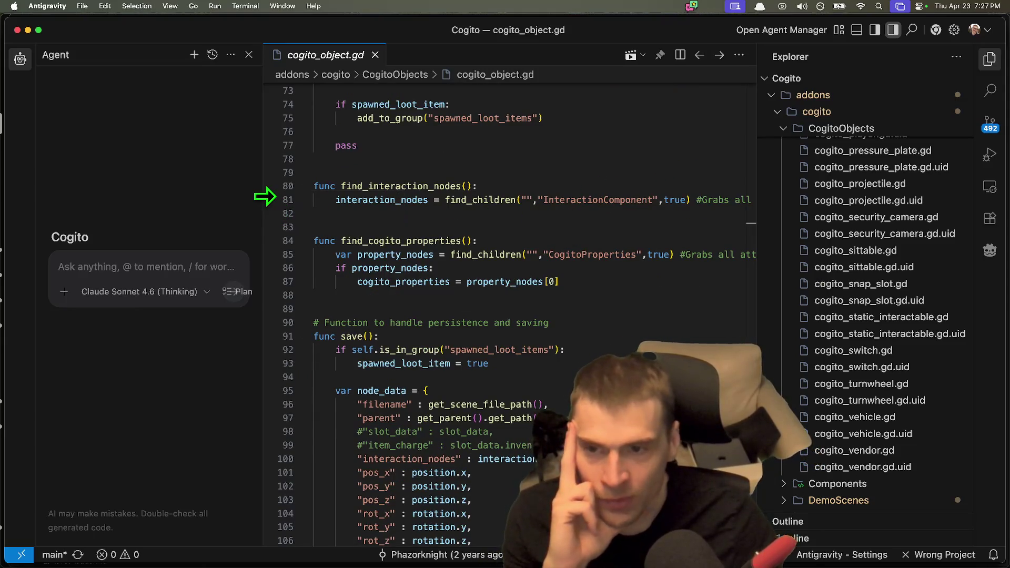
pyautogui.moveTo(266, 194); pyautogui.dragTo(108, 195)
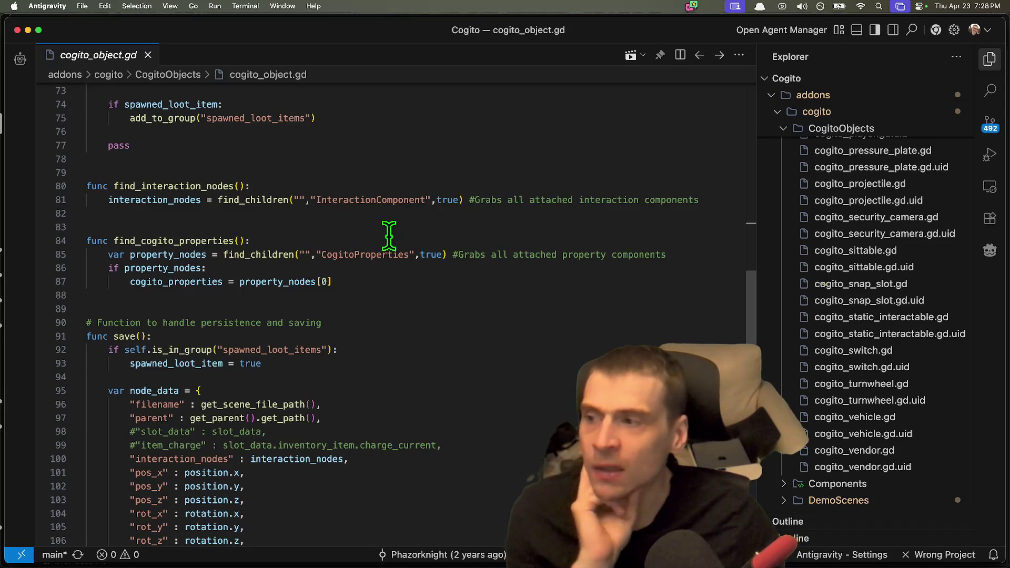
# Locate the find_interaction_nodes function around line 80 and search the file for its name.
pyautogui.moveTo(317, 541)
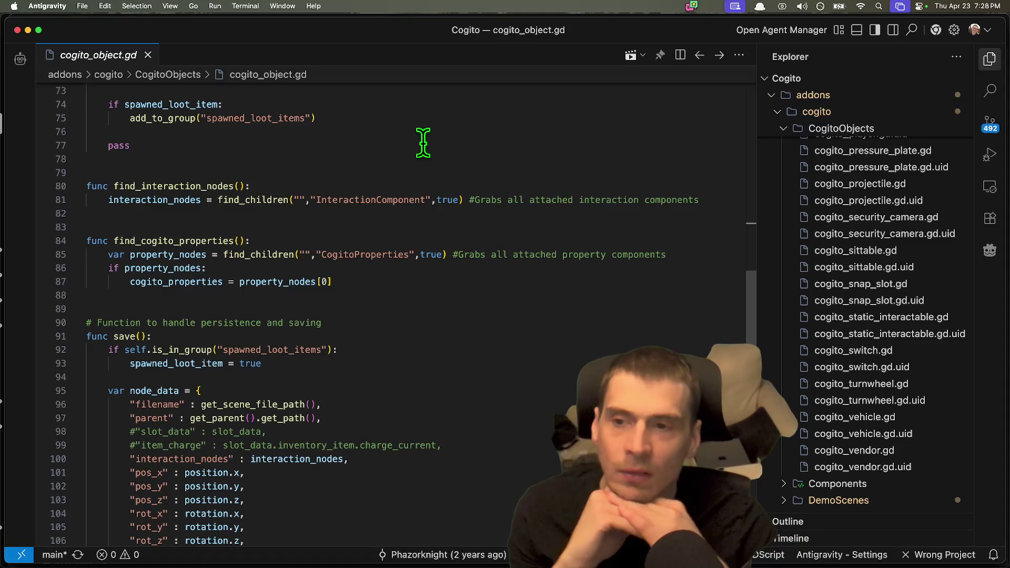
pyautogui.click(267, 200)
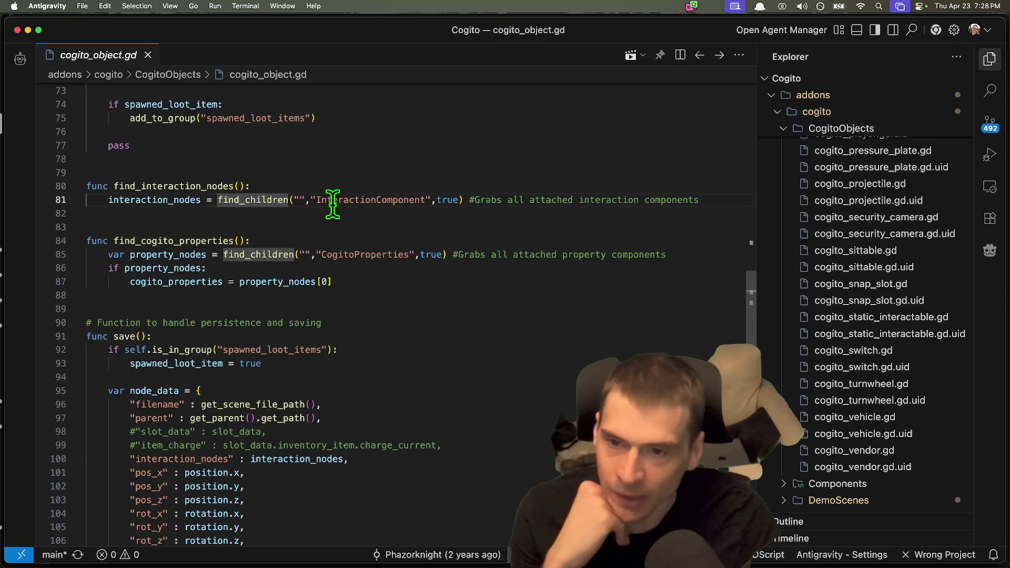
pyautogui.rightClick(226, 195)
pyautogui.click(186, 203)
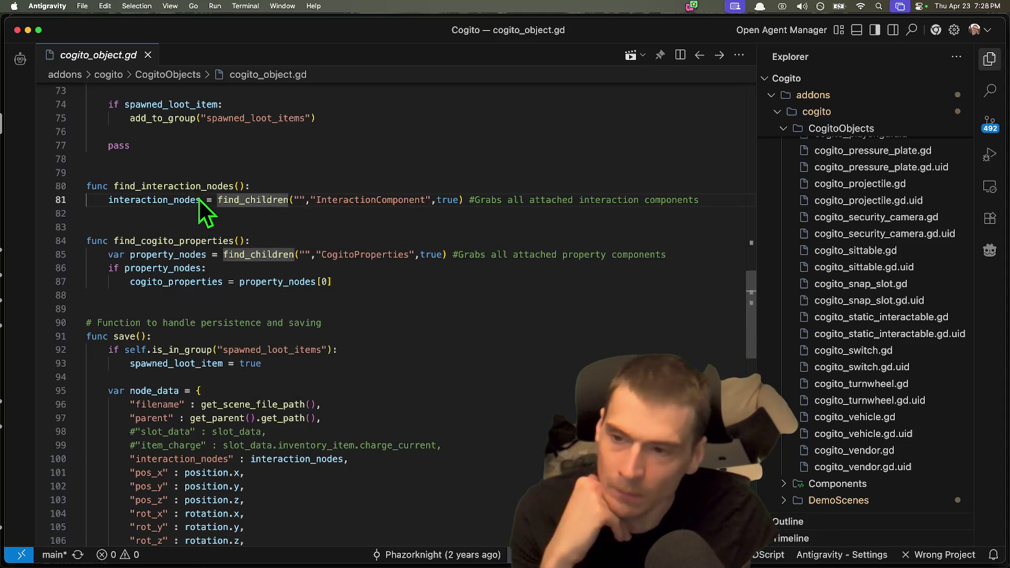
pyautogui.doubleClick(181, 191)
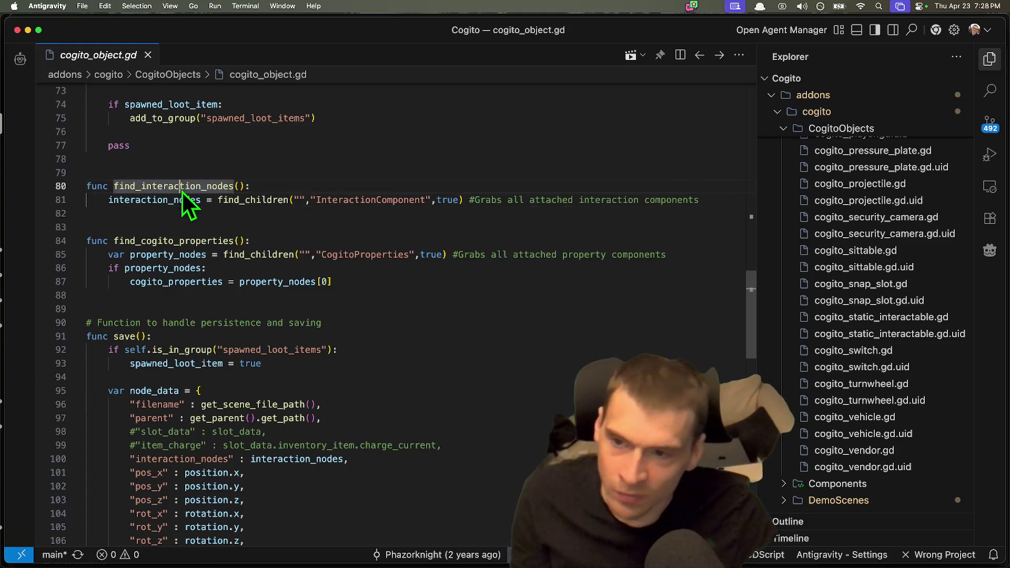
pyautogui.press('super+f')
# Step through the 2 find_interaction_nodes matches in cogito_object.gd.
pyautogui.press('Return')
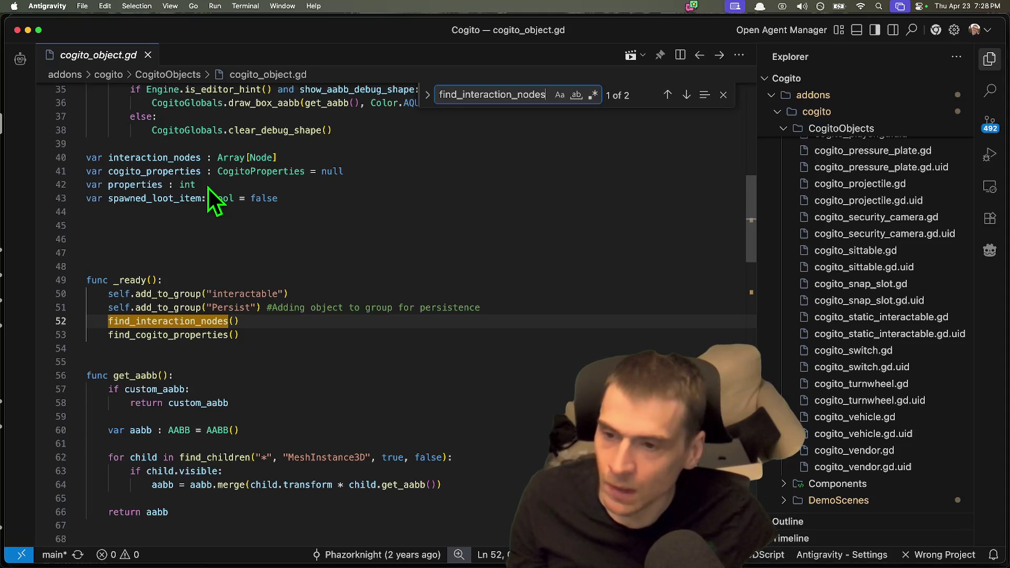
pyautogui.press('Return')
pyautogui.press('Return')
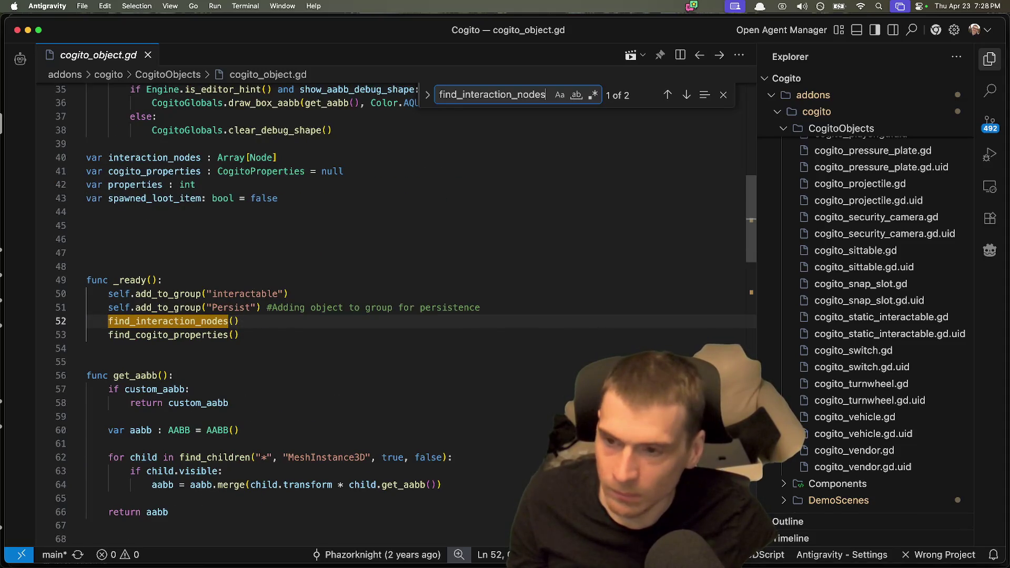
pyautogui.press('Return')
# Search for interaction_nodes and step through its 6 matches to the one on line 81.
pyautogui.doubleClick(188, 339)
pyautogui.press('super+f')
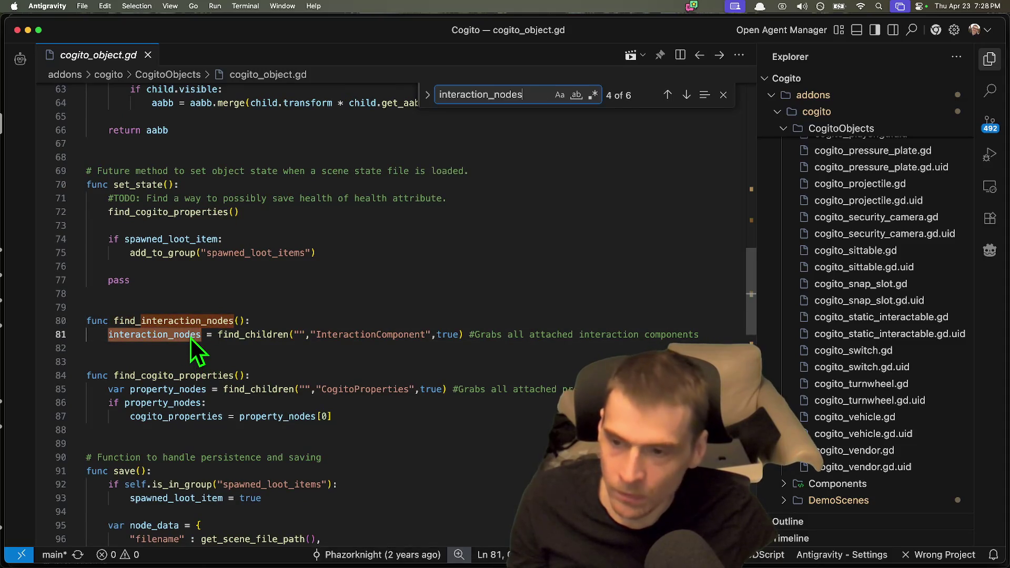
pyautogui.press('Return')
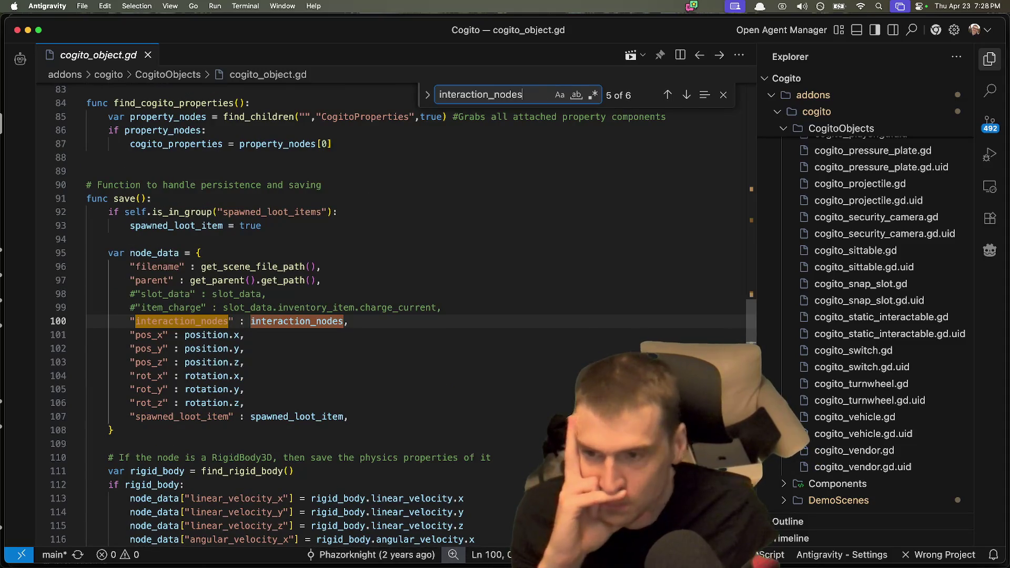
pyautogui.press('Return')
pyautogui.press('Return')
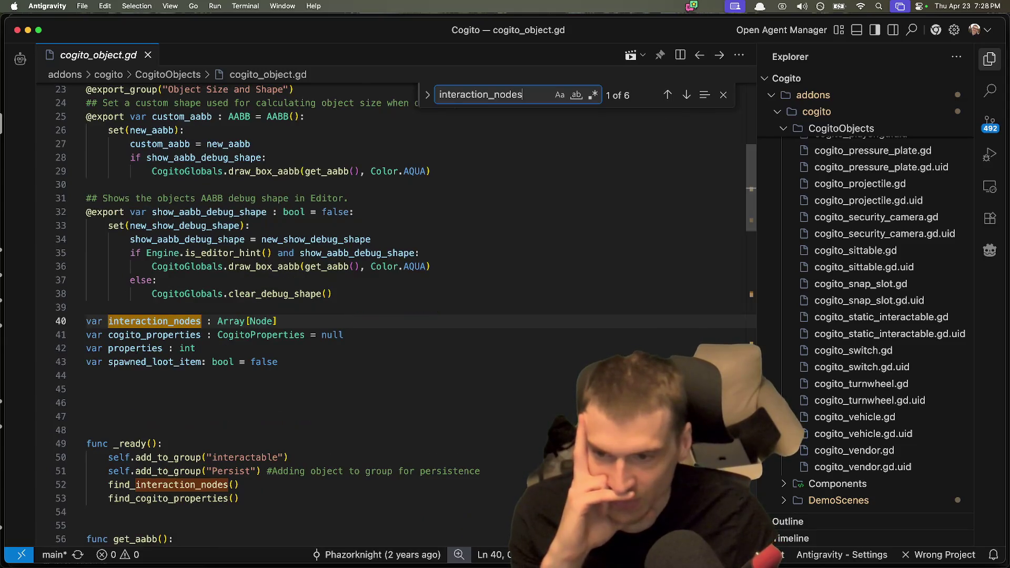
pyautogui.press('Return')
pyautogui.press('Return')
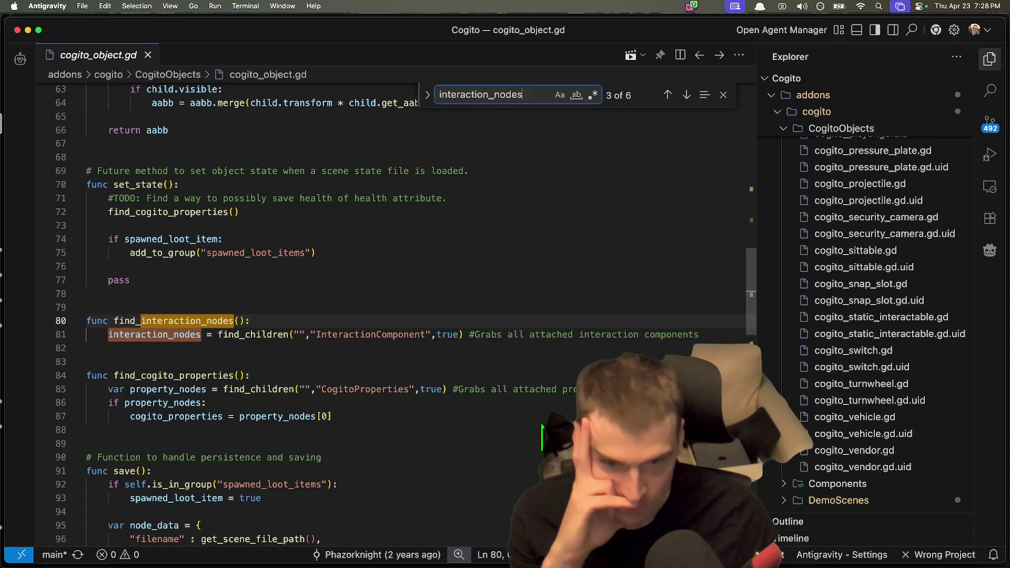
pyautogui.press('Return')
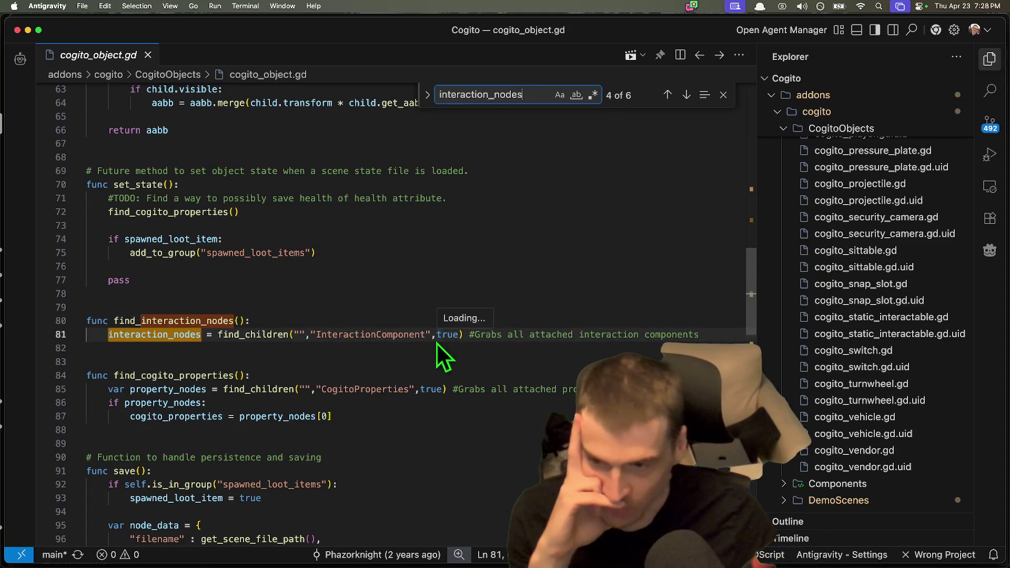
pyautogui.scroll(-2, 348, 355)
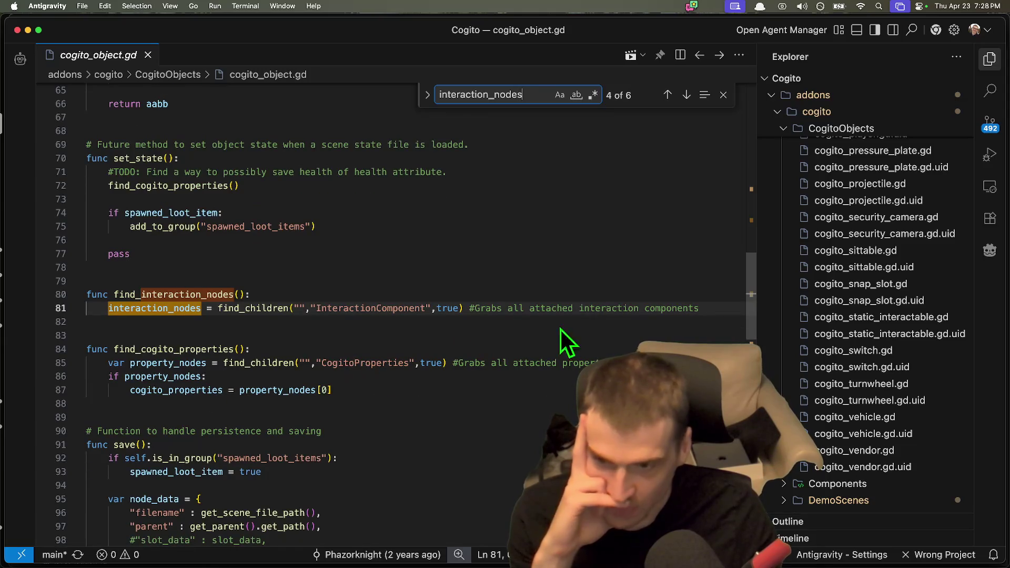
pyautogui.scroll(-4, 587, 333)
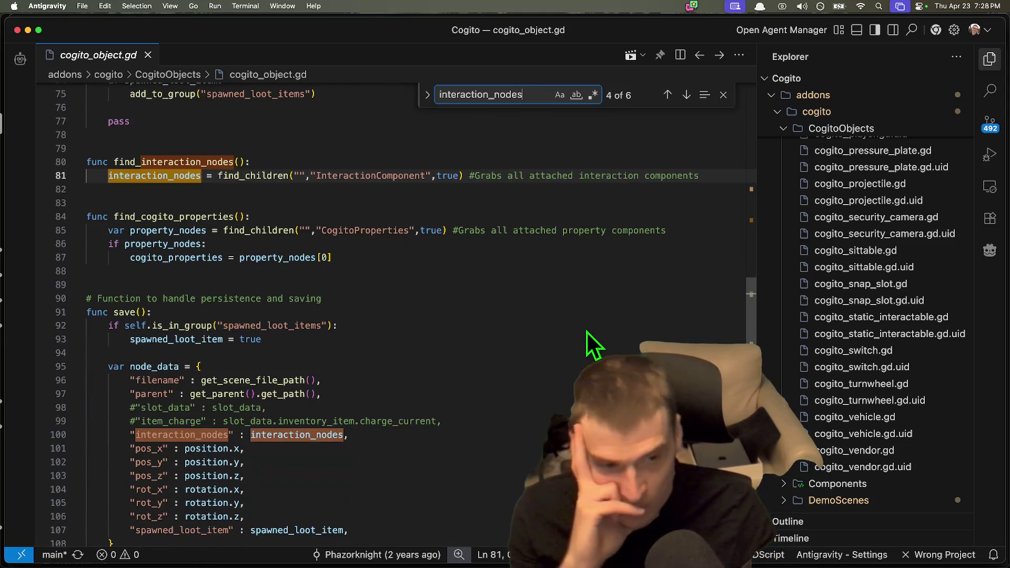
pyautogui.scroll(5, 937, 402)
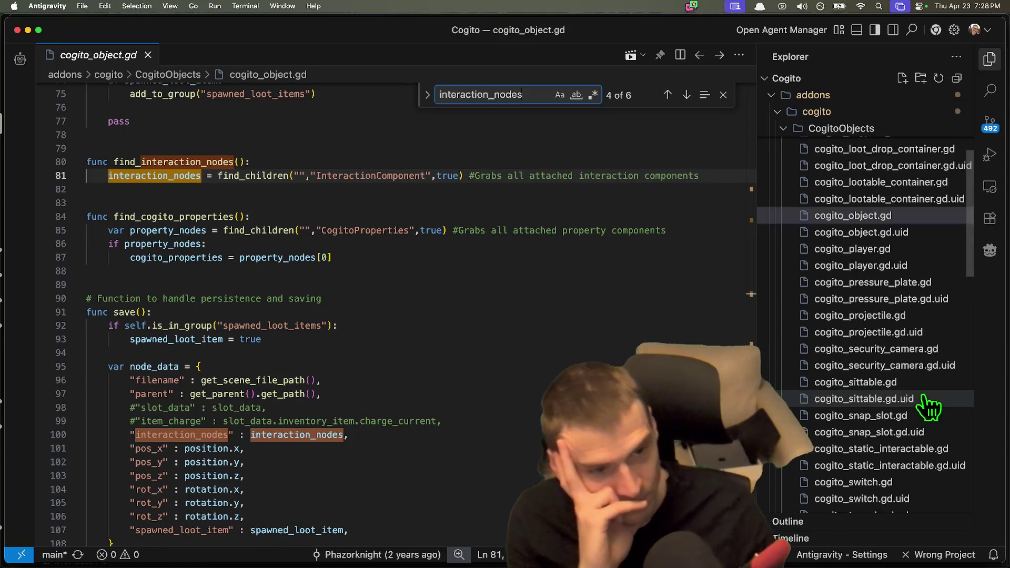
pyautogui.scroll(3, 928, 404)
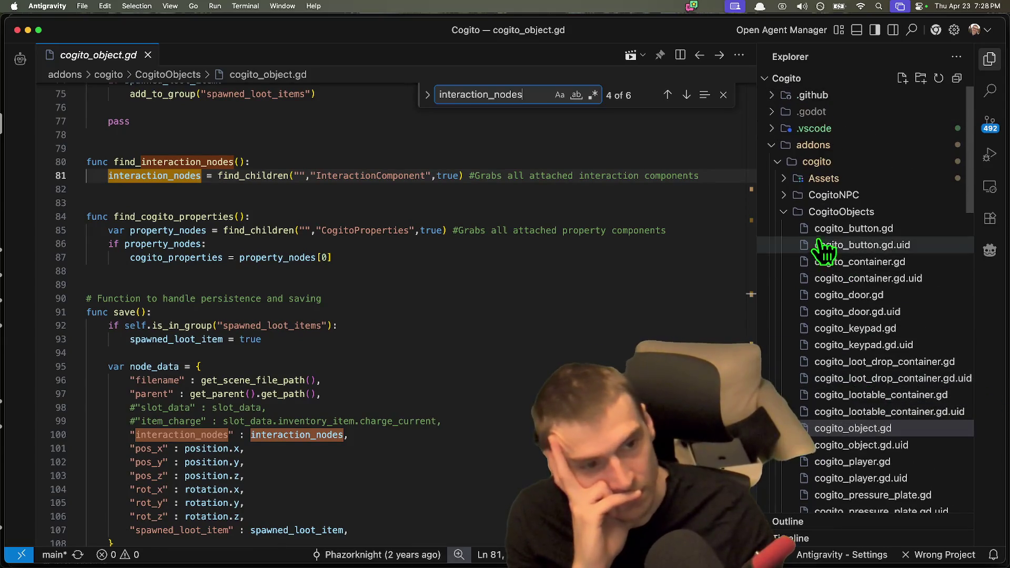
pyautogui.click(839, 213)
# Expand Components > Interactions in a wider explorer and open BackpackComponent.gd.
pyautogui.click(869, 228)
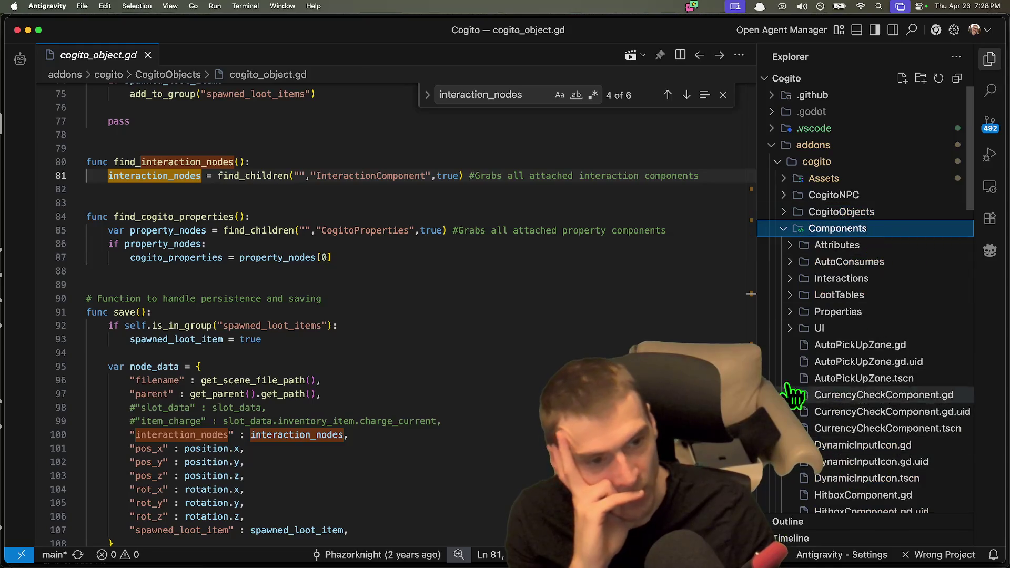
pyautogui.moveTo(753, 318); pyautogui.dragTo(683, 314)
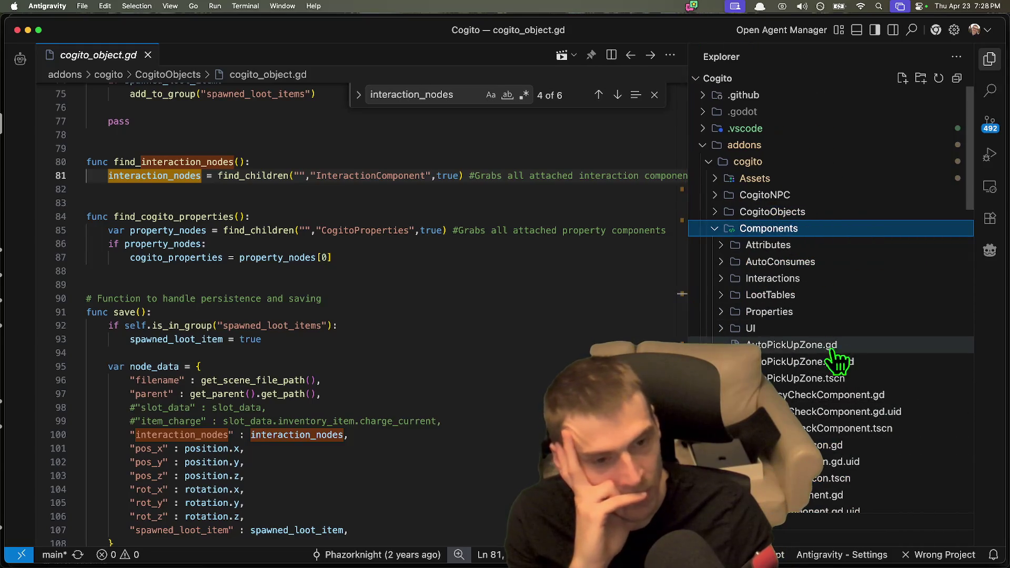
pyautogui.click(841, 278)
pyautogui.scroll(-3, 870, 255)
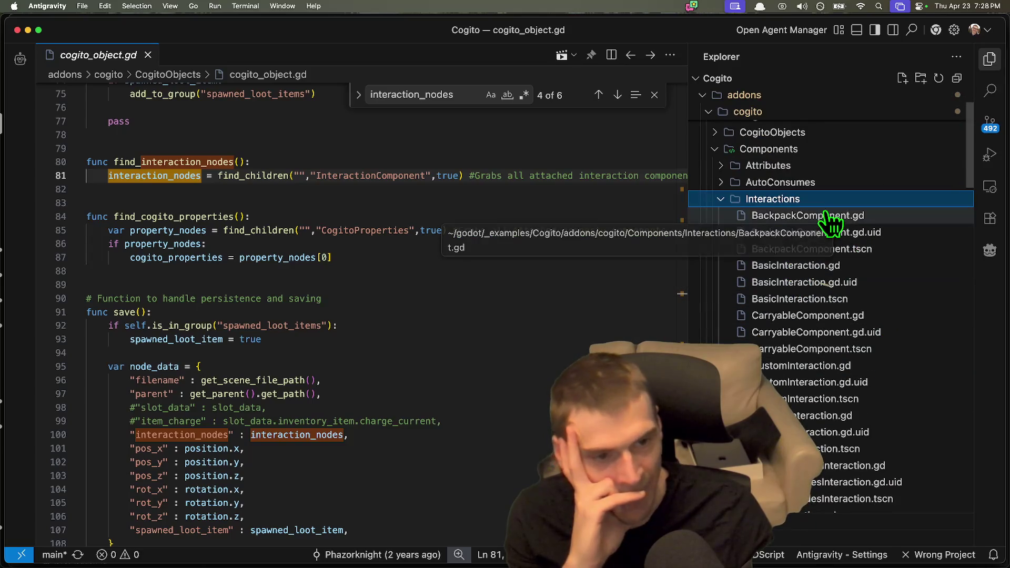
pyautogui.click(827, 215)
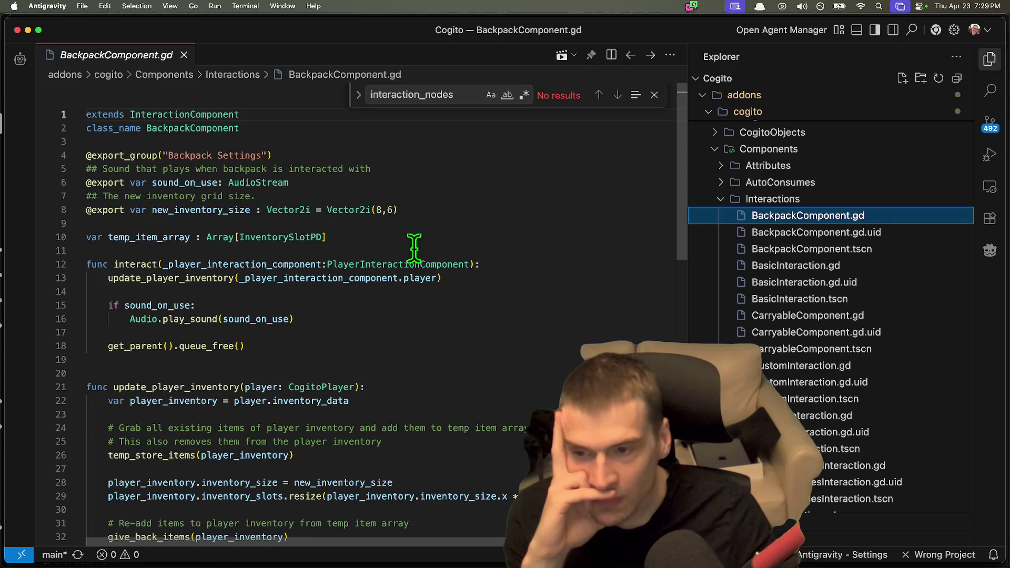
# Scroll through BackpackComponent.gd, then open InteractionComponent.gd.
pyautogui.scroll(-2, 414, 247)
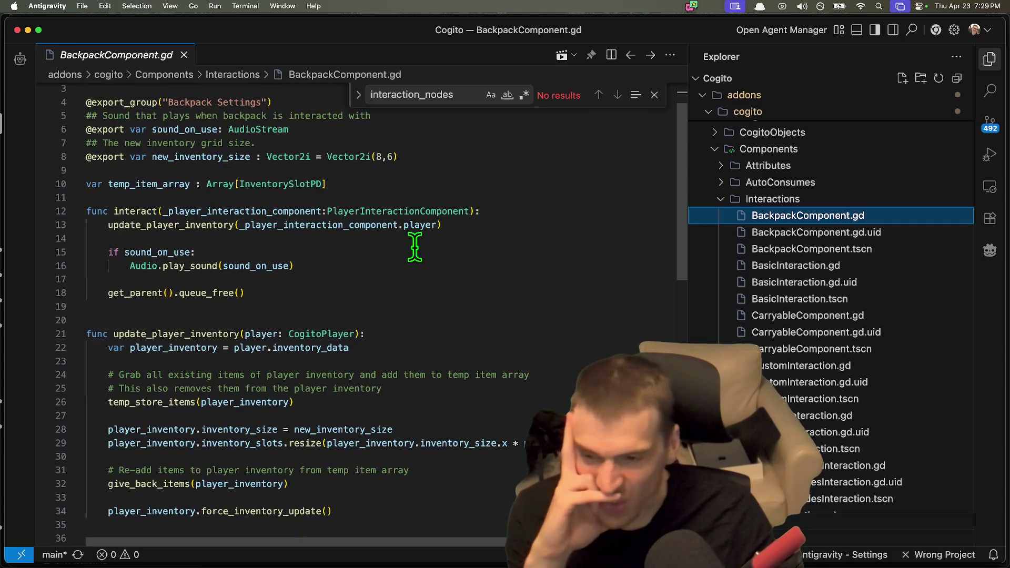
pyautogui.scroll(-1, 411, 256)
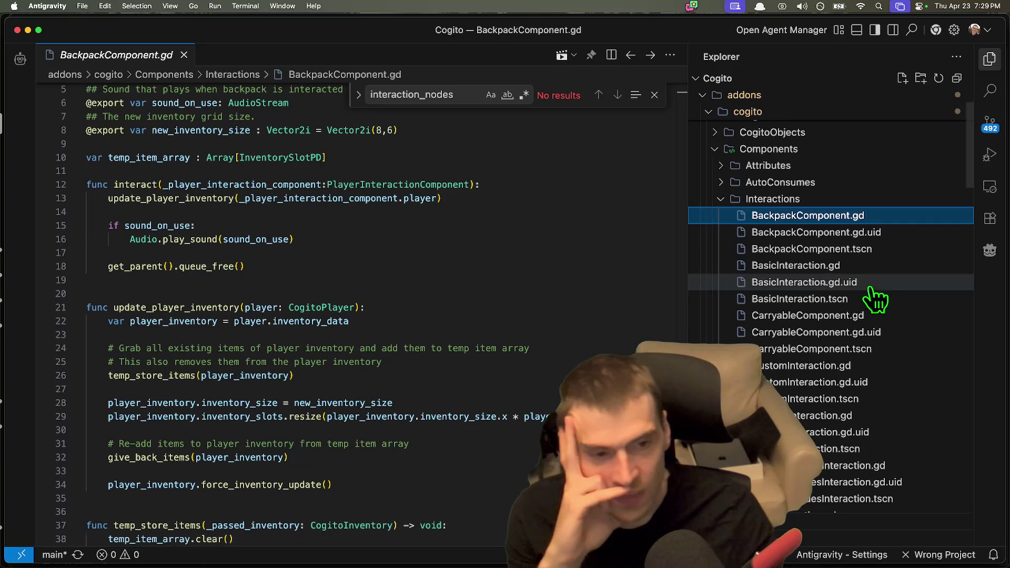
pyautogui.scroll(-5, 809, 294)
pyautogui.scroll(-5, 820, 302)
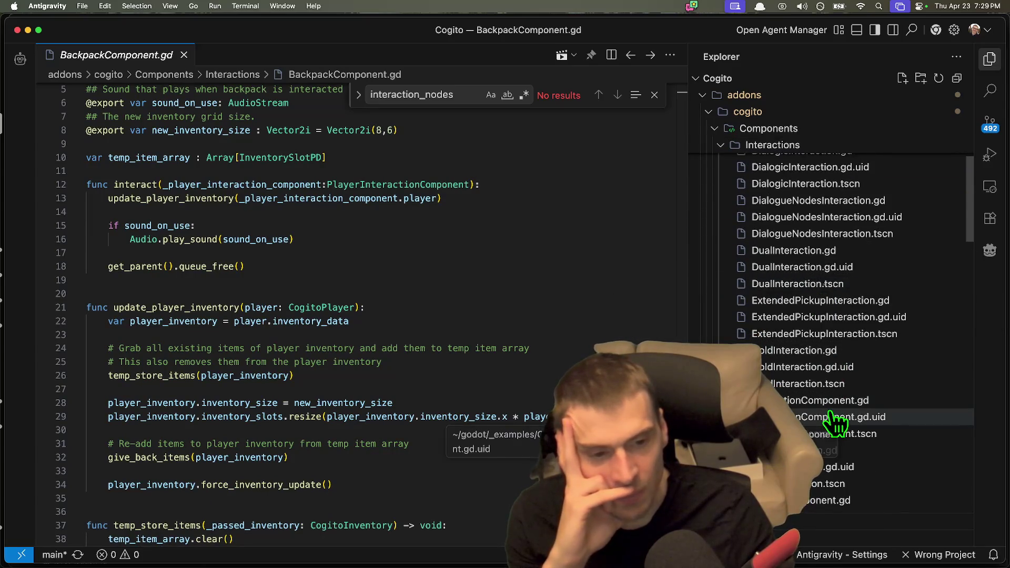
pyautogui.click(840, 417)
pyautogui.click(834, 400)
# Add a space after the comma in the was_interacted_with signal on line 6.
pyautogui.click(509, 144)
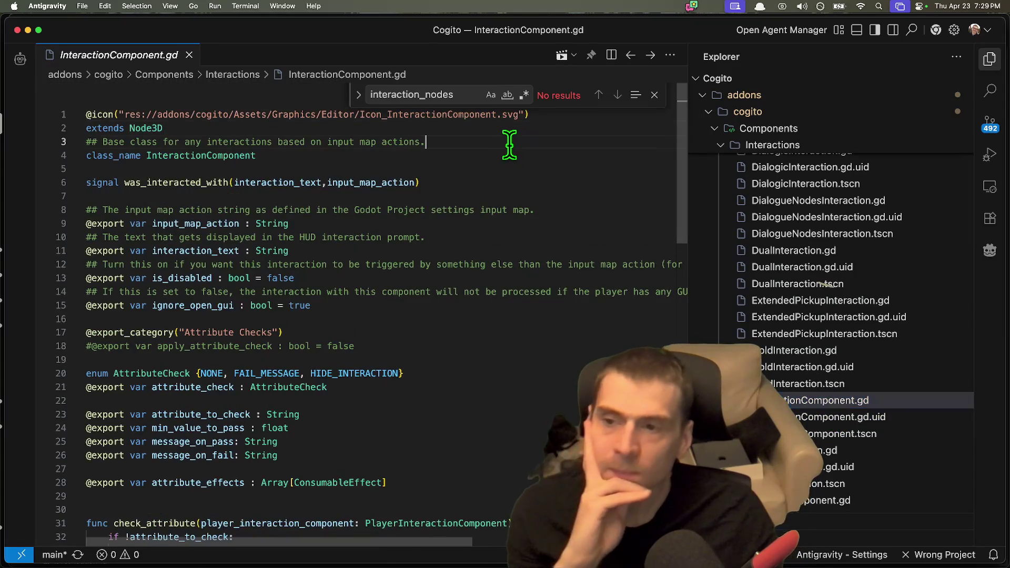
pyautogui.click(505, 157)
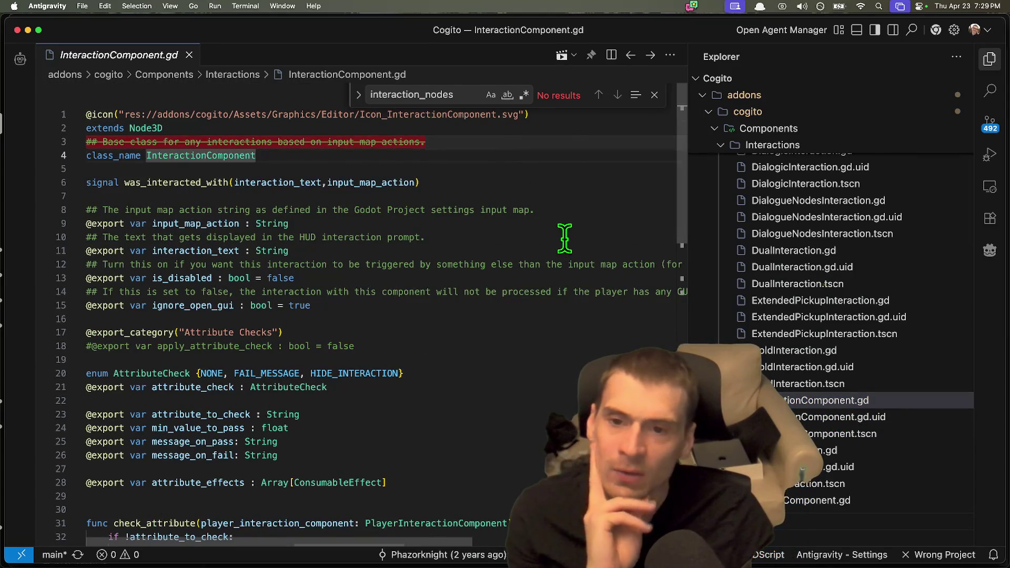
pyautogui.press('Escape')
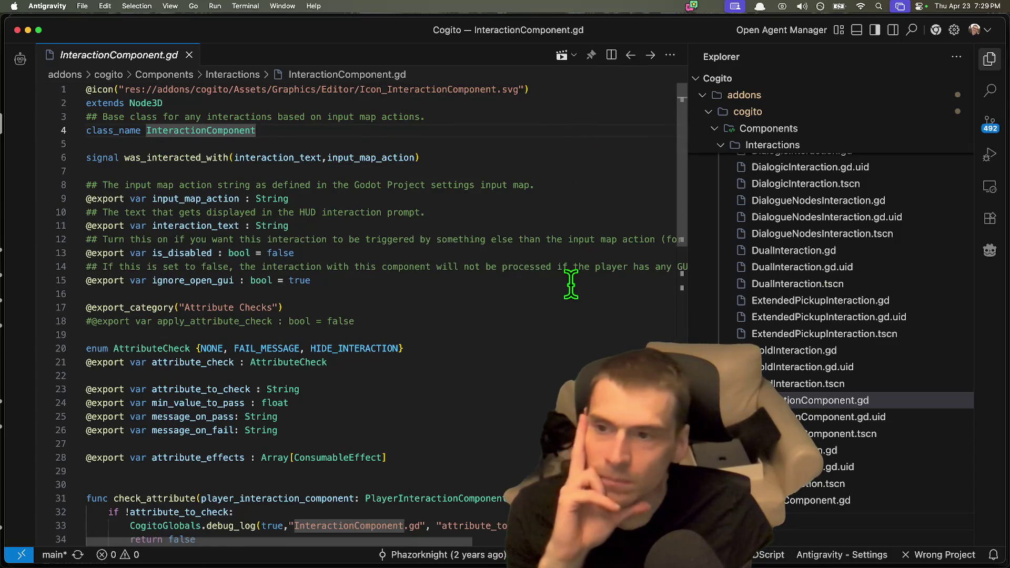
pyautogui.scroll(-1, 570, 282)
pyautogui.scroll(1, 572, 288)
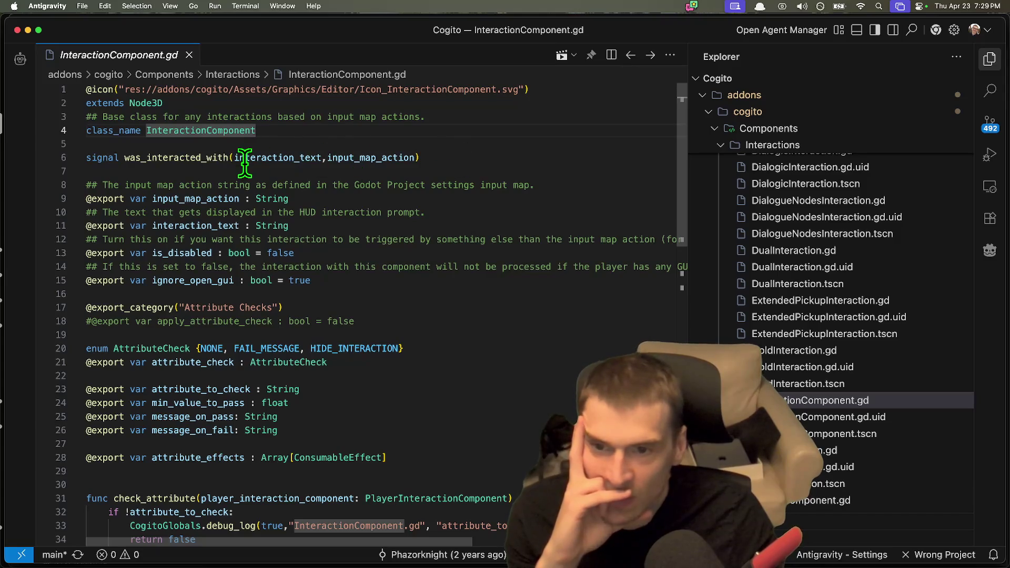
pyautogui.click(328, 159)
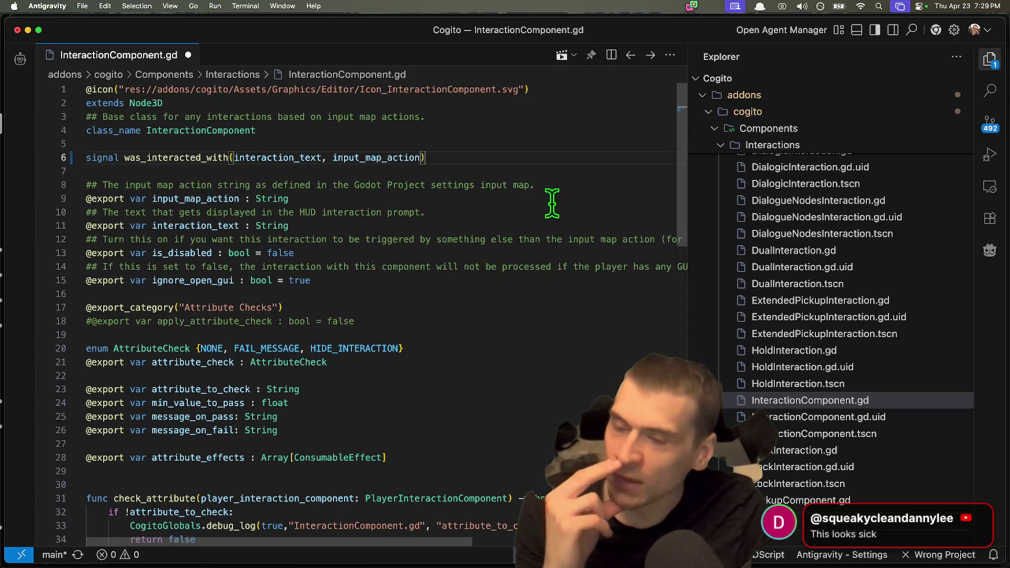
# Open a Finder window from the Dock.
pyautogui.moveTo(211, 565)
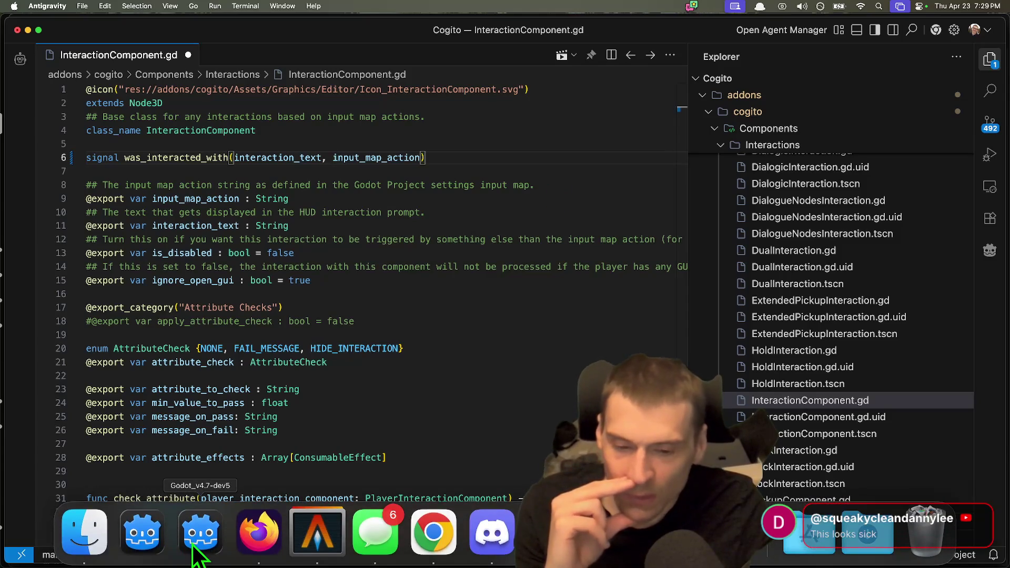
pyautogui.click(788, 539)
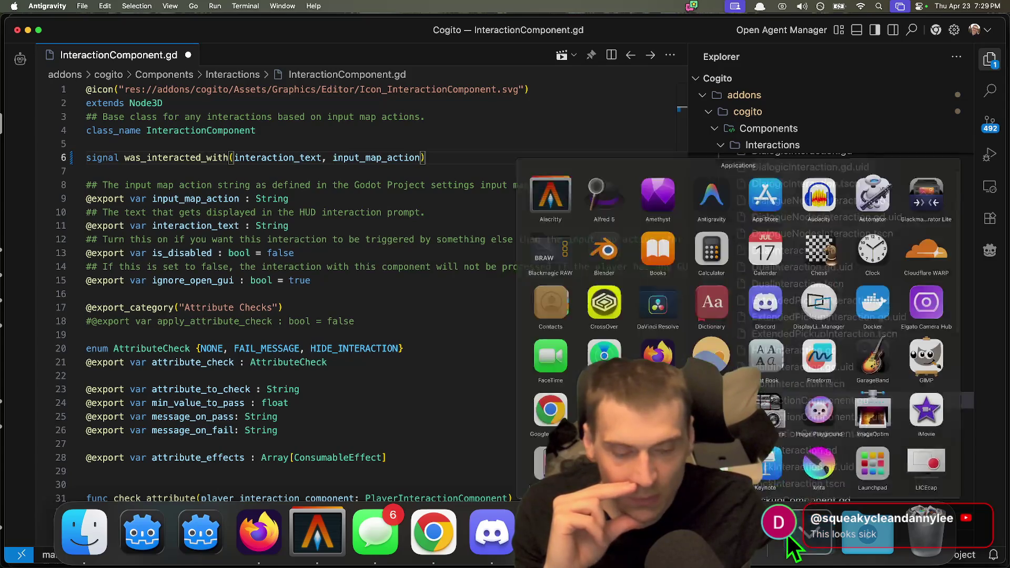
pyautogui.click(789, 542)
pyautogui.rightClick(752, 531)
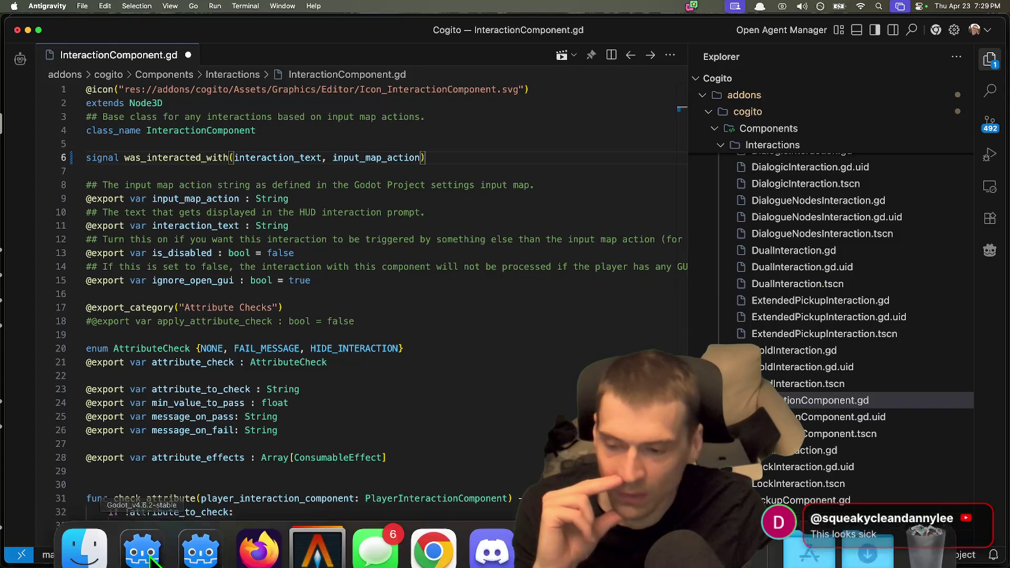
pyautogui.click(84, 533)
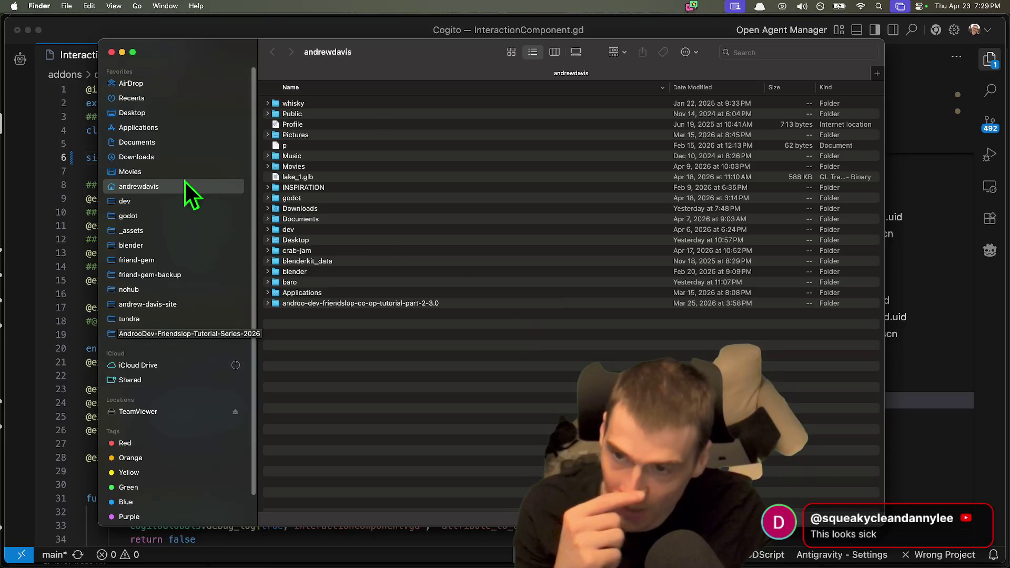
# Open godot/_examples/Cogito/project.godot from Finder to launch the project in Godot.
pyautogui.click(178, 215)
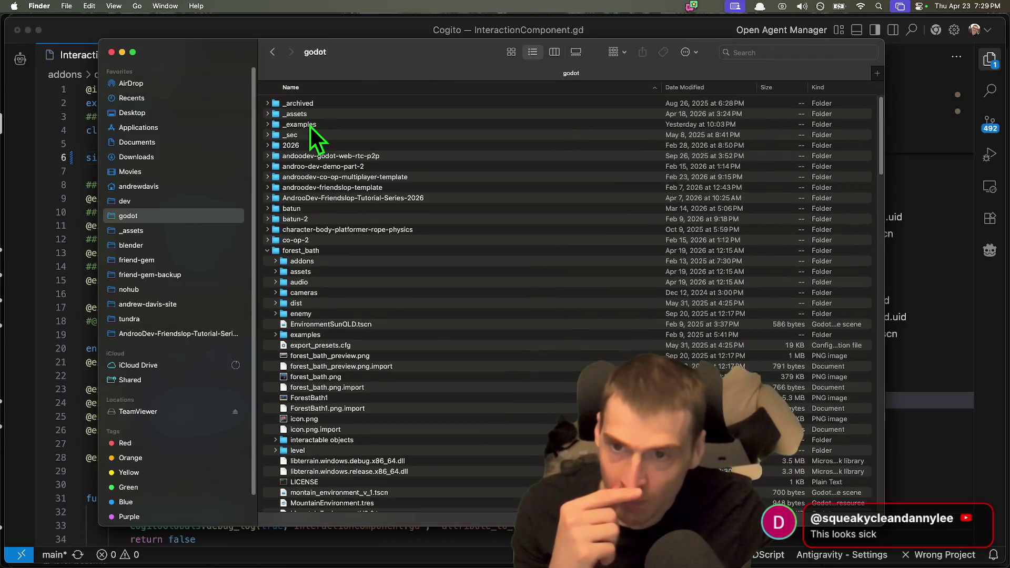
pyautogui.doubleClick(318, 124)
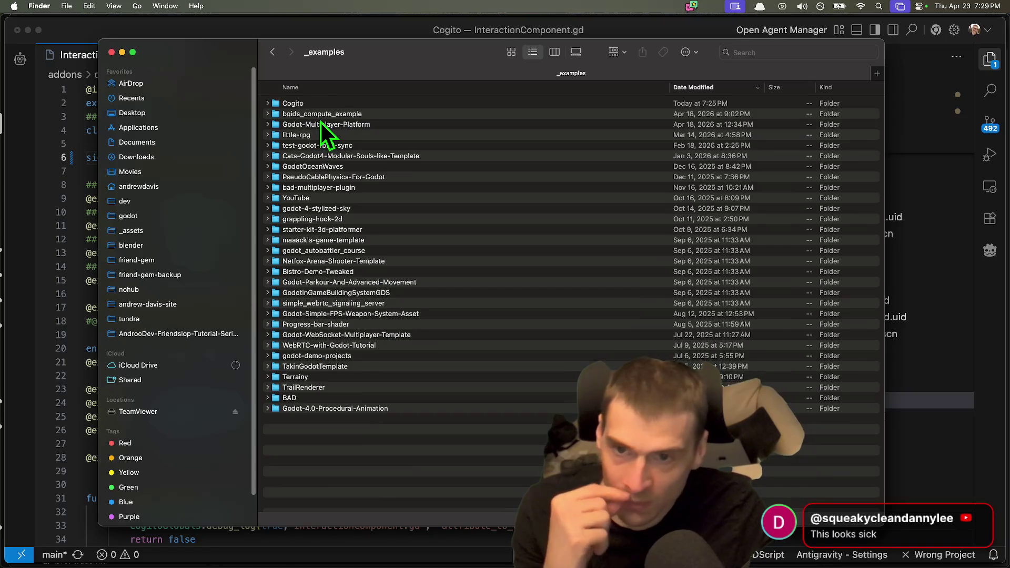
pyautogui.doubleClick(321, 101)
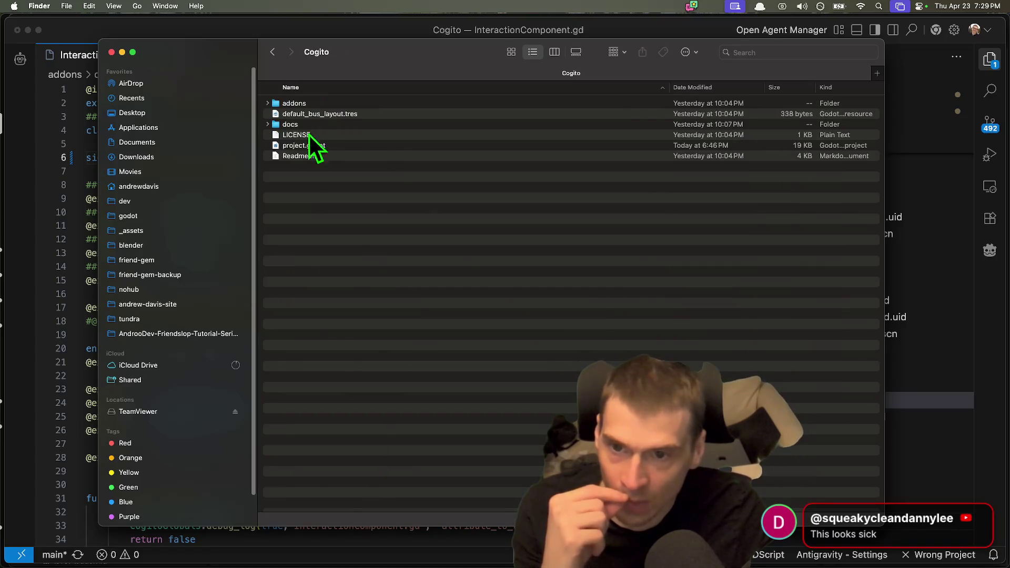
pyautogui.doubleClick(341, 146)
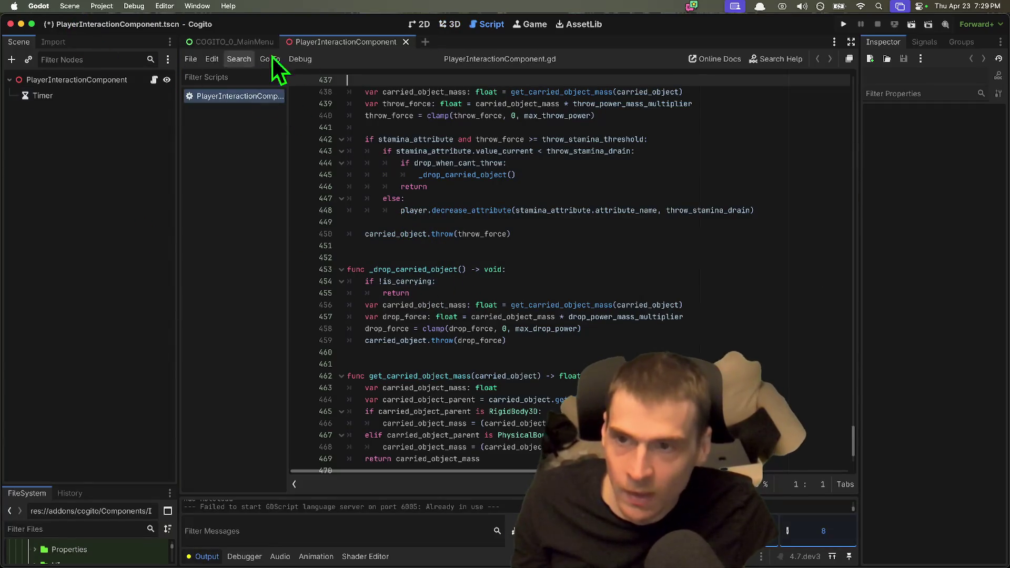
# Close the PlayerInteractionComponent and COGITO_0_MainMenu scene tabs and enlarge the FileSystem dock.
pyautogui.click(451, 24)
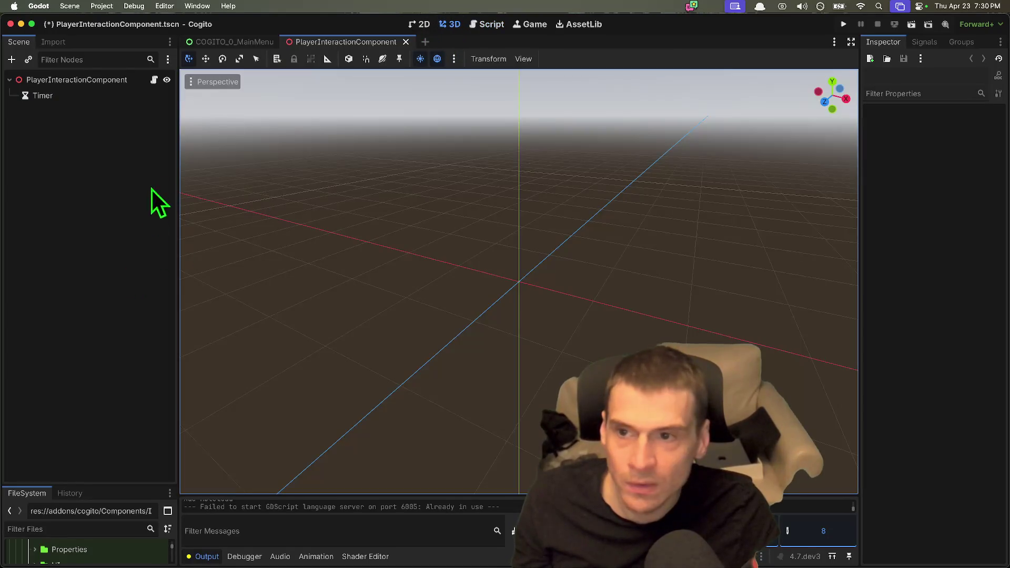
pyautogui.hotkey('ctrl', 'shift', 'w')
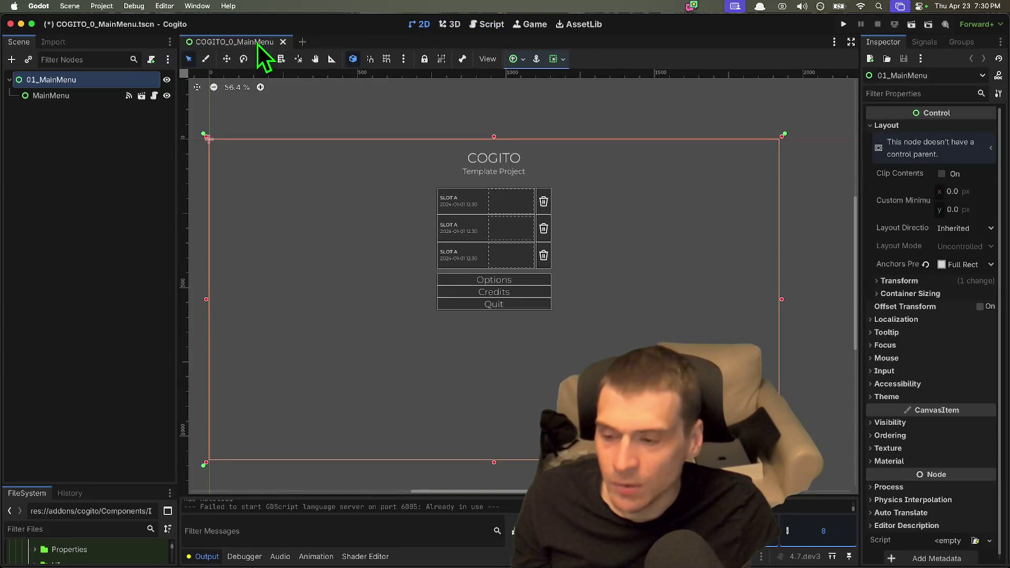
pyautogui.click(283, 42)
pyautogui.moveTo(127, 464); pyautogui.dragTo(113, 206)
# Filter the FileSystem for 'box' and open carriable_box.tscn from PackedScenes.
pyautogui.click(68, 248)
pyautogui.write('c')
pyautogui.write('ard')
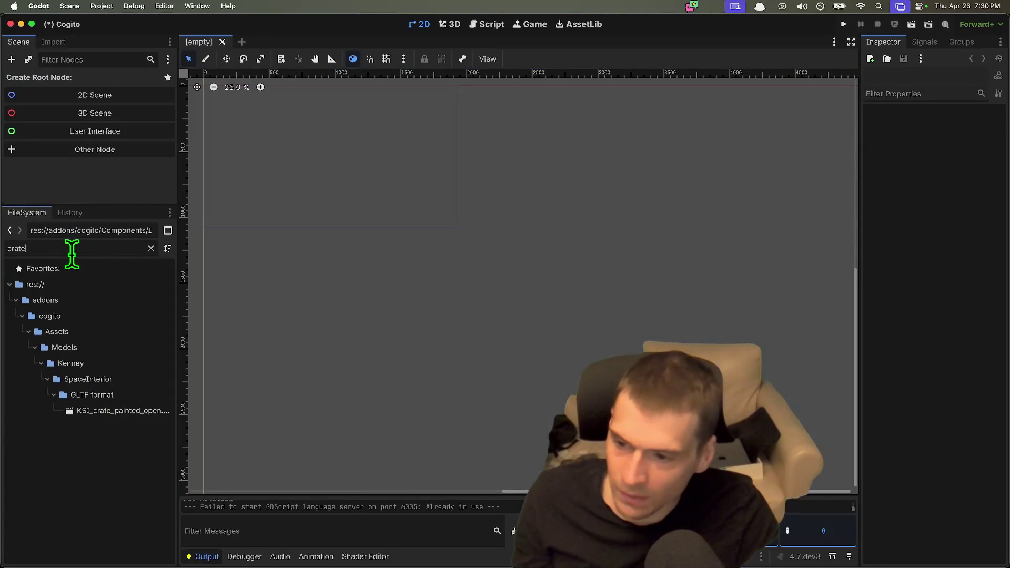
pyautogui.press('super+a')
pyautogui.write('box')
pyautogui.scroll(-3, 118, 384)
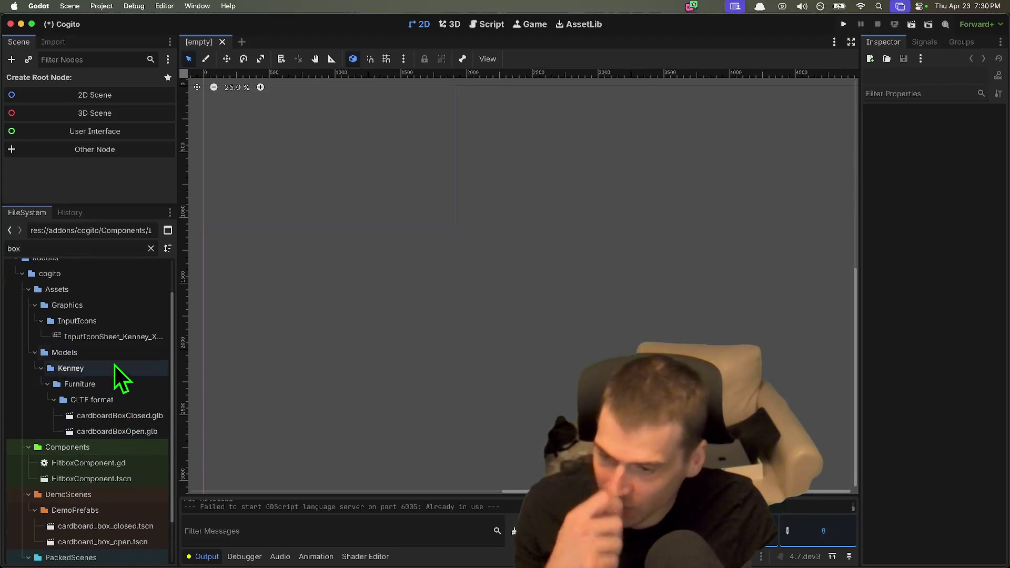
pyautogui.scroll(-1, 117, 368)
pyautogui.scroll(-2, 127, 511)
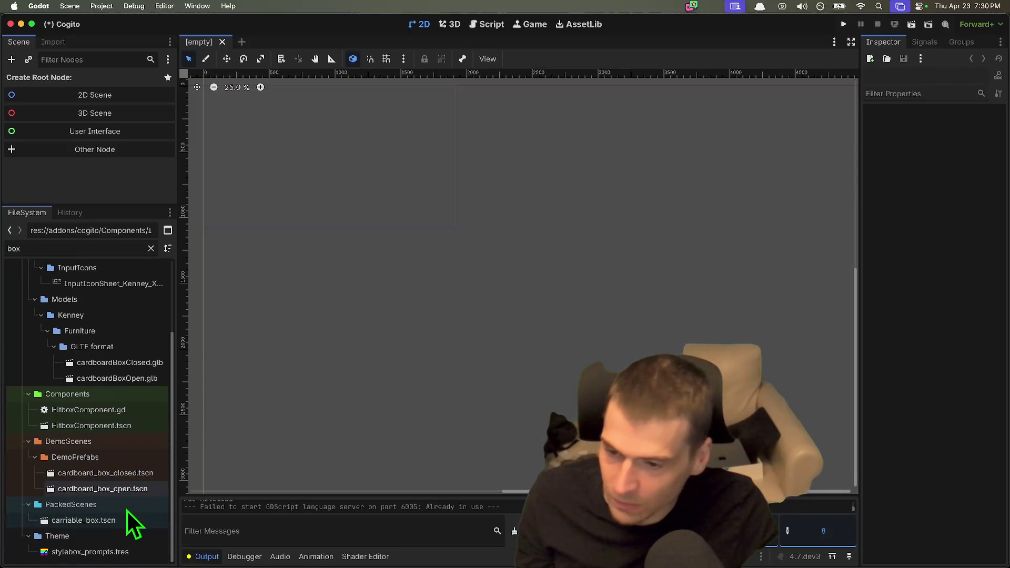
pyautogui.doubleClick(108, 520)
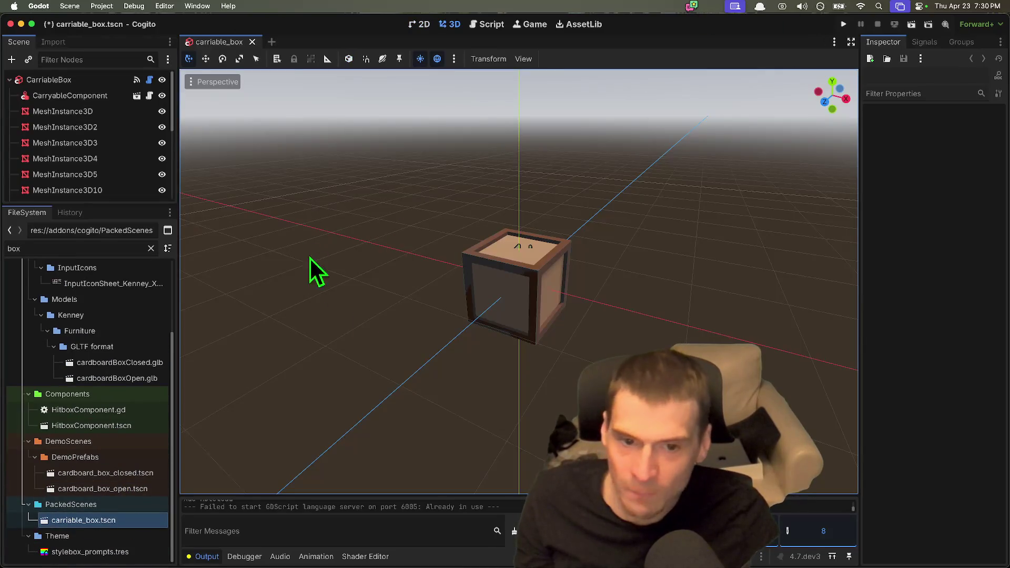
# Enlarge and widen the Scene dock, then select CarriableBox to show Display Name Crate and Mass 4.0 kg.
pyautogui.moveTo(128, 205)
pyautogui.mouseDown()
pyautogui.moveTo(124, 415)
pyautogui.moveTo(131, 398)
pyautogui.mouseUp()
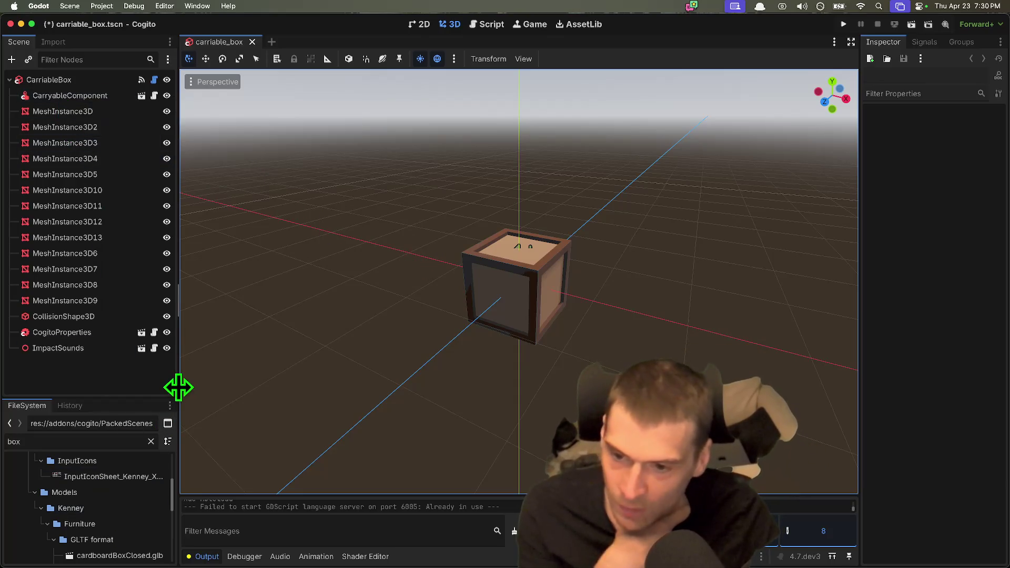
pyautogui.moveTo(178, 387); pyautogui.dragTo(216, 386)
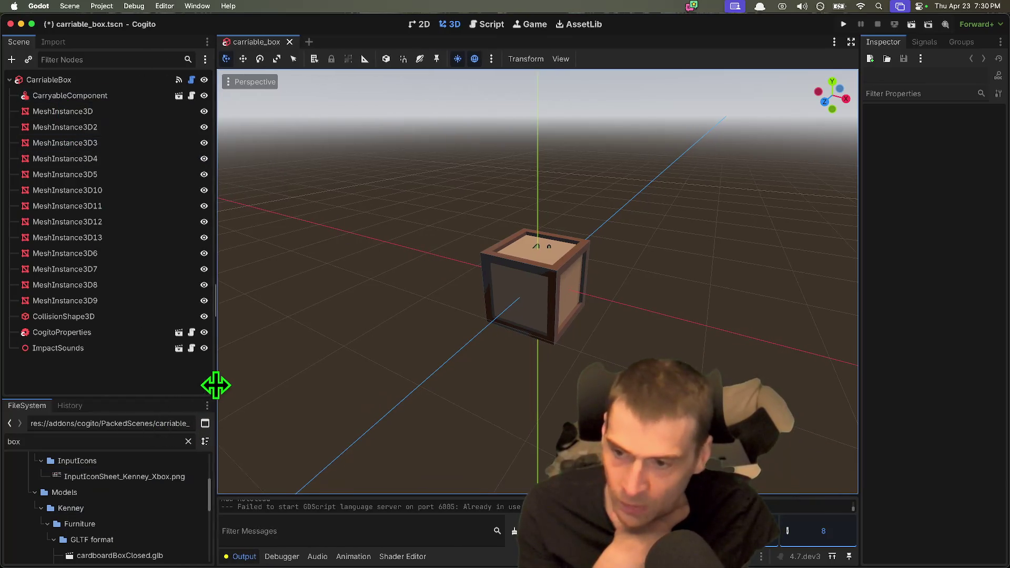
pyautogui.click(119, 83)
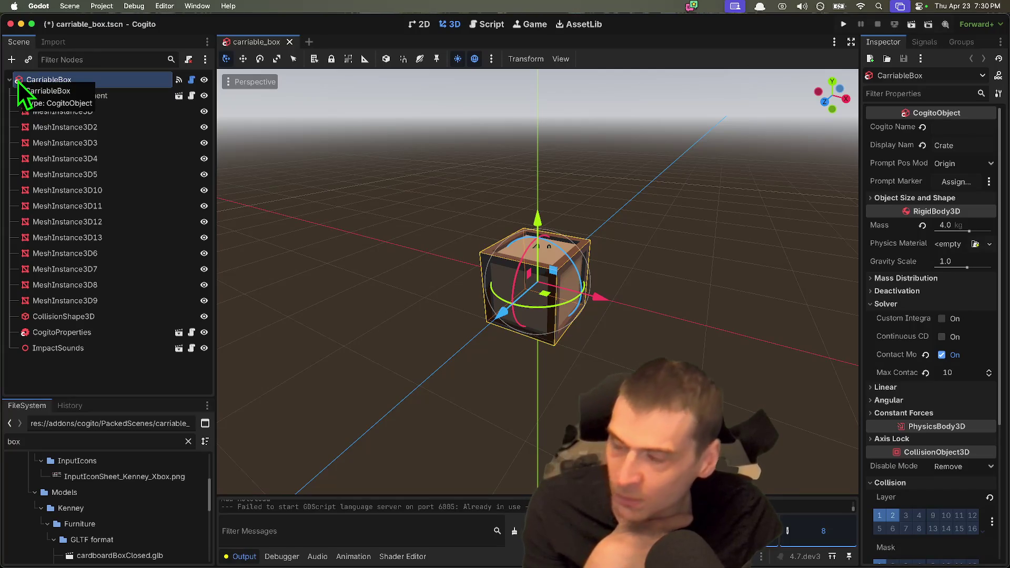
pyautogui.rightClick(90, 374)
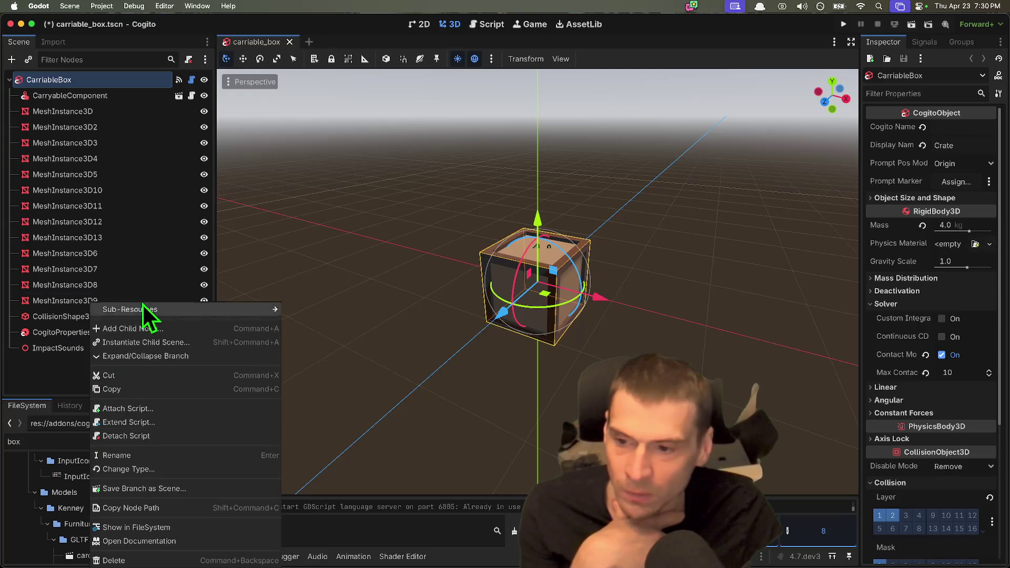
# Add a RigidBody3D child node under CarriableBox.
pyautogui.click(134, 329)
pyautogui.write('rigid')
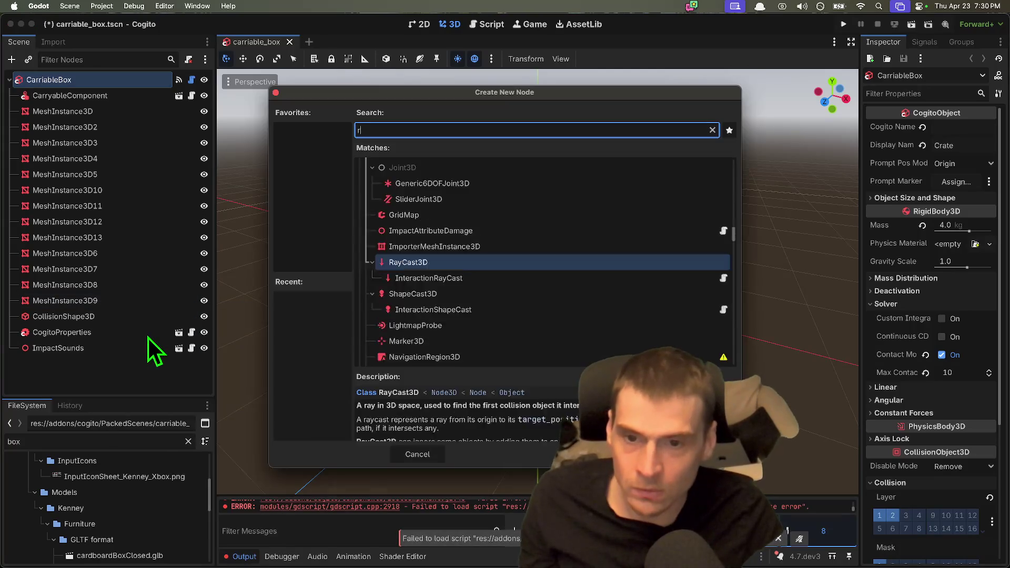
pyautogui.press('Return')
# Attach the existing CogitoObjects/cogito_object.gd script to the new RigidBody3D.
pyautogui.rightClick(159, 365)
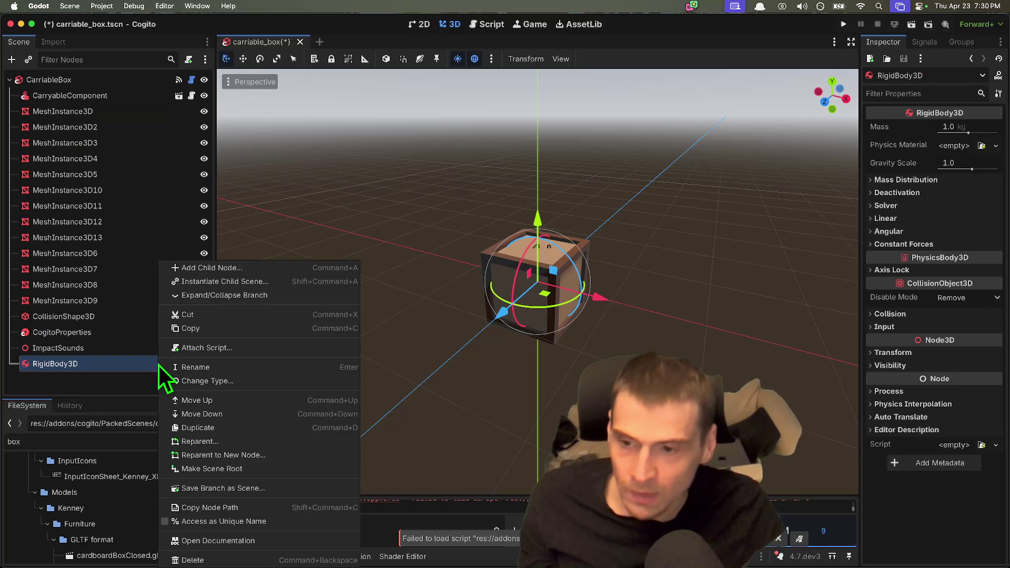
pyautogui.click(256, 348)
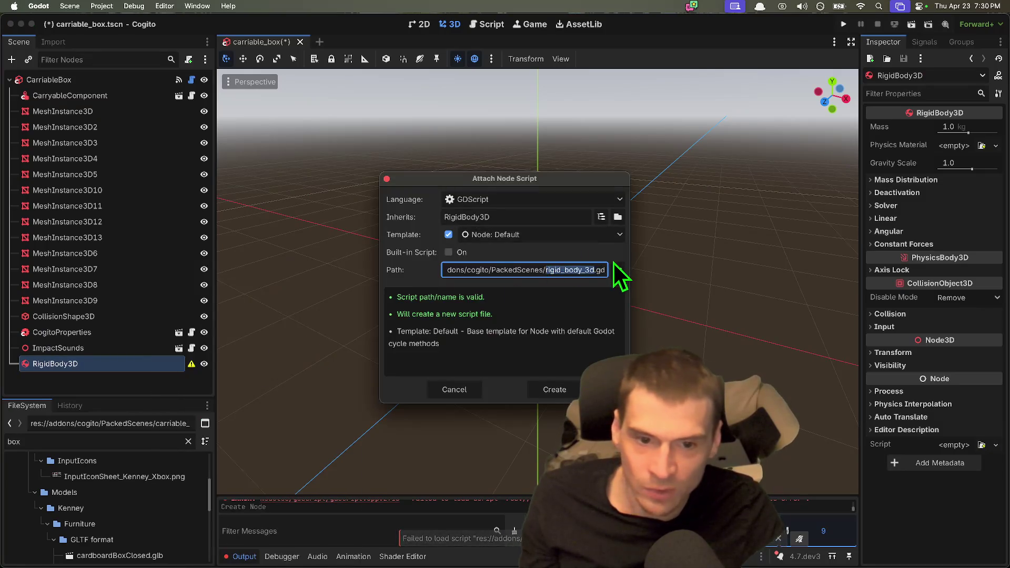
pyautogui.click(618, 269)
pyautogui.click(267, 112)
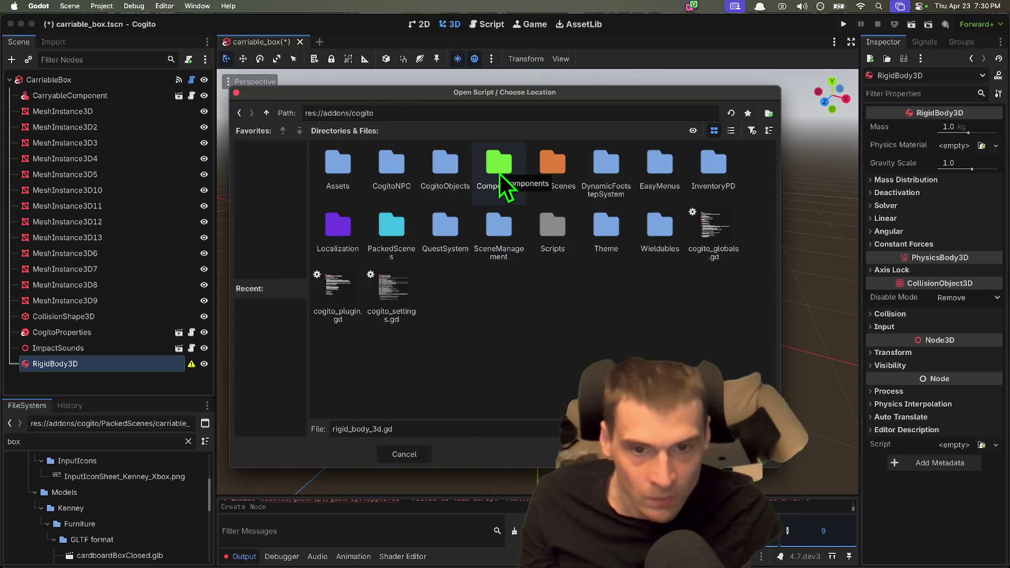
pyautogui.doubleClick(454, 169)
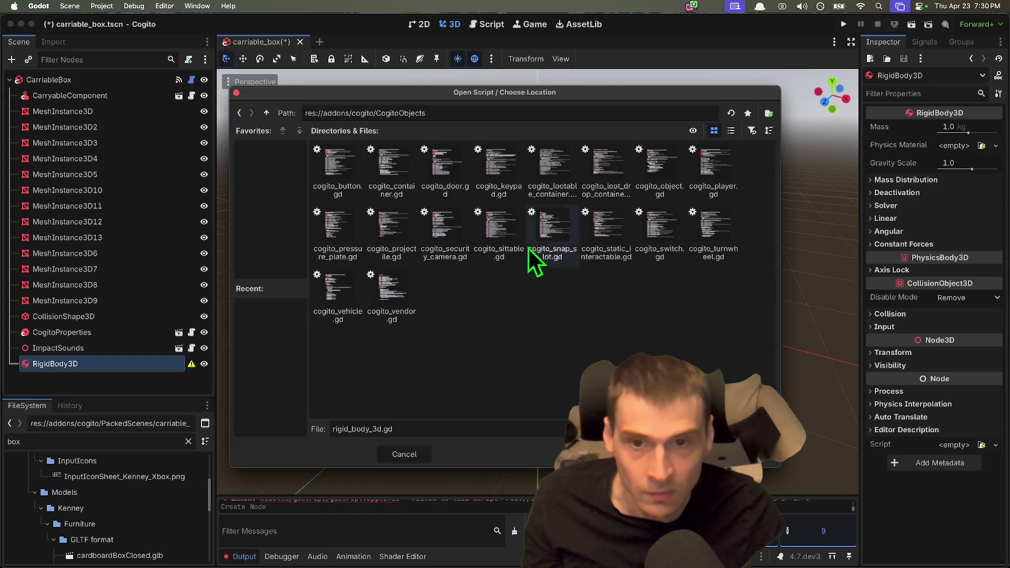
pyautogui.click(729, 131)
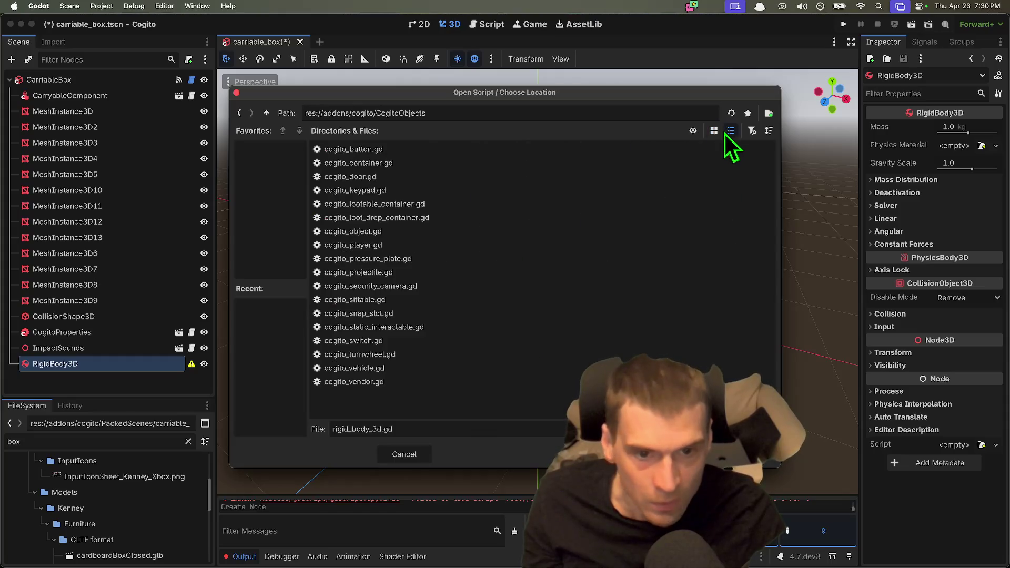
pyautogui.click(456, 231)
pyautogui.click(606, 454)
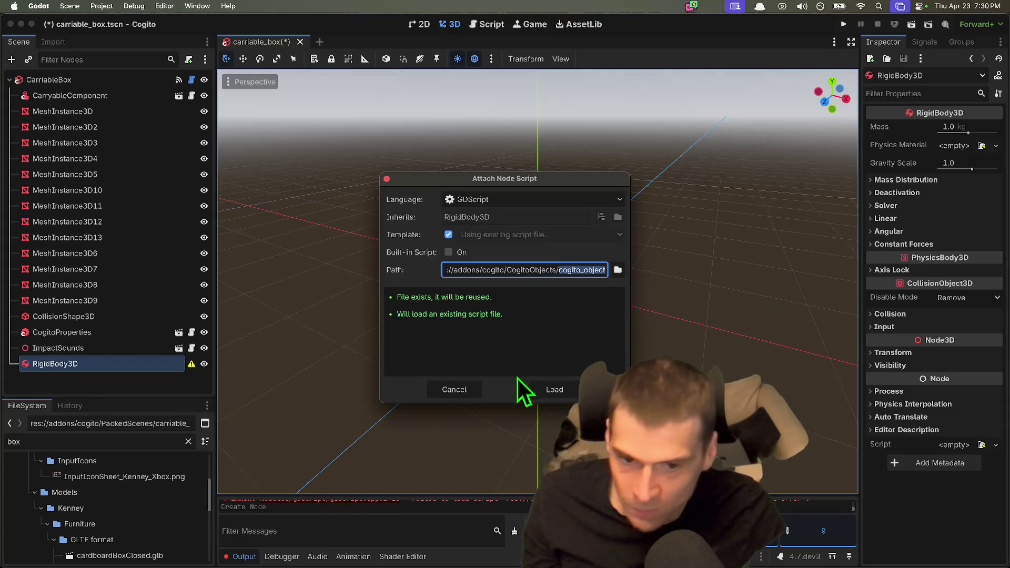
pyautogui.click(552, 387)
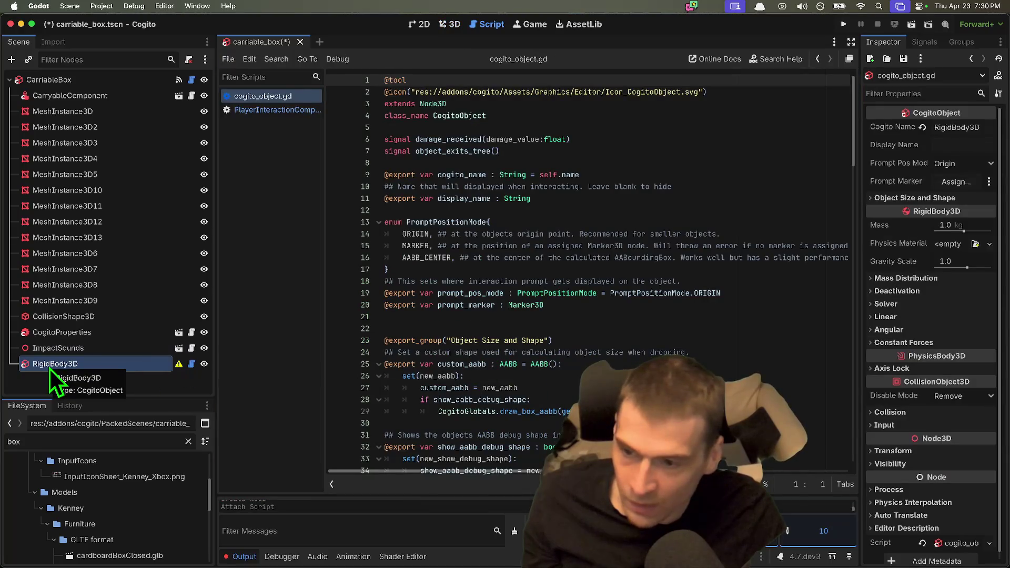
# Set RigidBody3D's Cogito Name and Display Name to 'efefef', keeping prompt position at Origin.
pyautogui.click(78, 384)
pyautogui.click(76, 365)
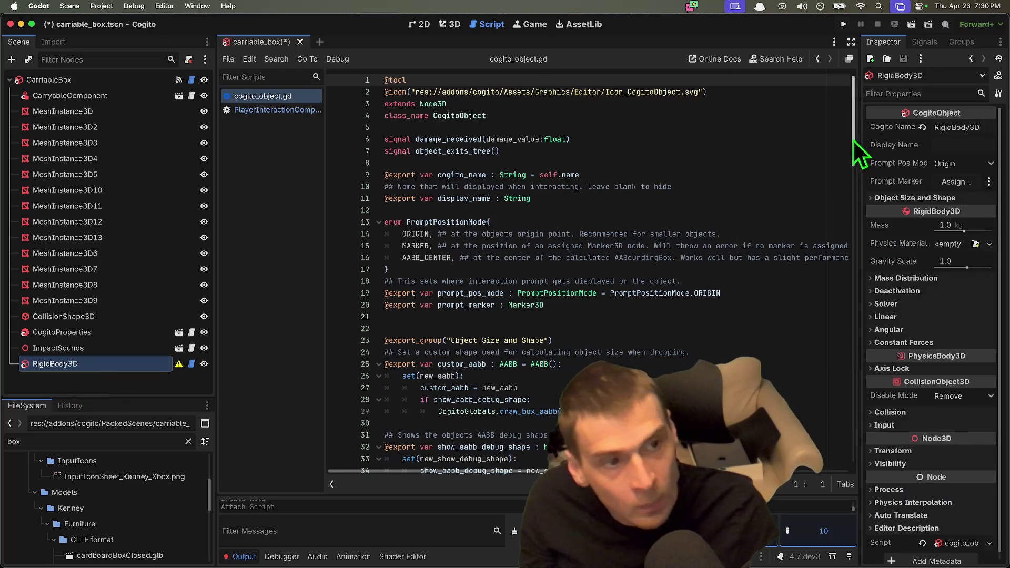
pyautogui.moveTo(856, 131); pyautogui.dragTo(723, 139)
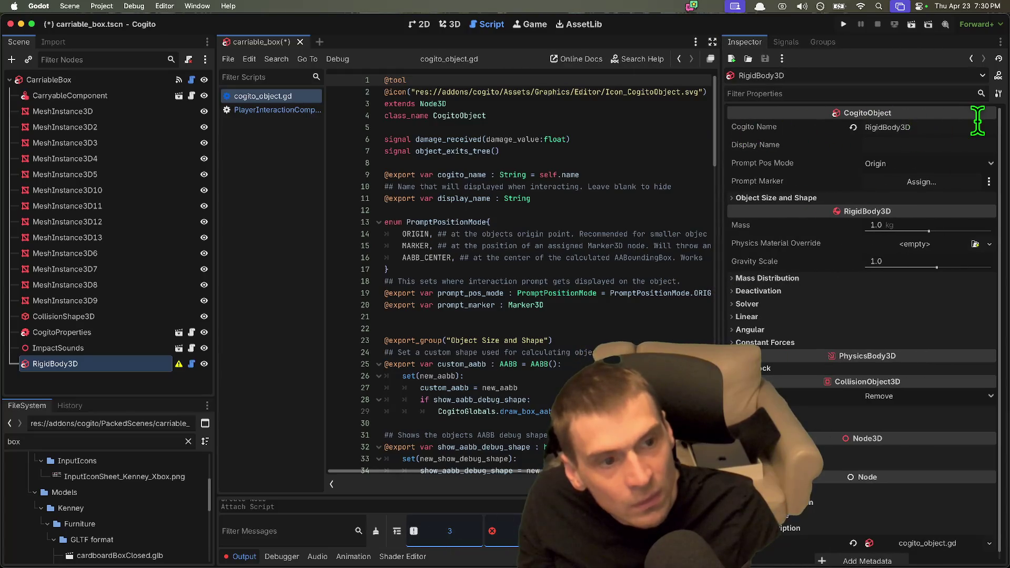
pyautogui.click(736, 129)
pyautogui.write('efefef')
pyautogui.click(913, 144)
pyautogui.write('efefef')
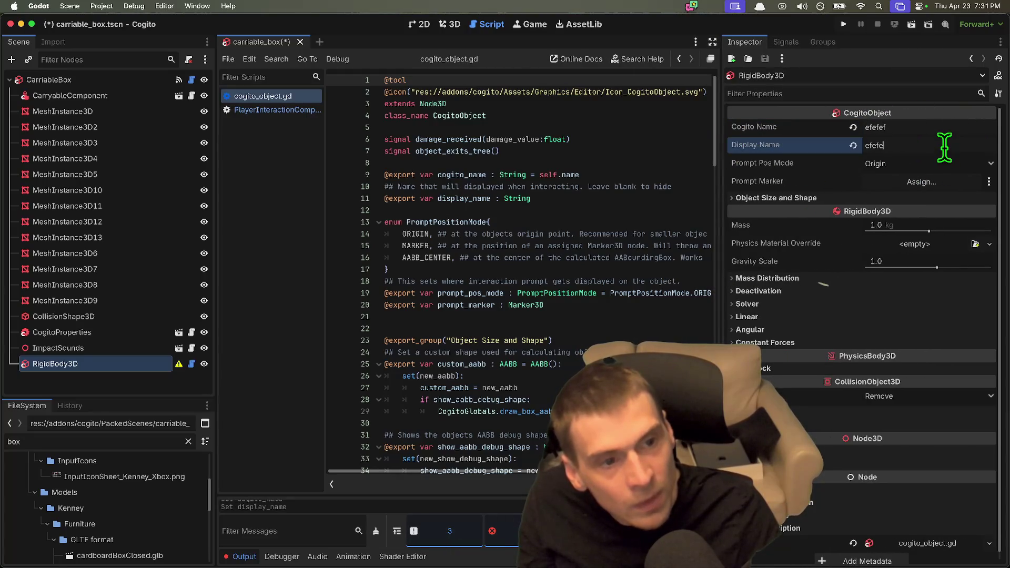
pyautogui.click(908, 164)
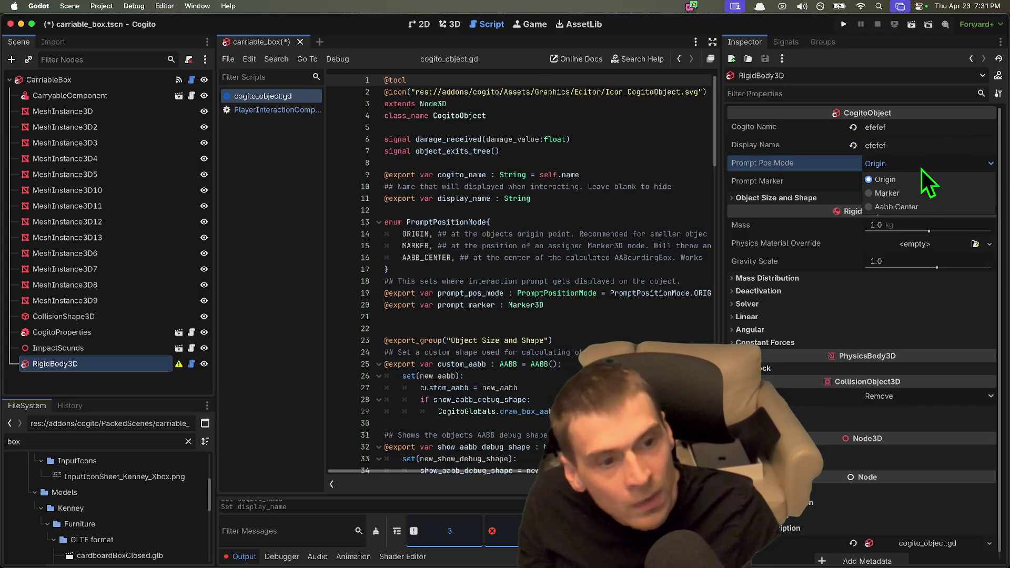
pyautogui.click(921, 178)
pyautogui.click(826, 199)
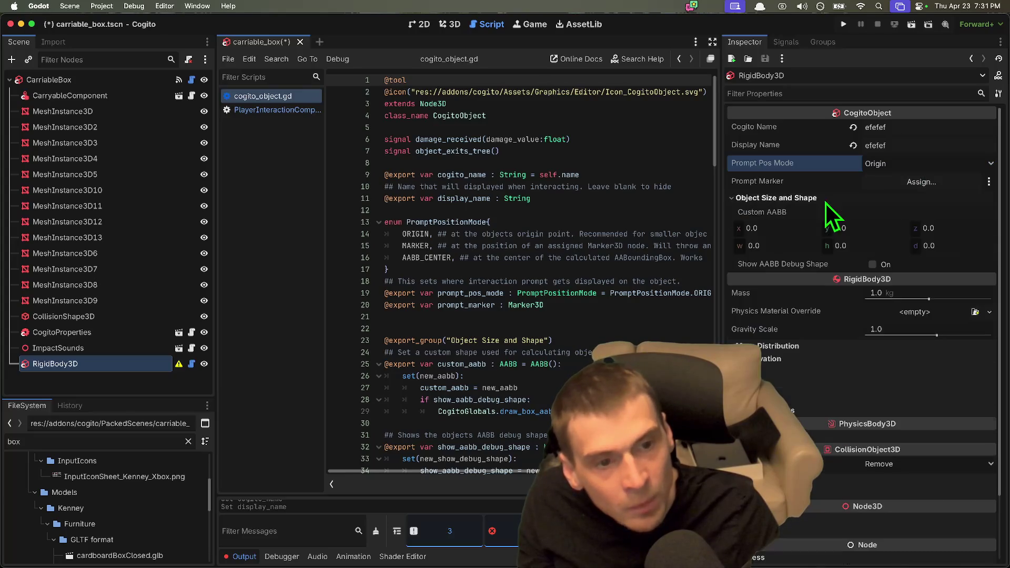
pyautogui.click(816, 197)
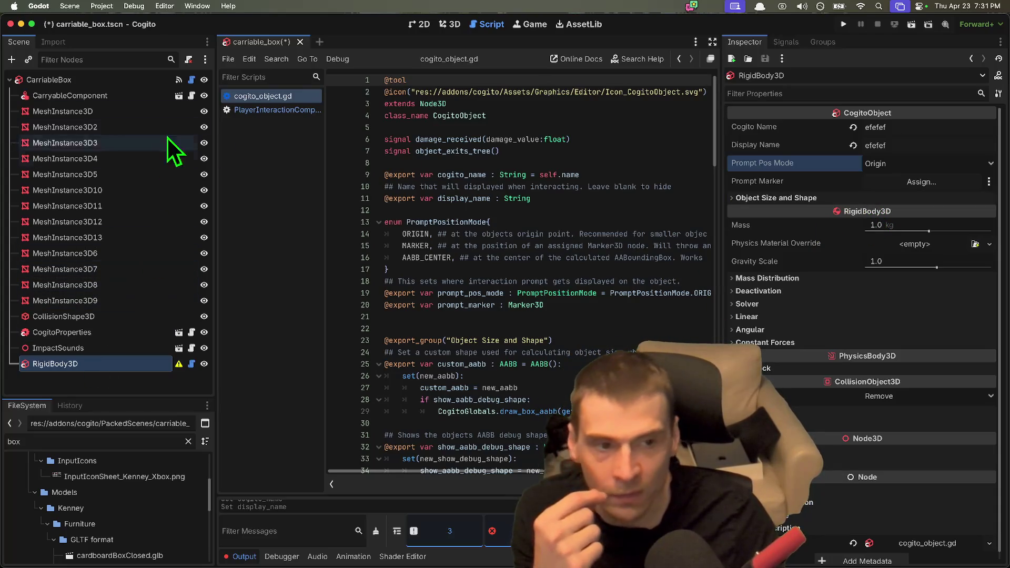
# Raise CarriableBox's mass to 14.647 kg, then delete the test RigidBody3D node.
pyautogui.click(66, 85)
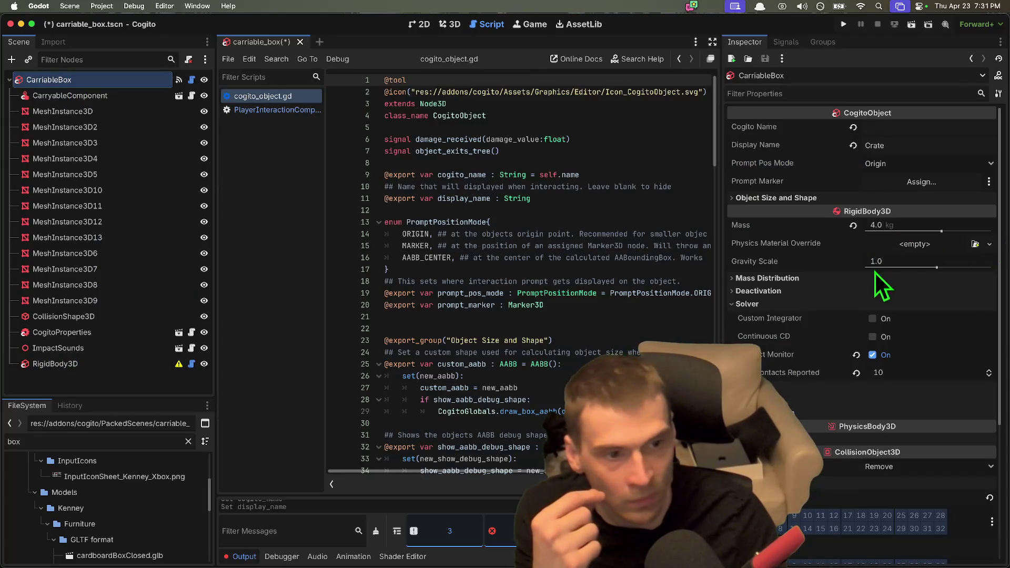
pyautogui.moveTo(942, 230); pyautogui.dragTo(953, 231)
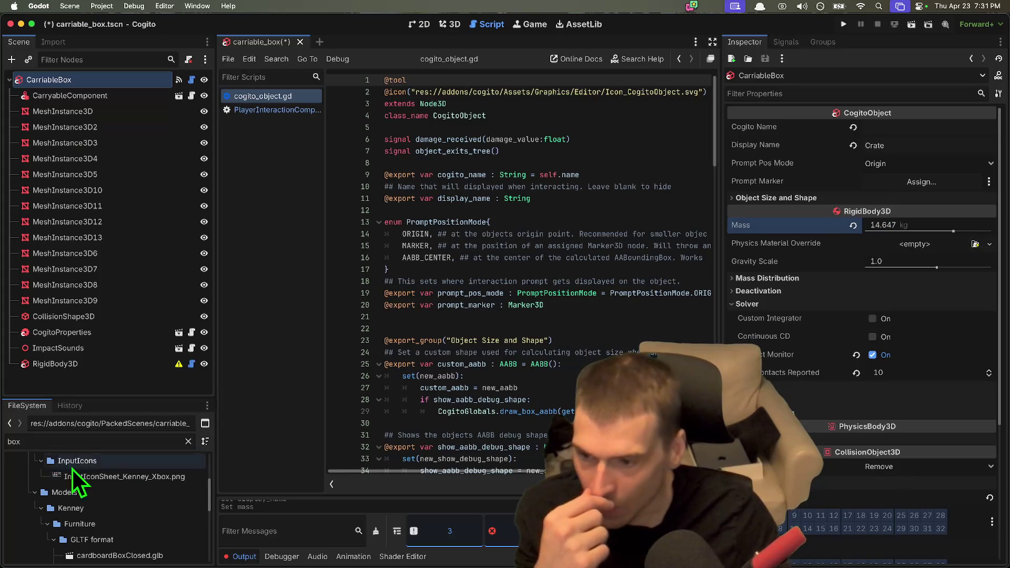
pyautogui.rightClick(84, 364)
pyautogui.click(131, 560)
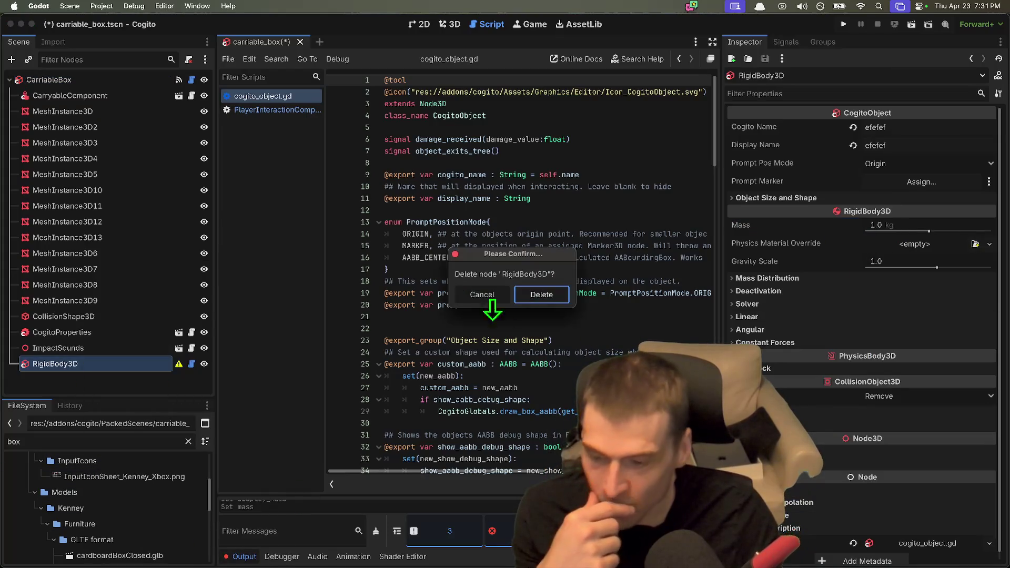
pyautogui.click(478, 294)
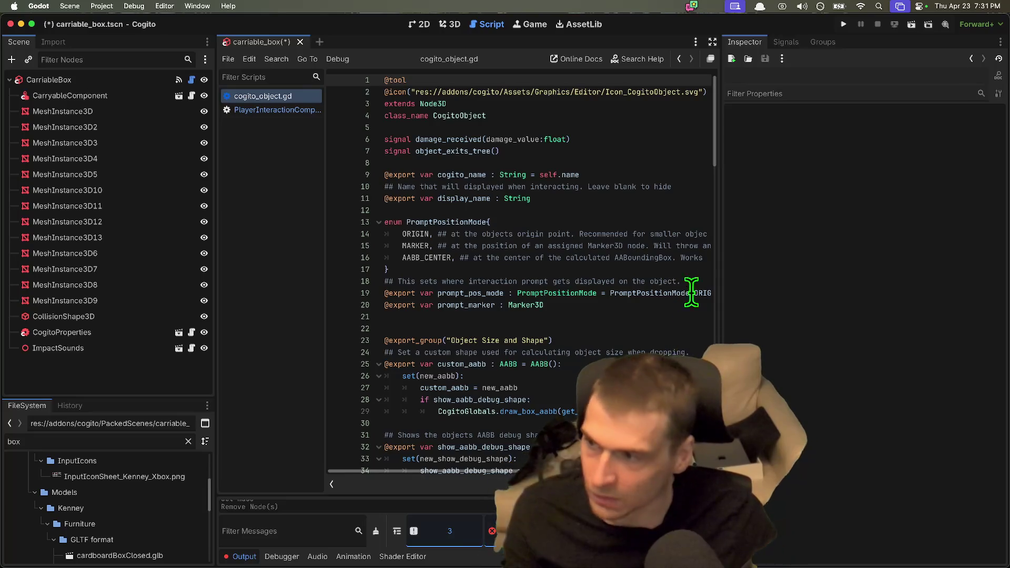
pyautogui.click(109, 91)
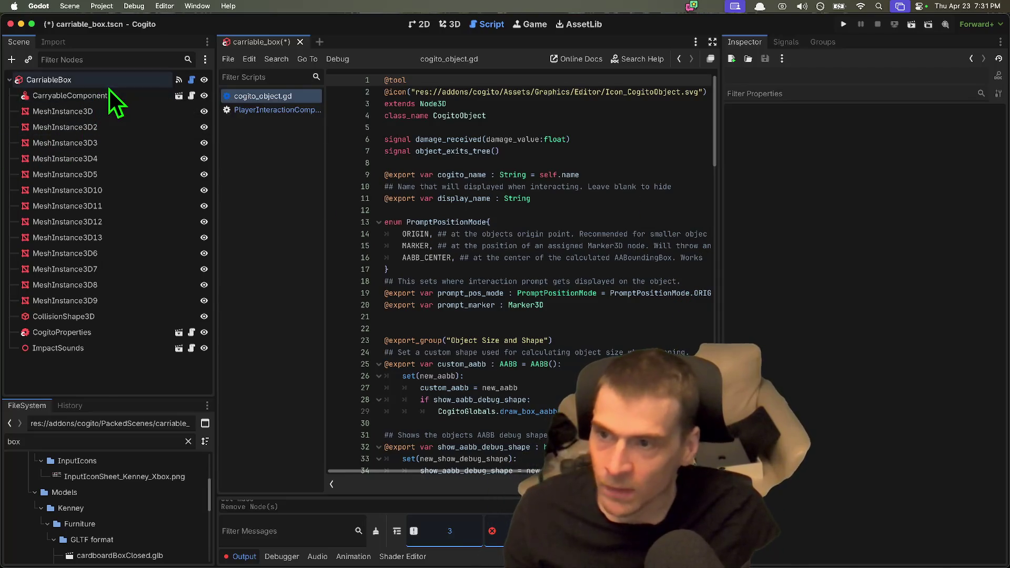
# View the crate in 3D and check CarryableComponent's pick-up sound rollover1.ogg and drop sound rollover6.ogg.
pyautogui.click(452, 24)
pyautogui.scroll(5, 450, 234)
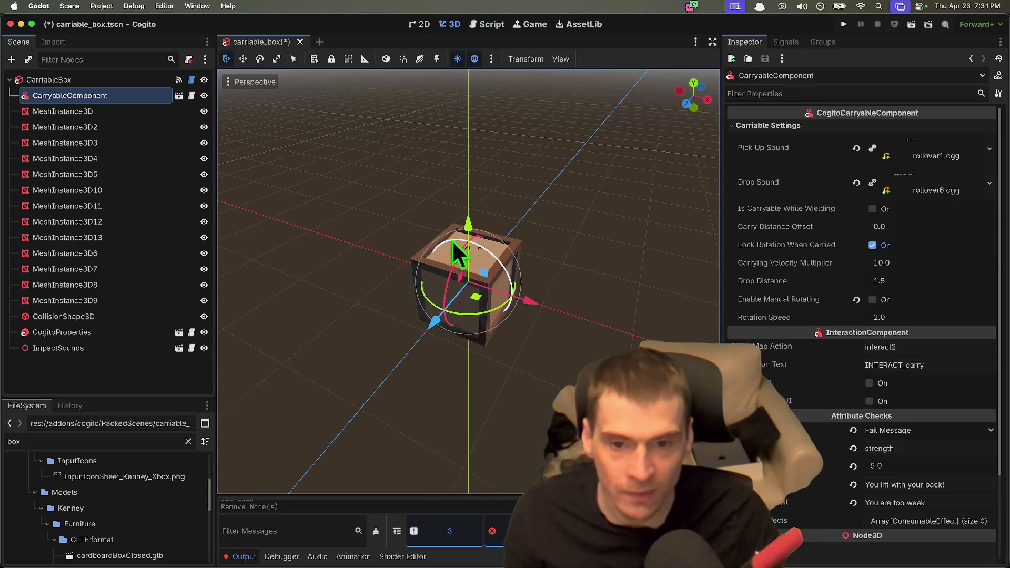
pyautogui.click(958, 154)
pyautogui.click(957, 155)
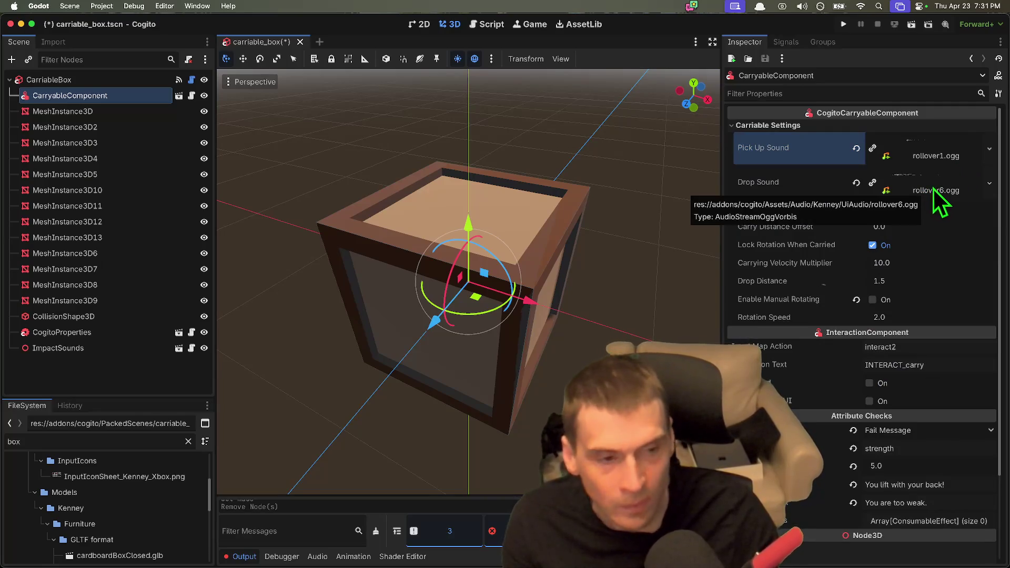
pyautogui.click(939, 185)
pyautogui.click(940, 195)
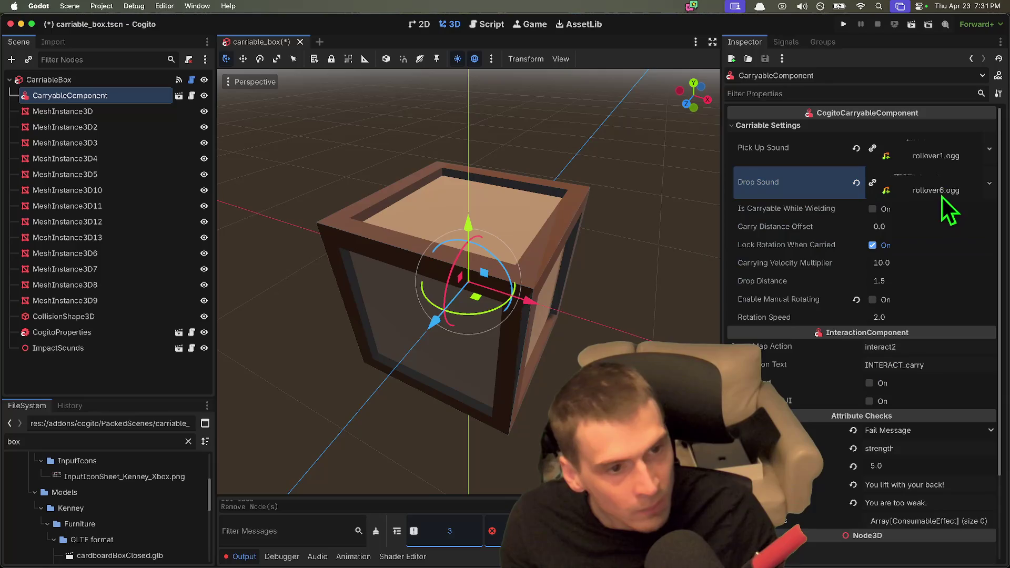
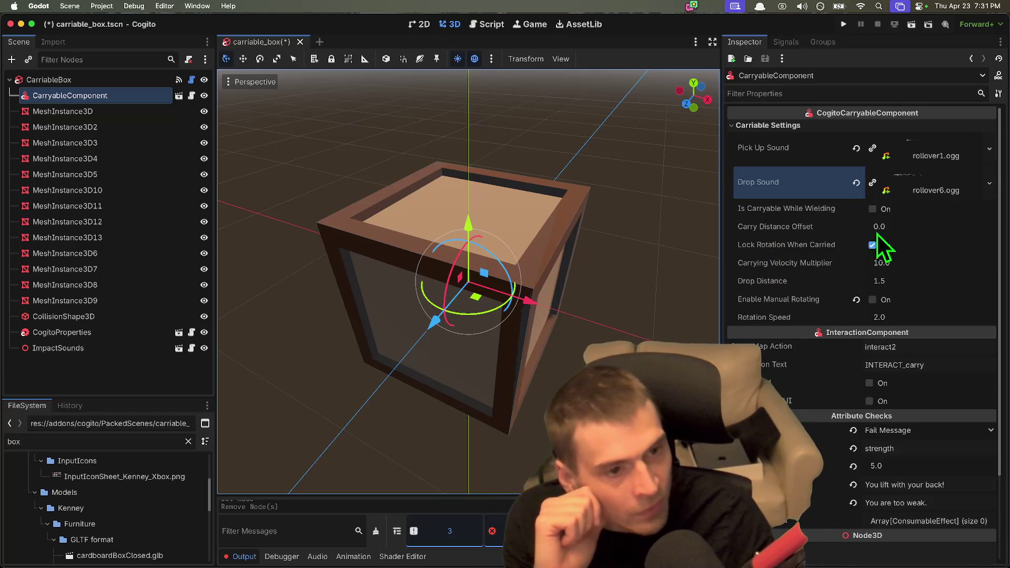
# Try a Carry Distance Offset of 2.0, then reset it to its default.
pyautogui.click(894, 226)
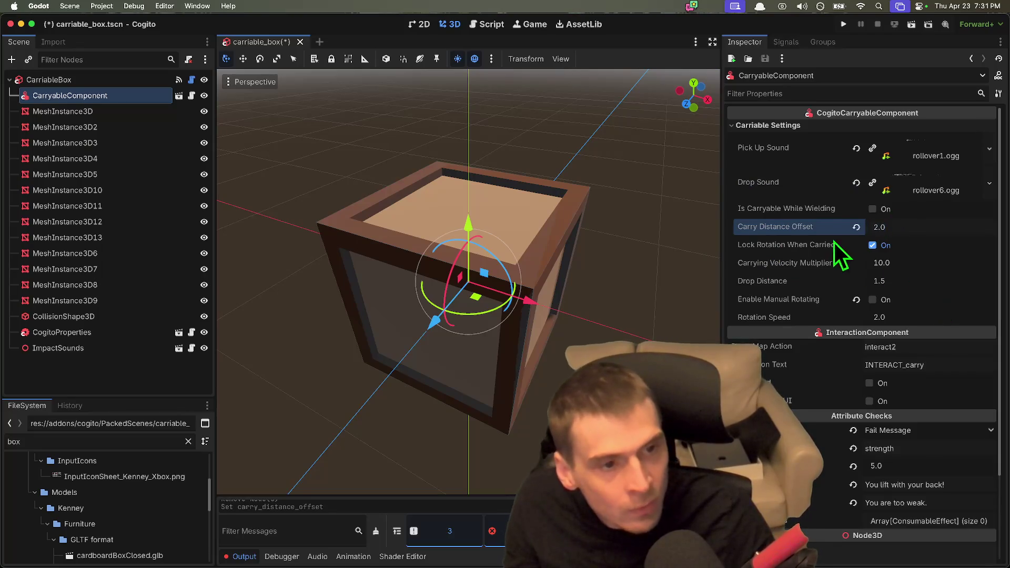
pyautogui.press('Down')
pyautogui.click(856, 227)
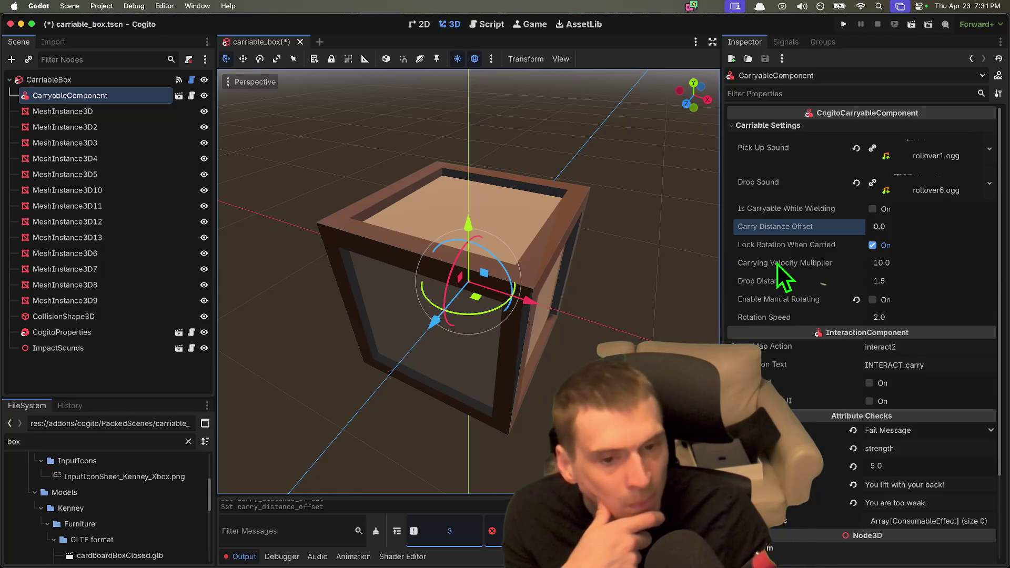
pyautogui.moveTo(777, 264)
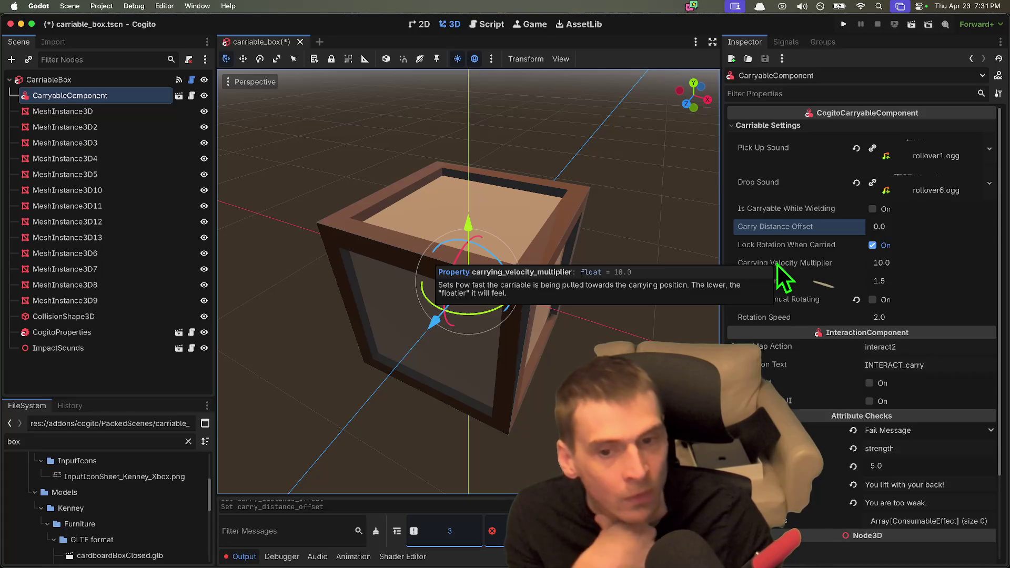
pyautogui.moveTo(822, 279)
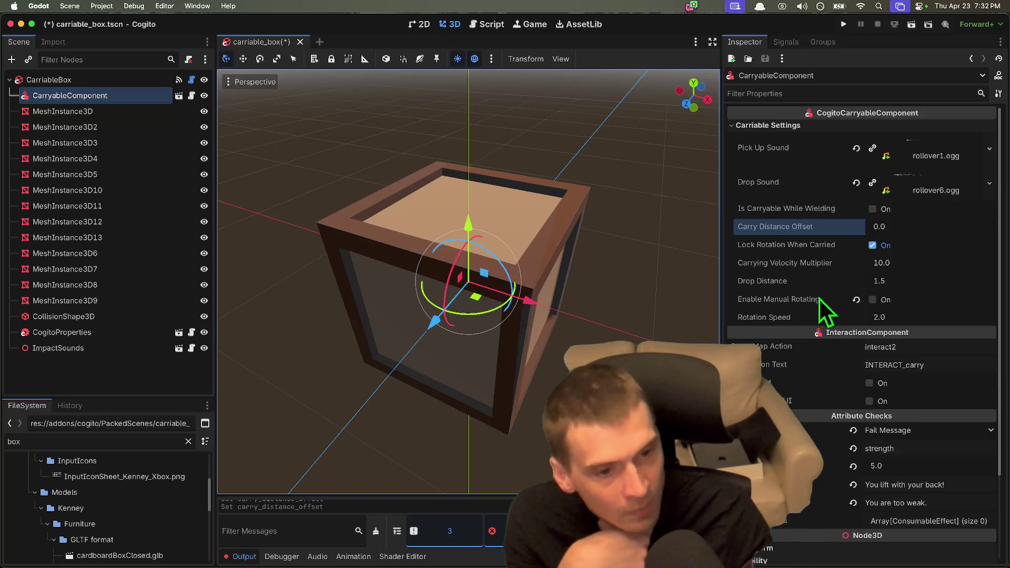
# Select the CarriableBox root and toggle a box mesh piece's visibility to identify it.
pyautogui.click(71, 81)
pyautogui.click(74, 92)
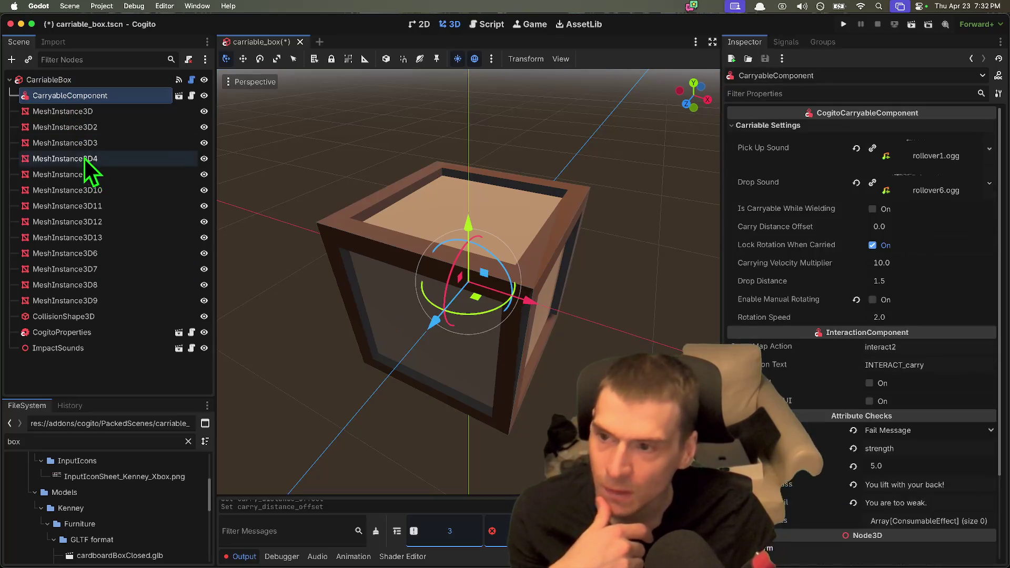
pyautogui.click(204, 127)
pyautogui.click(204, 127)
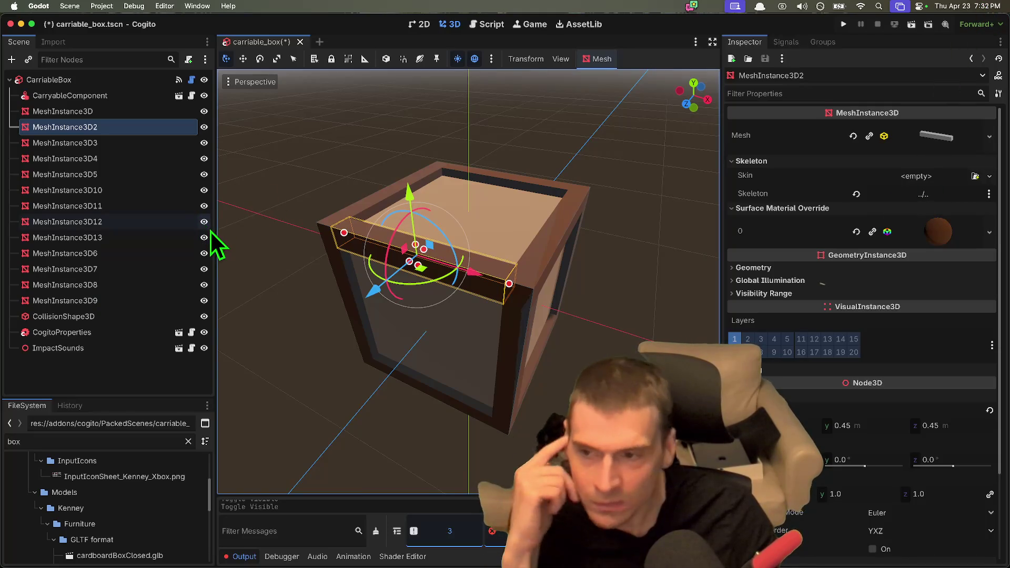
# Delete the 14 nodes from MeshInstance3D through CollisionShape3D, then undo the deletion.
pyautogui.click(108, 110)
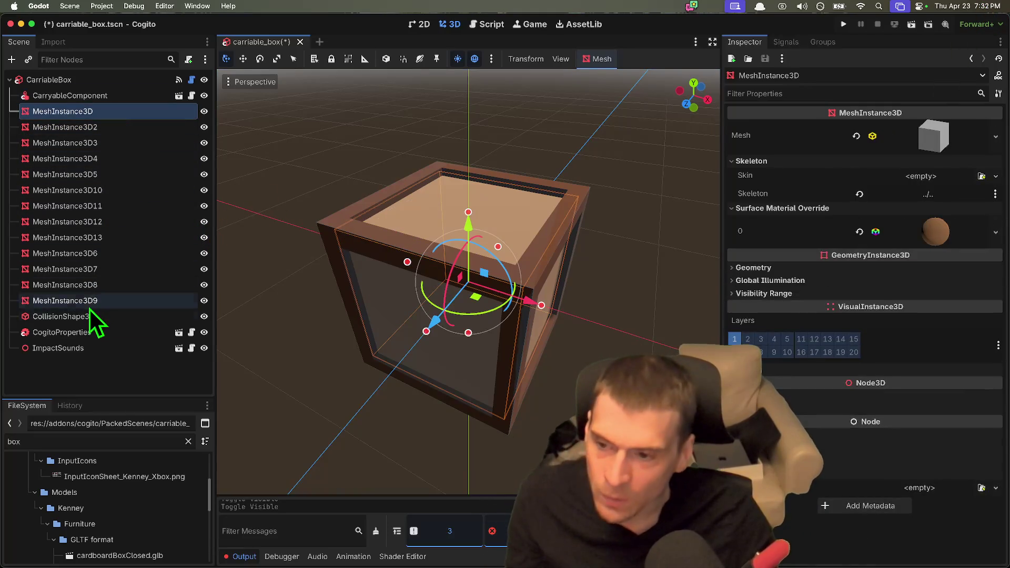
pyautogui.keyDown('shift'); pyautogui.click(88, 316); pyautogui.keyUp('shift')
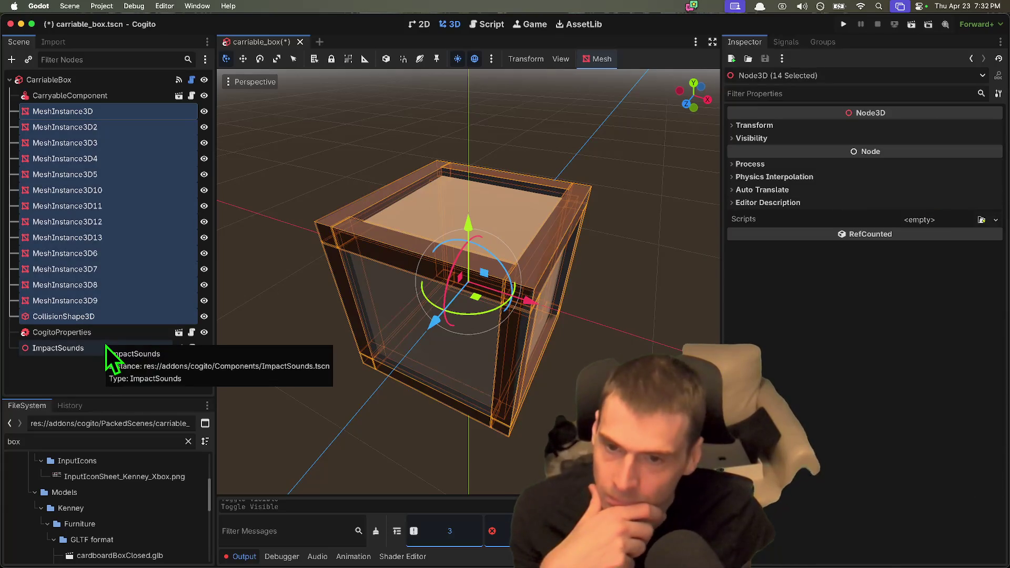
pyautogui.rightClick(125, 247)
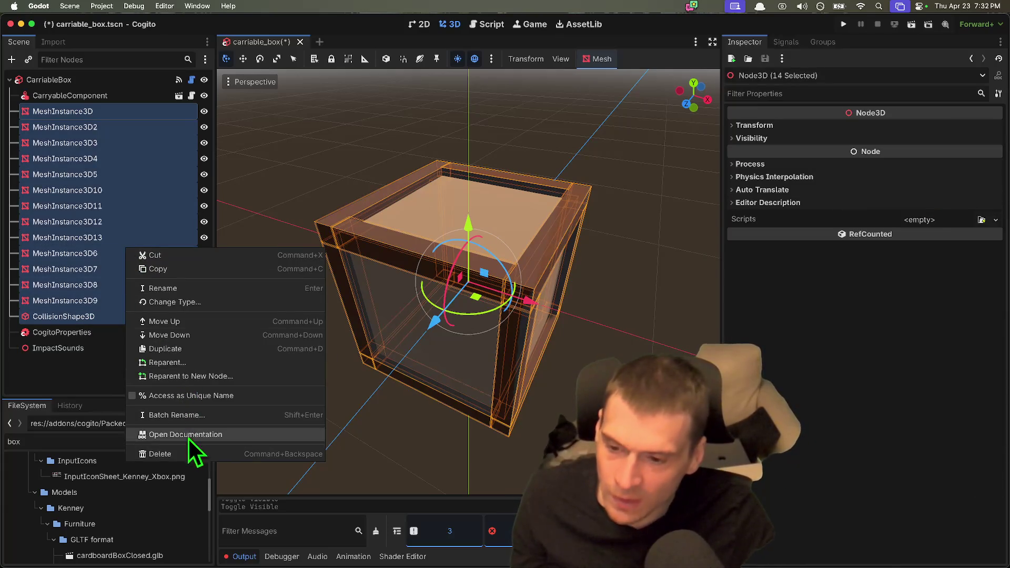
pyautogui.click(199, 453)
pyautogui.click(536, 293)
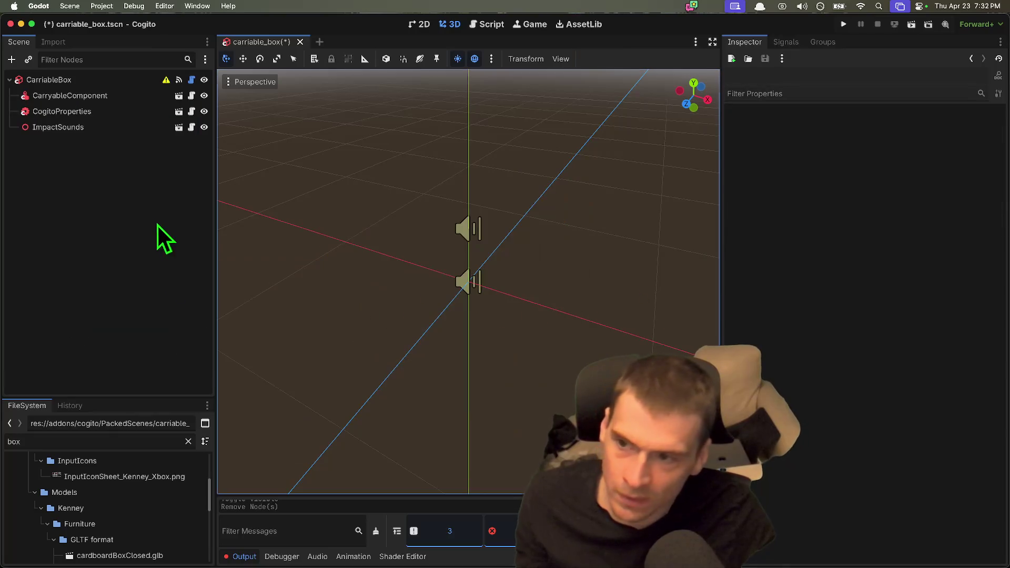
pyautogui.click(108, 110)
pyautogui.press('super+z')
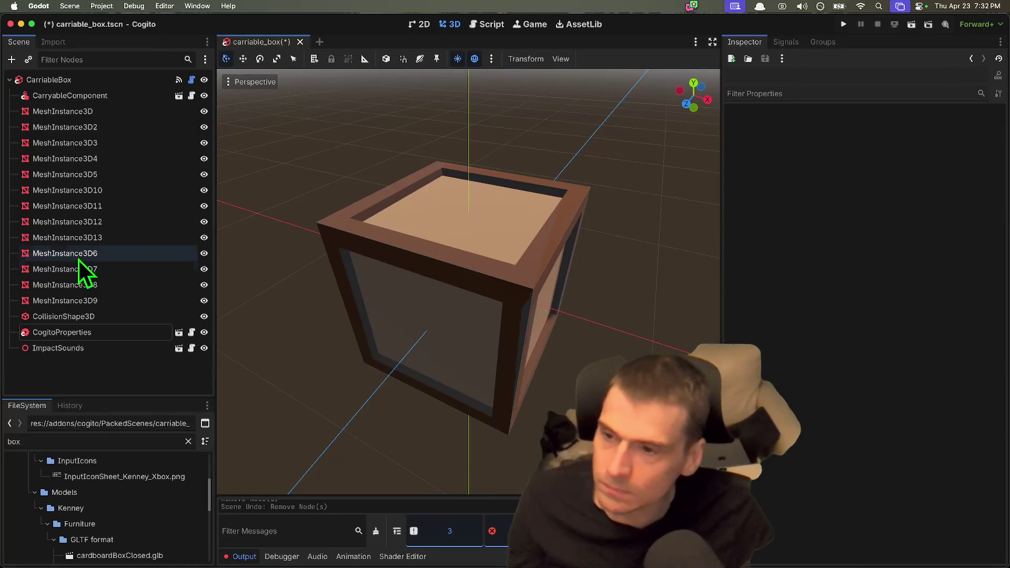
# Review CogitoProperties' Material Properties and Max Spawned Vfx, expanding Burn, Electricity and VFX PackedScenes.
pyautogui.click(100, 333)
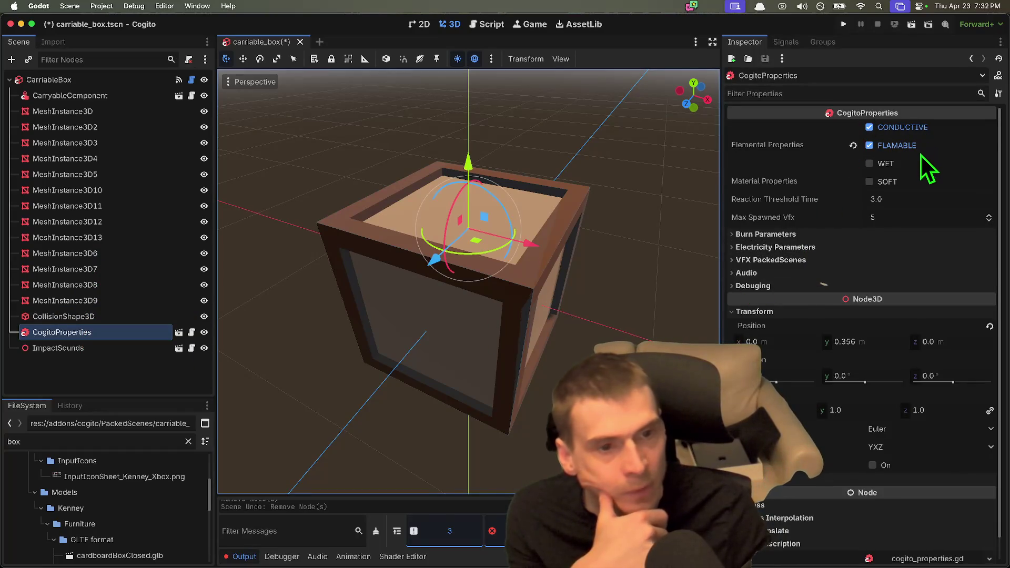
pyautogui.click(922, 188)
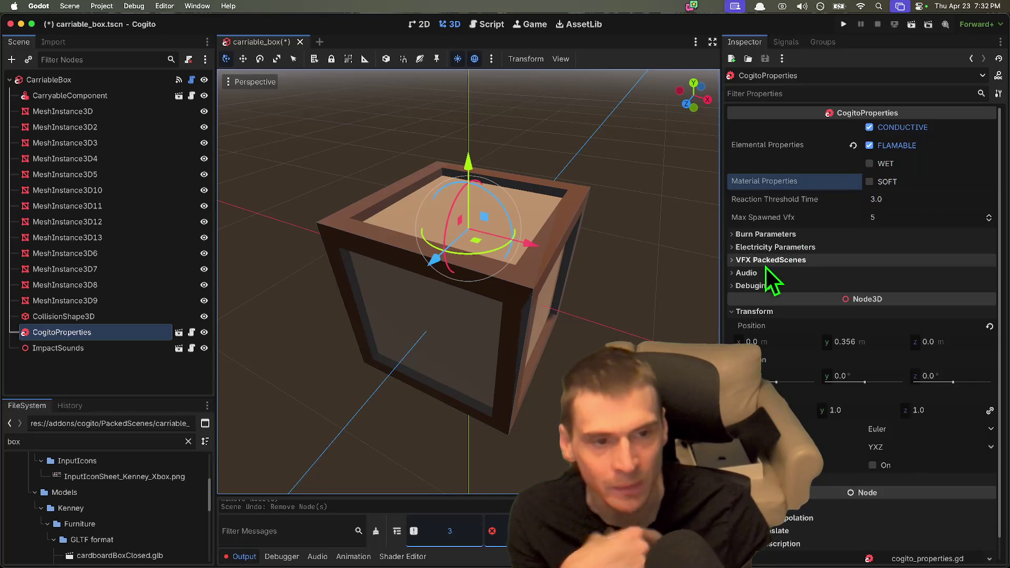
pyautogui.click(879, 226)
pyautogui.click(862, 236)
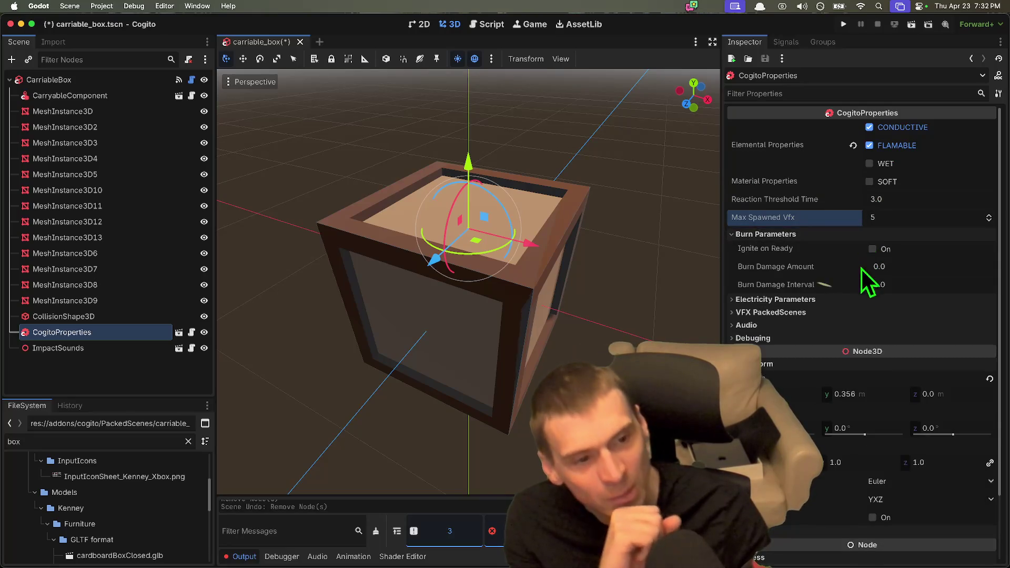
pyautogui.click(856, 298)
pyautogui.click(854, 321)
pyautogui.click(855, 327)
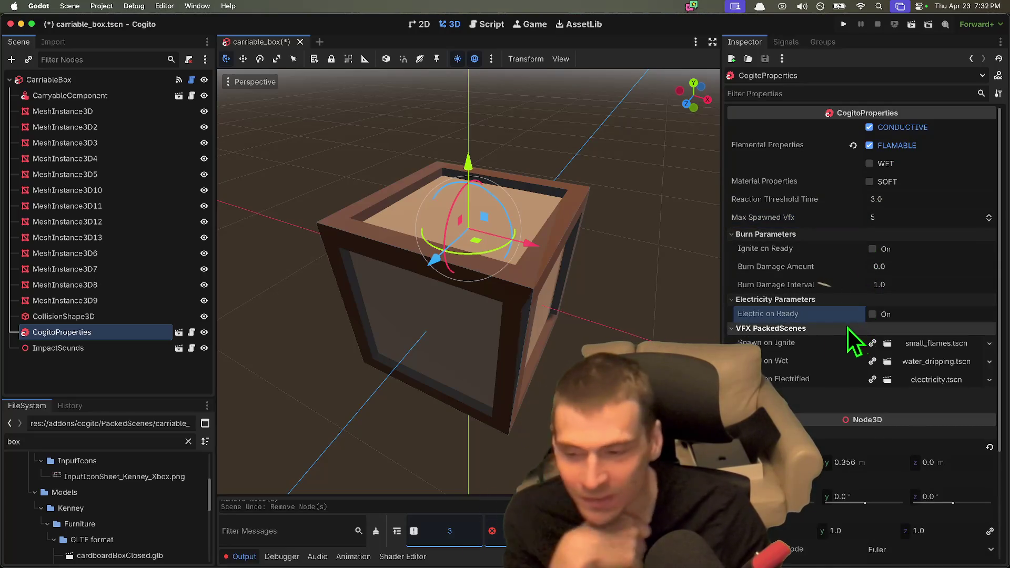
pyautogui.scroll(-1, 811, 389)
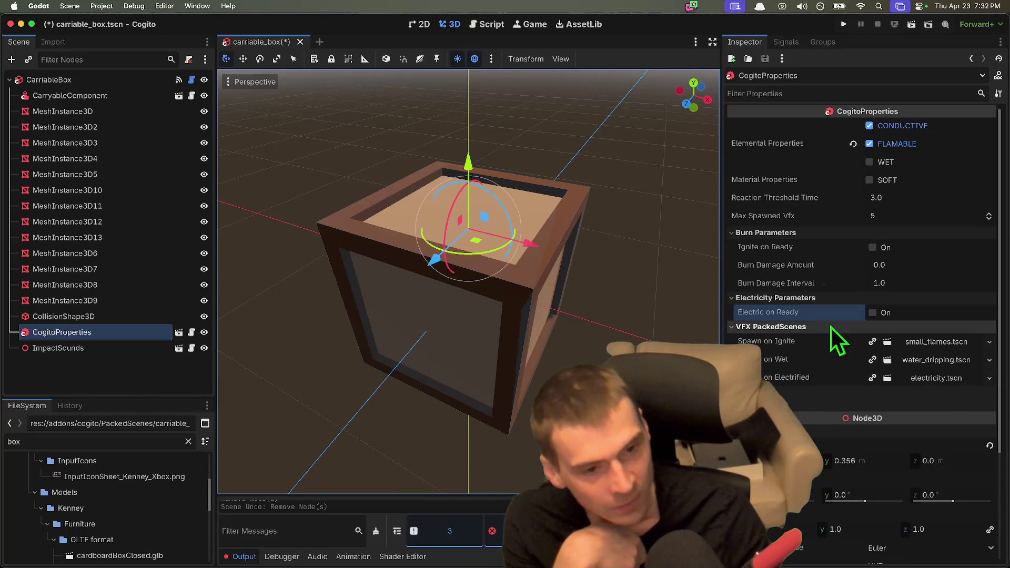
# Check the Spawn on Ignite scene and Audio settings, then select the ImpactSounds node.
pyautogui.click(931, 346)
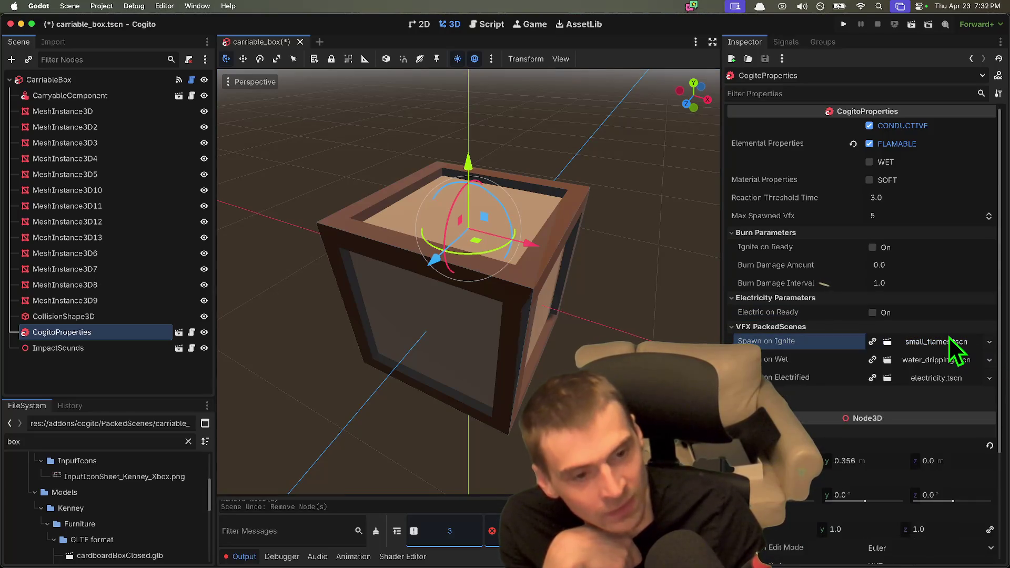
pyautogui.click(925, 392)
pyautogui.scroll(-1, 837, 428)
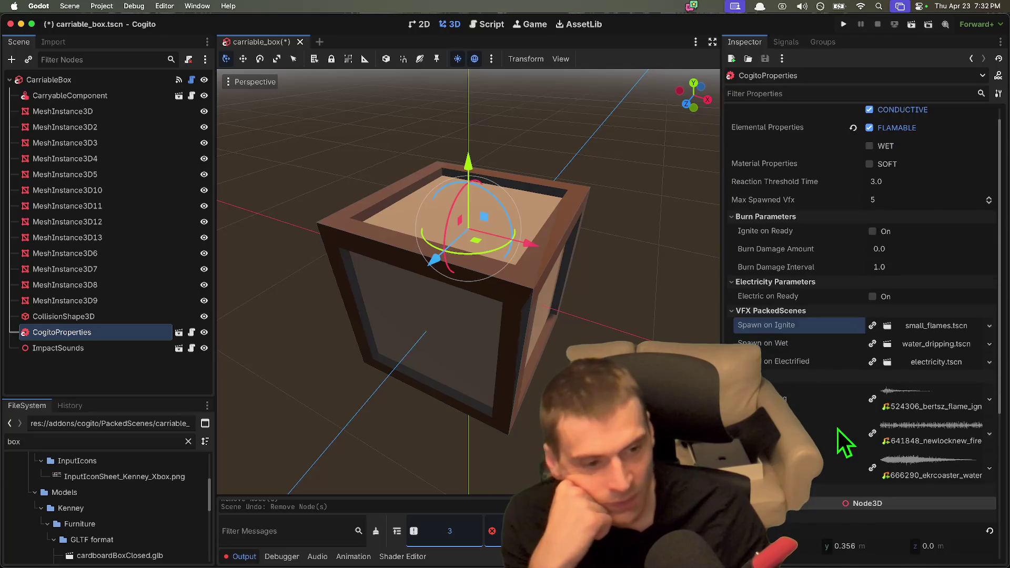
pyautogui.scroll(-4, 841, 368)
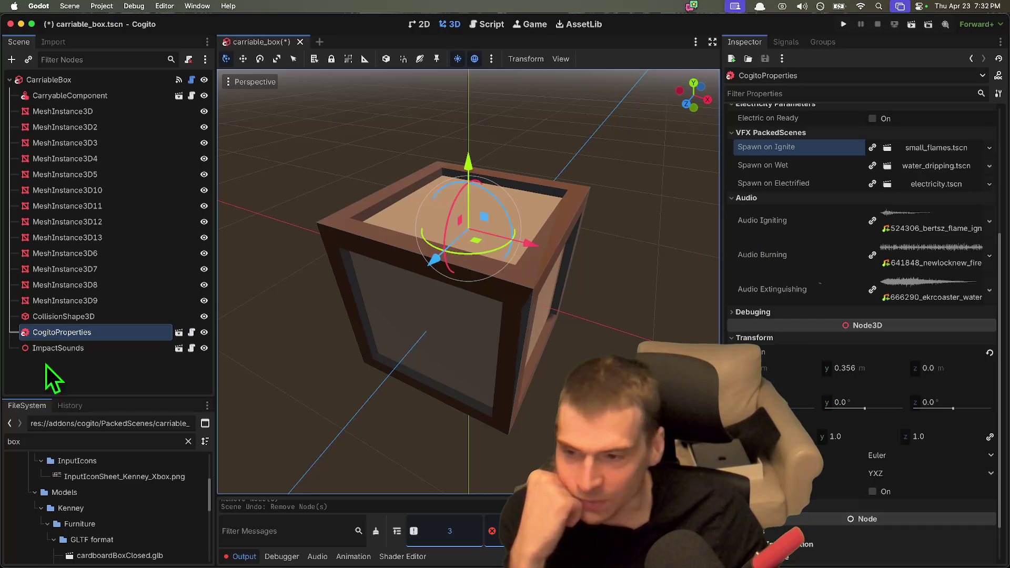
pyautogui.click(52, 348)
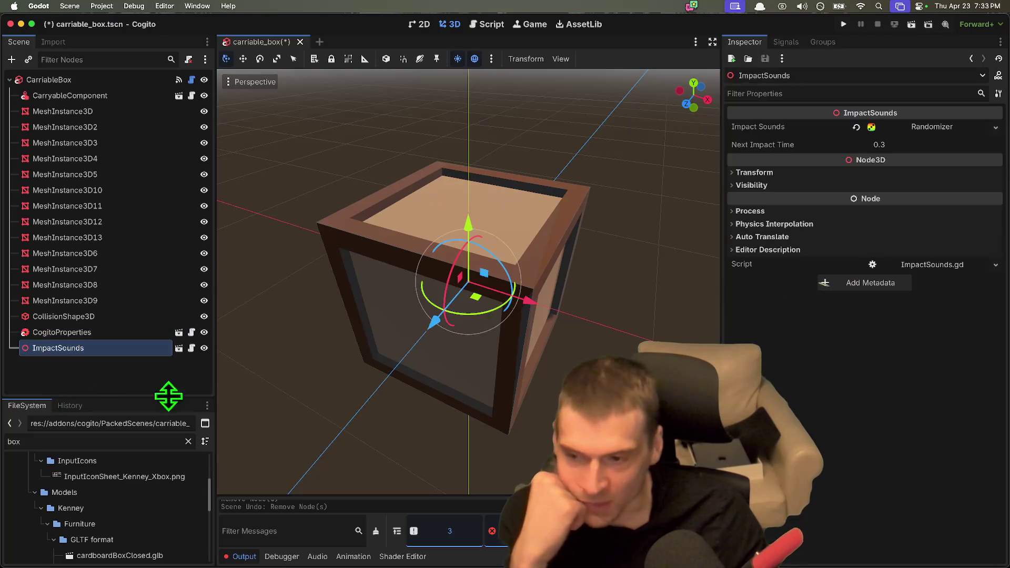
# Expand the Impact Sounds randomizer and replace it with a new AudioStreamRandomizer.
pyautogui.click(927, 126)
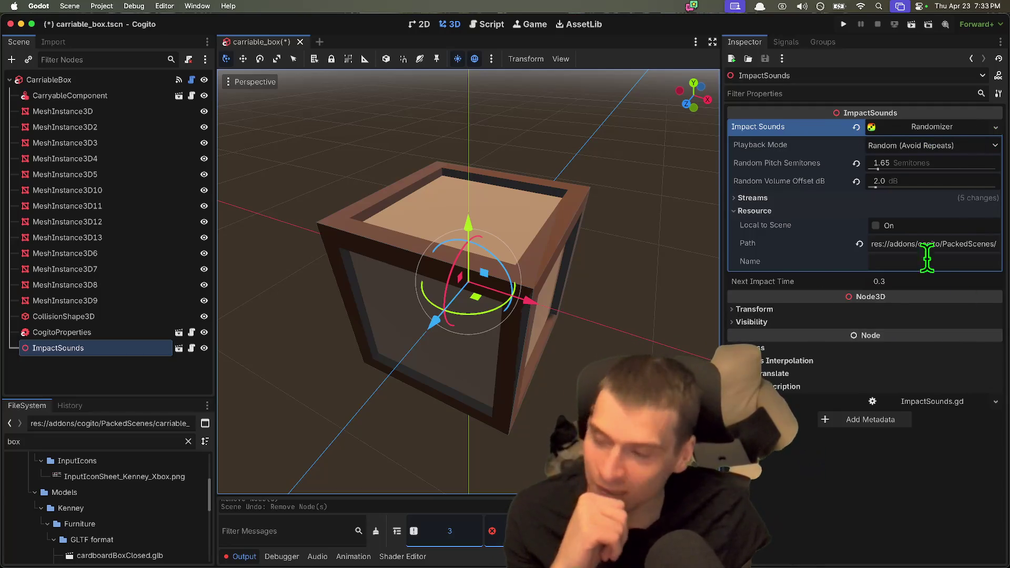
pyautogui.click(996, 127)
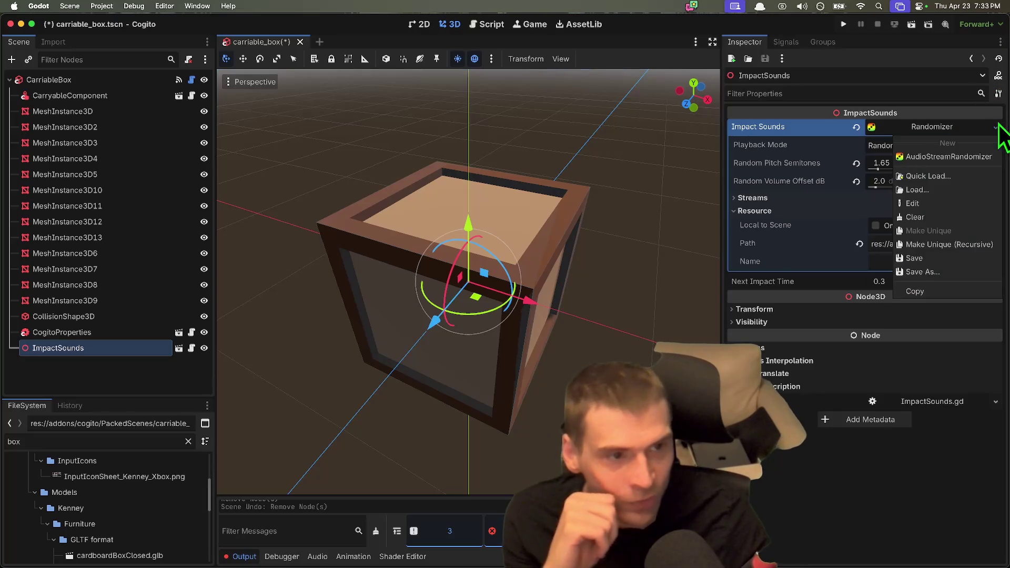
pyautogui.click(973, 156)
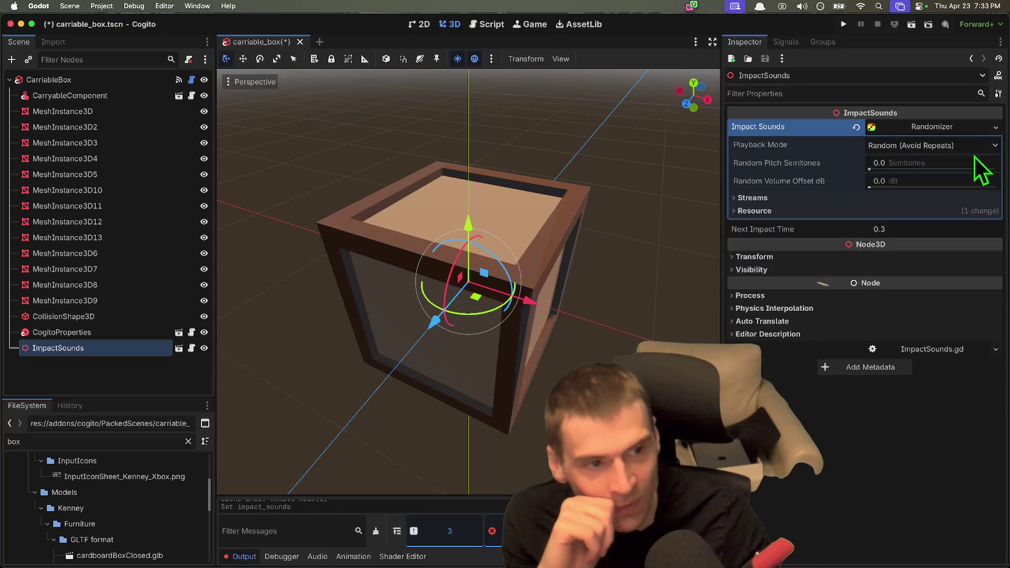
pyautogui.click(992, 128)
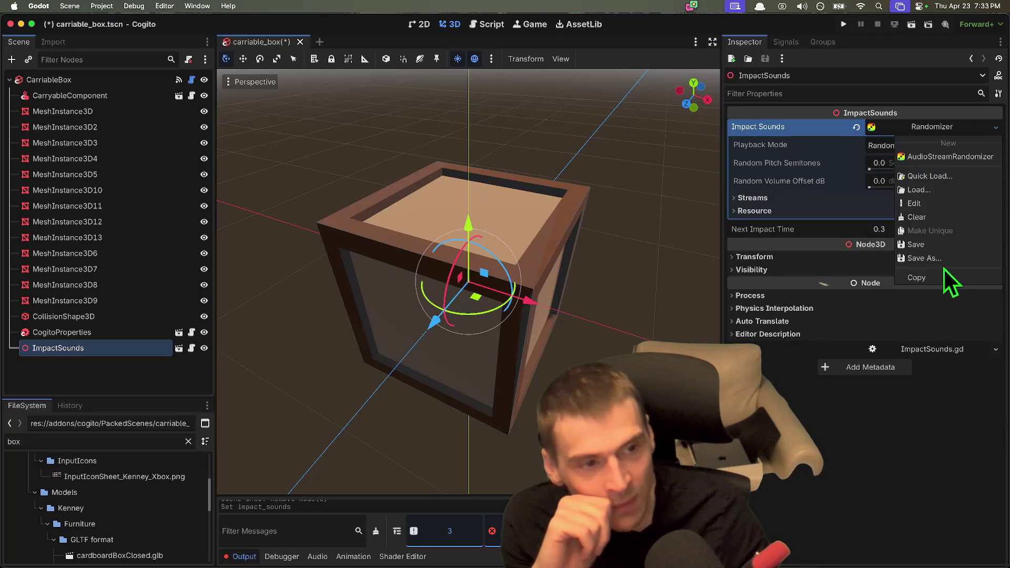
pyautogui.click(823, 128)
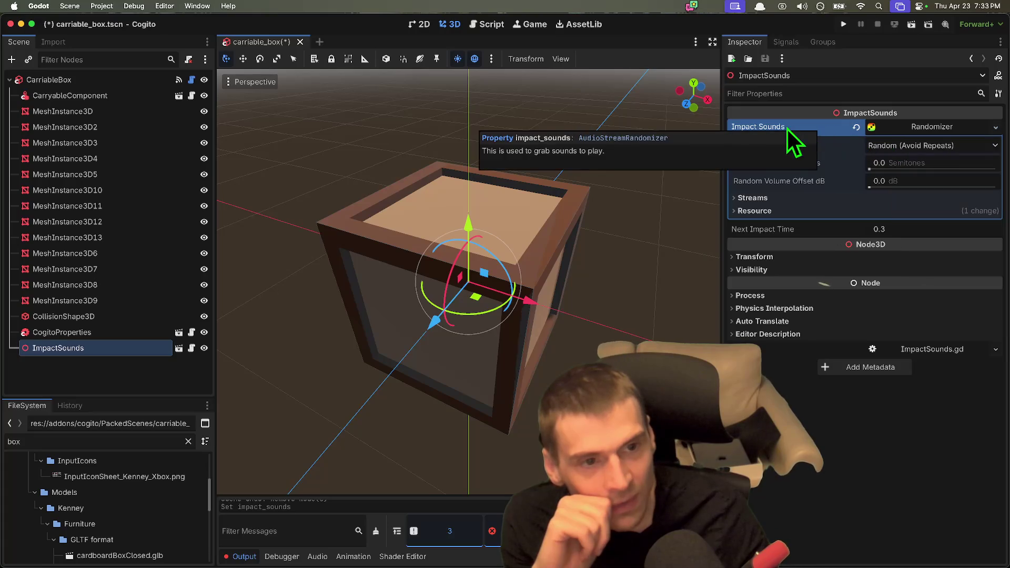
# Filter the FileSystem for 'audio st', clear it, then open CarriableBox's cogito_object.gd script.
pyautogui.click(116, 441)
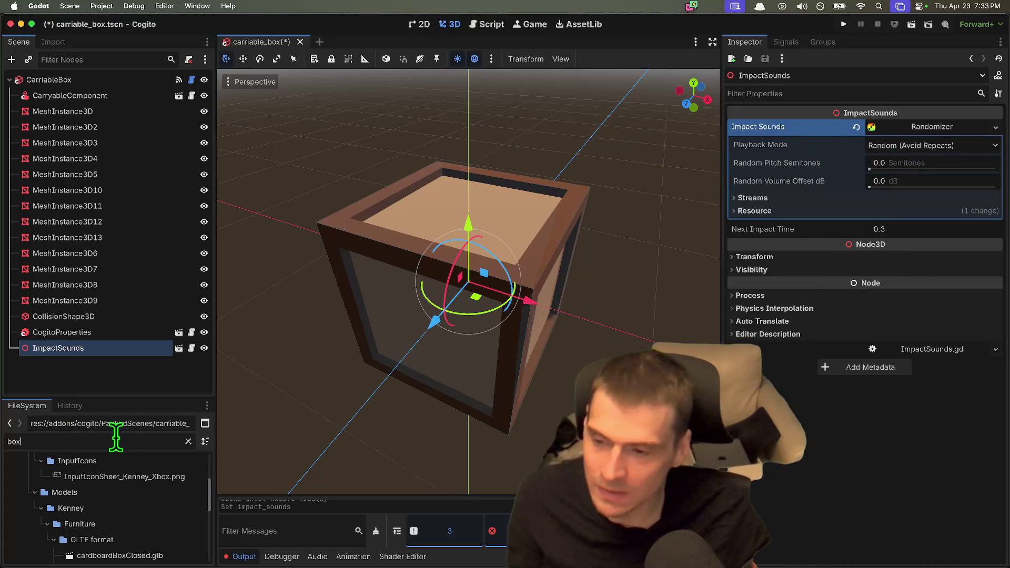
pyautogui.write('audio st')
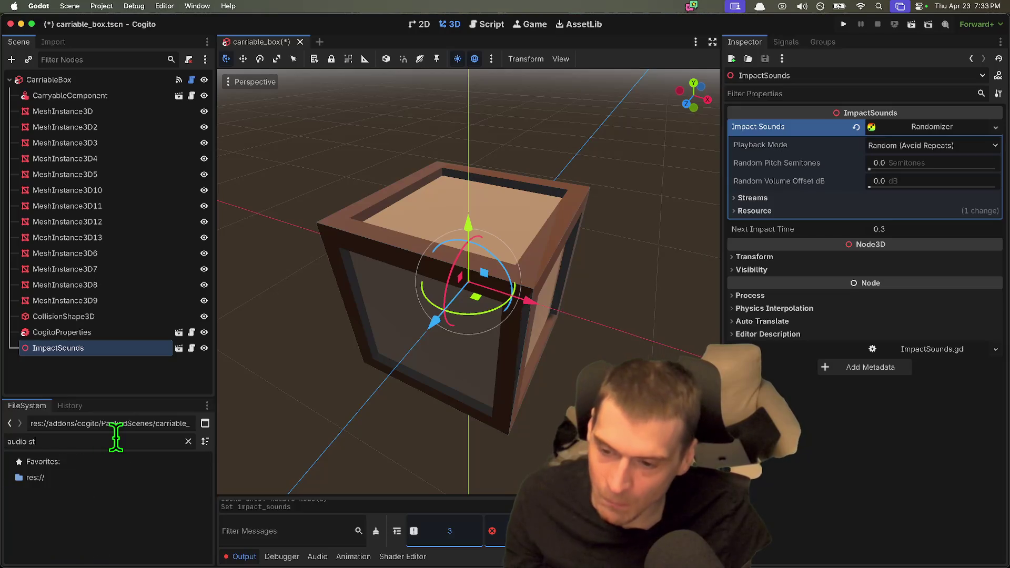
pyautogui.press('super+a')
pyautogui.press('BackSpace')
pyautogui.moveTo(145, 401); pyautogui.dragTo(153, 247)
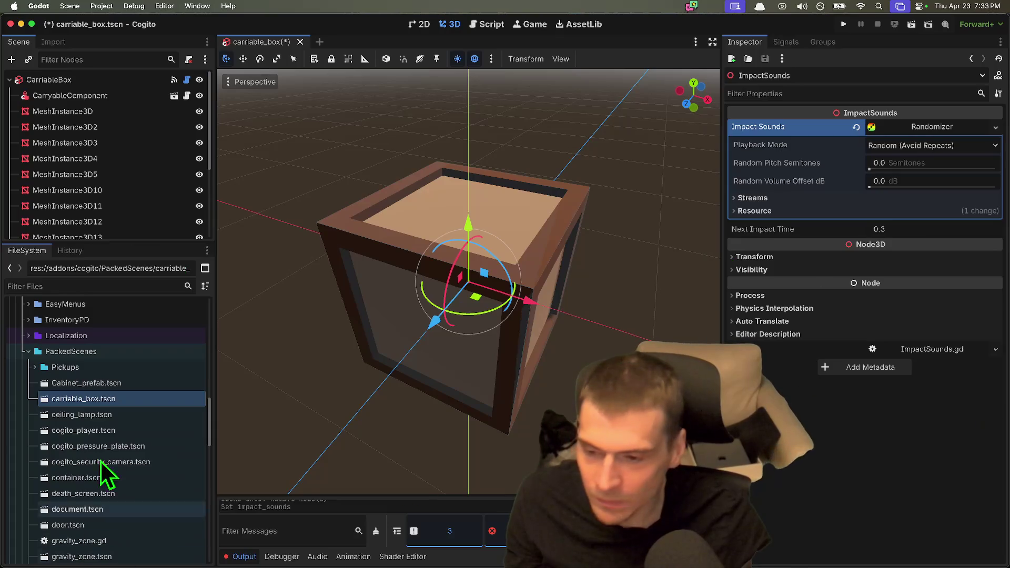
pyautogui.doubleClick(89, 348)
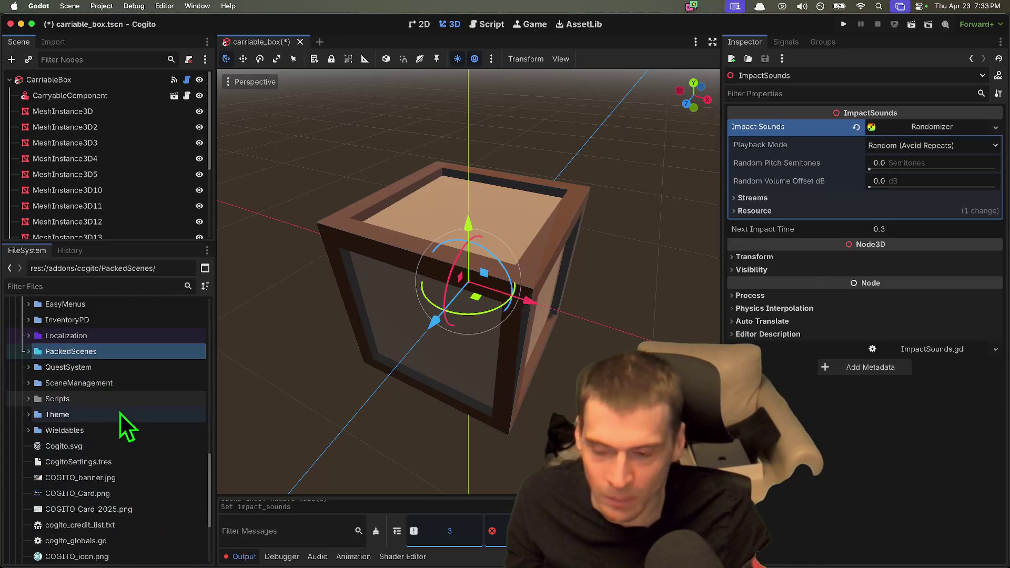
pyautogui.click(226, 455)
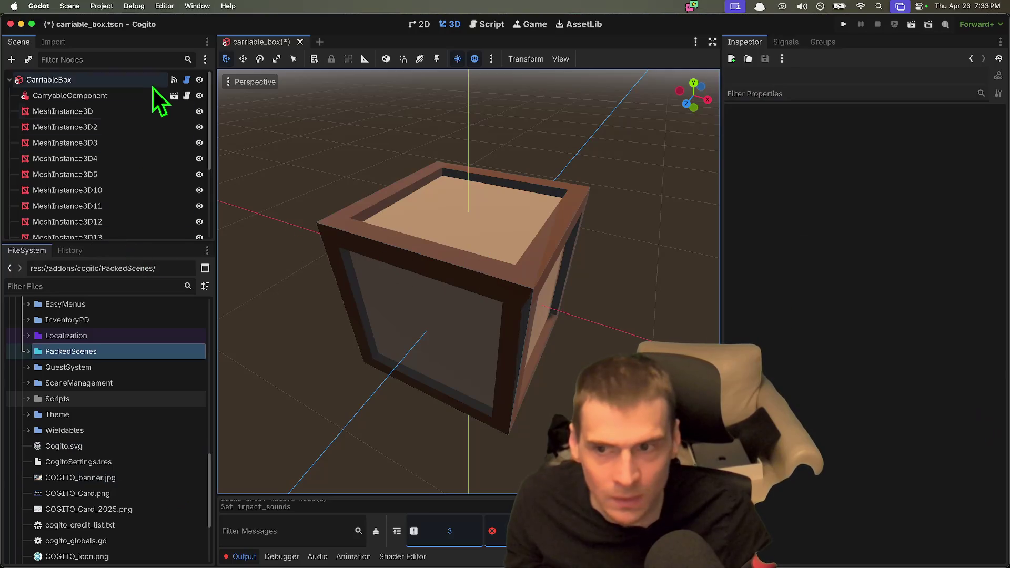
pyautogui.click(187, 80)
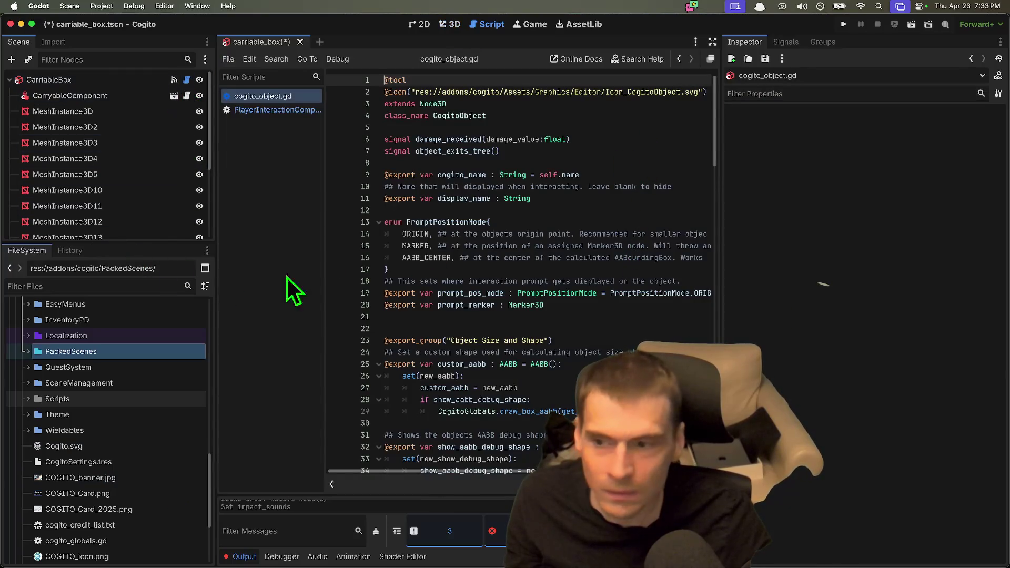
# From the ImpactSounds script, open AudioStreamRandomizer's class reference in the online docs.
pyautogui.moveTo(77, 243); pyautogui.dragTo(100, 476)
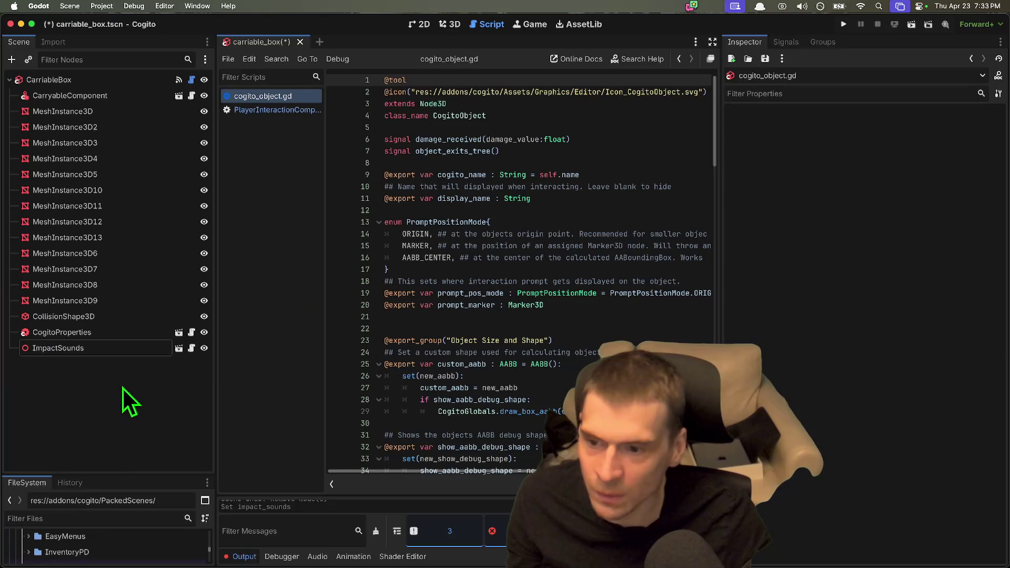
pyautogui.click(134, 350)
pyautogui.click(192, 349)
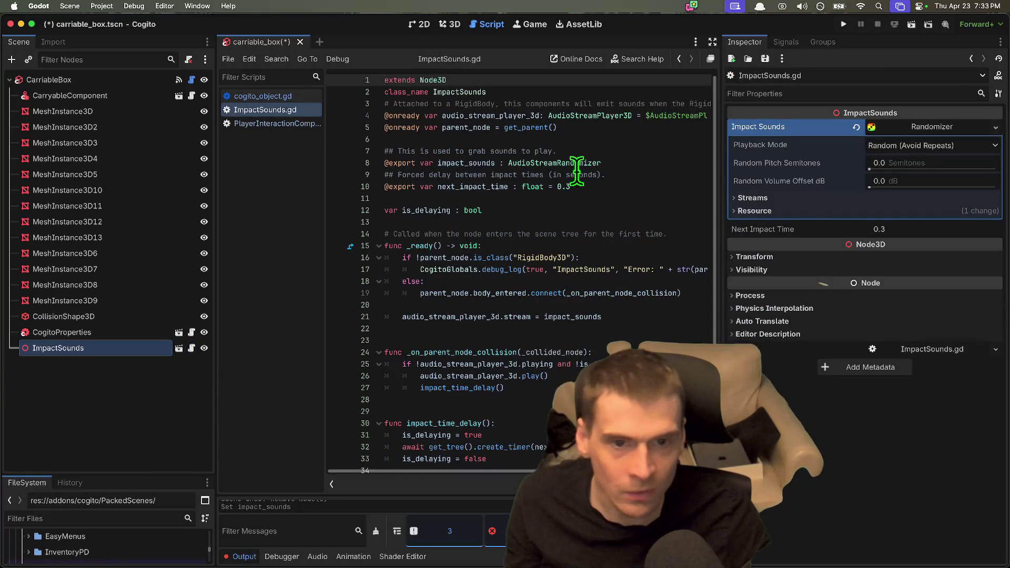
pyautogui.click(604, 175)
pyautogui.keyDown('ctrl'); pyautogui.click(576, 164); pyautogui.keyUp('ctrl')
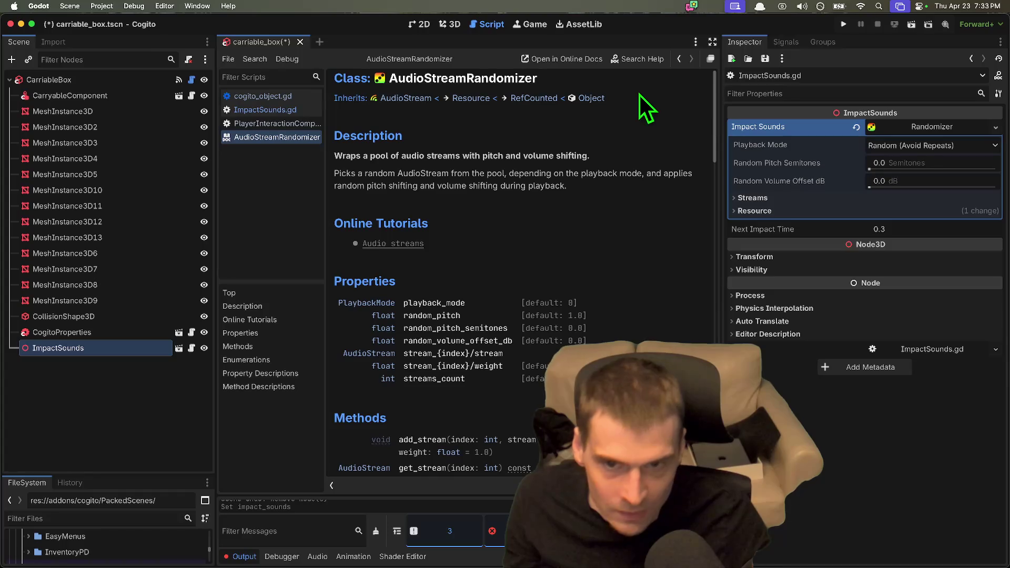
pyautogui.click(554, 56)
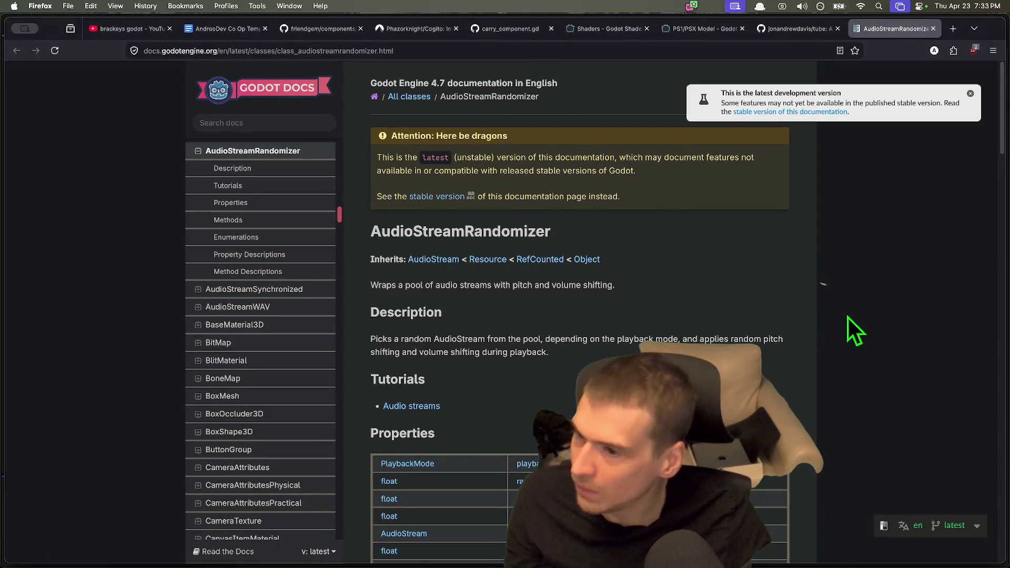
# Dismiss the dev-version notice and scroll the AudioStreamRandomizer docs, comparing with Godot's reference.
pyautogui.click(969, 94)
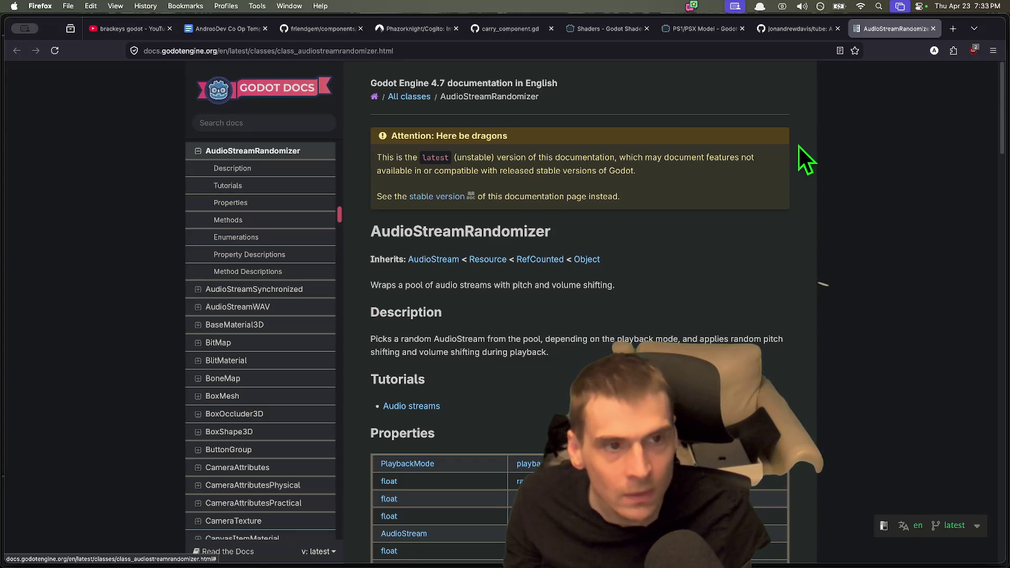
pyautogui.scroll(-5, 761, 172)
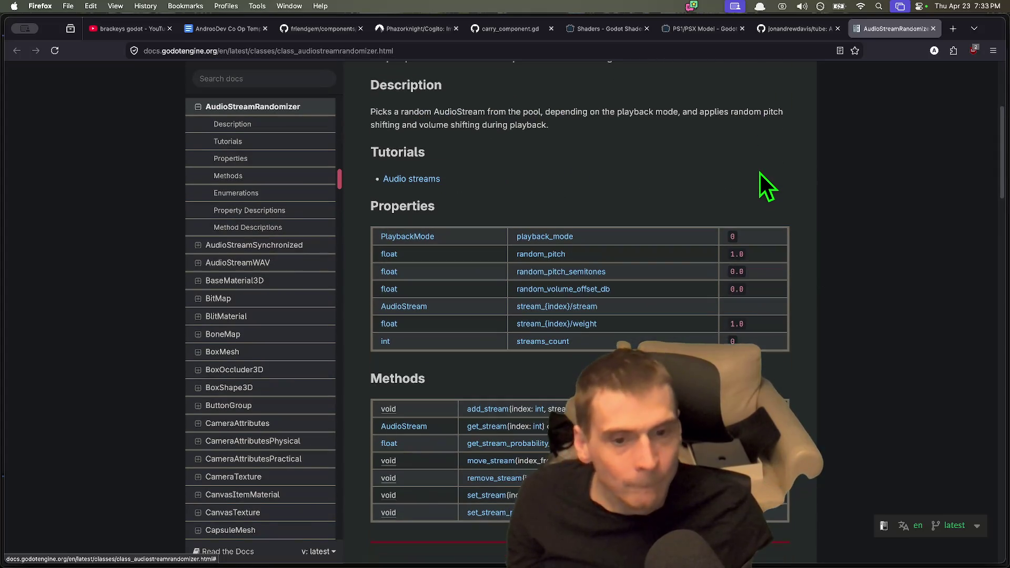
pyautogui.scroll(-3, 757, 169)
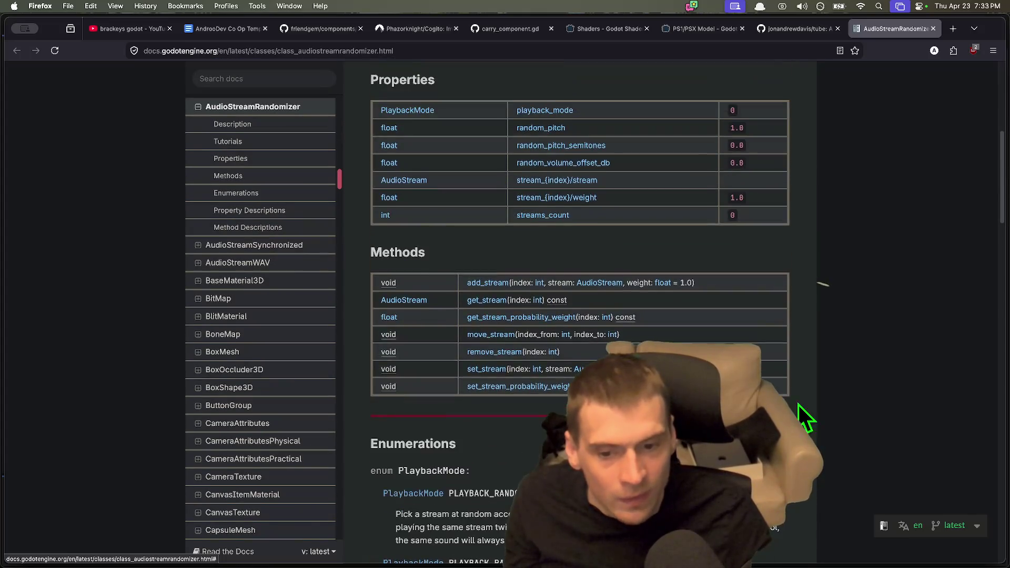
pyautogui.scroll(-15, 796, 402)
pyautogui.press('super+Tab')
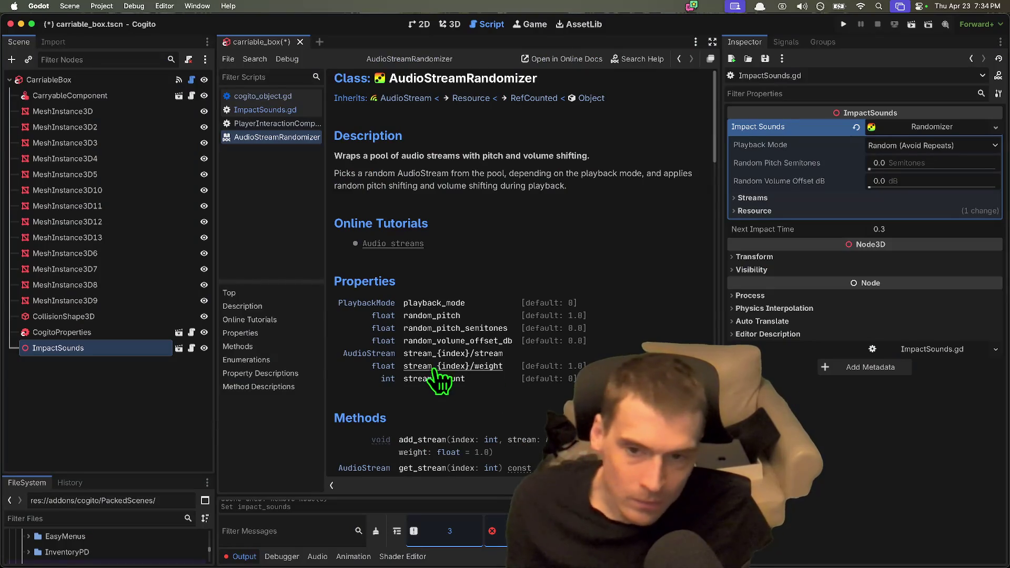
pyautogui.scroll(-15, 542, 326)
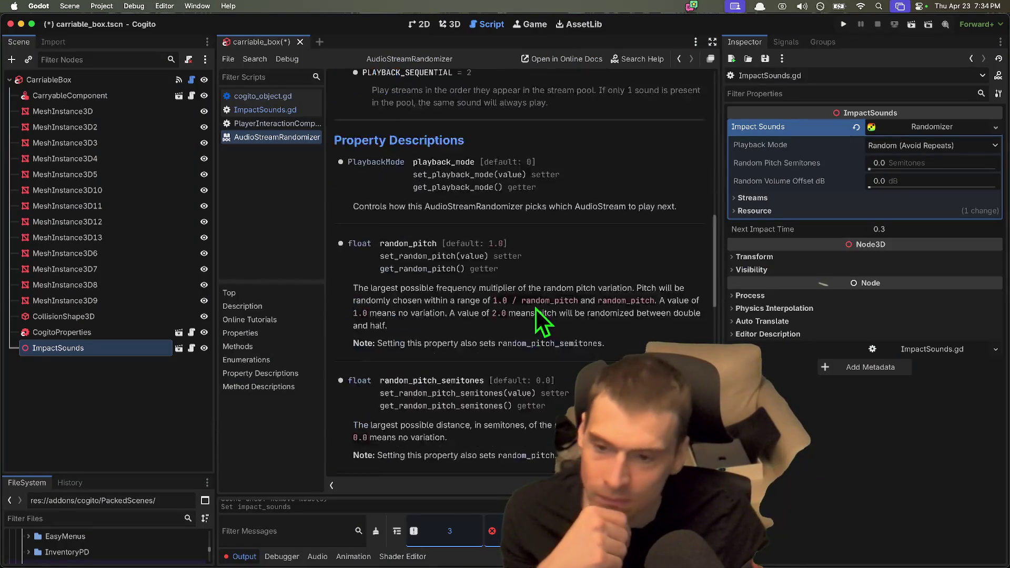
pyautogui.scroll(15, 535, 307)
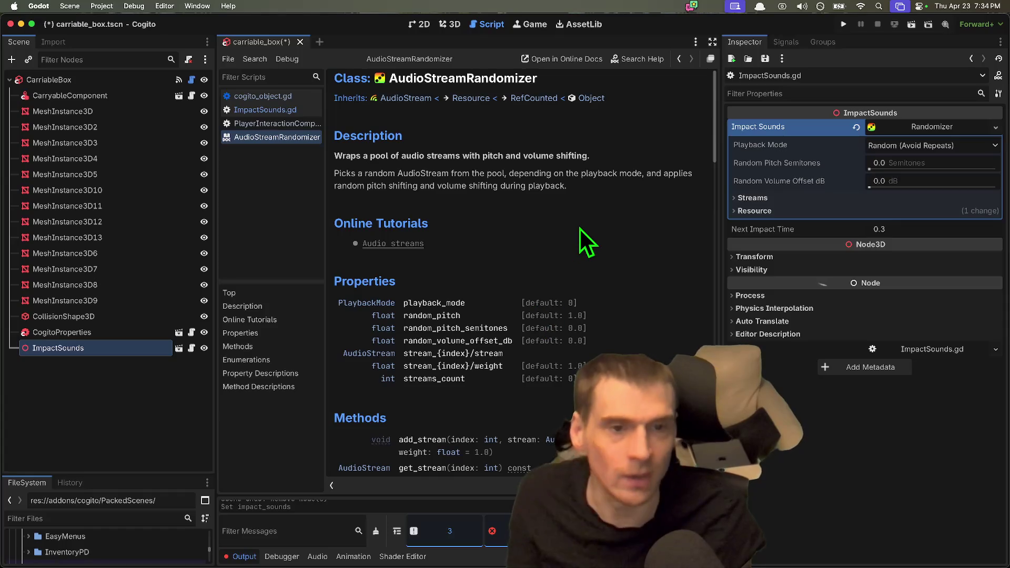
pyautogui.press('super+Tab')
pyautogui.scroll(15, 690, 316)
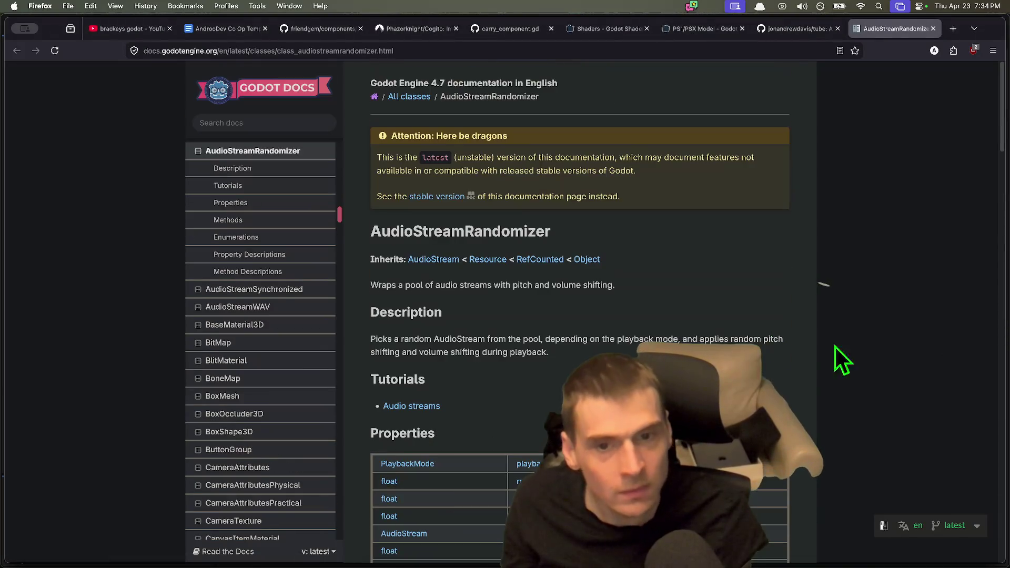
# Copy the class name and search 'AudioStreamRandomizer godot' in a new tab, then return to Godot.
pyautogui.doubleClick(451, 83)
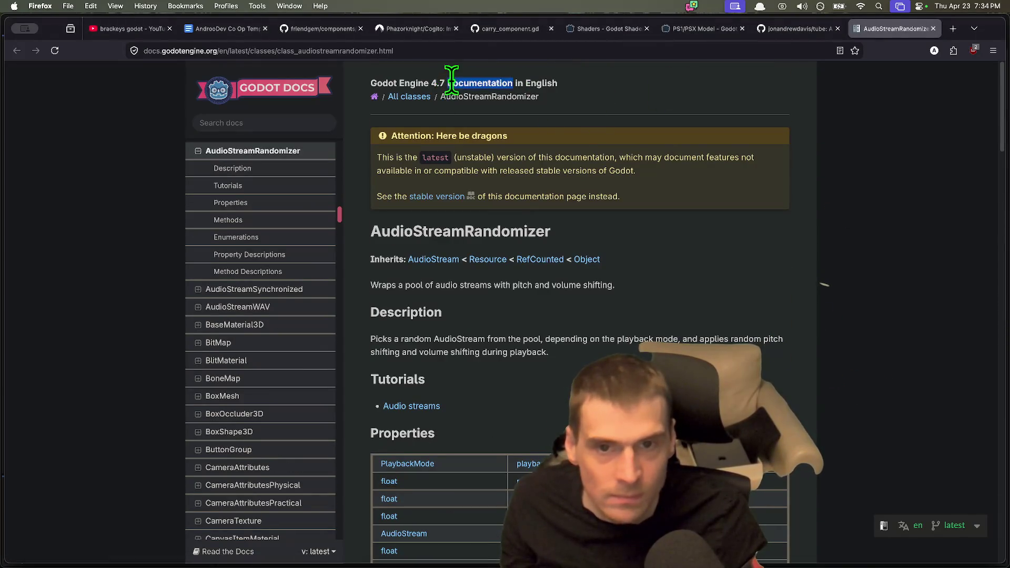
pyautogui.doubleClick(471, 97)
pyautogui.press('super+c')
pyautogui.press('super+t')
pyautogui.press('super+v')
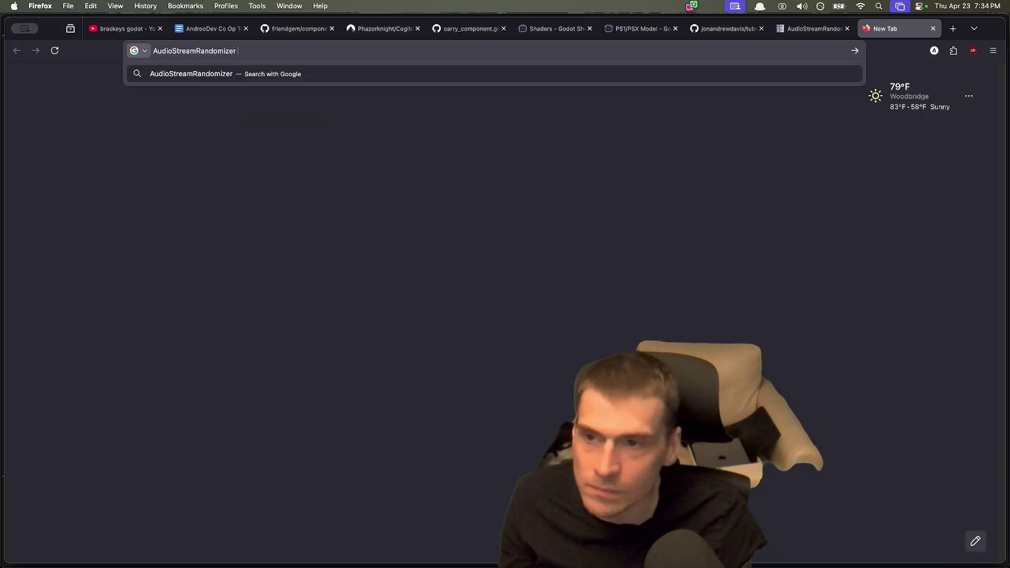
pyautogui.write('godot')
pyautogui.press('Return')
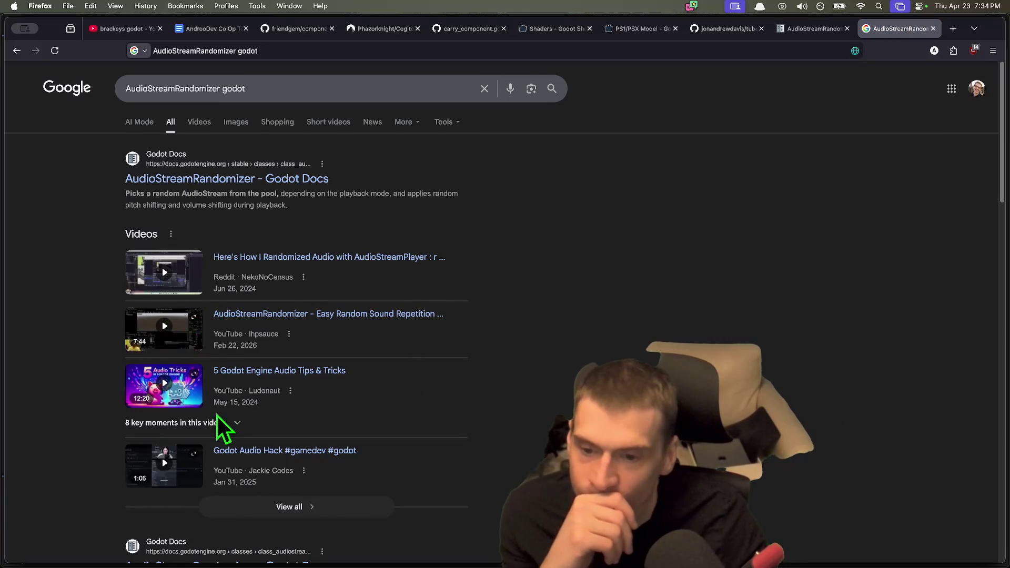
pyautogui.scroll(-3, 475, 427)
pyautogui.scroll(-5, 474, 424)
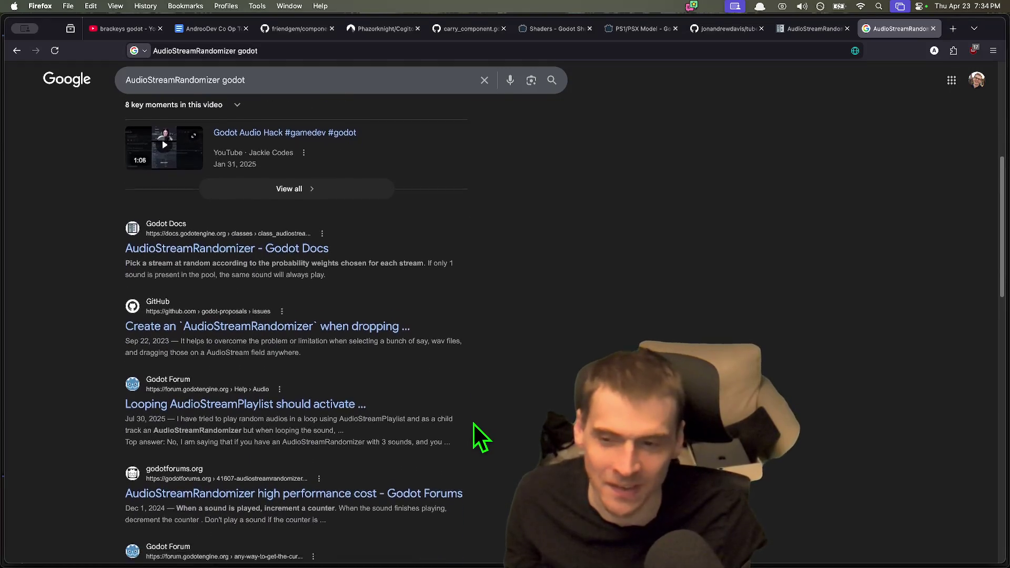
pyautogui.press('super+Tab')
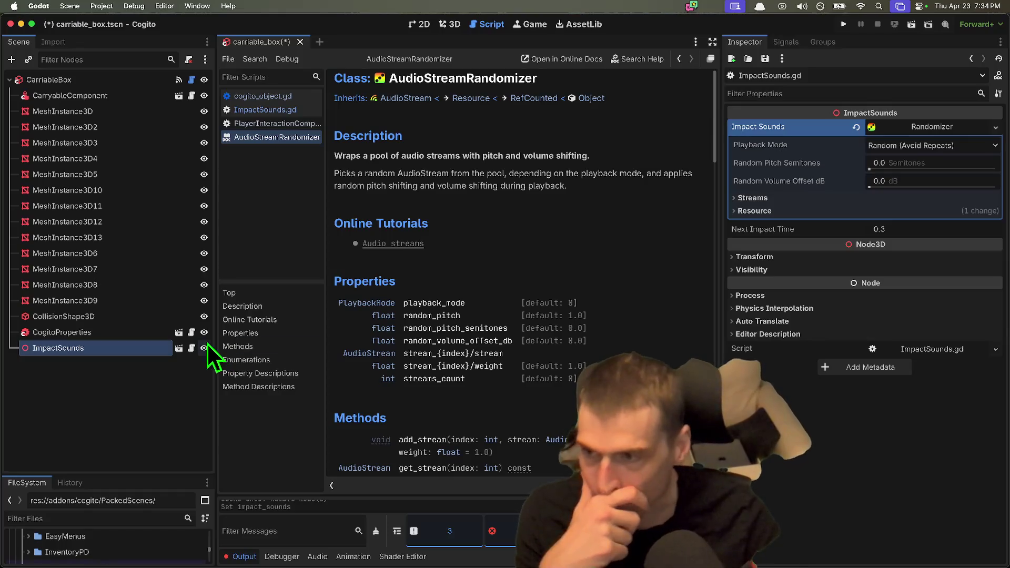
# Switch to the 3D view and open the loot_chest scene from PackedScenes.
pyautogui.click(142, 394)
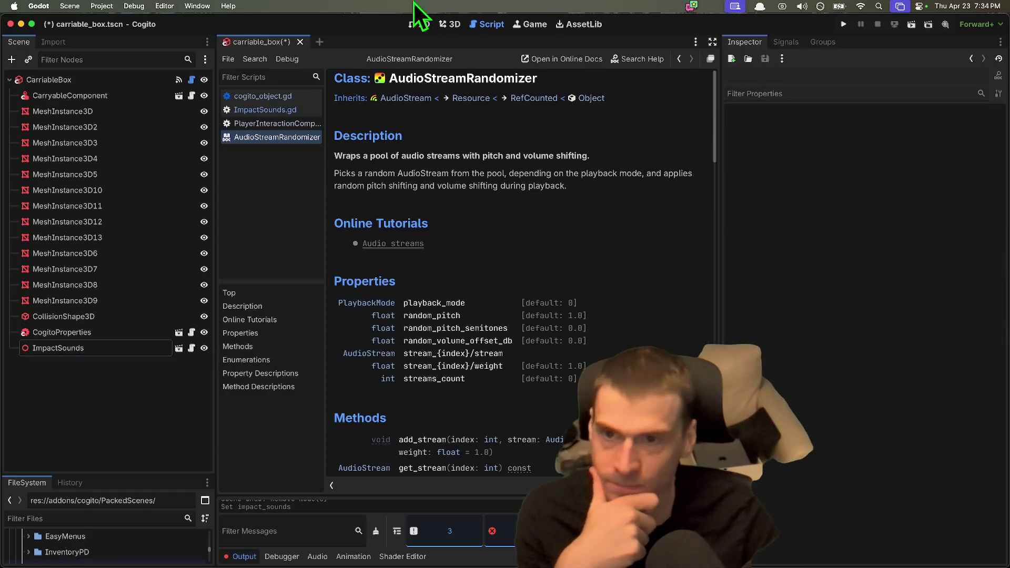
pyautogui.click(461, 27)
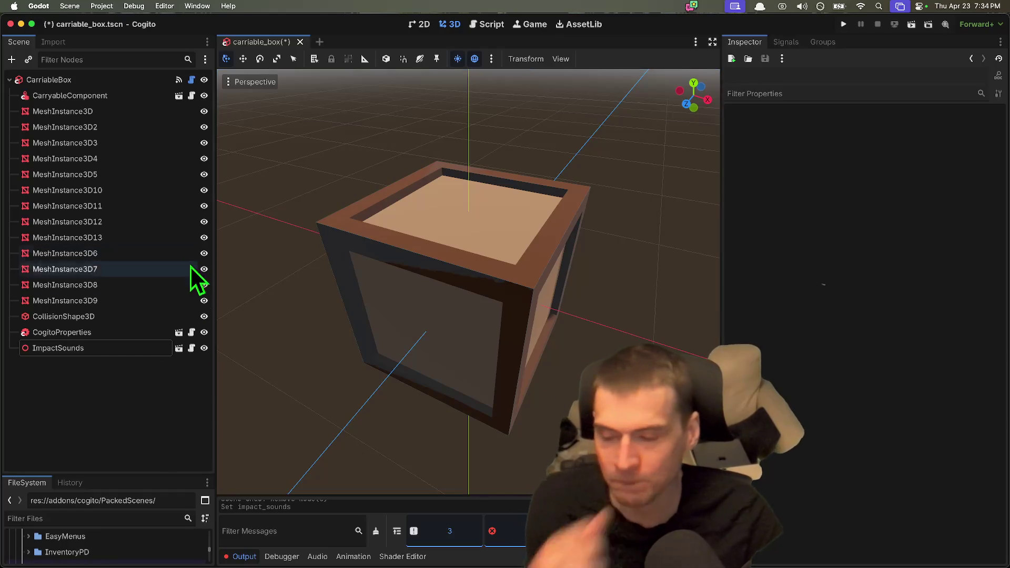
pyautogui.moveTo(177, 474); pyautogui.dragTo(171, 180)
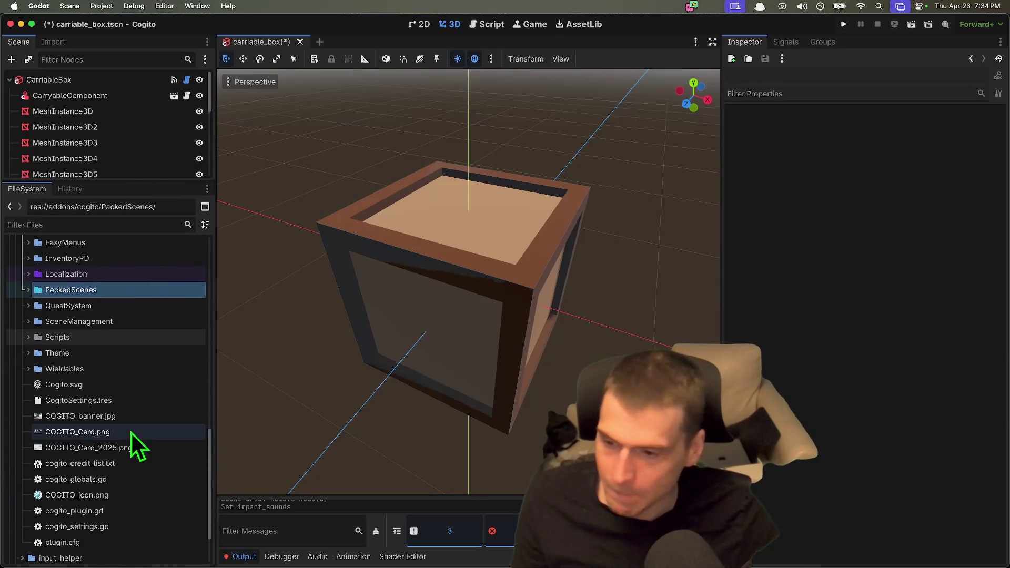
pyautogui.doubleClick(122, 284)
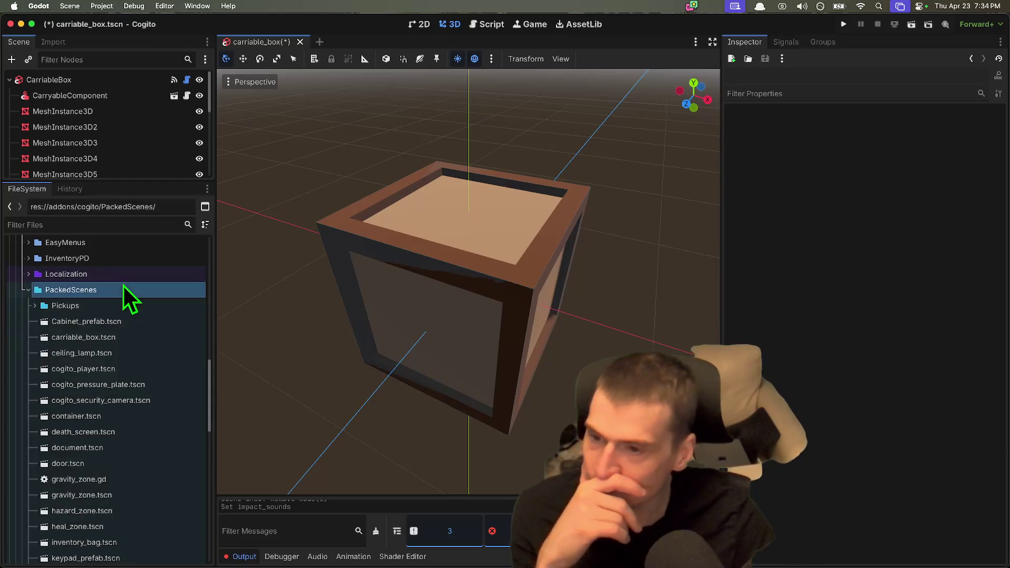
pyautogui.scroll(-5, 124, 405)
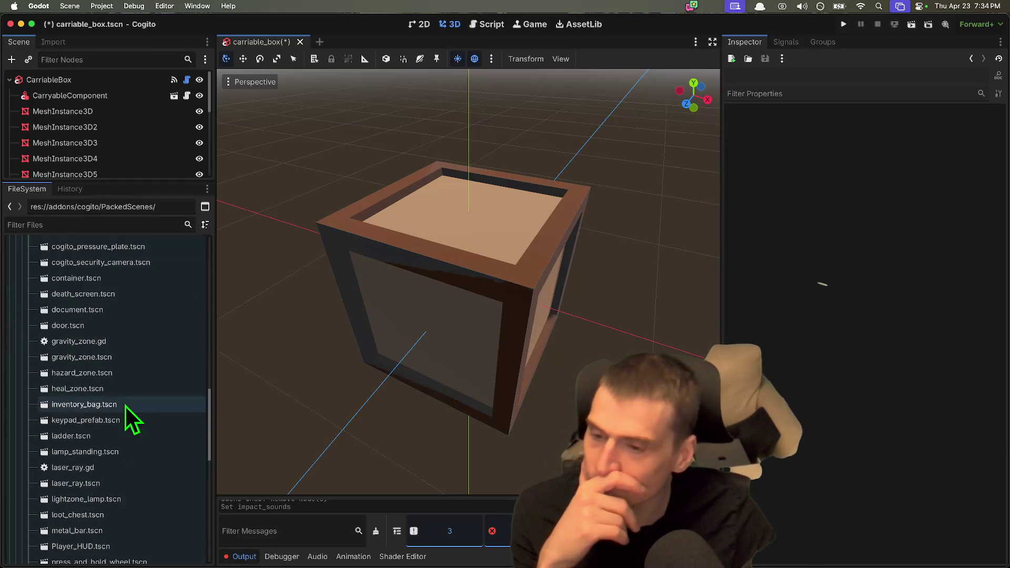
pyautogui.doubleClick(123, 494)
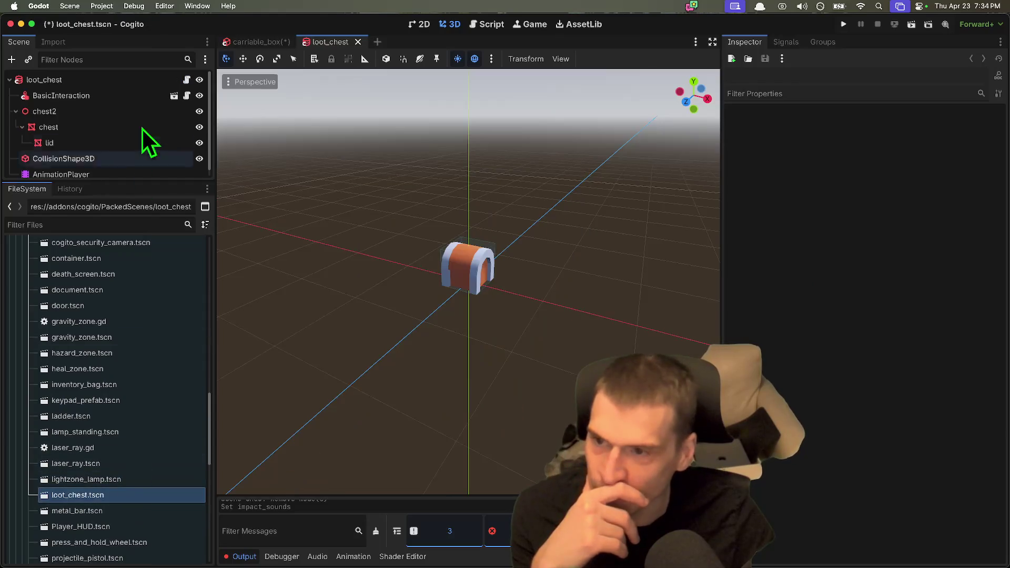
# Review BasicInteraction's Input Map Action, Interaction Text and Attribute Check (None), then open its script.
pyautogui.moveTo(145, 179)
pyautogui.mouseDown()
pyautogui.moveTo(135, 451)
pyautogui.moveTo(156, 293)
pyautogui.mouseUp()
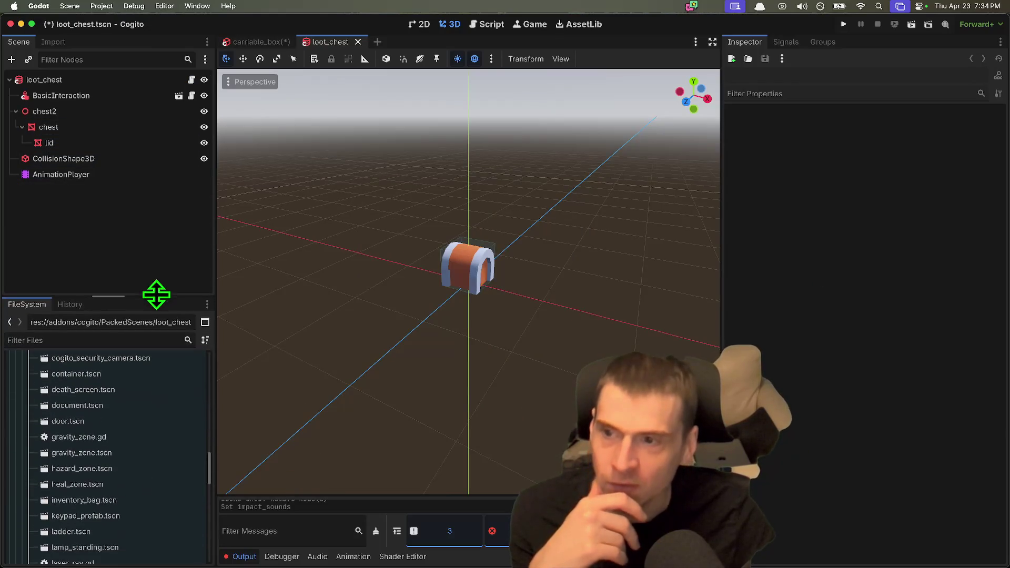
pyautogui.click(131, 94)
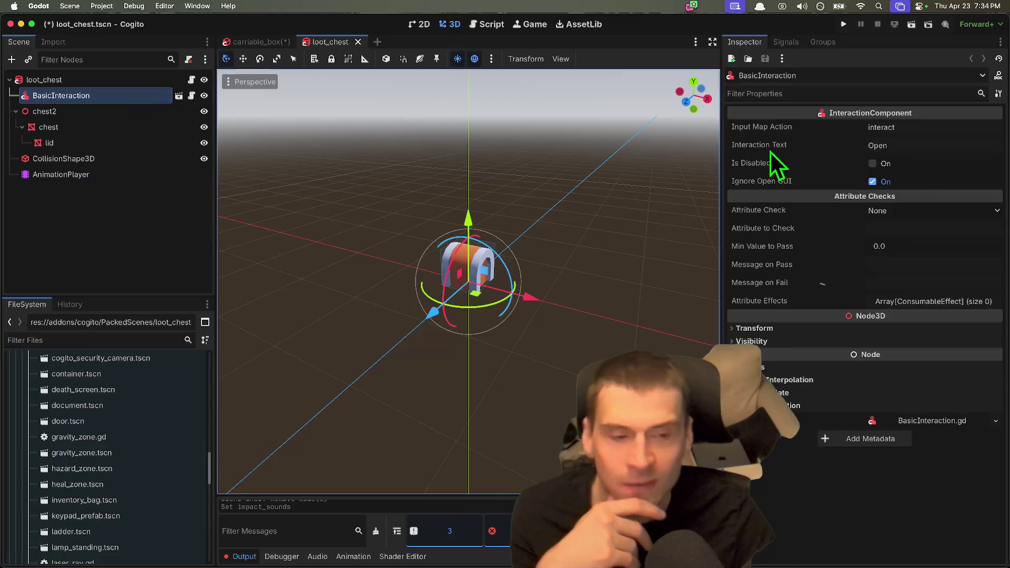
pyautogui.scroll(5, 415, 258)
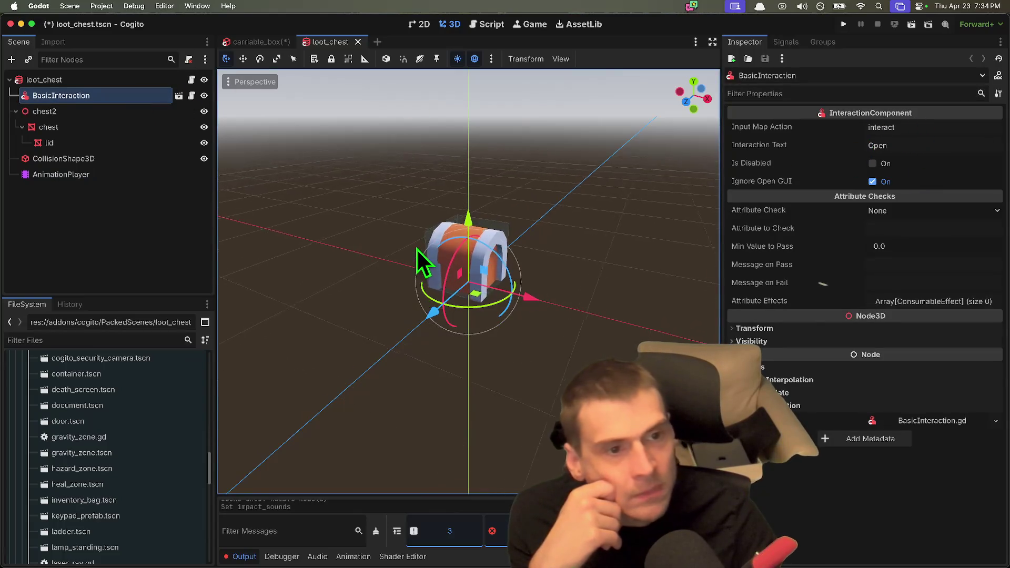
pyautogui.click(805, 128)
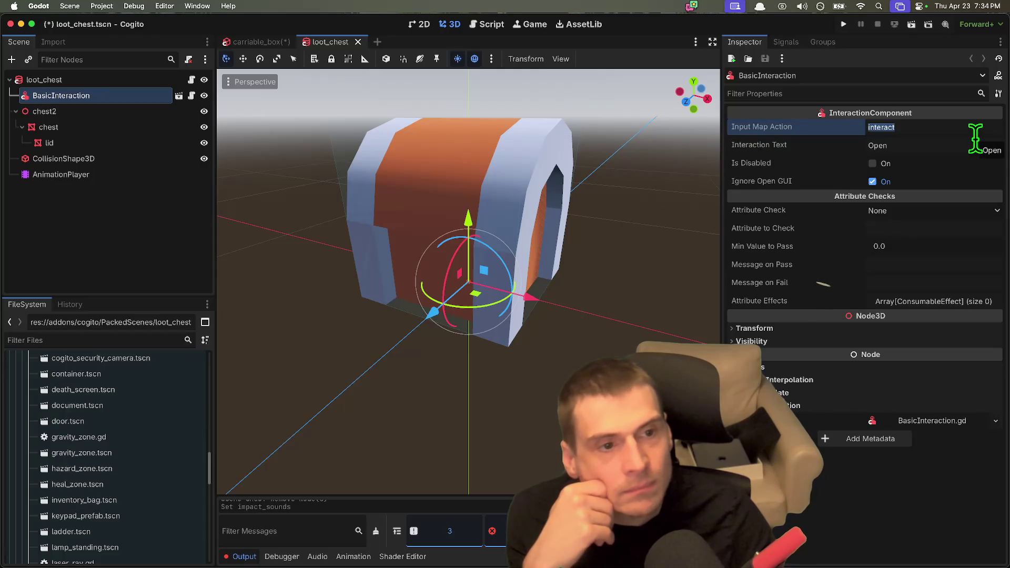
pyautogui.press('Tab')
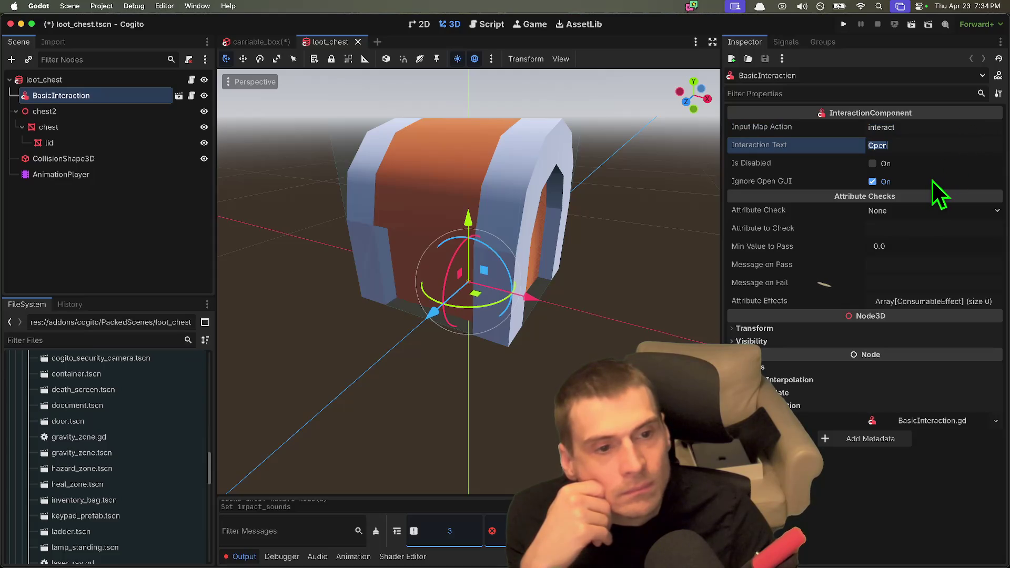
pyautogui.click(929, 216)
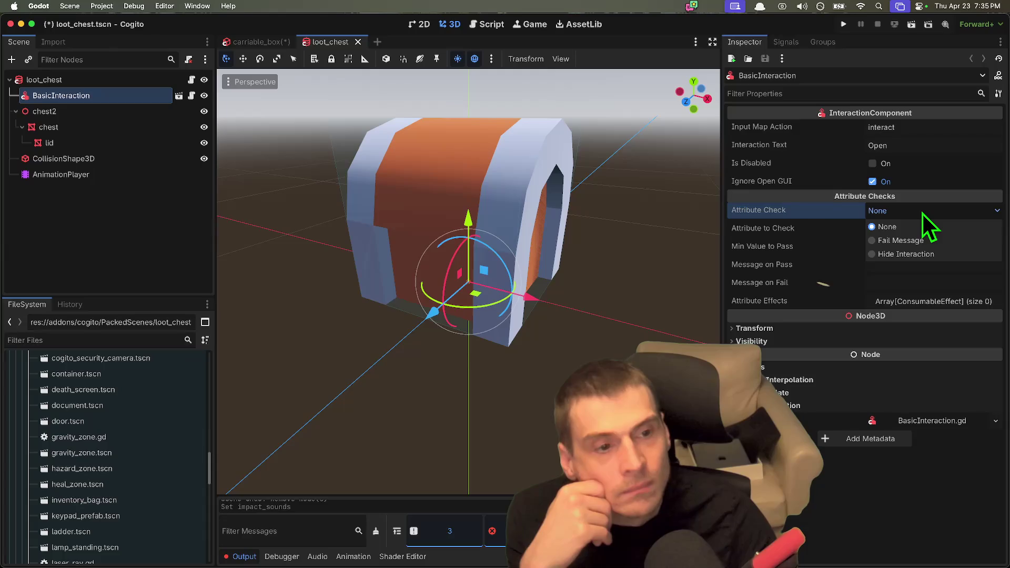
pyautogui.click(923, 214)
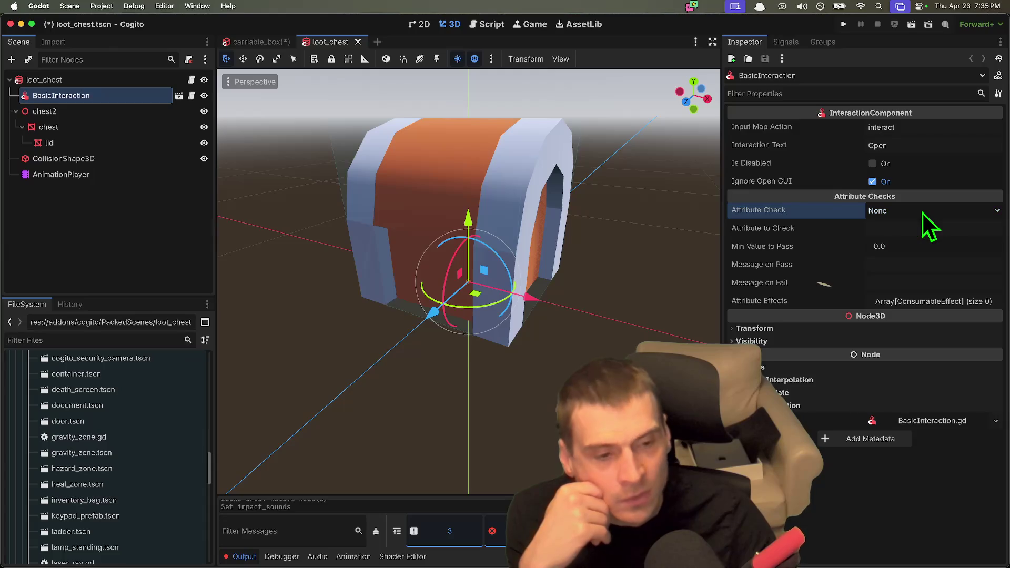
pyautogui.click(191, 95)
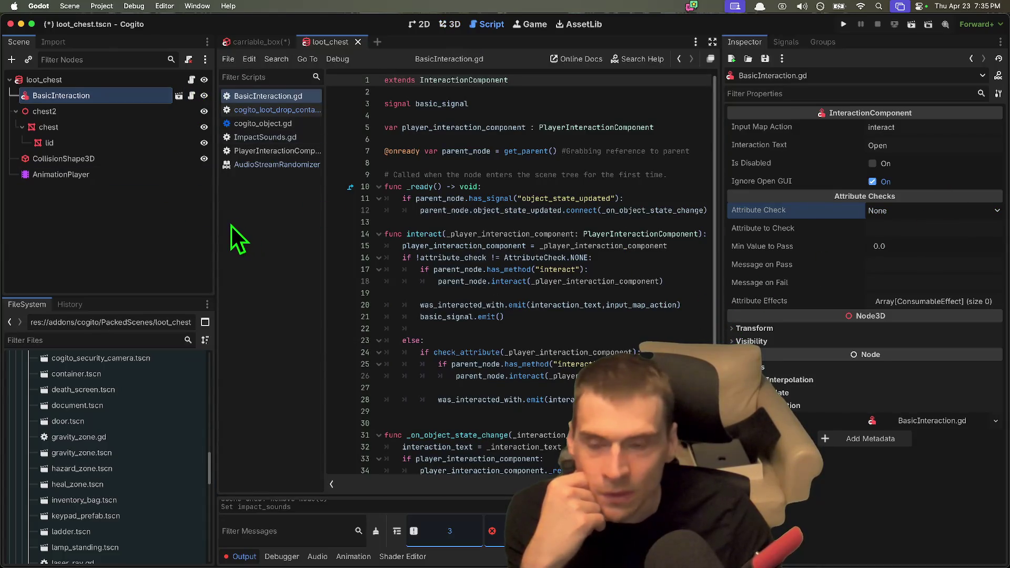
# Widen the code area and highlight basic_signal, player_interaction_component and parent_node usages.
pyautogui.moveTo(214, 225); pyautogui.dragTo(160, 232)
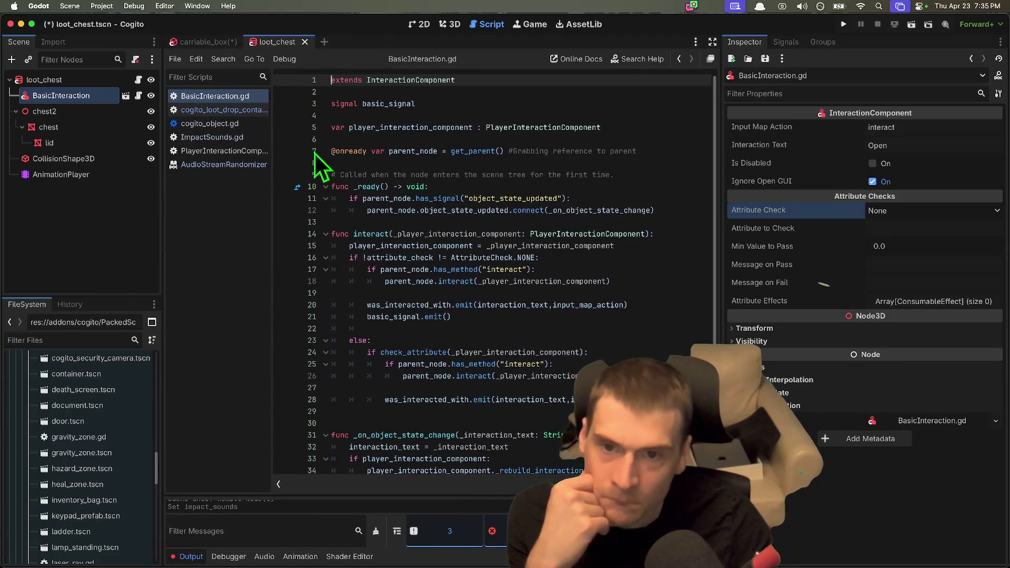
pyautogui.doubleClick(373, 103)
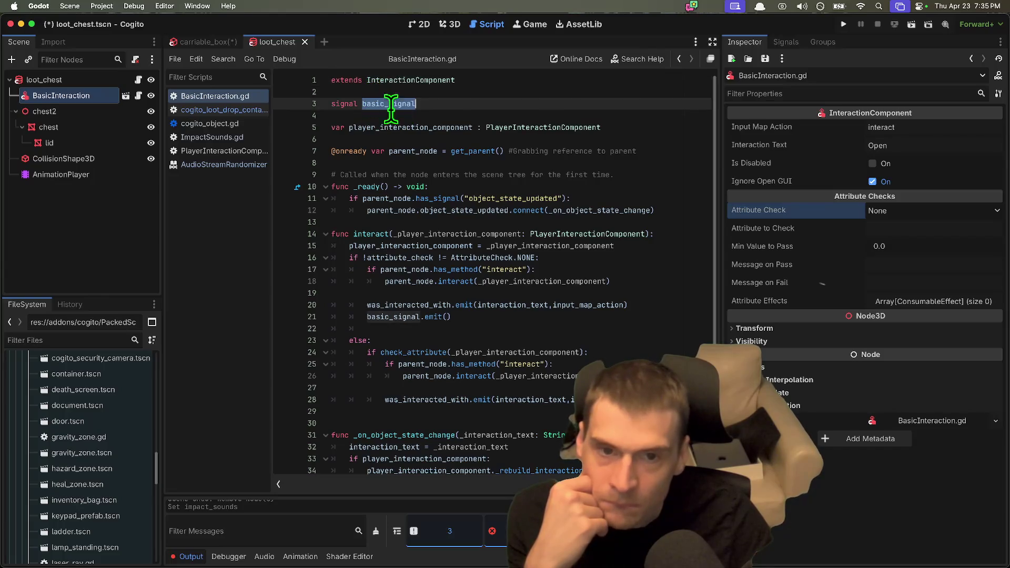
pyautogui.doubleClick(566, 124)
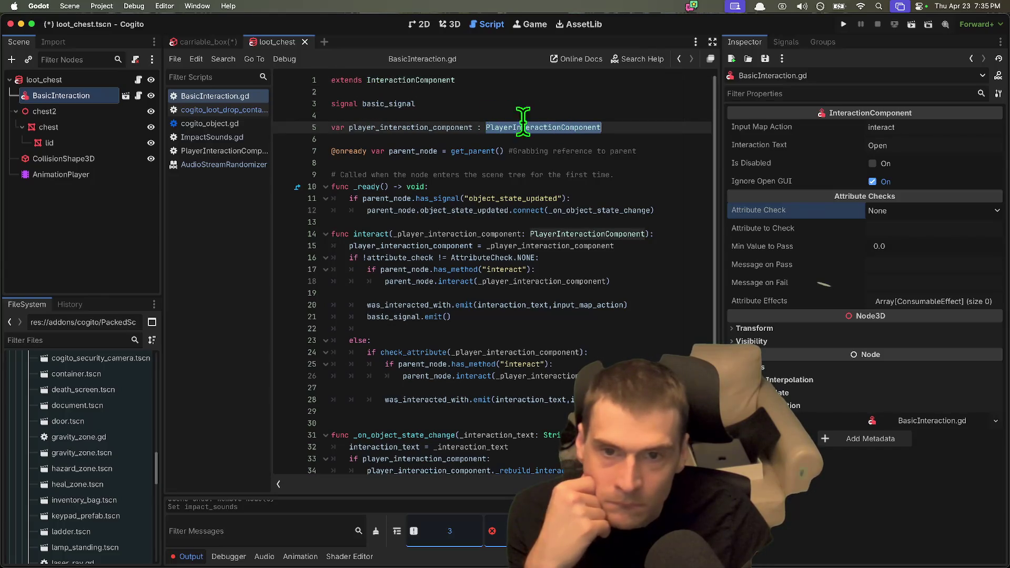
pyautogui.press('super')
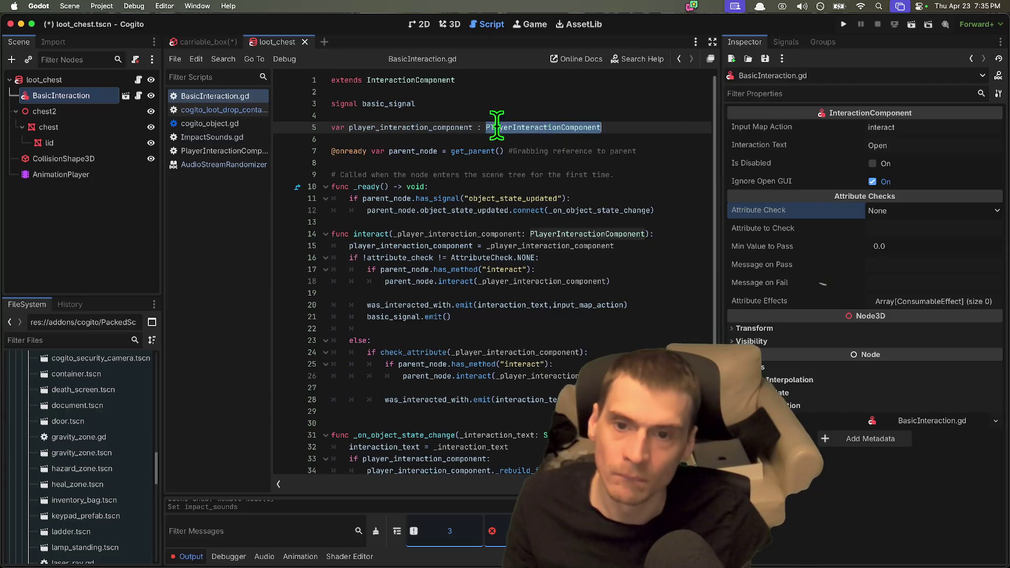
pyautogui.doubleClick(435, 127)
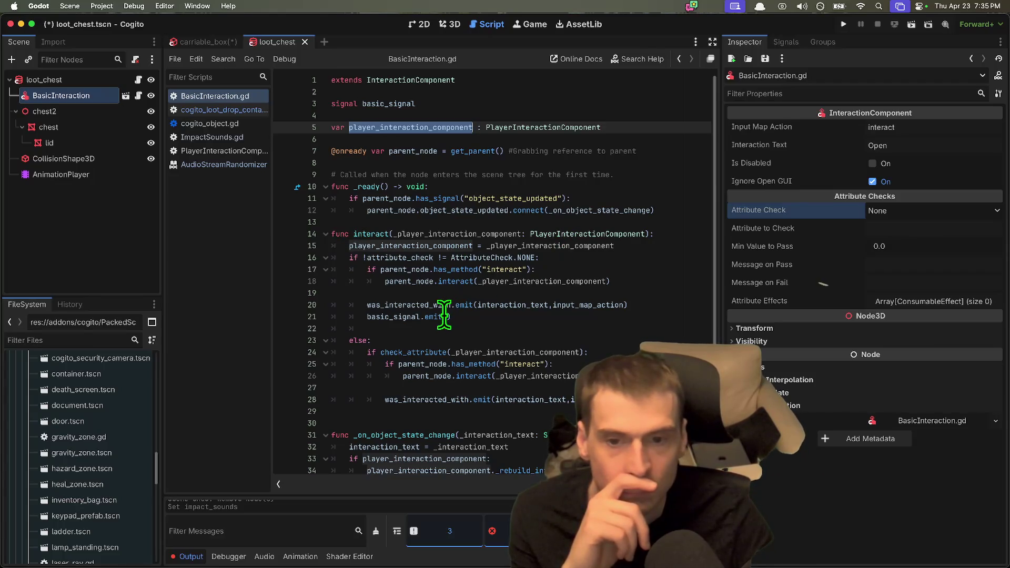
pyautogui.scroll(-1, 616, 331)
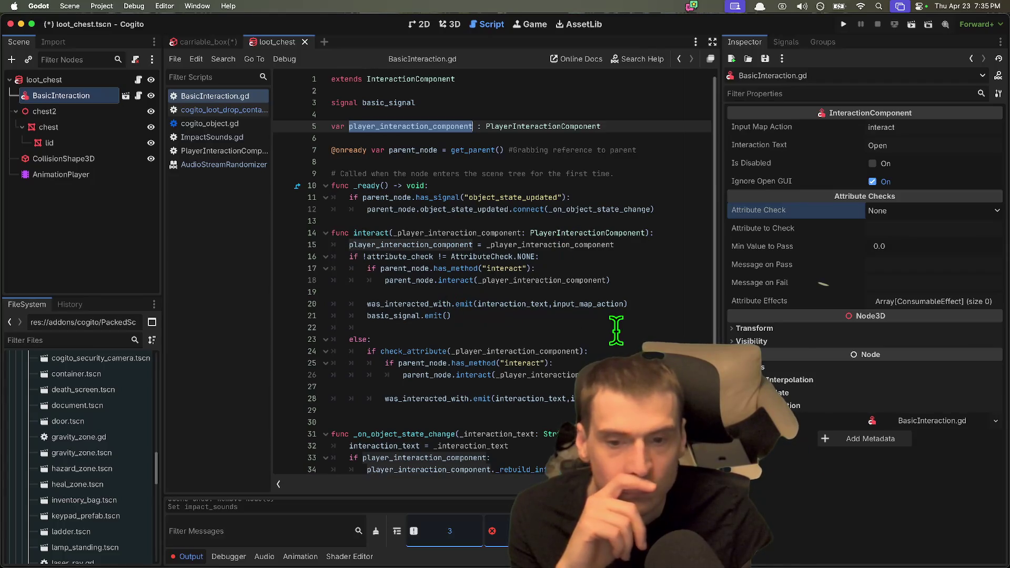
pyautogui.doubleClick(432, 362)
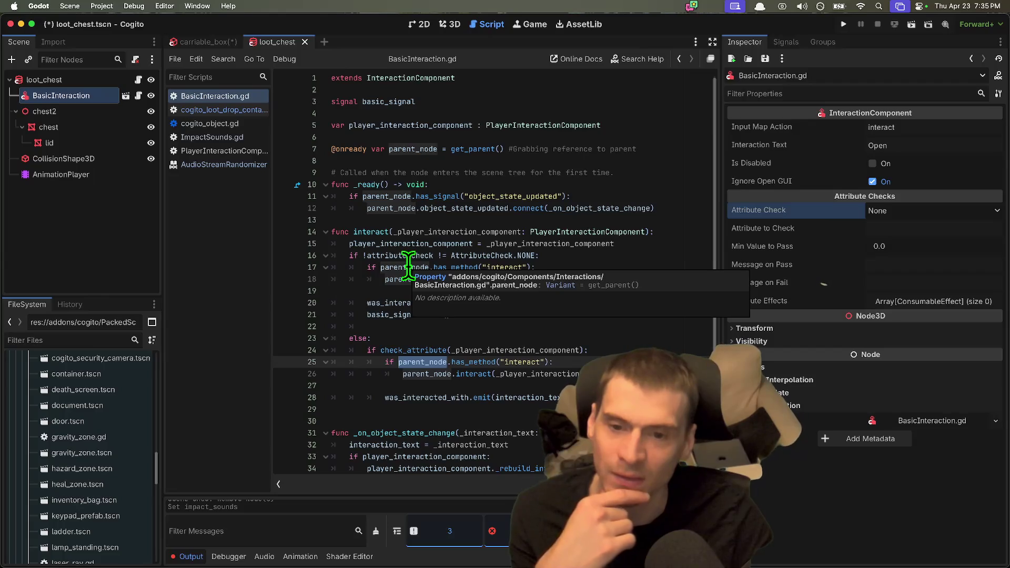
pyautogui.doubleClick(408, 266)
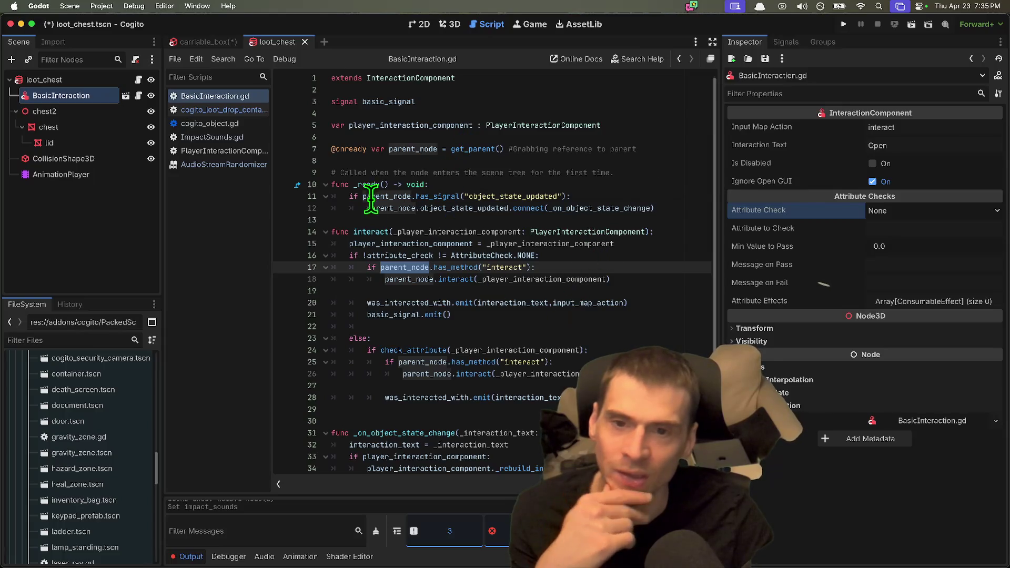
# Check parent_node's get_parent() definition on line 7 and show loot_chest's root properties.
pyautogui.click(89, 82)
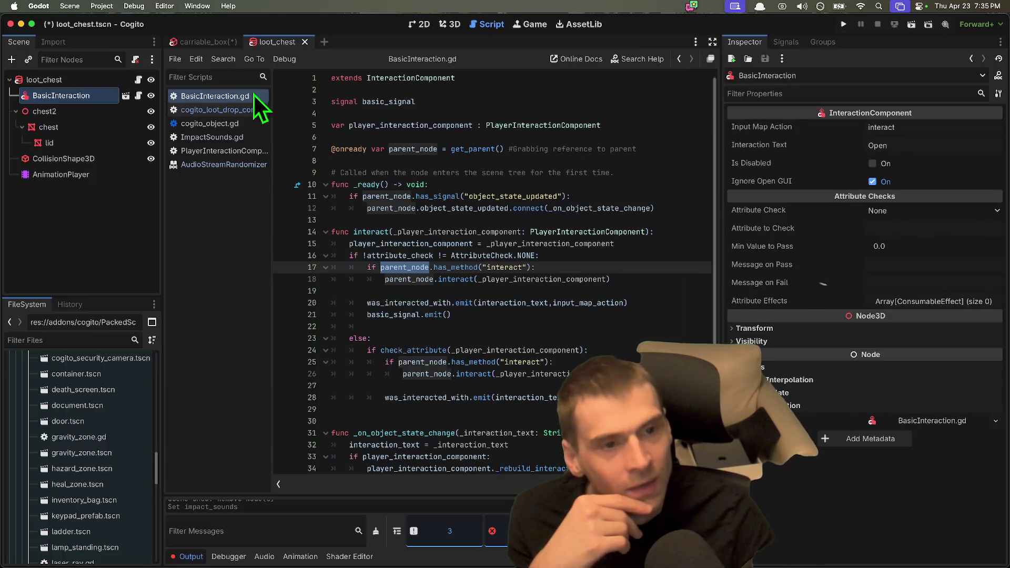
pyautogui.click(400, 149)
pyautogui.doubleClick(480, 148)
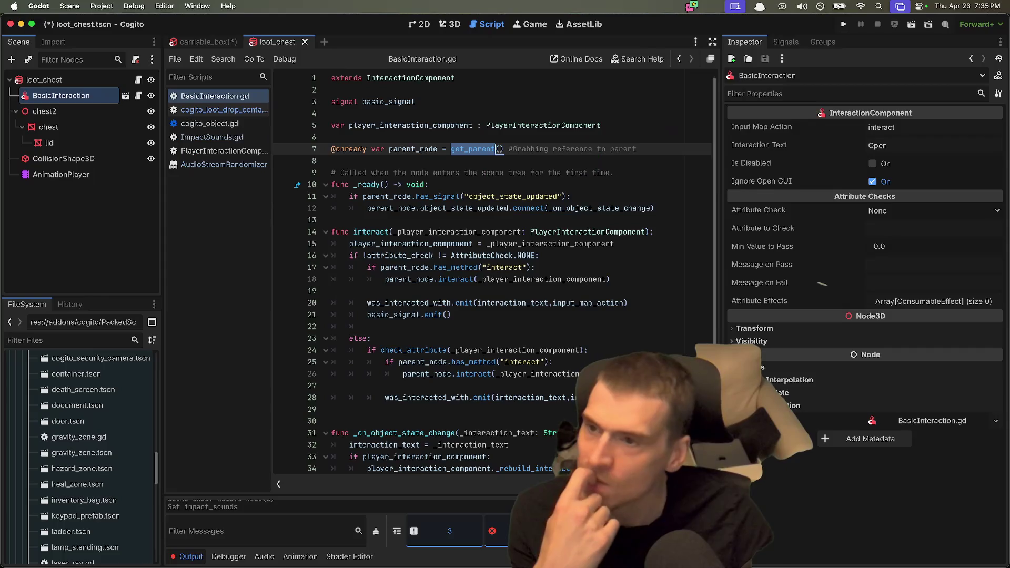
pyautogui.click(45, 81)
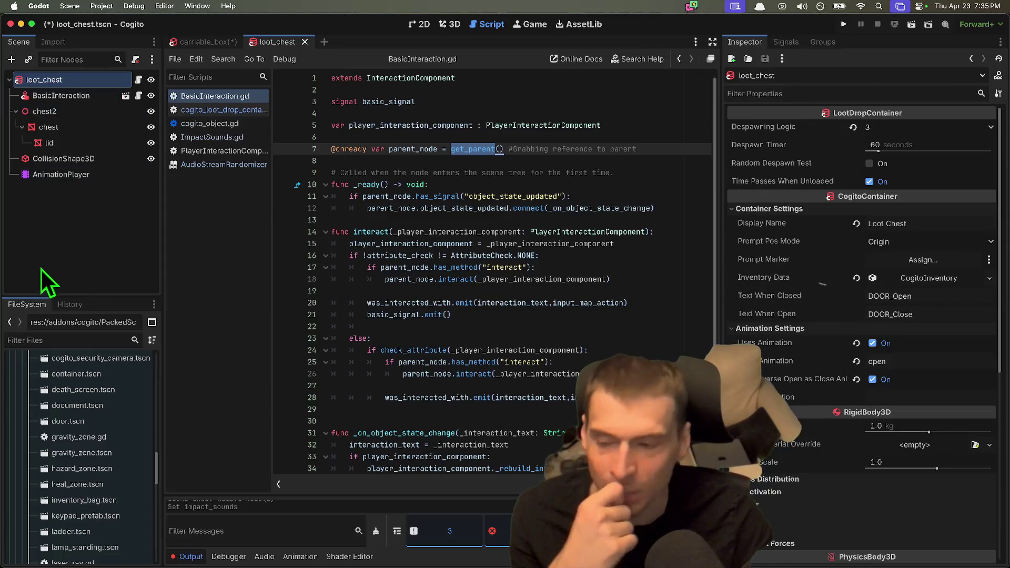
# Open the loot chest's parent script cogito_container.gd, filtering files by 'container'.
pyautogui.scroll(-3, 79, 369)
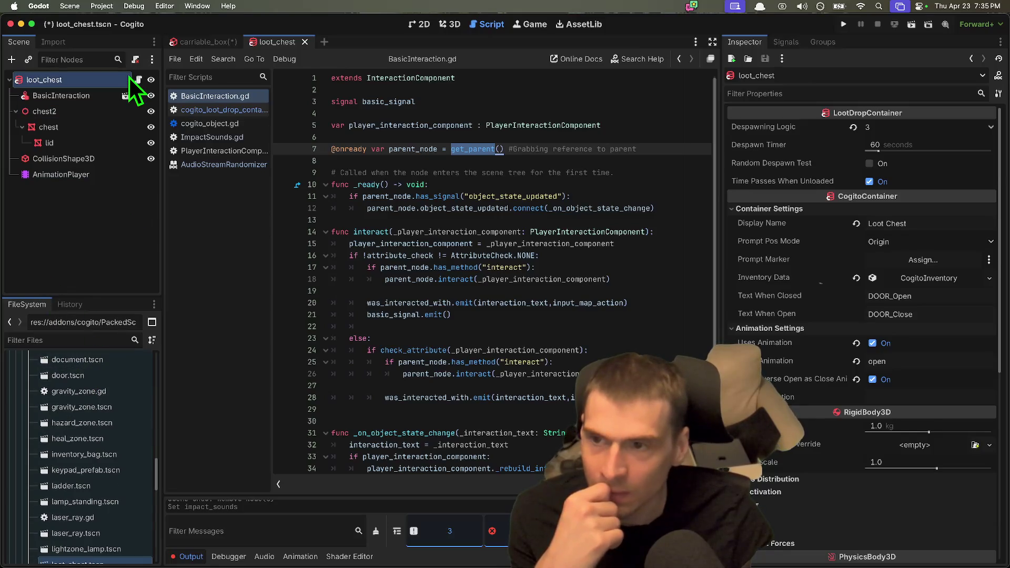
pyautogui.click(137, 79)
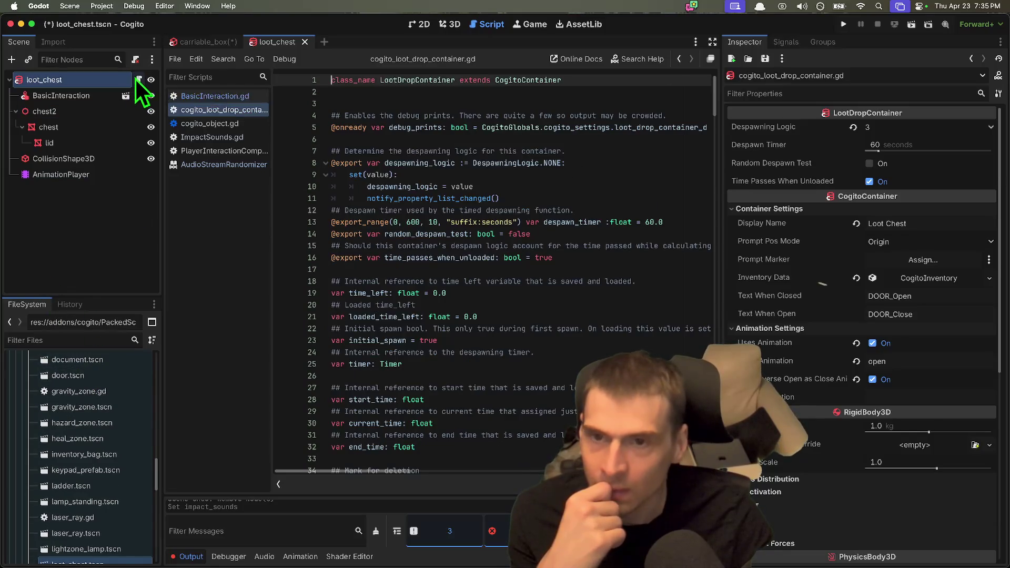
pyautogui.keyDown('ctrl'); pyautogui.click(527, 80); pyautogui.keyUp('ctrl')
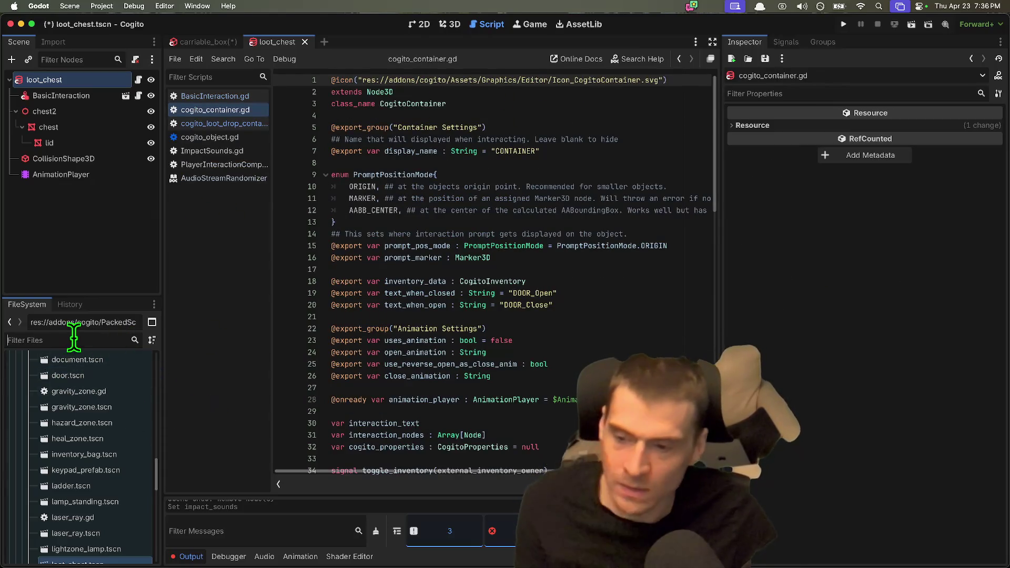
pyautogui.write('cogito_')
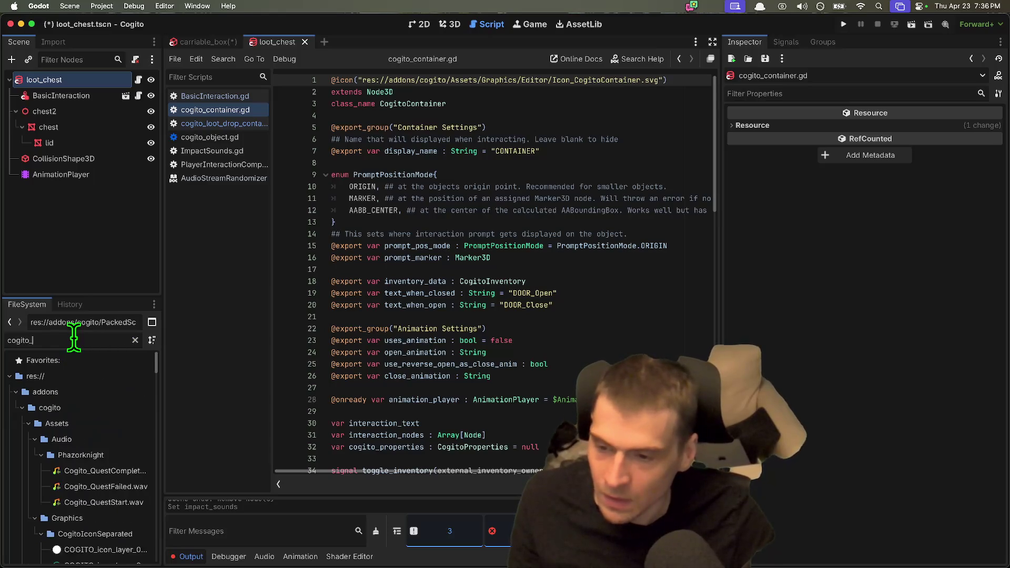
pyautogui.press('super+a')
pyautogui.write('container')
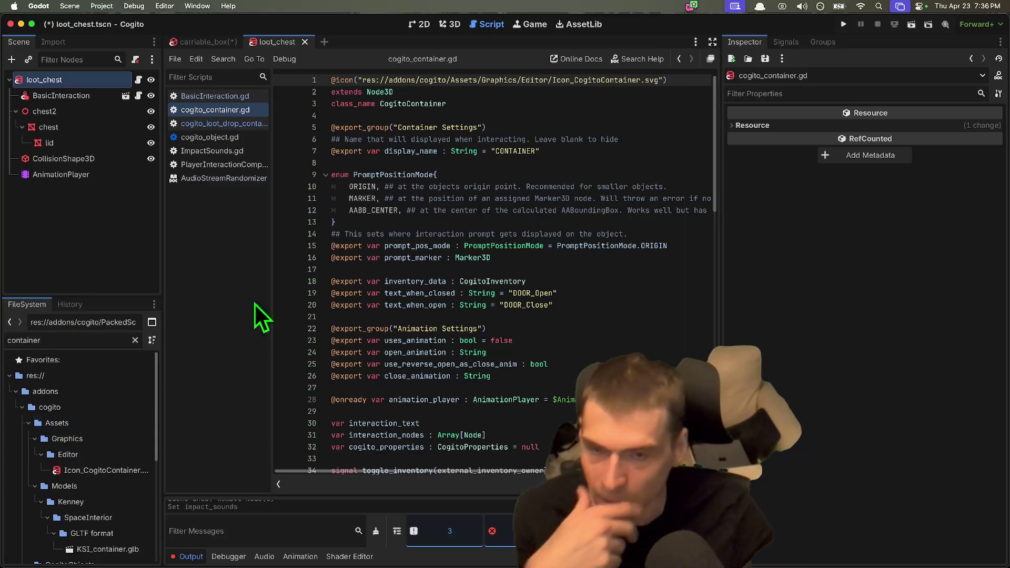
pyautogui.click(567, 89)
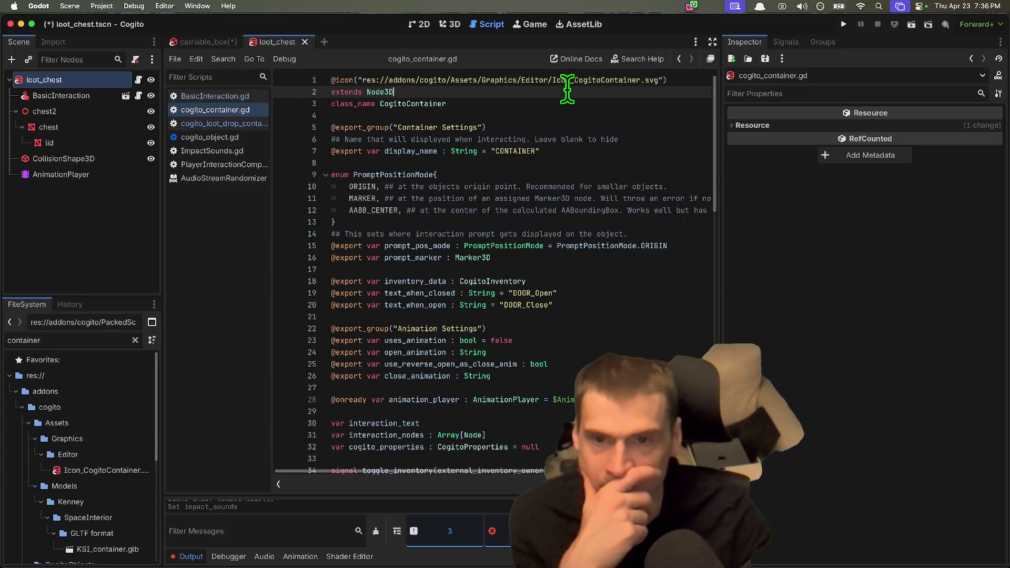
pyautogui.doubleClick(398, 104)
# Read through cogito_container.gd, highlighting every use of interaction_nodes.
pyautogui.scroll(-2, 452, 176)
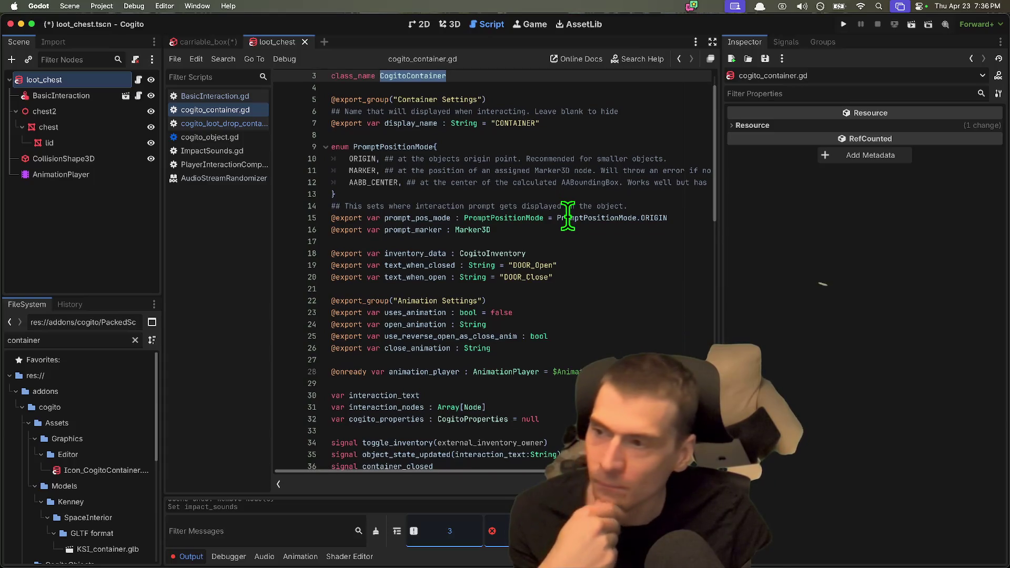
pyautogui.scroll(-1, 567, 215)
pyautogui.scroll(-5, 567, 216)
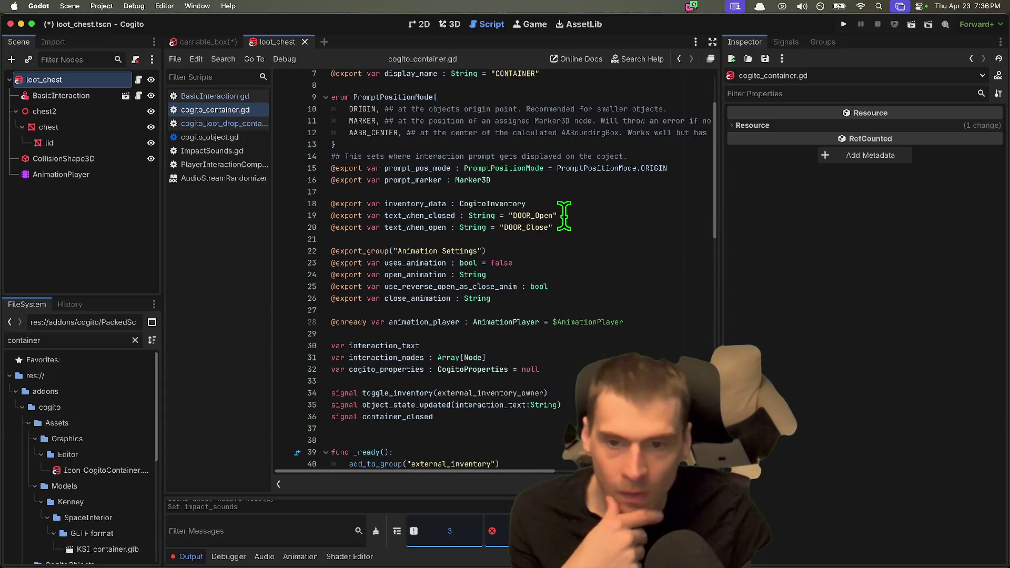
pyautogui.scroll(-4, 564, 216)
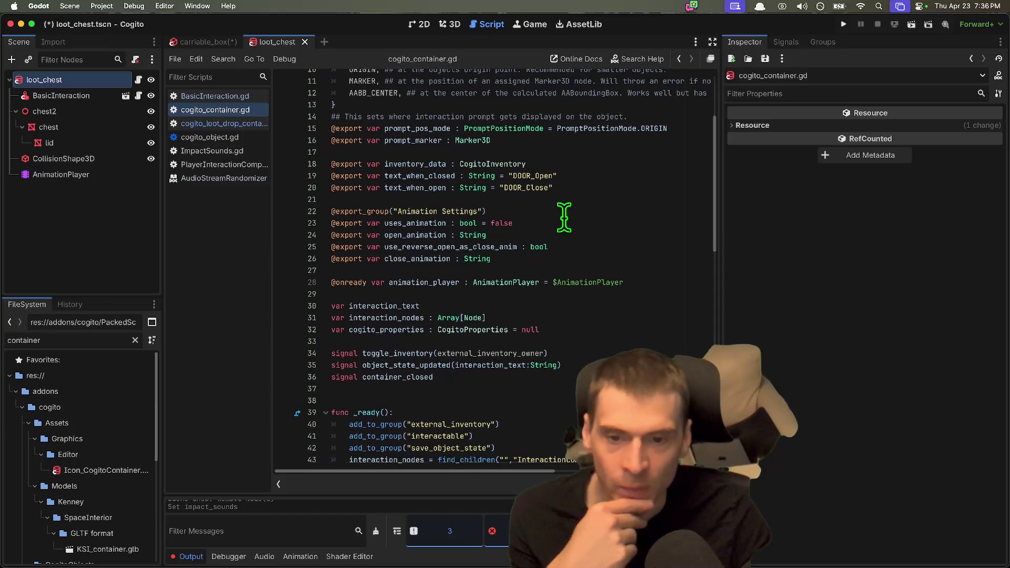
pyautogui.doubleClick(401, 293)
pyautogui.scroll(-2, 581, 342)
pyautogui.scroll(-4, 585, 343)
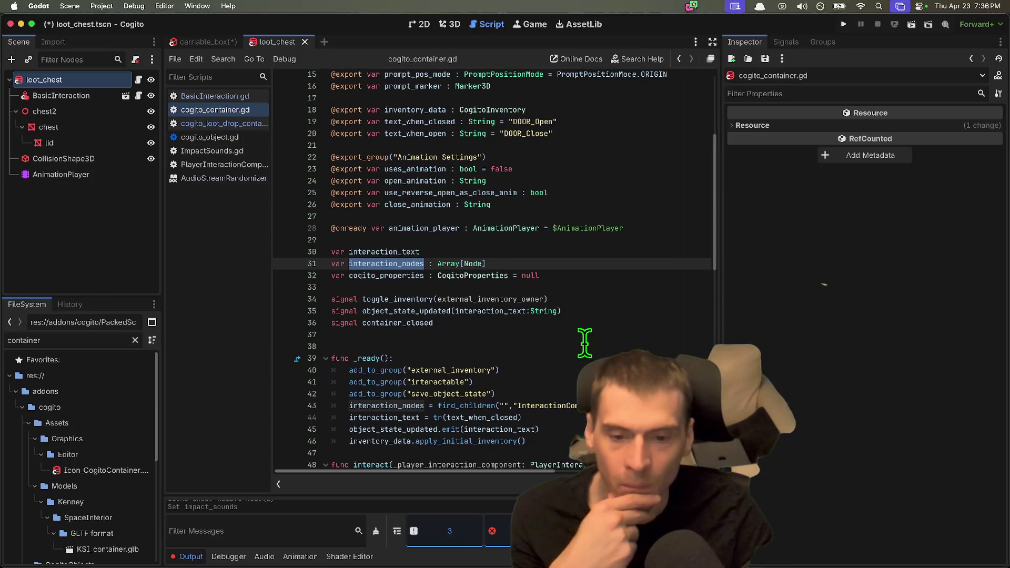
pyautogui.scroll(-5, 584, 342)
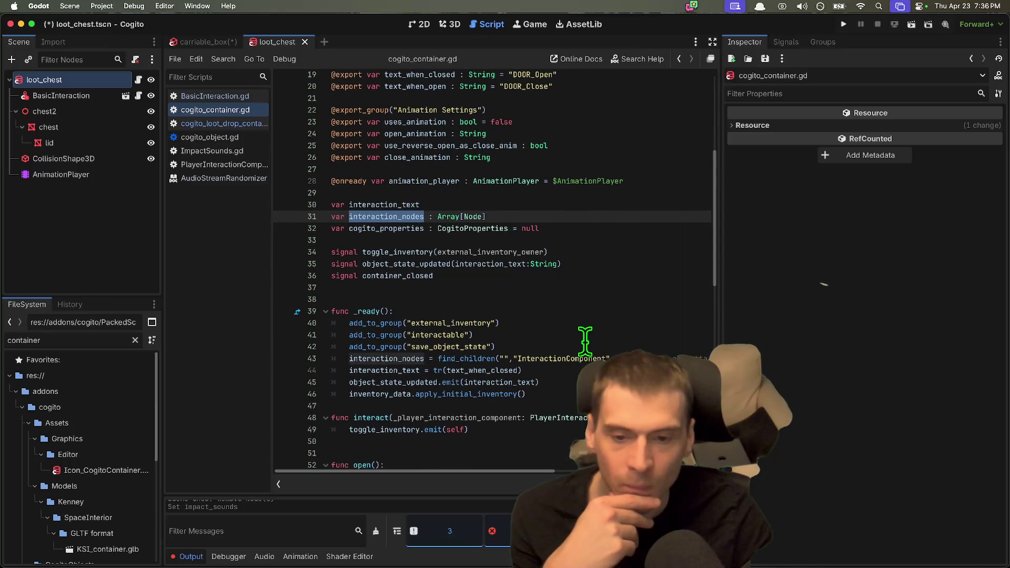
pyautogui.scroll(-7, 585, 340)
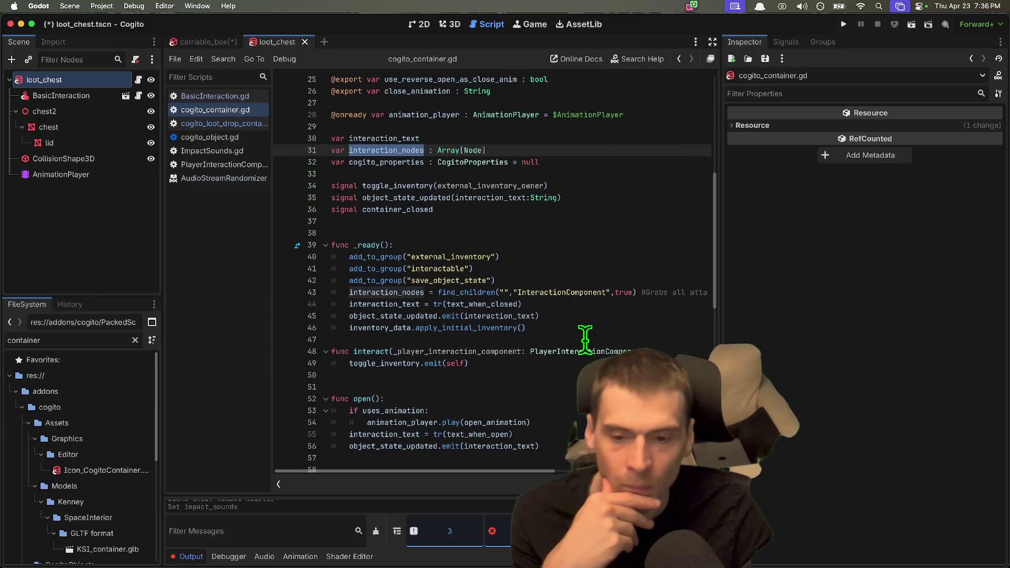
pyautogui.scroll(-4, 585, 340)
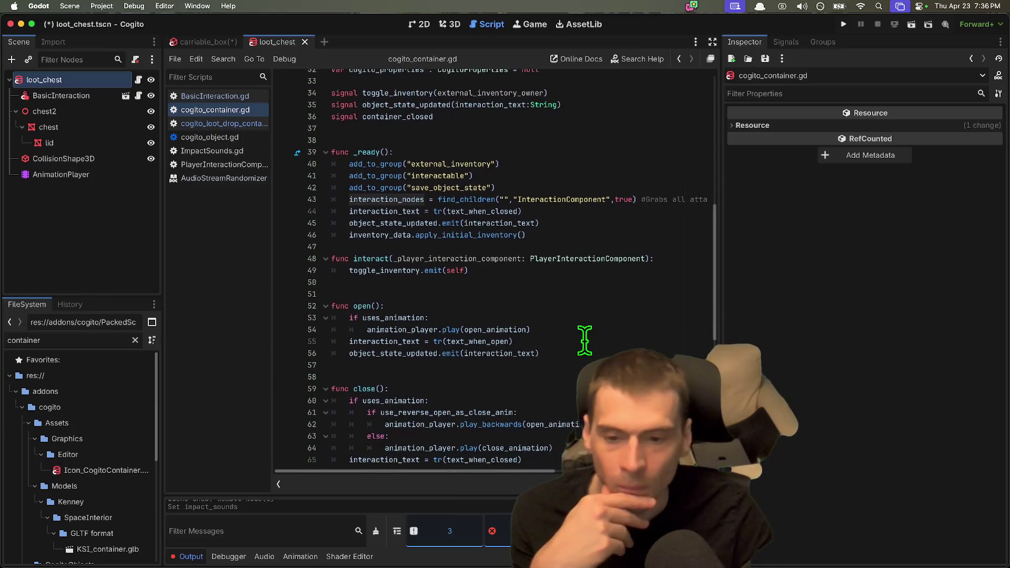
pyautogui.scroll(-20, 574, 350)
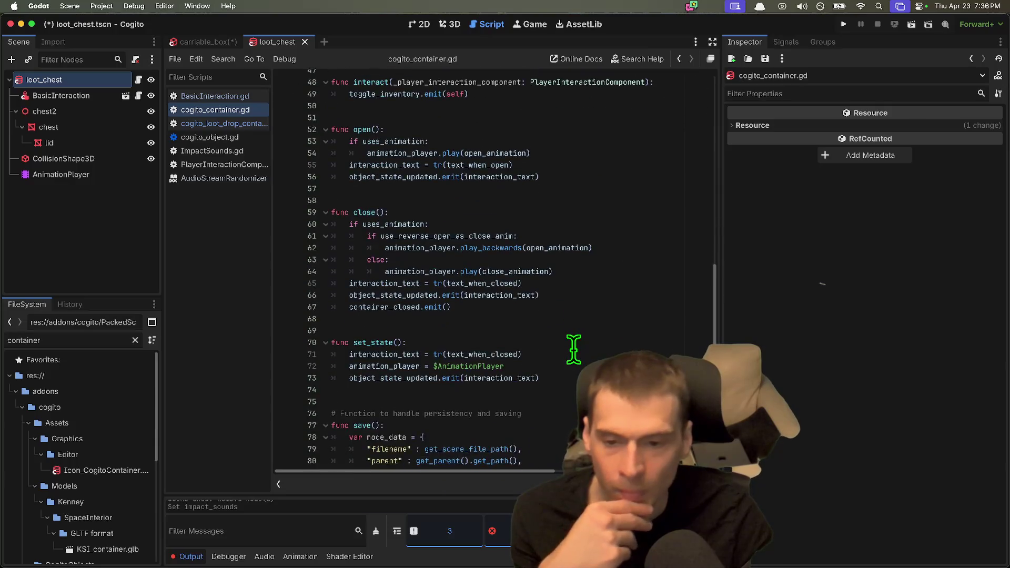
pyautogui.scroll(-4, 573, 349)
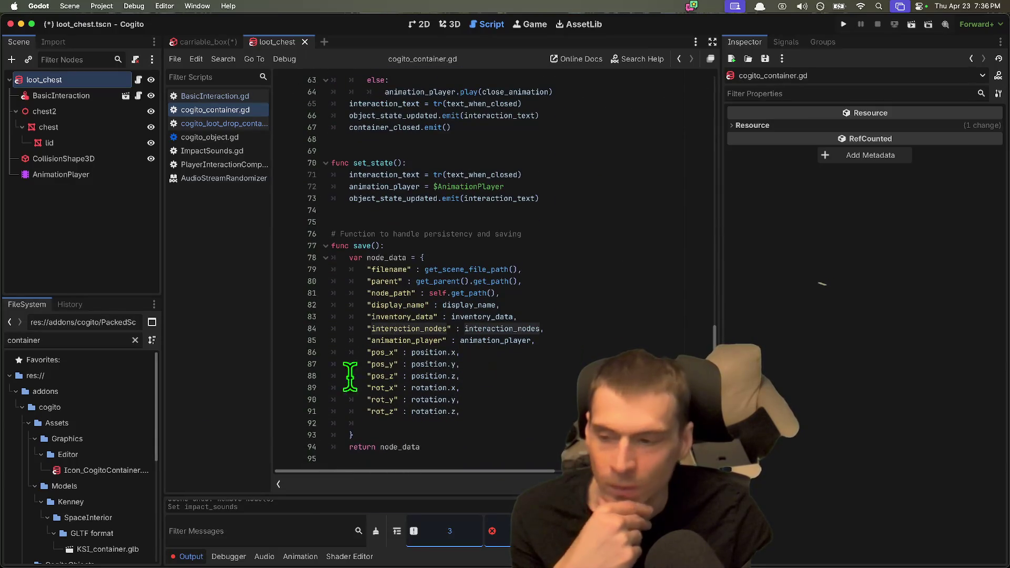
pyautogui.moveTo(98, 297); pyautogui.dragTo(99, 230)
pyautogui.scroll(20, 473, 243)
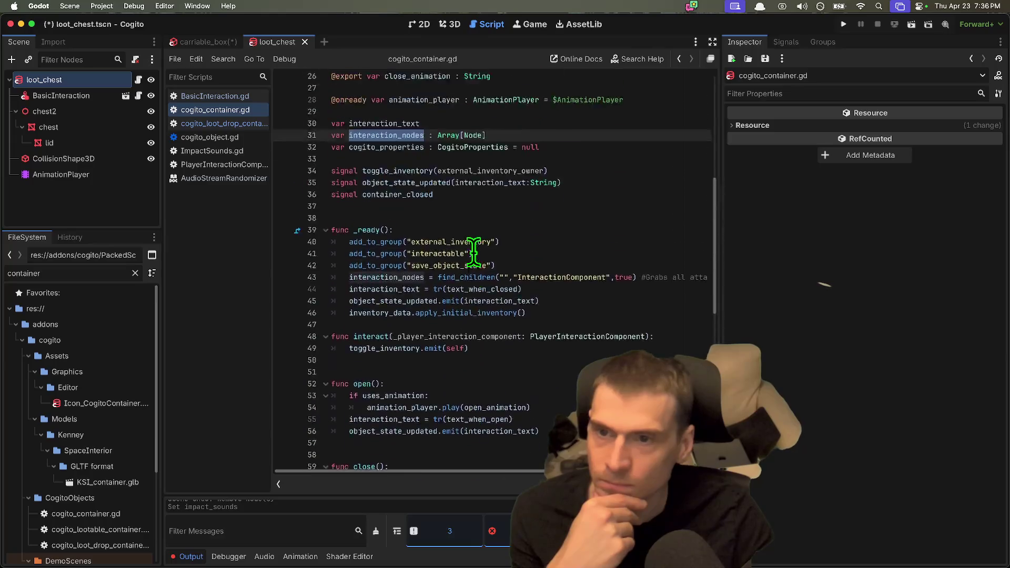
# Clear the 'container' file filter, widen the left docks, and open the SafezoneComponent scene.
pyautogui.click(89, 292)
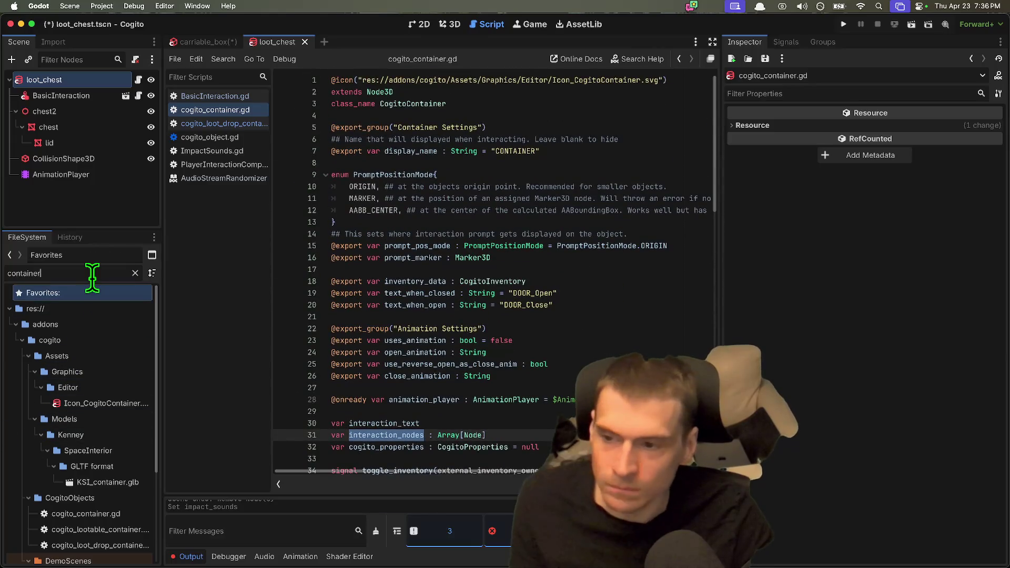
pyautogui.click(90, 273)
pyautogui.hotkey('ctrl', 'a')
pyautogui.press('BackSpace')
pyautogui.scroll(-1, 85, 444)
pyautogui.scroll(-5, 94, 426)
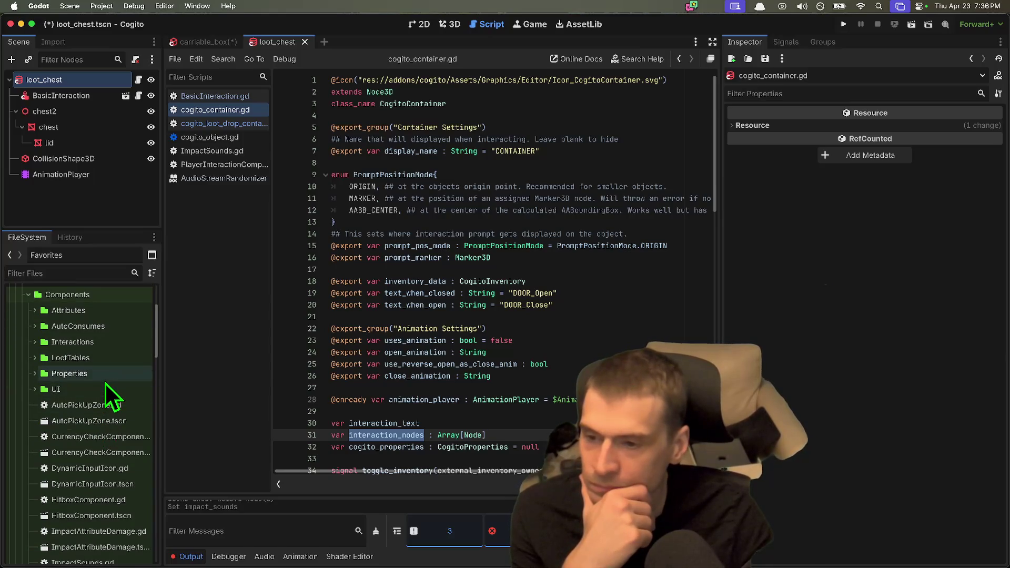
pyautogui.scroll(-4, 106, 380)
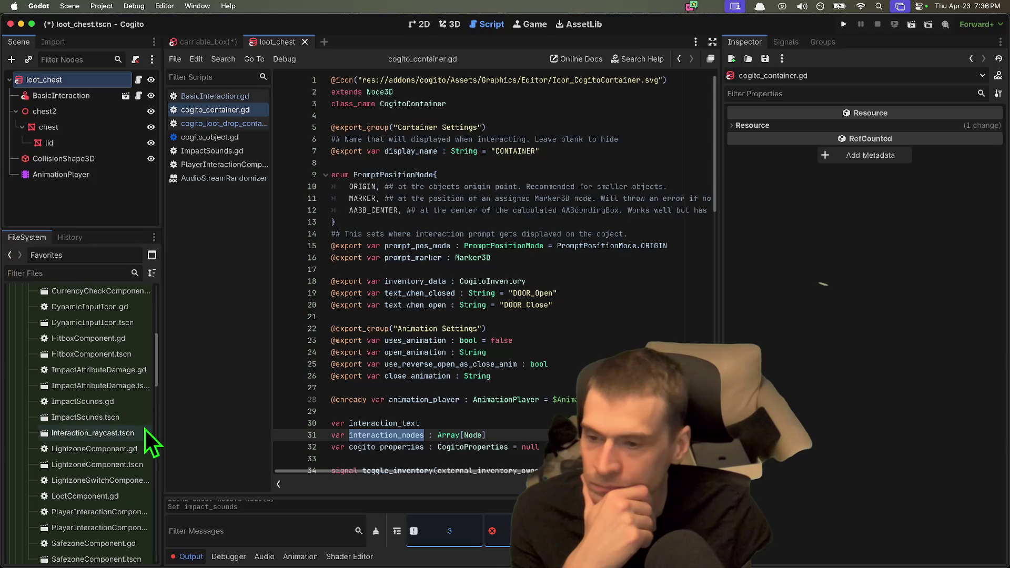
pyautogui.moveTo(160, 414); pyautogui.dragTo(236, 413)
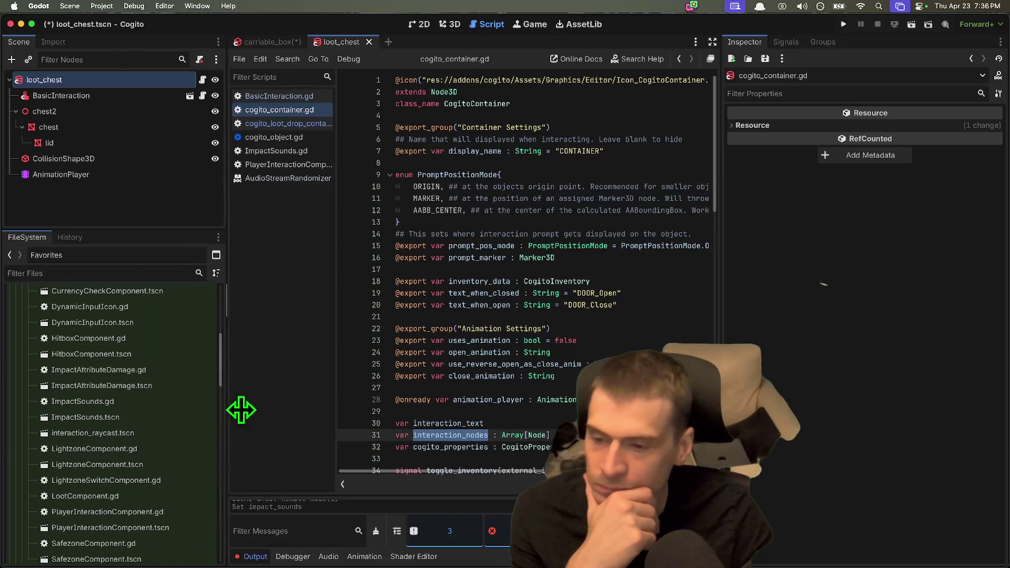
pyautogui.scroll(-2, 124, 473)
pyautogui.doubleClick(138, 498)
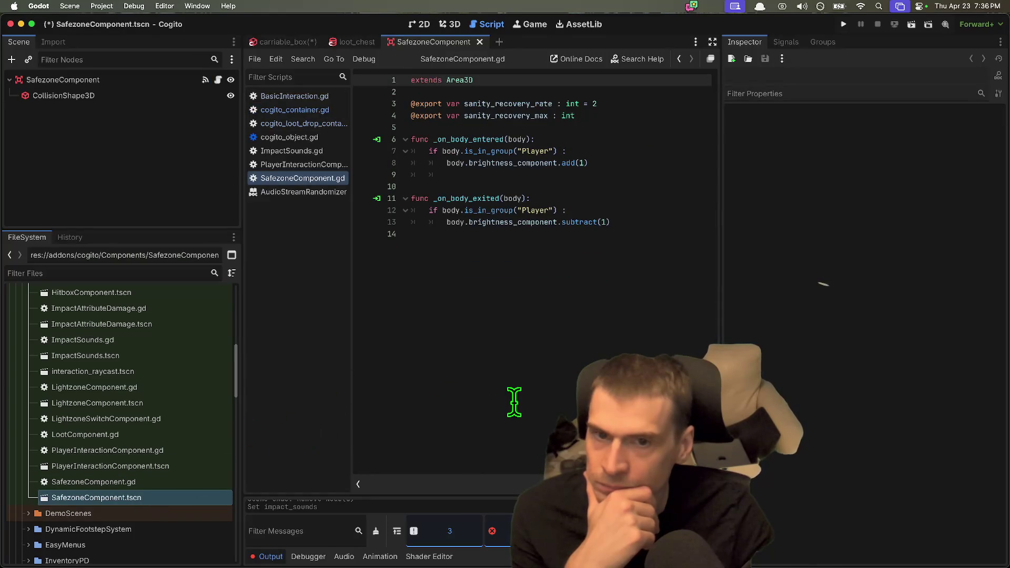
# Open the AutoPickUpZone scene and select its AutoPickUpZone.gd script.
pyautogui.click(514, 402)
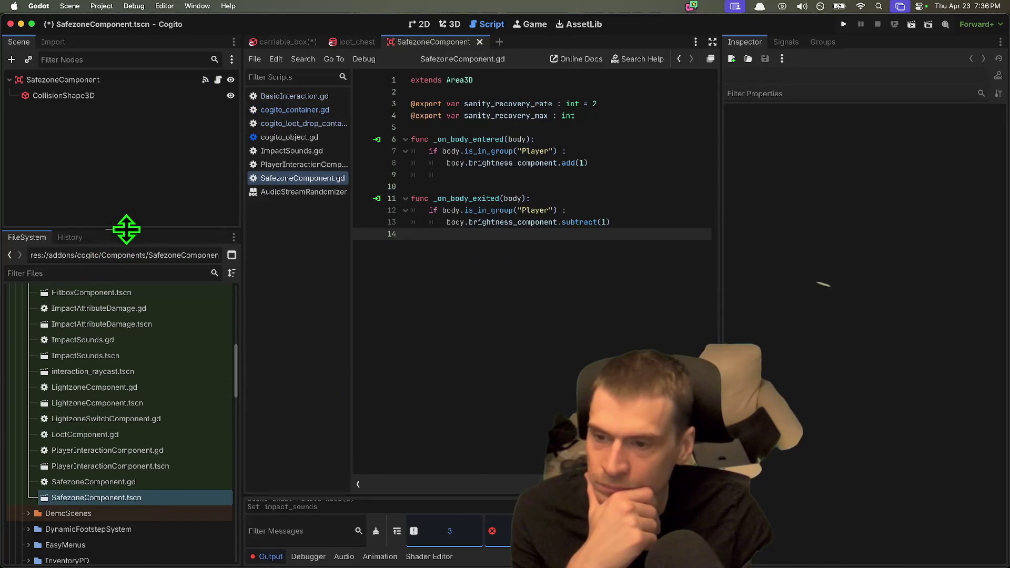
pyautogui.moveTo(126, 229); pyautogui.dragTo(139, 155)
pyautogui.scroll(5, 162, 333)
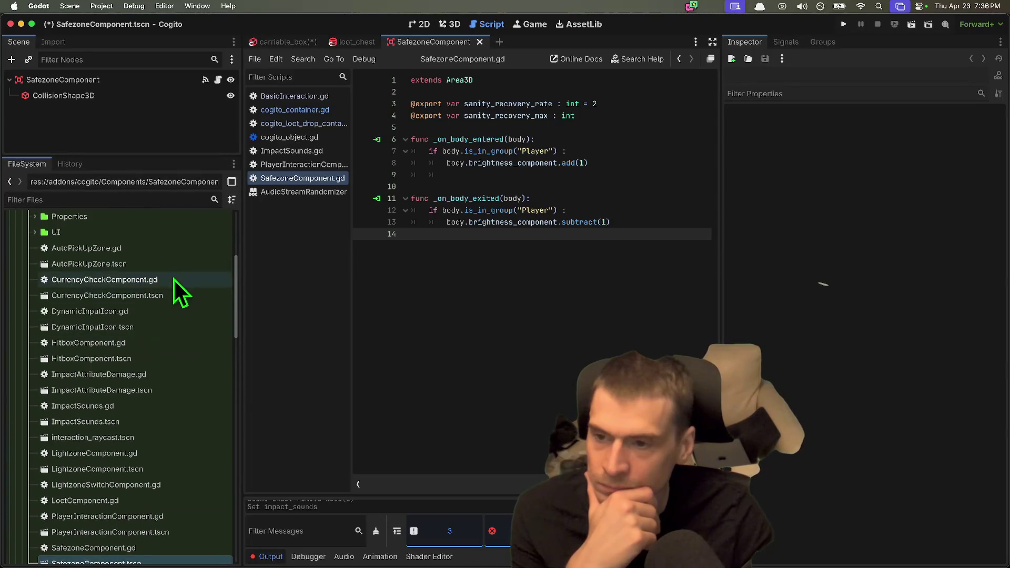
pyautogui.scroll(-5, 129, 405)
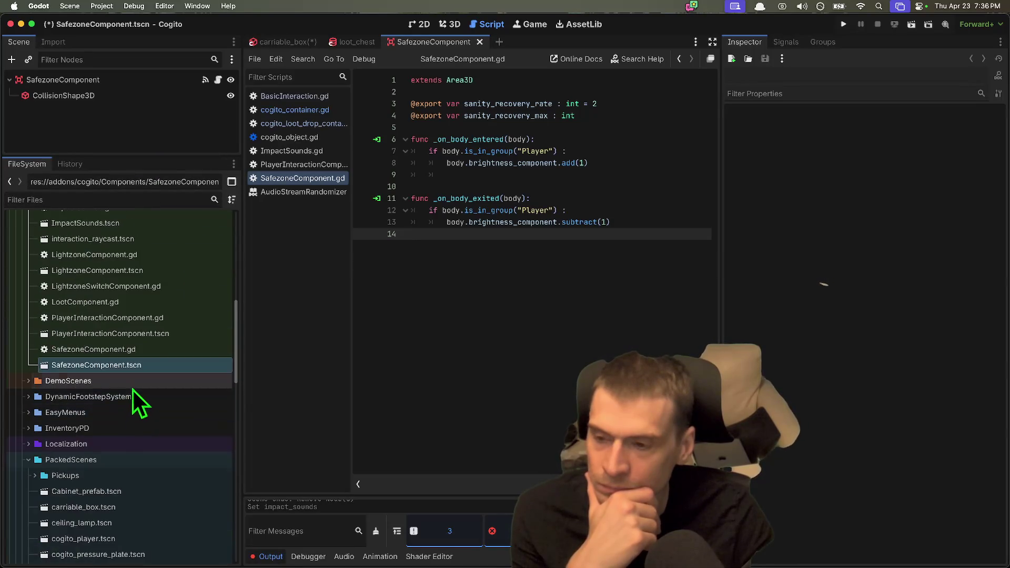
pyautogui.scroll(6, 134, 392)
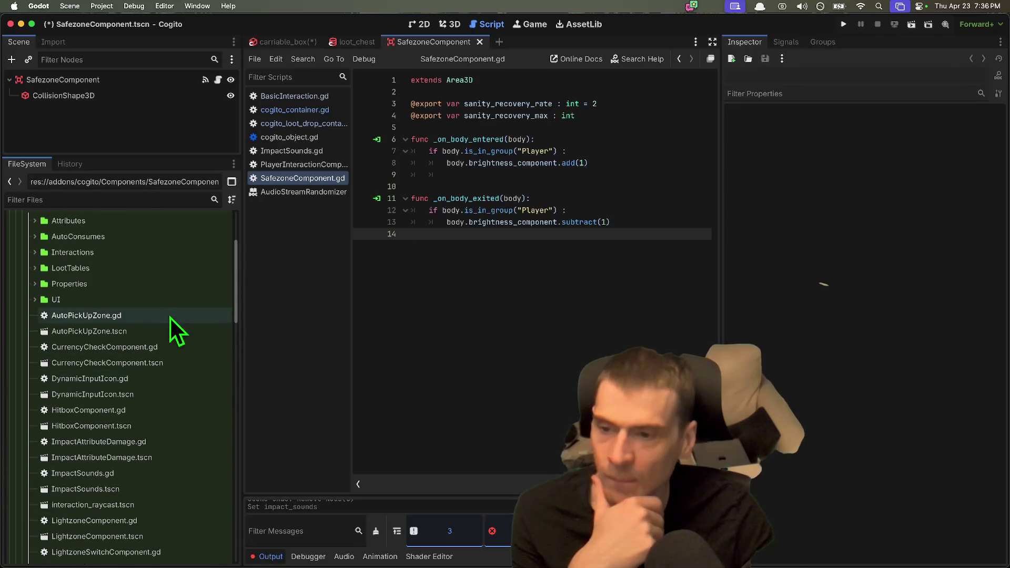
pyautogui.doubleClick(168, 328)
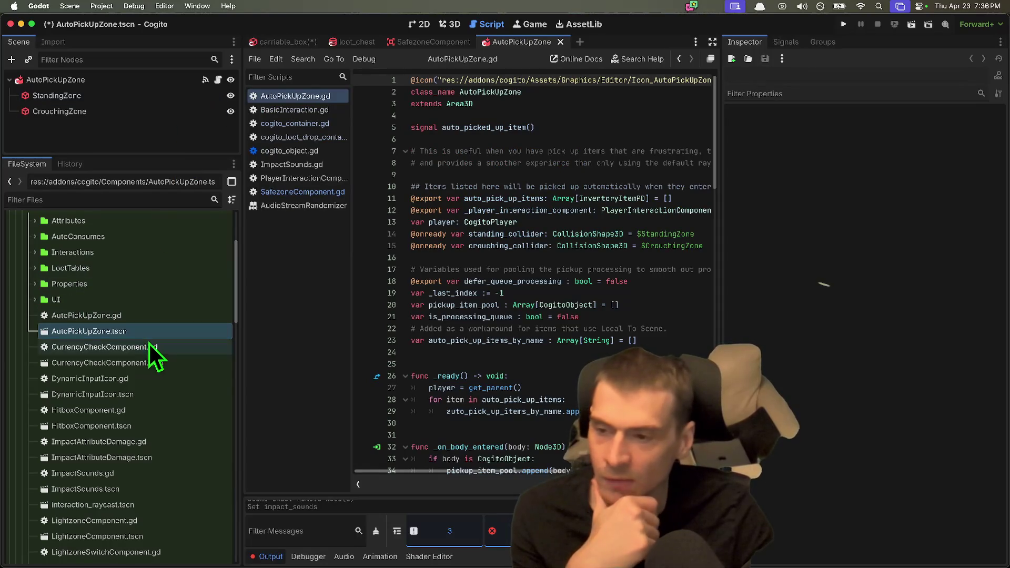
pyautogui.click(151, 319)
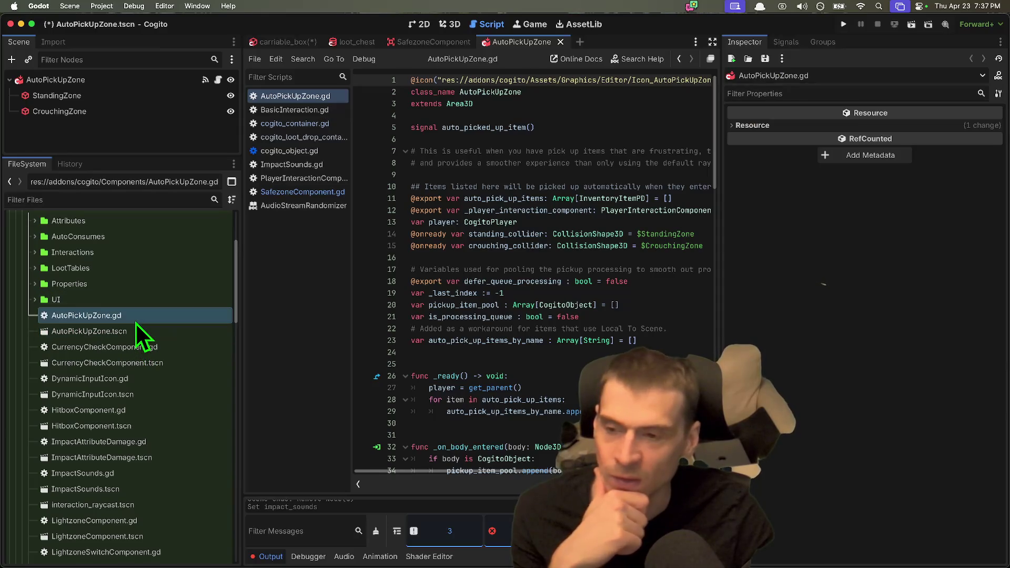
# Open the PickupComponent scene from the Interactions folder and widen the code editor.
pyautogui.scroll(3, 138, 337)
pyautogui.doubleClick(134, 278)
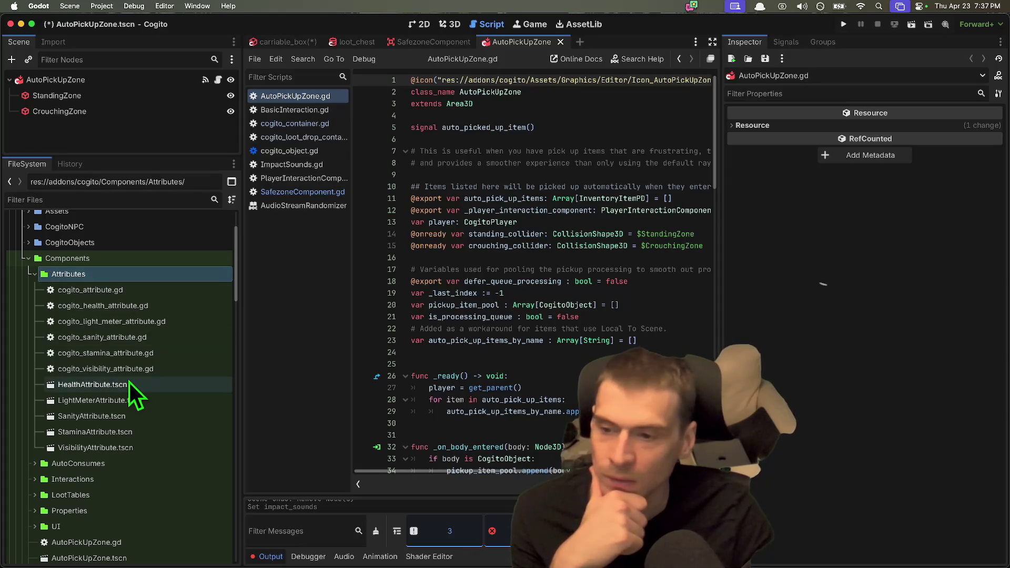
pyautogui.doubleClick(134, 278)
pyautogui.doubleClick(131, 305)
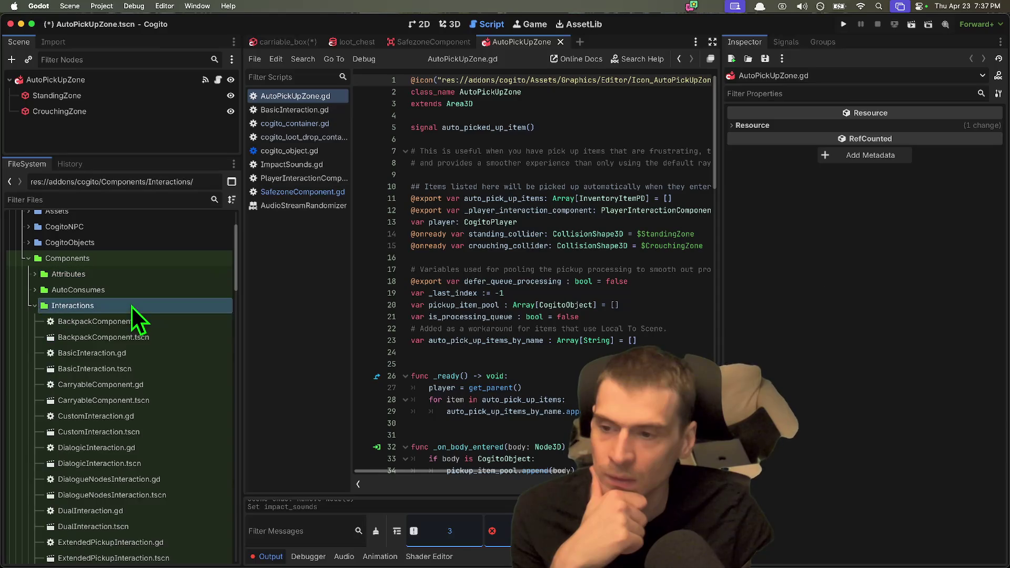
pyautogui.scroll(-5, 136, 376)
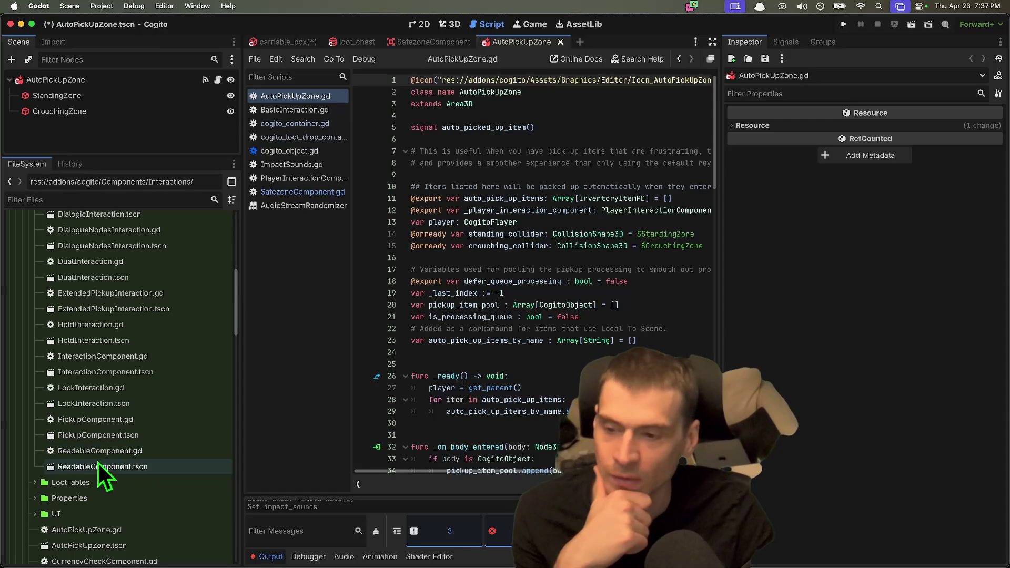
pyautogui.doubleClick(101, 440)
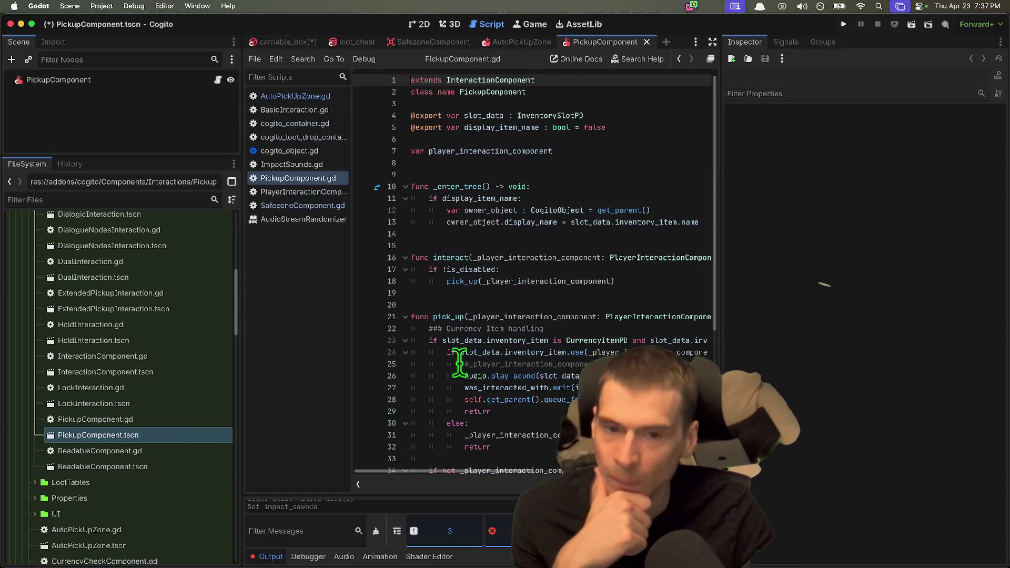
pyautogui.scroll(-1, 451, 364)
pyautogui.scroll(1, 457, 361)
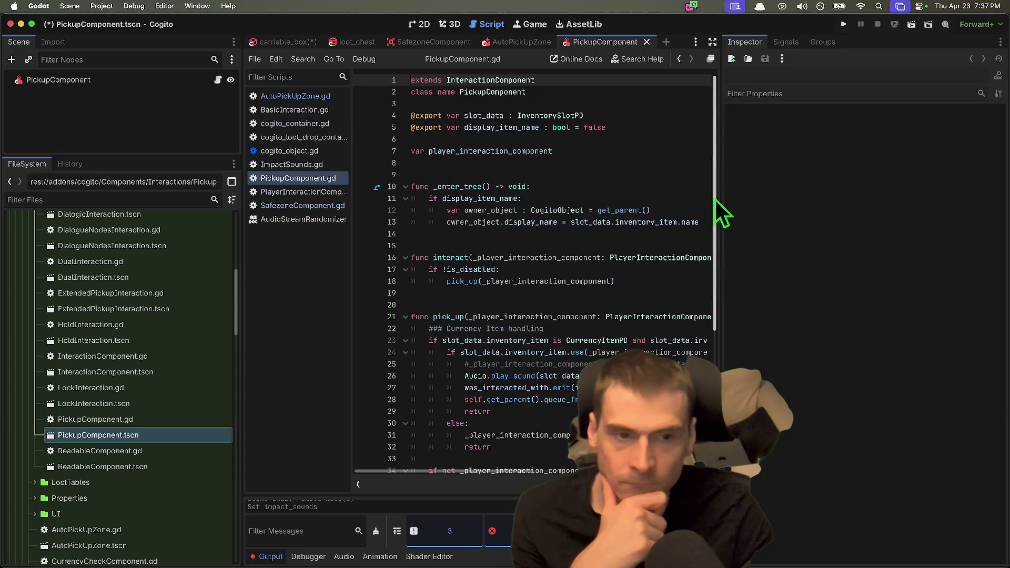
pyautogui.moveTo(721, 195); pyautogui.dragTo(841, 210)
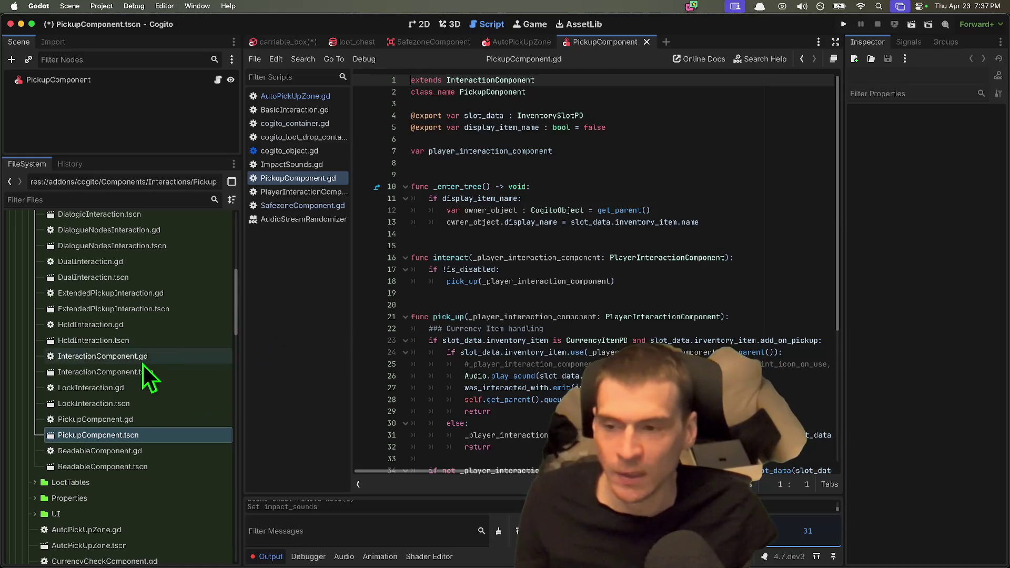
pyautogui.scroll(3, 142, 363)
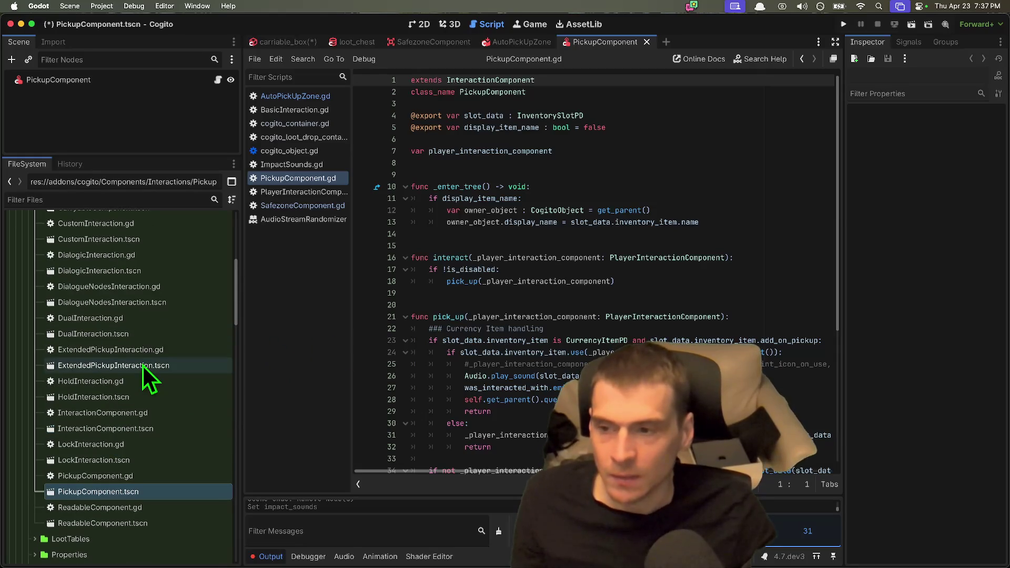
# Open the DualInteraction scene and inspect its root node's properties and script.
pyautogui.doubleClick(127, 328)
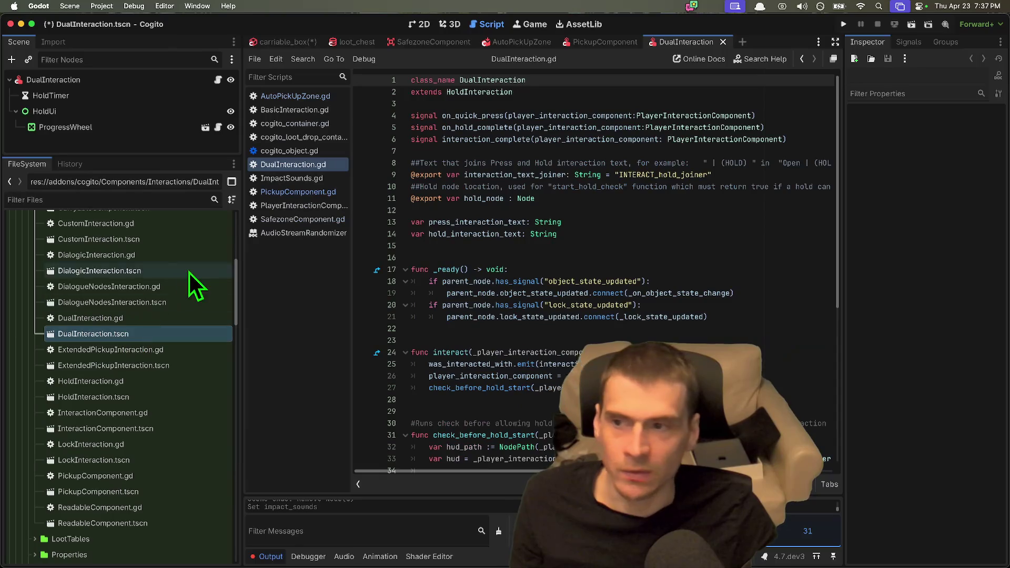
pyautogui.click(138, 80)
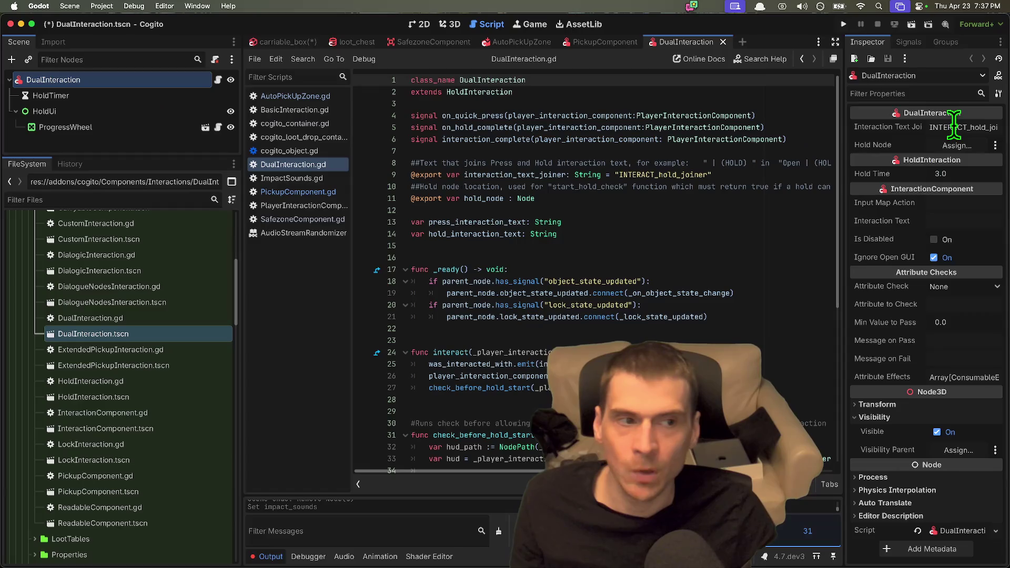
pyautogui.click(679, 245)
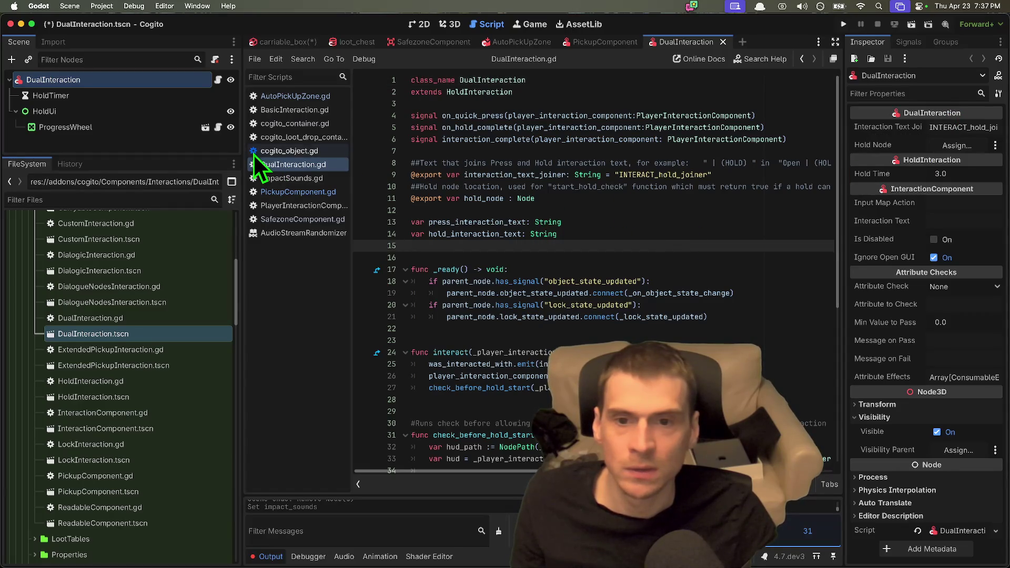
pyautogui.press('super+Tab')
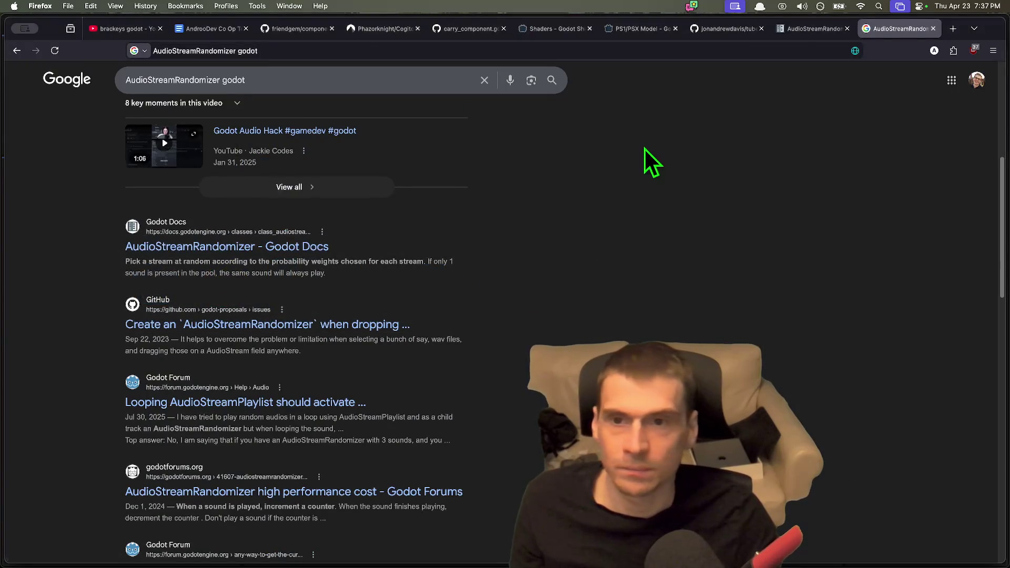
# Find the 'docs' link on the Cogito Codeberg repository page.
pyautogui.click(363, 28)
pyautogui.press('super+f')
pyautogui.write('docs')
pyautogui.press('Return')
pyautogui.press('Escape')
pyautogui.scroll(-10, 116, 290)
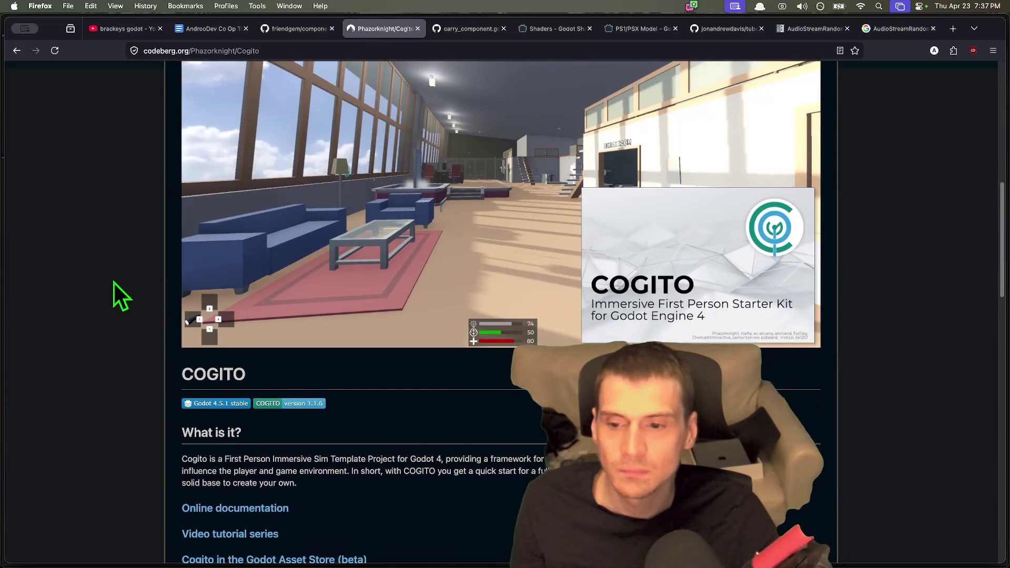
# Open the Cogito online docs at the Manual's Player Interaction System section.
pyautogui.click(235, 330)
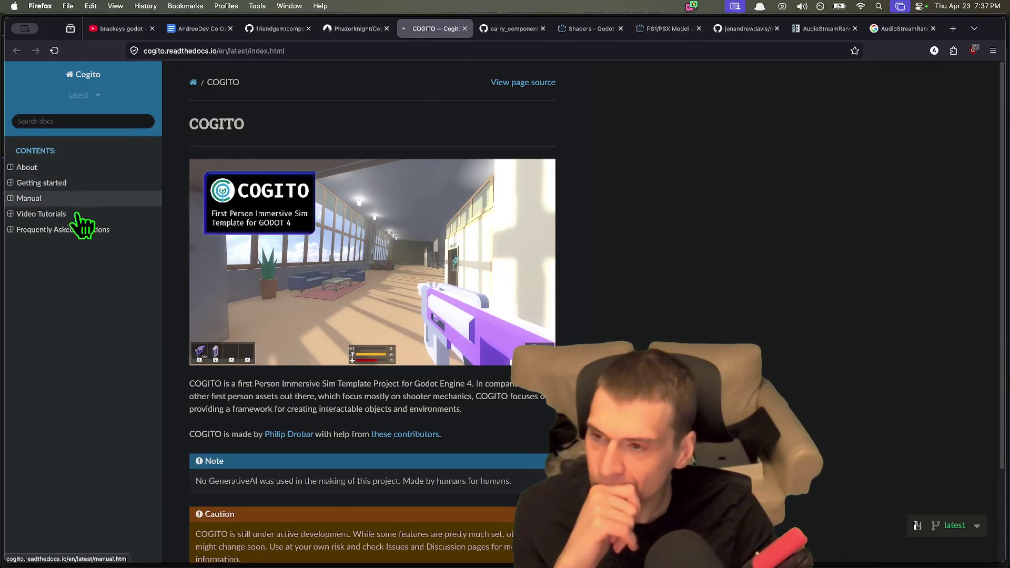
pyautogui.click(47, 182)
pyautogui.click(32, 277)
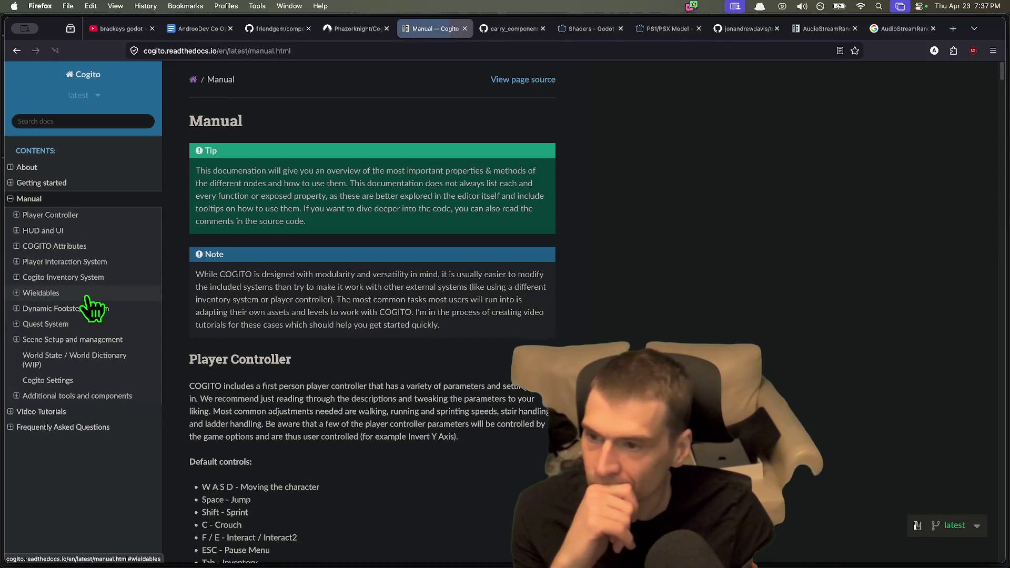
pyautogui.click(84, 261)
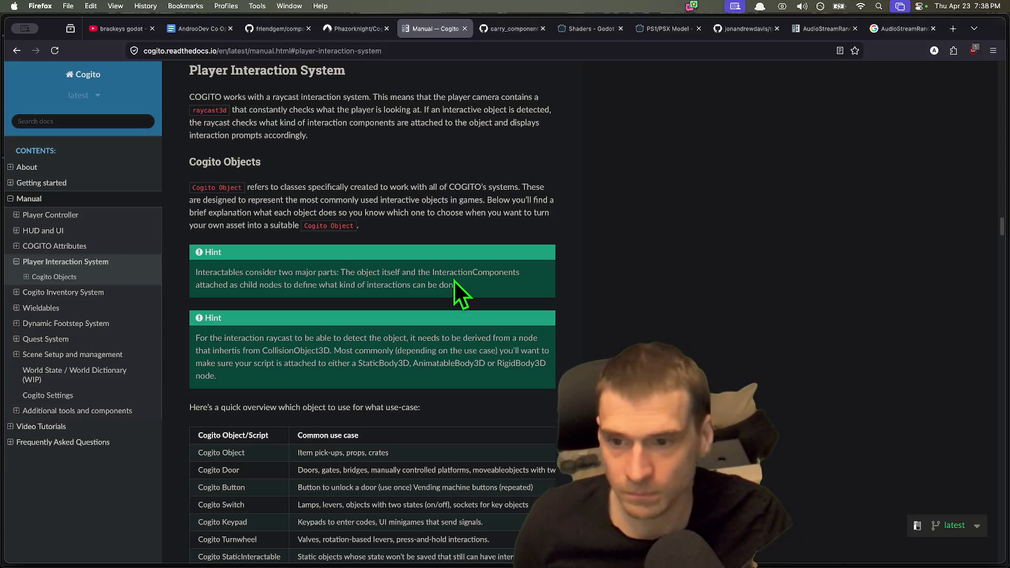
pyautogui.moveTo(522, 188); pyautogui.dragTo(320, 223)
pyautogui.click(421, 225)
pyautogui.scroll(-2, 421, 225)
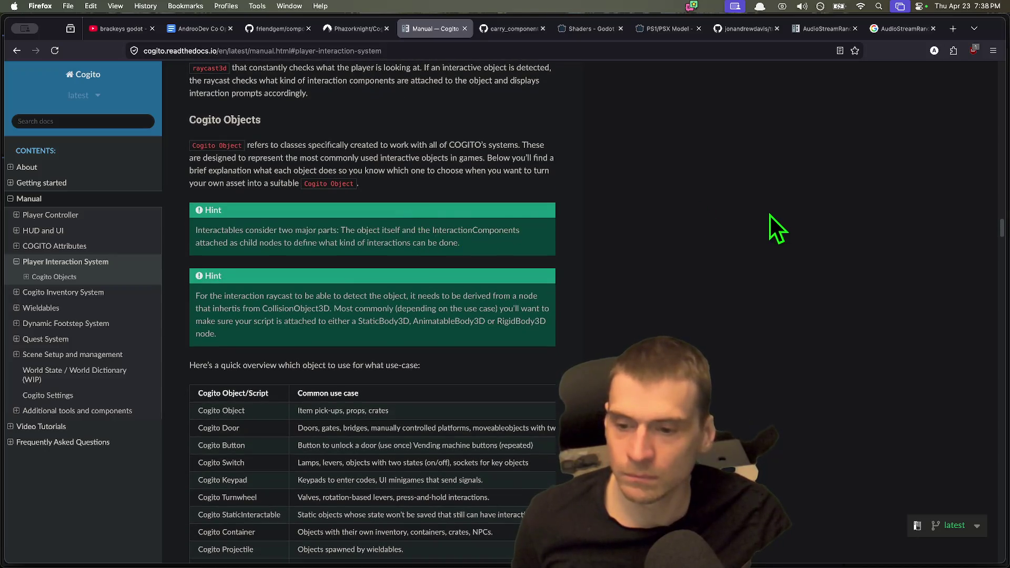
pyautogui.scroll(-1, 420, 292)
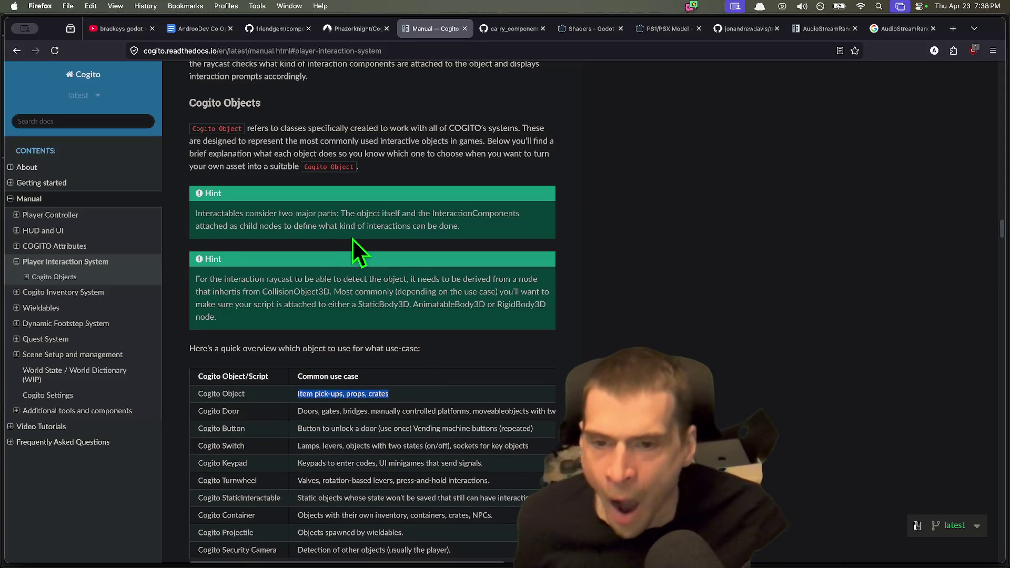
pyautogui.moveTo(257, 226)
pyautogui.mouseDown()
pyautogui.moveTo(242, 227)
pyautogui.moveTo(460, 232)
pyautogui.moveTo(347, 210)
pyautogui.mouseUp()
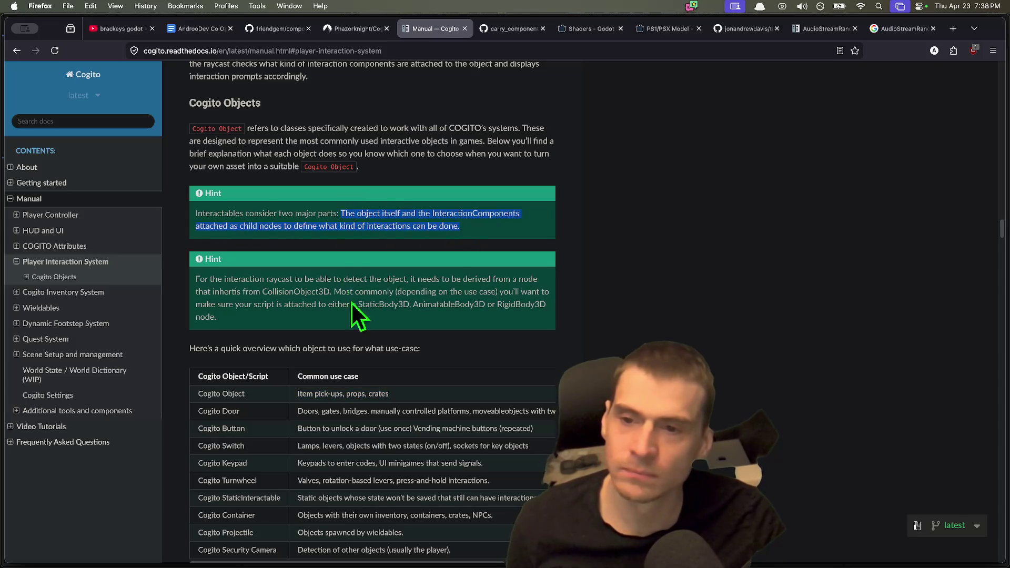
pyautogui.moveTo(351, 315); pyautogui.dragTo(226, 288)
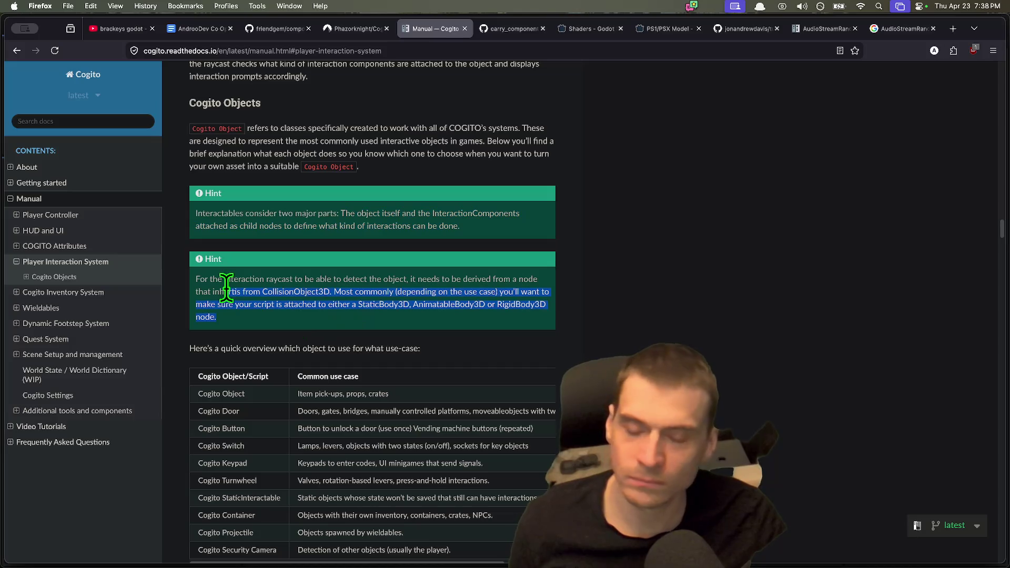
pyautogui.click(463, 321)
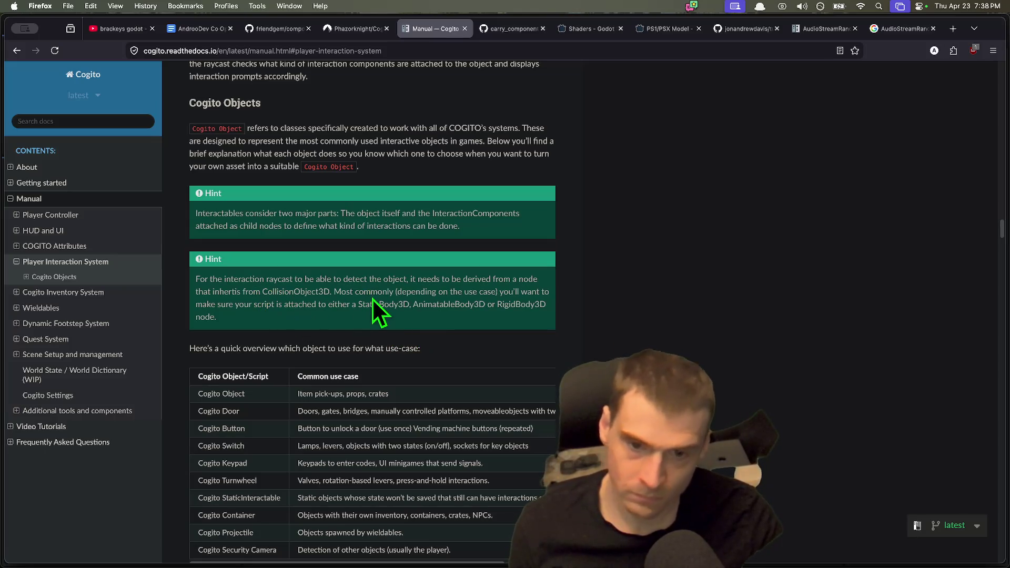
pyautogui.doubleClick(402, 304)
pyautogui.doubleClick(458, 305)
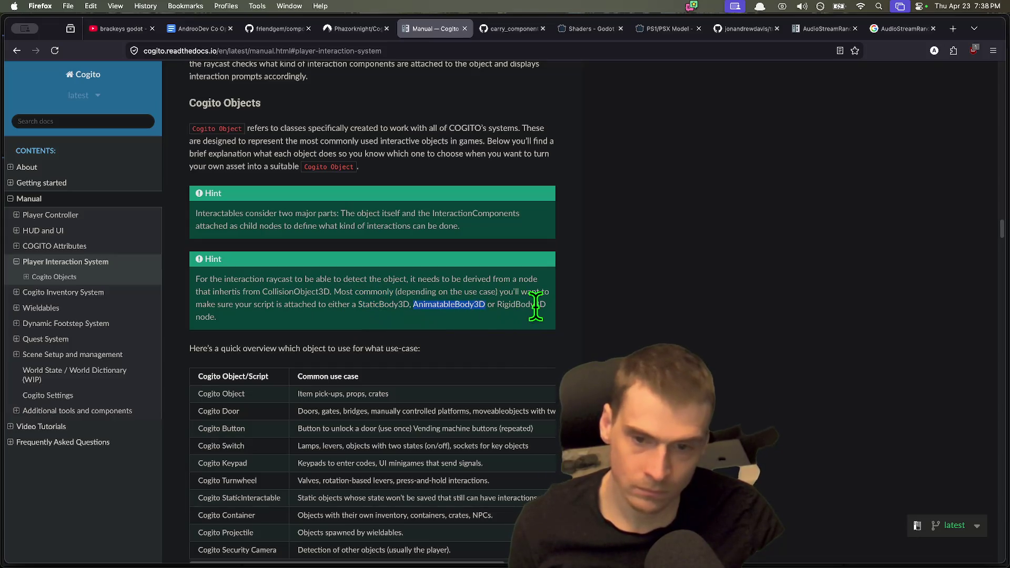
pyautogui.moveTo(536, 306); pyautogui.dragTo(380, 306)
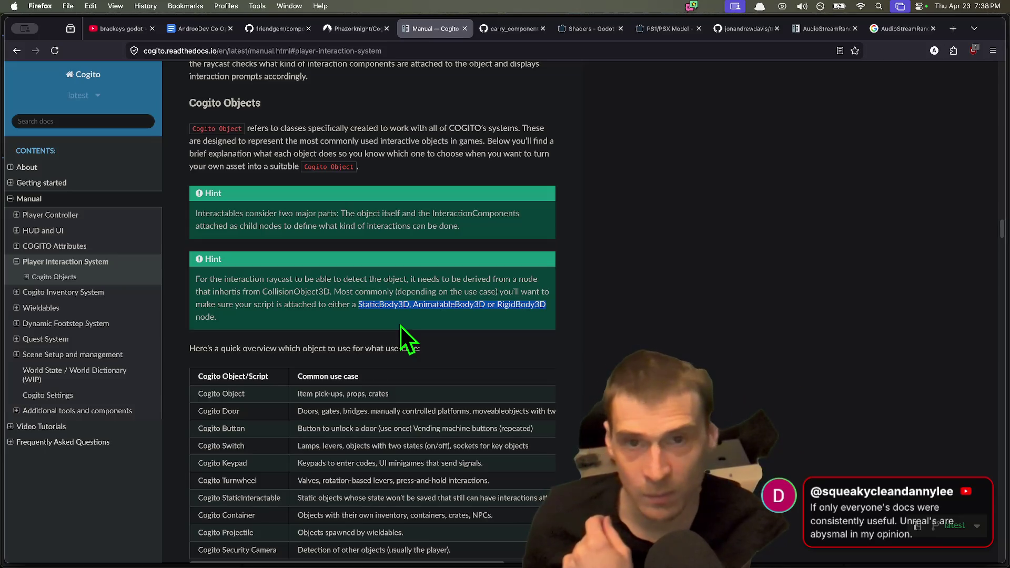
pyautogui.click(829, 30)
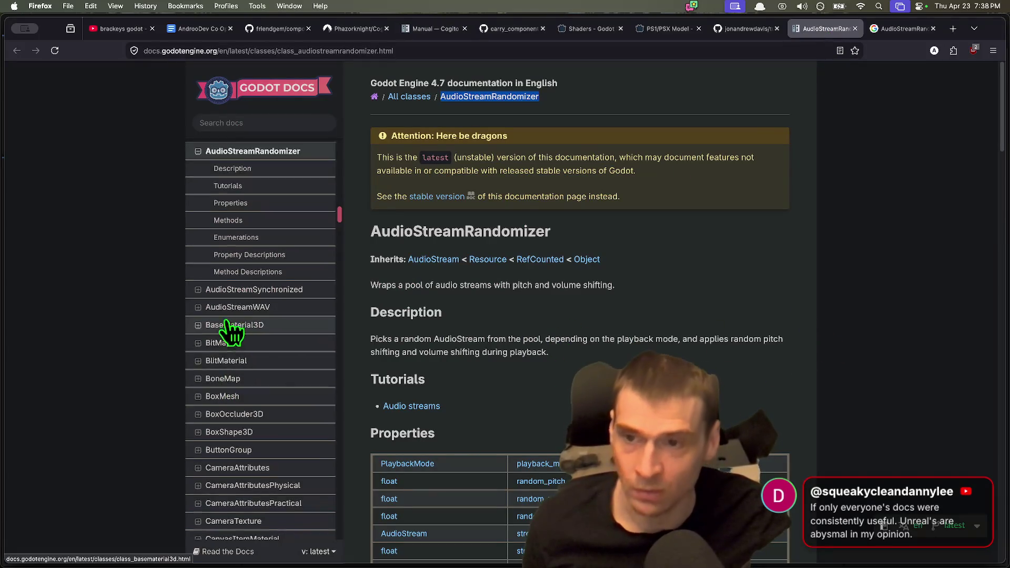
# Collapse AudioStreamRandomizer in the docs sidebar, expand About, and return to Godot.
pyautogui.scroll(1, 247, 316)
pyautogui.click(293, 167)
pyautogui.scroll(15, 242, 419)
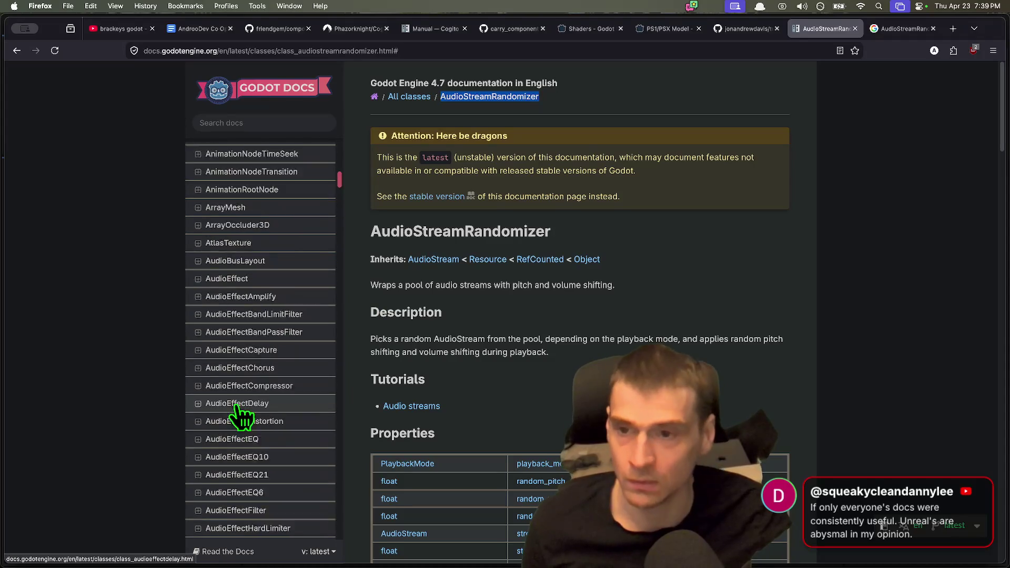
pyautogui.click(256, 156)
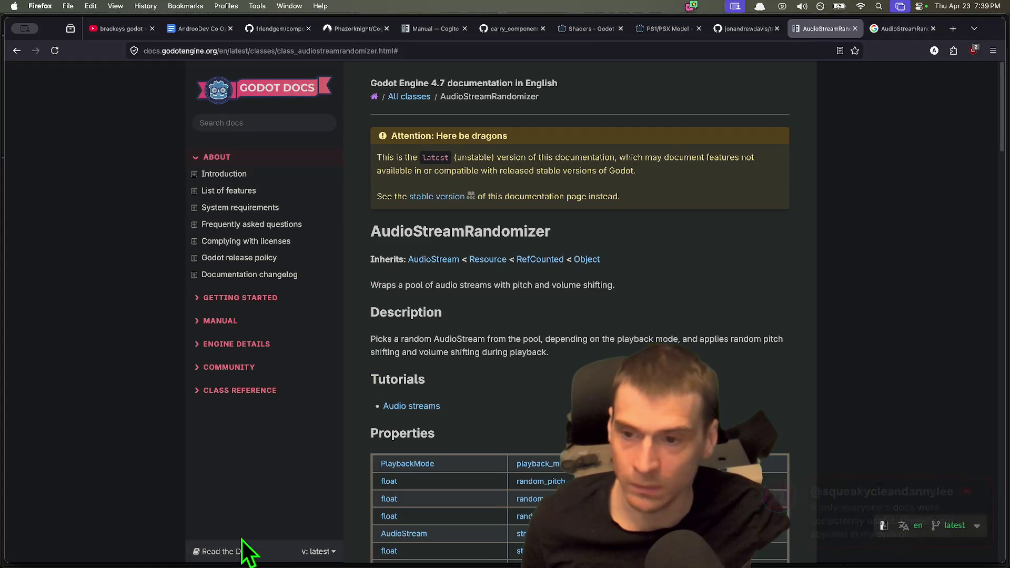
pyautogui.moveTo(354, 562)
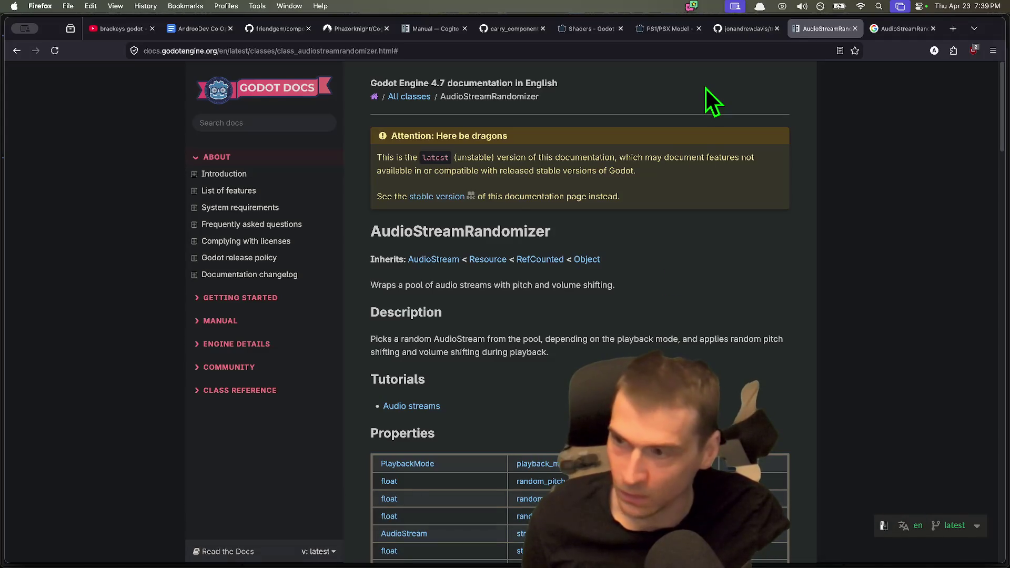
pyautogui.click(194, 532)
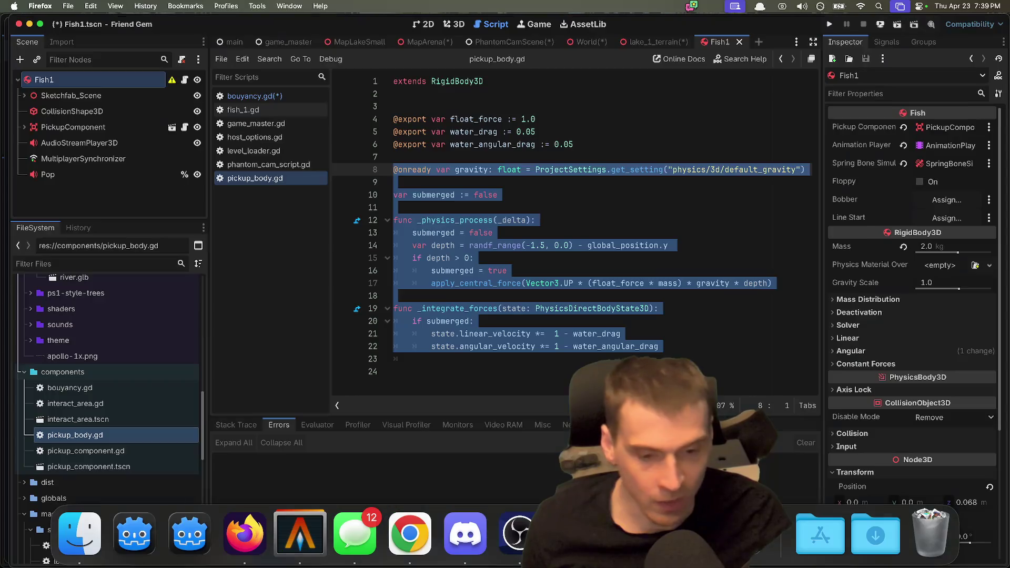
# Open the PhysicsDirectBodyState3D class reference from _integrate_forces and scroll to its methods.
pyautogui.keyDown('super'); pyautogui.click(448, 310); pyautogui.keyUp('super')
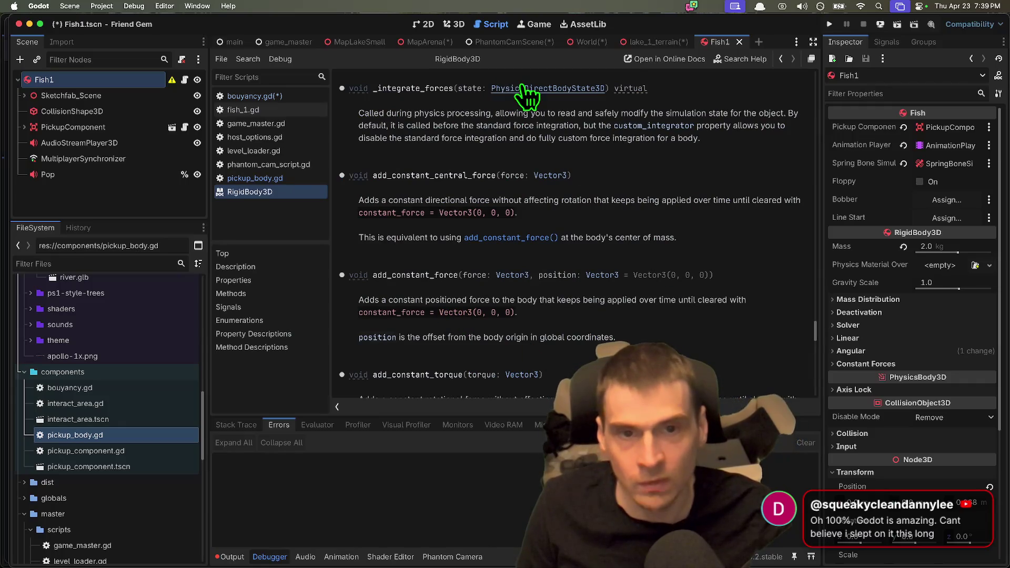
pyautogui.click(561, 88)
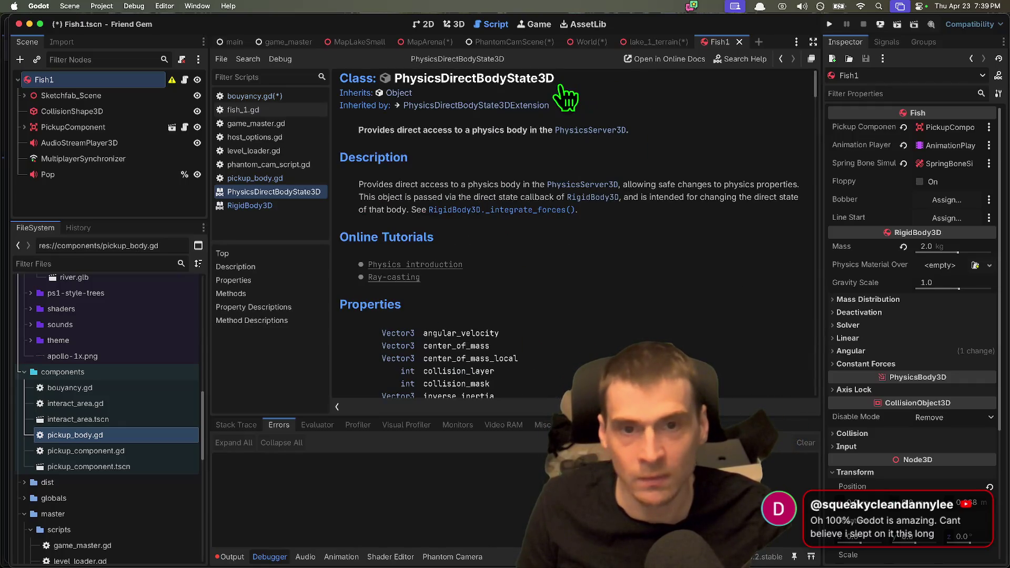
pyautogui.scroll(-5, 578, 178)
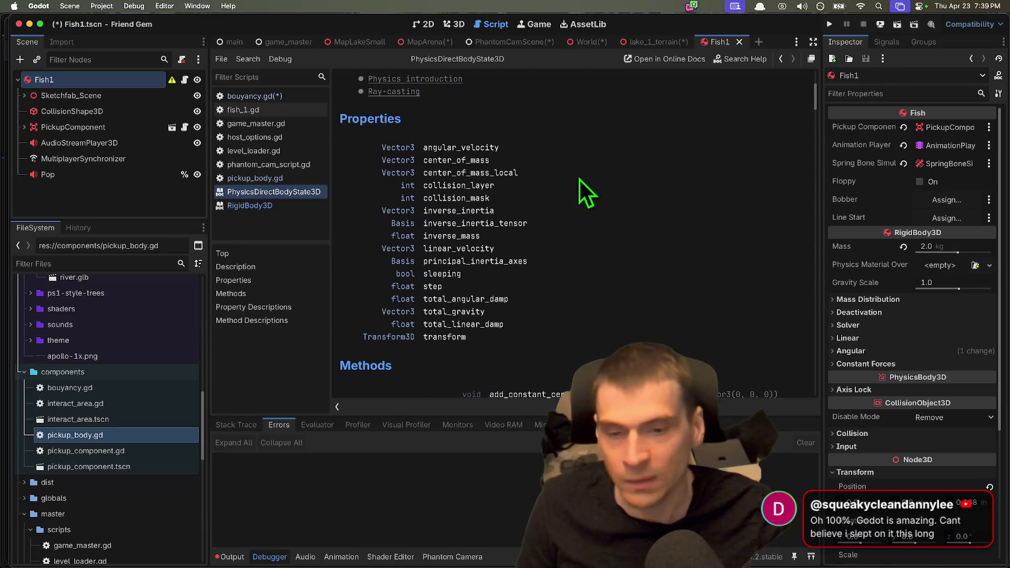
pyautogui.scroll(-5, 580, 177)
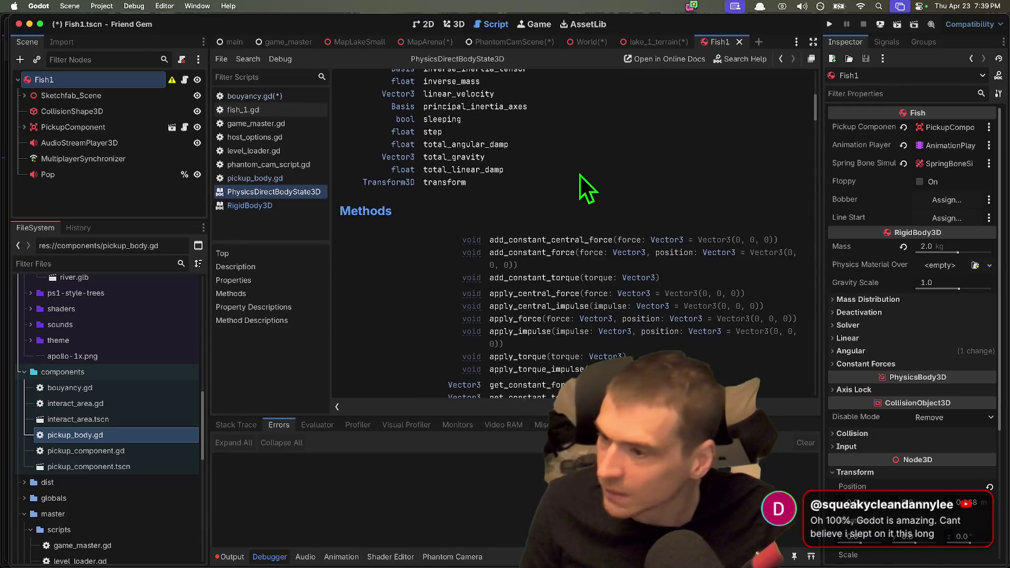
pyautogui.press('super+Tab')
pyautogui.press('super+Tab')
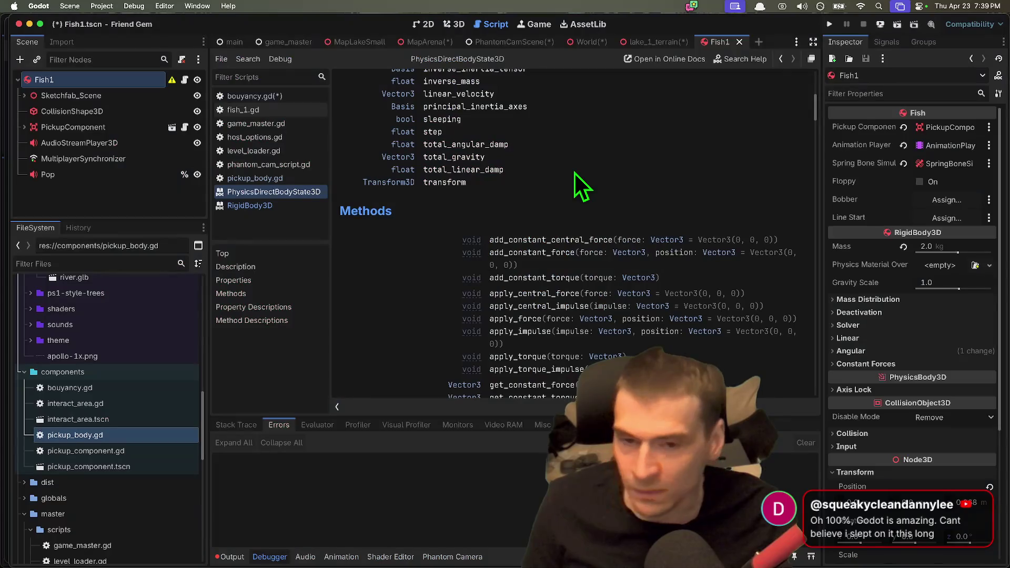
pyautogui.press('super+Tab')
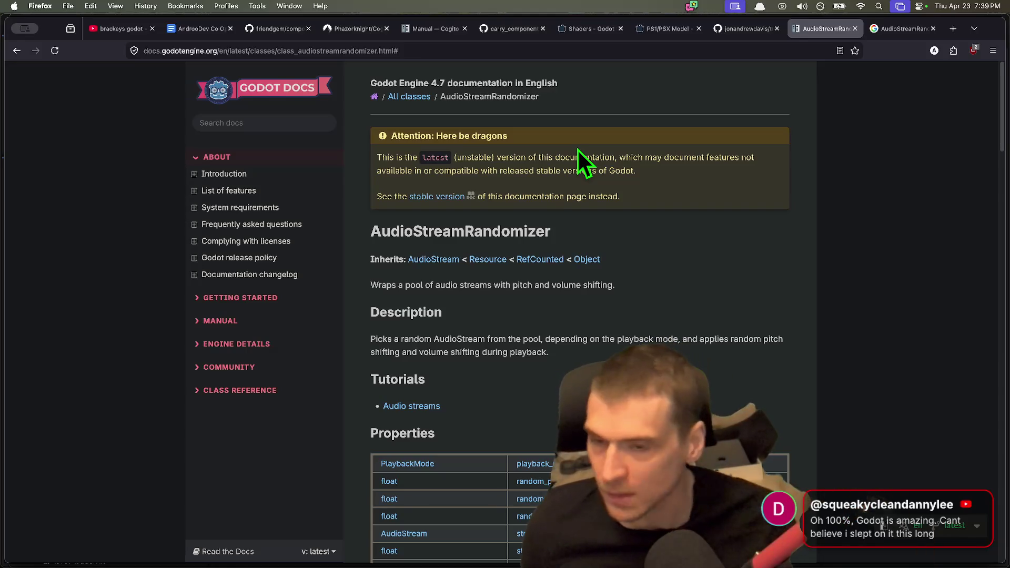
# Switch from the AudioStreamRandomizer reference to the 'Manual — Cogito' tab.
pyautogui.scroll(-1, 645, 271)
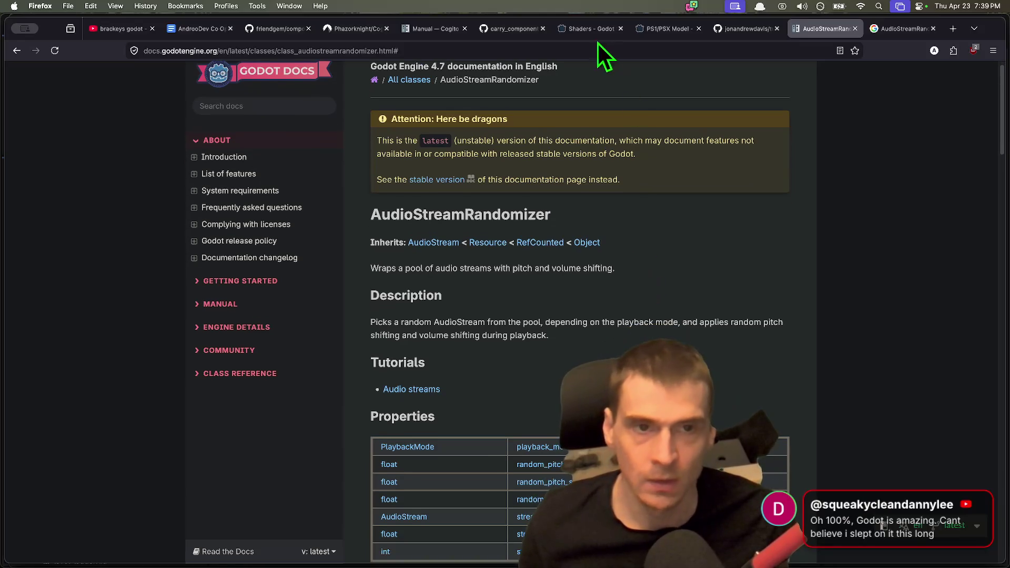
pyautogui.click(415, 33)
pyautogui.scroll(-3, 730, 264)
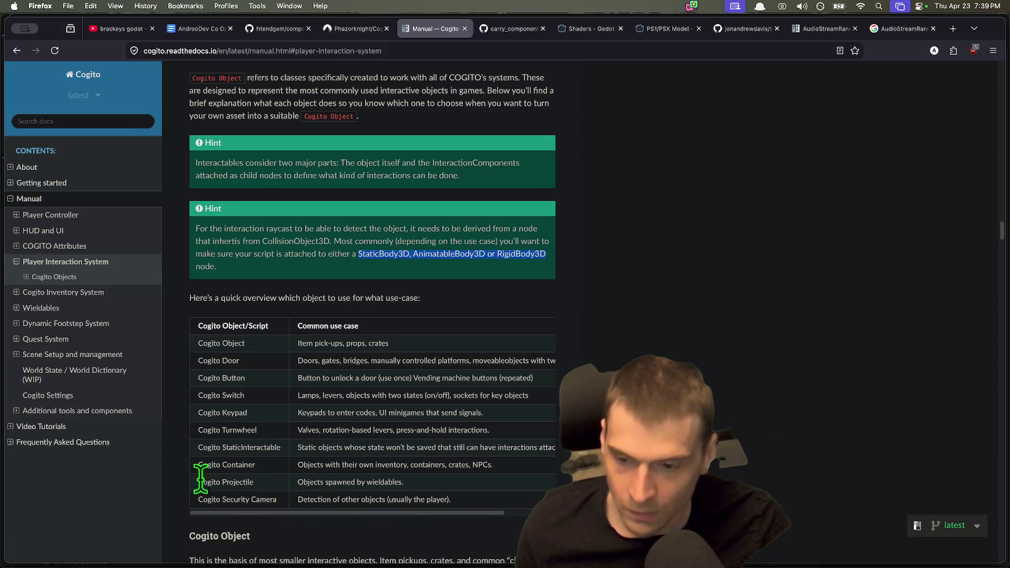
pyautogui.moveTo(307, 451)
pyautogui.mouseDown()
pyautogui.moveTo(552, 447)
pyautogui.moveTo(180, 452)
pyautogui.moveTo(268, 432)
pyautogui.moveTo(194, 430)
pyautogui.mouseUp()
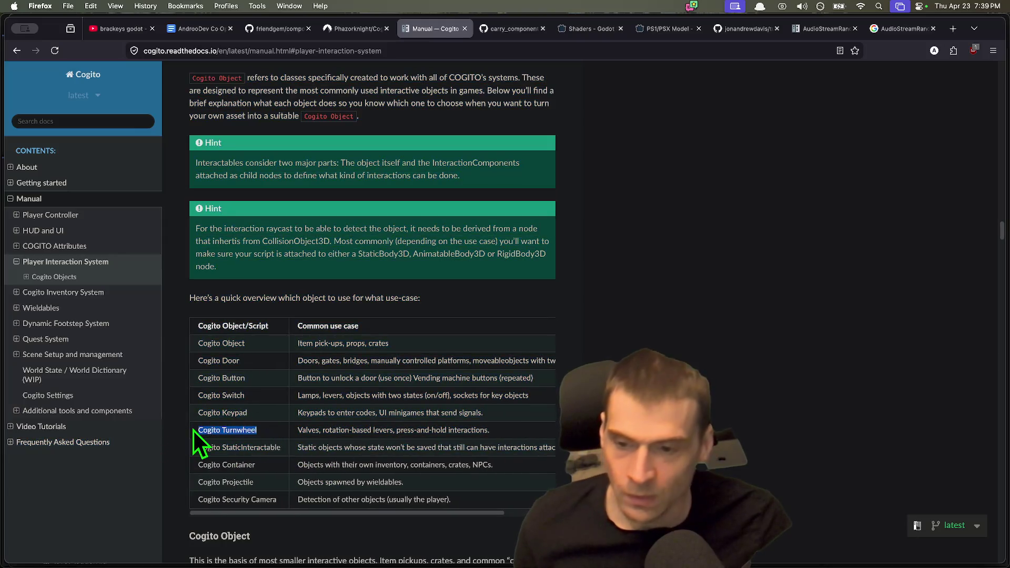
pyautogui.moveTo(509, 430)
pyautogui.mouseDown()
pyautogui.moveTo(310, 431)
pyautogui.moveTo(509, 433)
pyautogui.mouseUp()
pyautogui.doubleClick(302, 430)
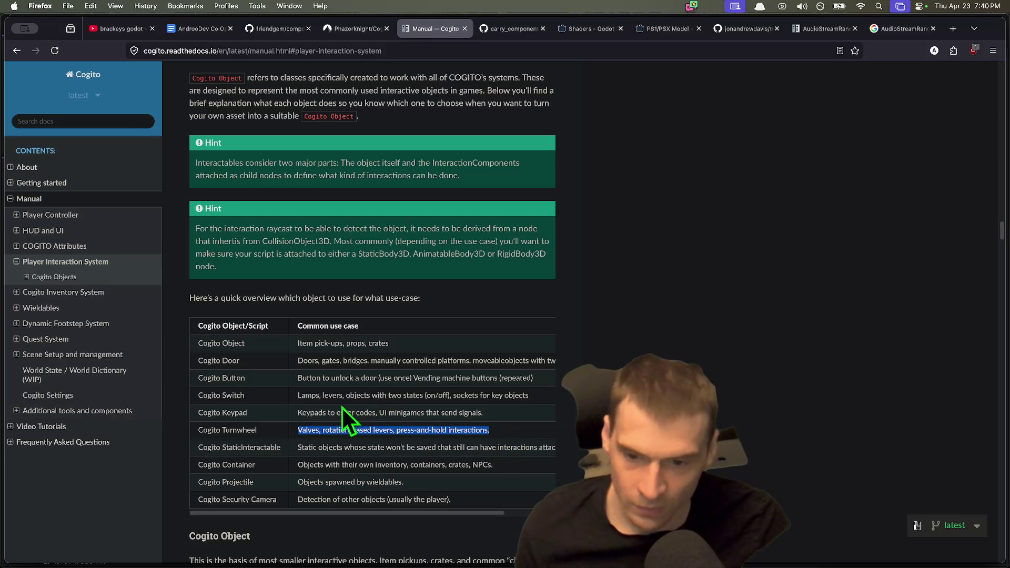
pyautogui.moveTo(528, 395); pyautogui.dragTo(305, 395)
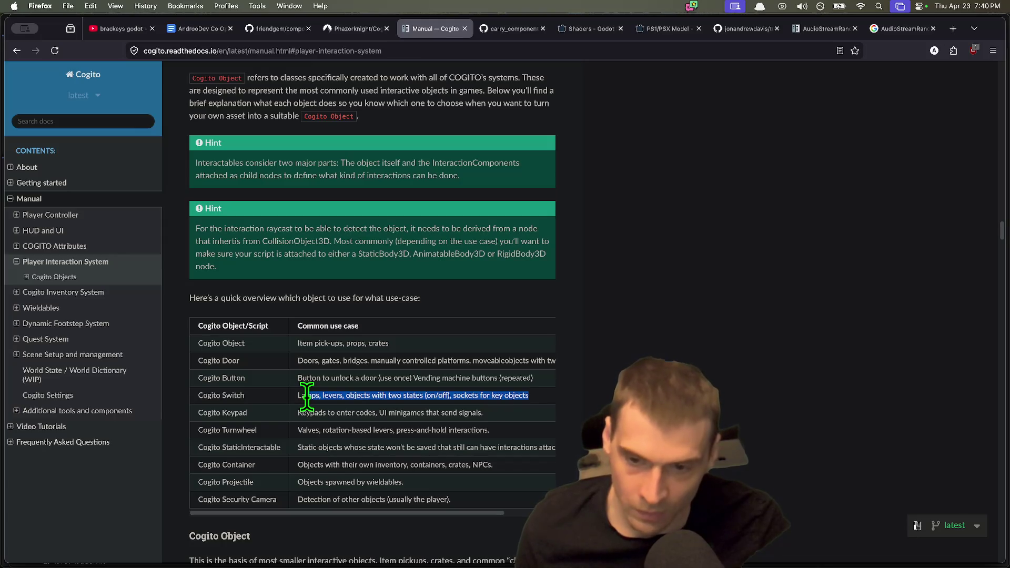
pyautogui.moveTo(305, 397); pyautogui.dragTo(559, 413)
pyautogui.moveTo(500, 395); pyautogui.dragTo(122, 395)
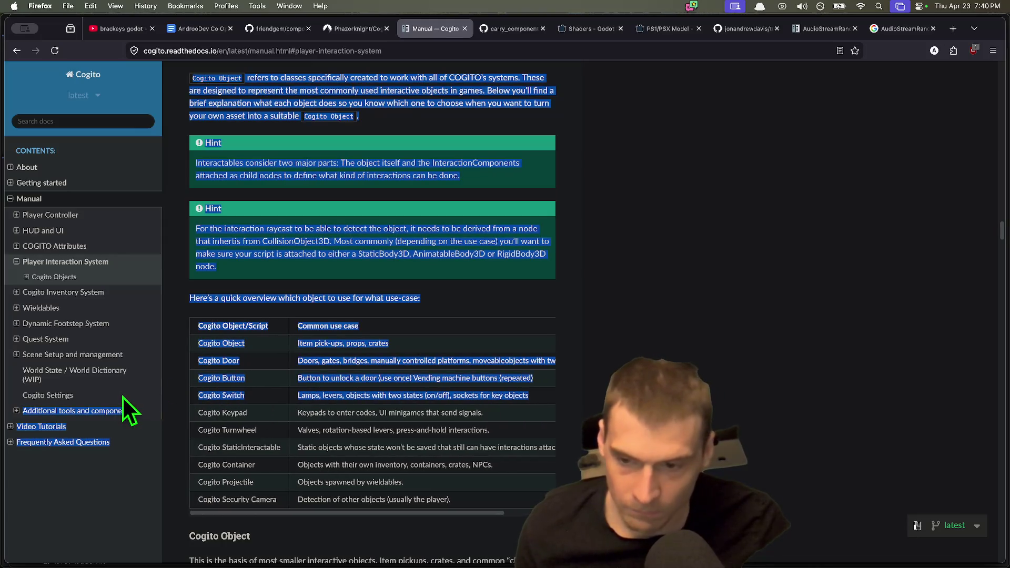
pyautogui.click(464, 413)
pyautogui.tripleClick(463, 413)
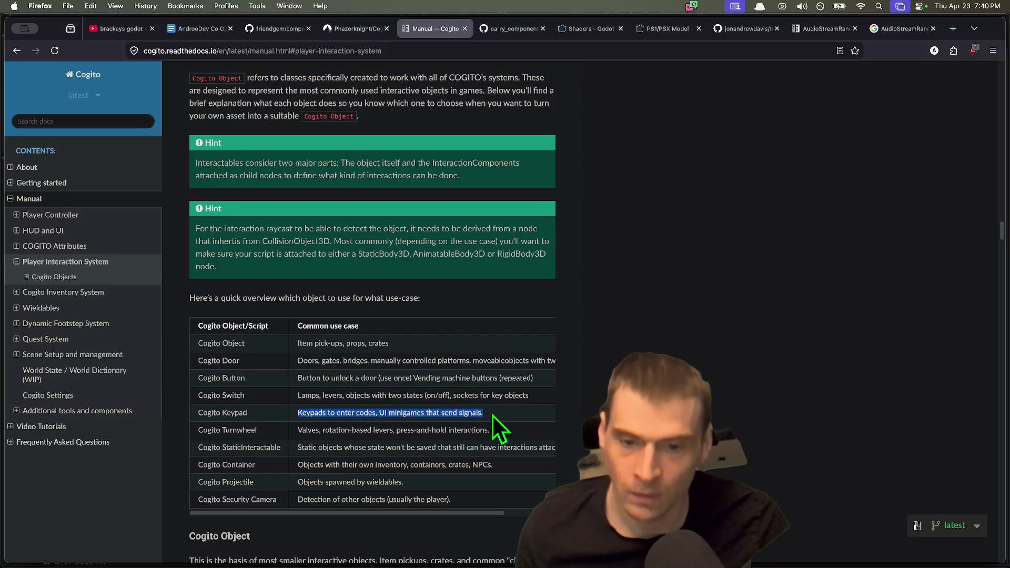
pyautogui.moveTo(483, 414); pyautogui.dragTo(315, 409)
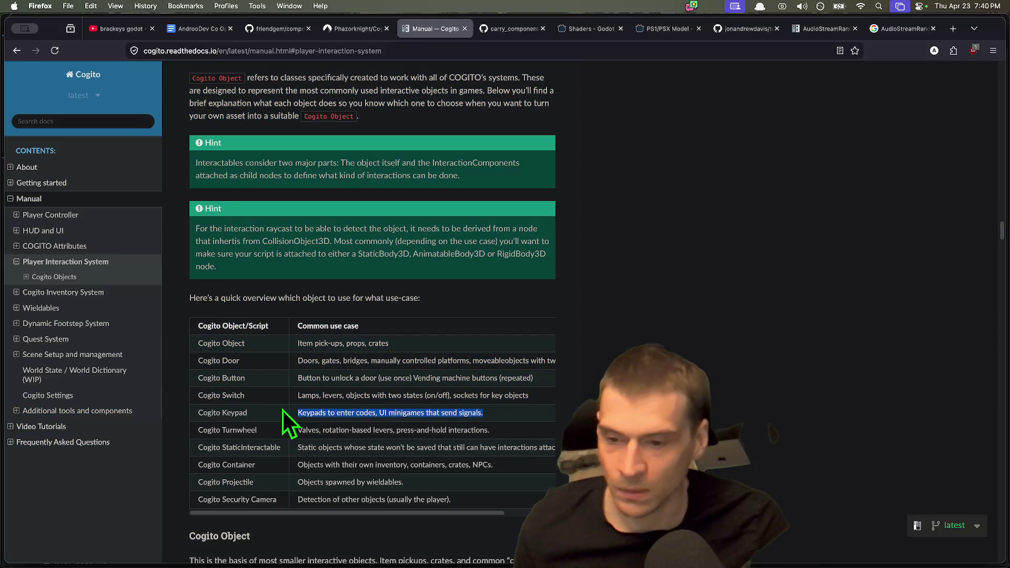
pyautogui.click(235, 409)
pyautogui.moveTo(188, 413); pyautogui.dragTo(248, 413)
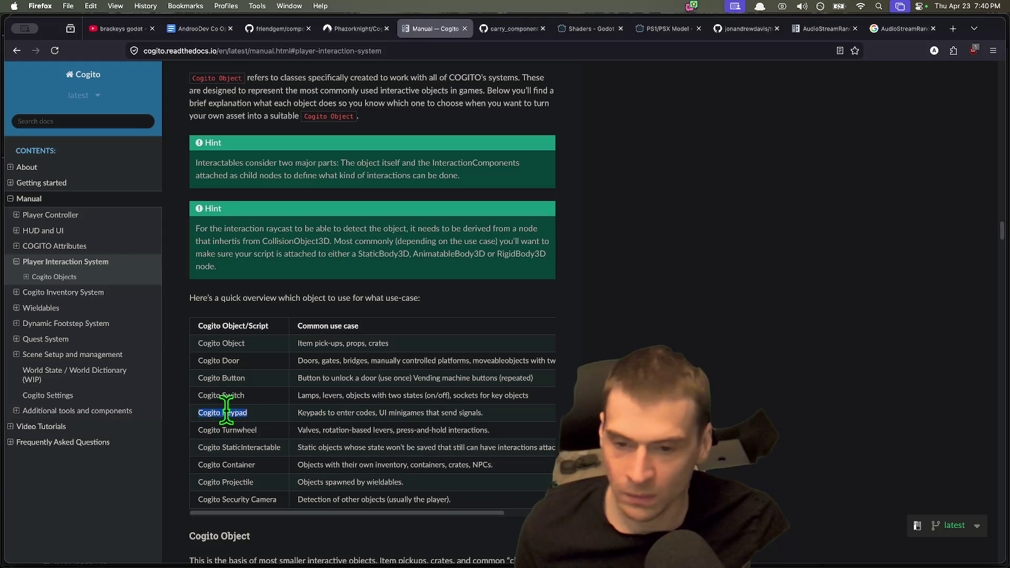
pyautogui.moveTo(468, 413); pyautogui.dragTo(268, 411)
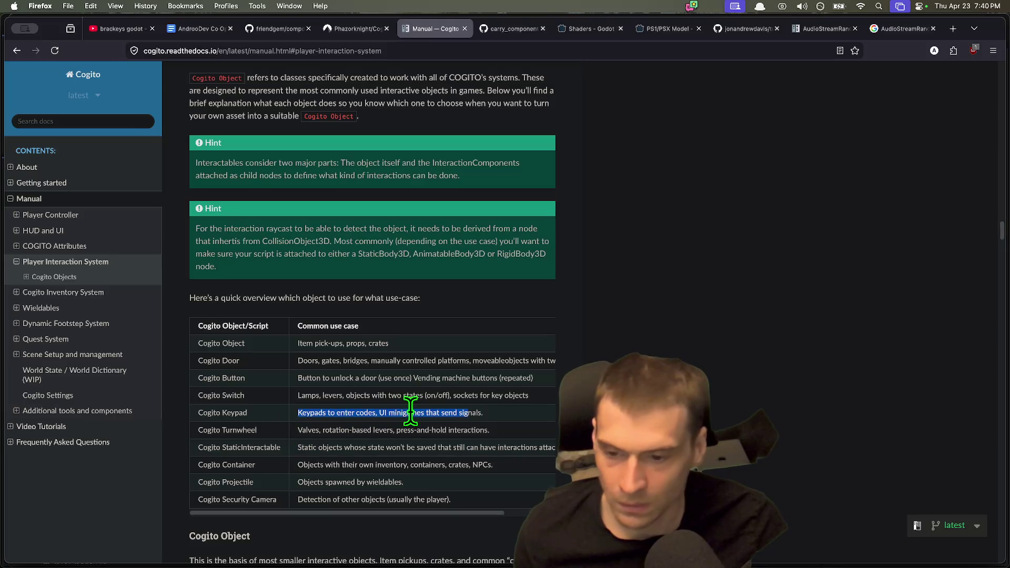
pyautogui.scroll(-2, 427, 481)
pyautogui.scroll(-3, 428, 489)
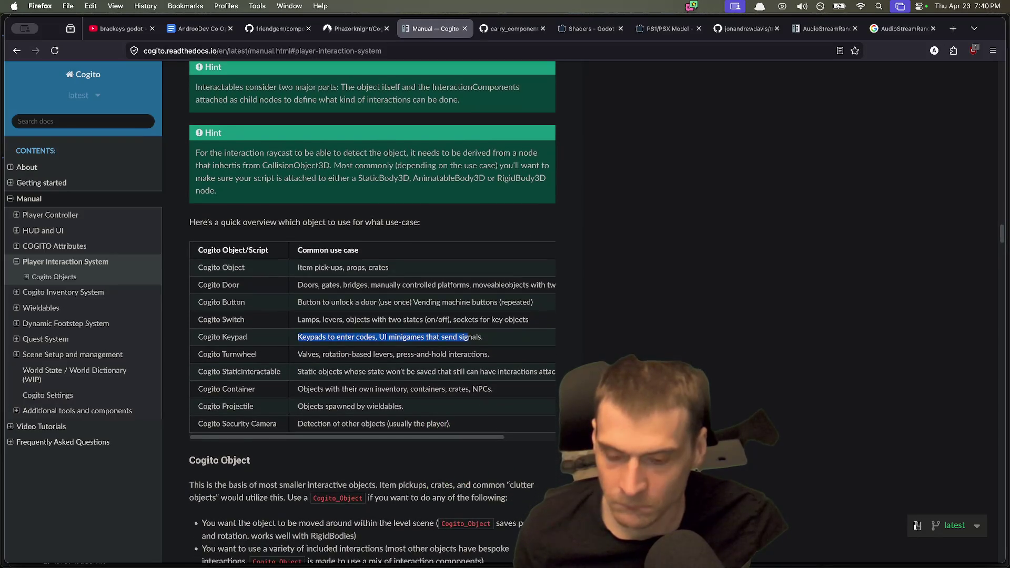
pyautogui.moveTo(526, 444); pyautogui.dragTo(197, 422)
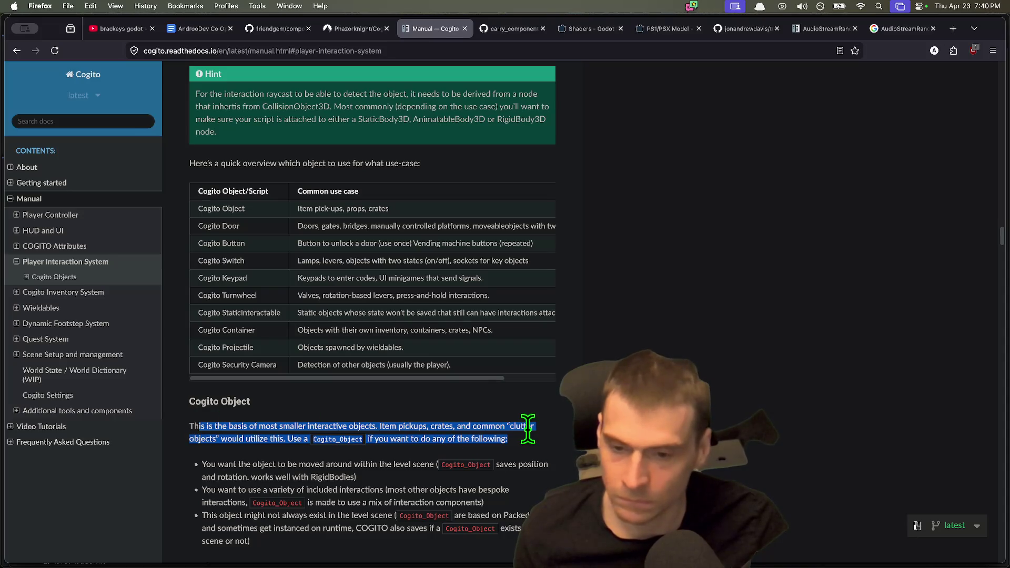
pyautogui.scroll(-1, 530, 442)
pyautogui.moveTo(509, 465)
pyautogui.mouseDown()
pyautogui.moveTo(283, 437)
pyautogui.moveTo(380, 454)
pyautogui.moveTo(201, 439)
pyautogui.mouseUp()
pyautogui.scroll(-1, 337, 445)
pyautogui.moveTo(484, 444)
pyautogui.mouseDown()
pyautogui.moveTo(209, 442)
pyautogui.moveTo(265, 440)
pyautogui.mouseUp()
pyautogui.tripleClick(265, 439)
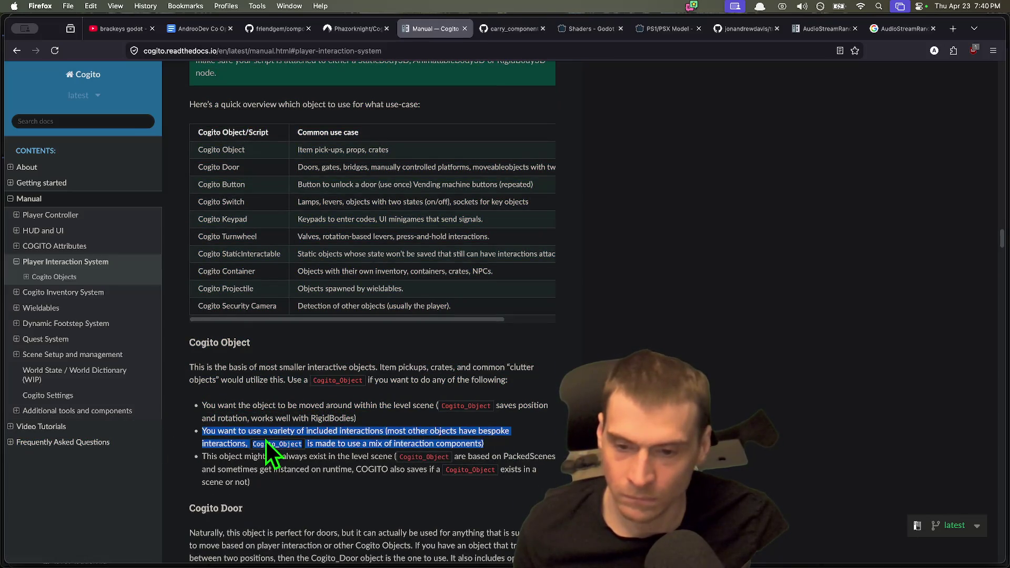
pyautogui.scroll(-1, 265, 440)
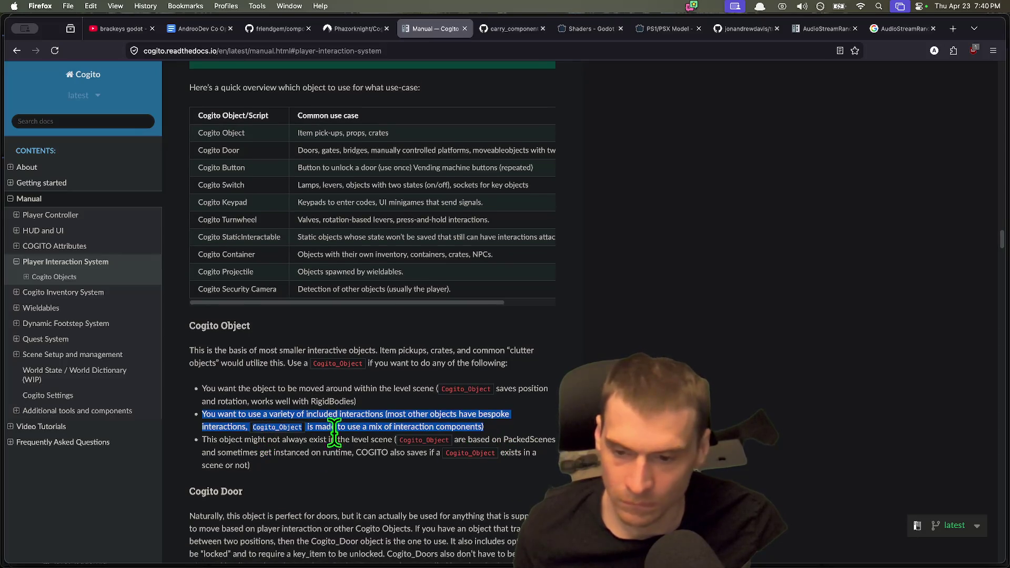
pyautogui.scroll(-1, 288, 460)
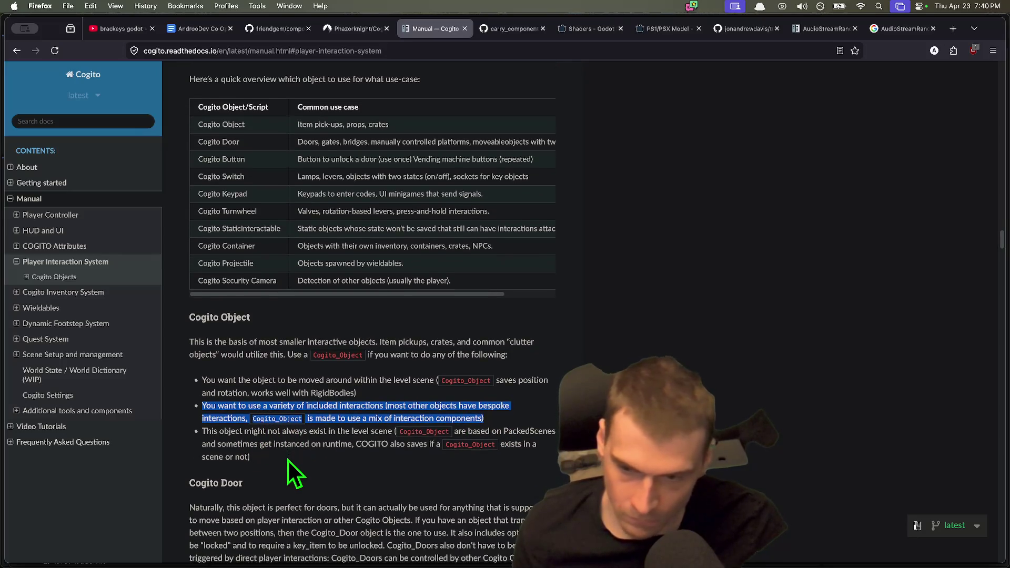
pyautogui.scroll(-1, 288, 460)
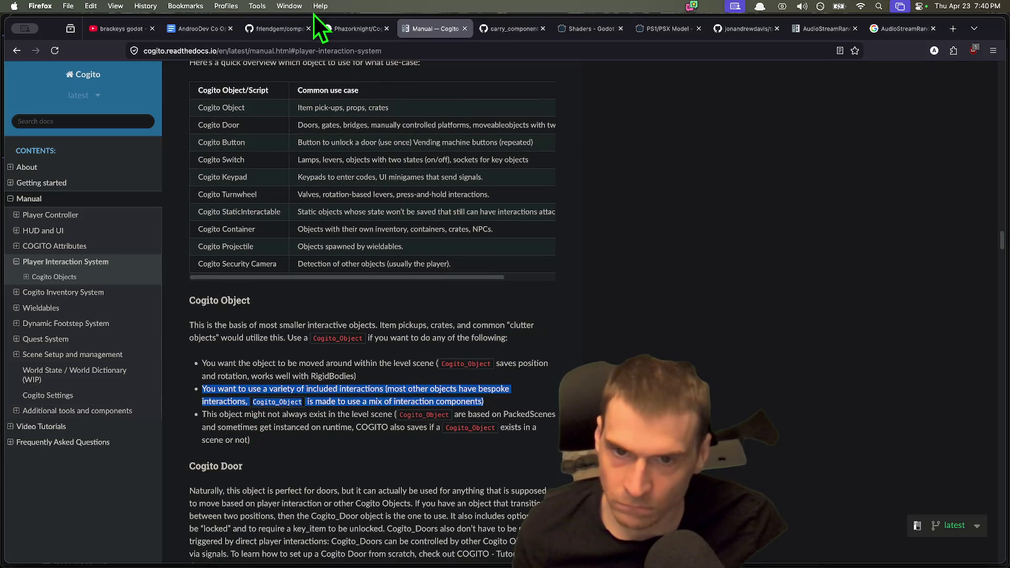
pyautogui.moveTo(297, 107); pyautogui.dragTo(425, 107)
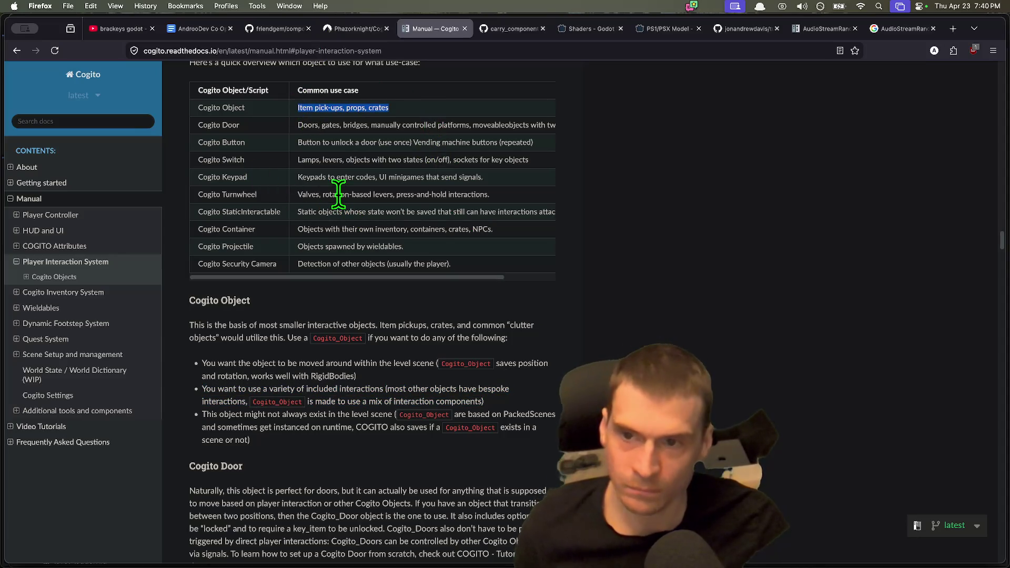
pyautogui.scroll(3, 337, 193)
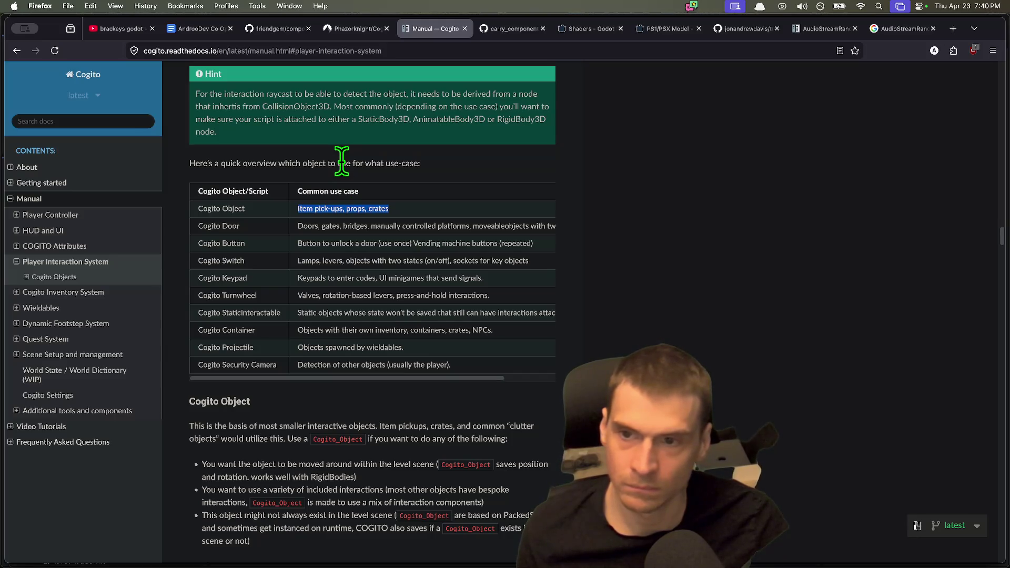
pyautogui.moveTo(345, 153); pyautogui.dragTo(339, 111)
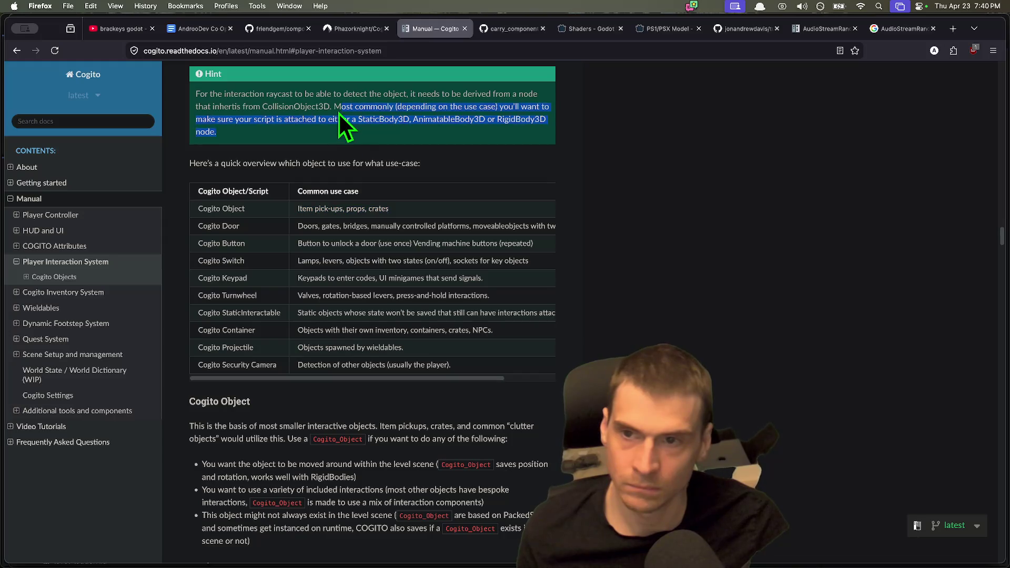
pyautogui.scroll(2, 349, 213)
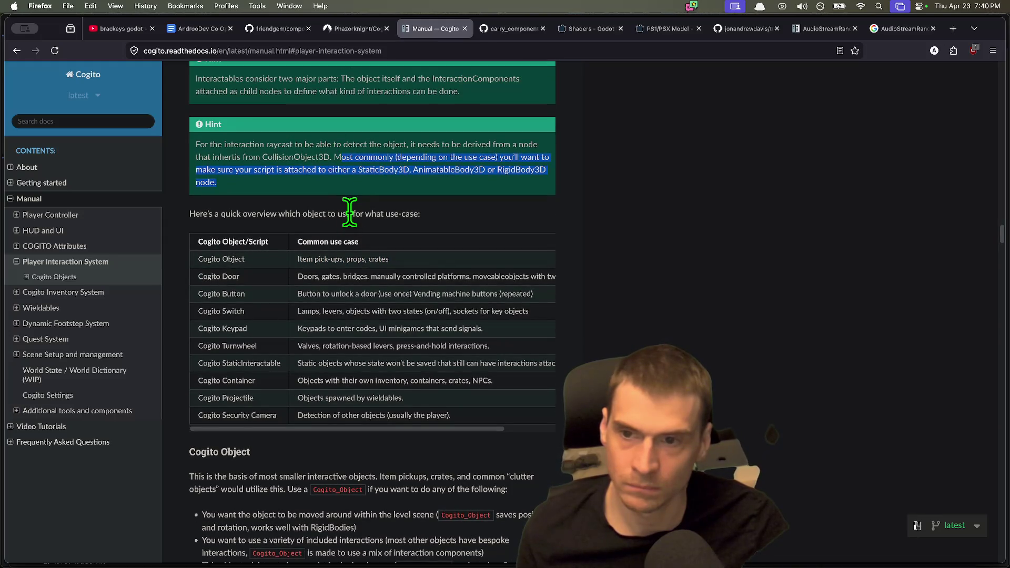
pyautogui.scroll(3, 349, 213)
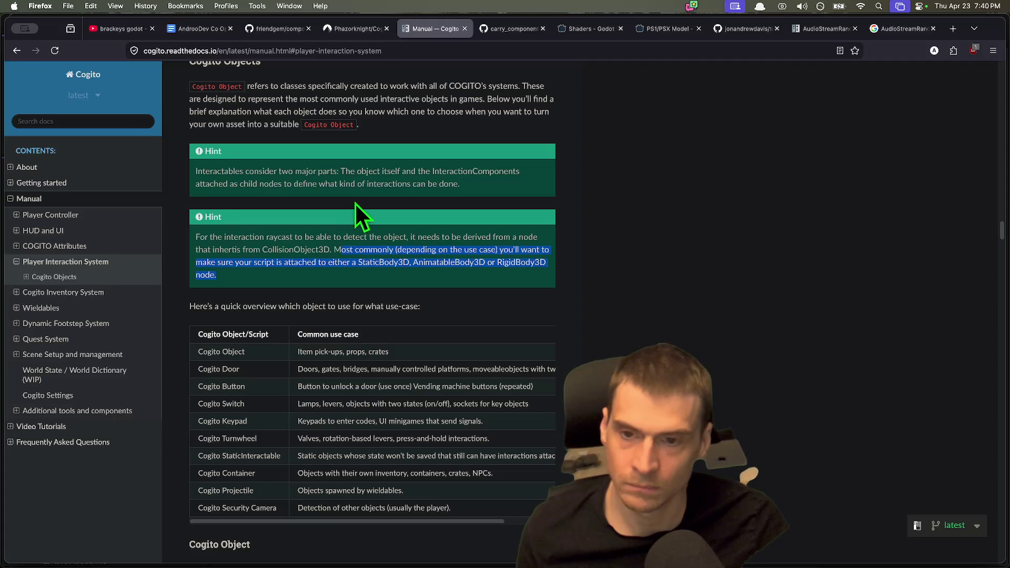
pyautogui.moveTo(342, 171); pyautogui.dragTo(342, 181)
pyautogui.moveTo(483, 202); pyautogui.dragTo(320, 180)
pyautogui.scroll(-3, 317, 290)
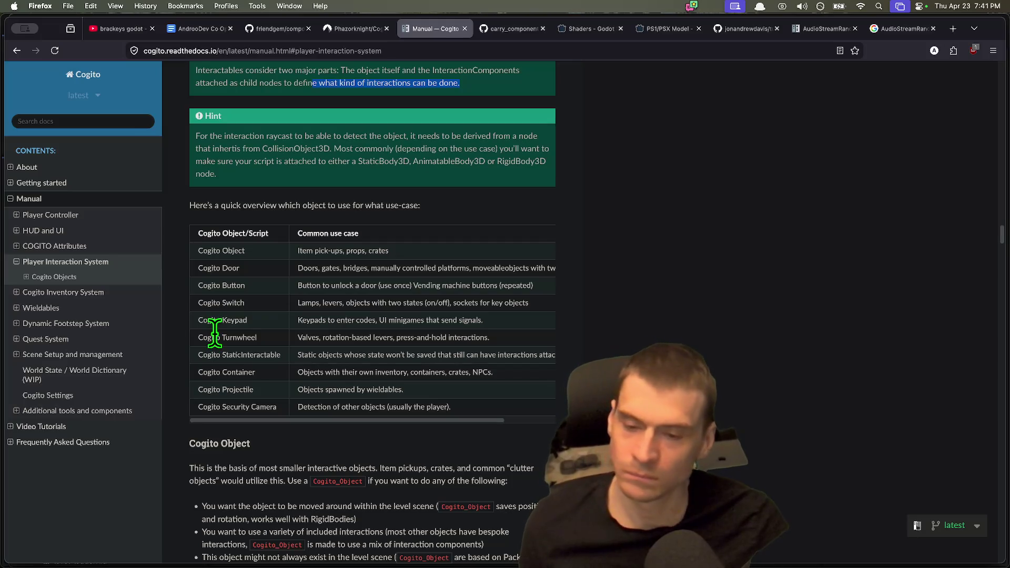
pyautogui.scroll(-2, 214, 336)
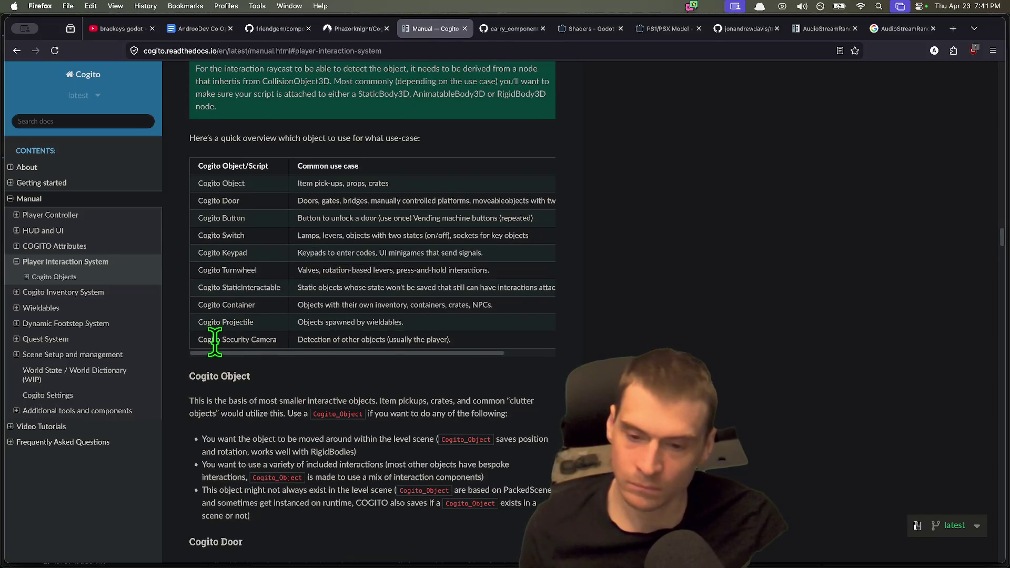
pyautogui.scroll(-3, 366, 389)
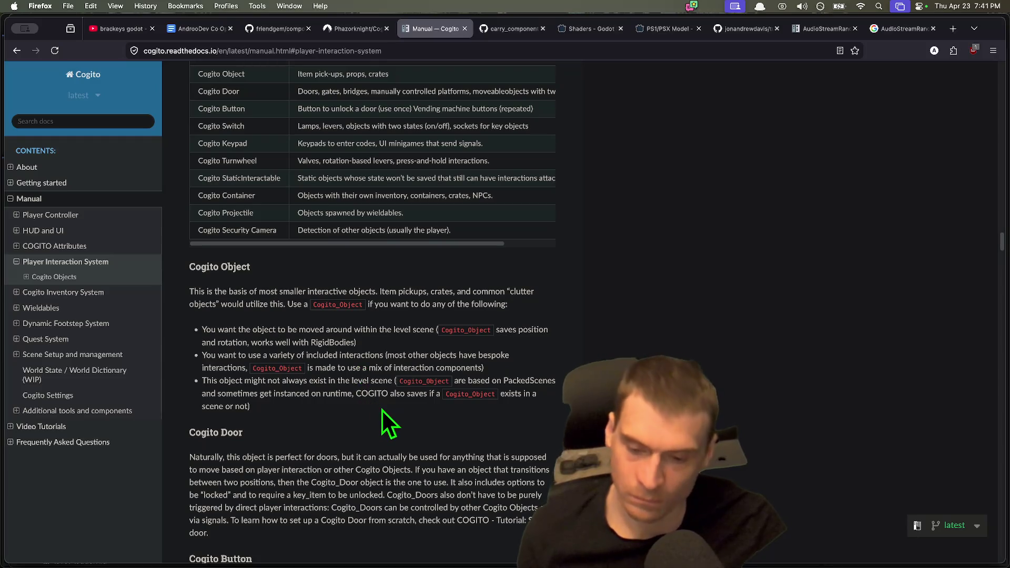
pyautogui.scroll(-2, 380, 410)
pyautogui.scroll(-4, 377, 415)
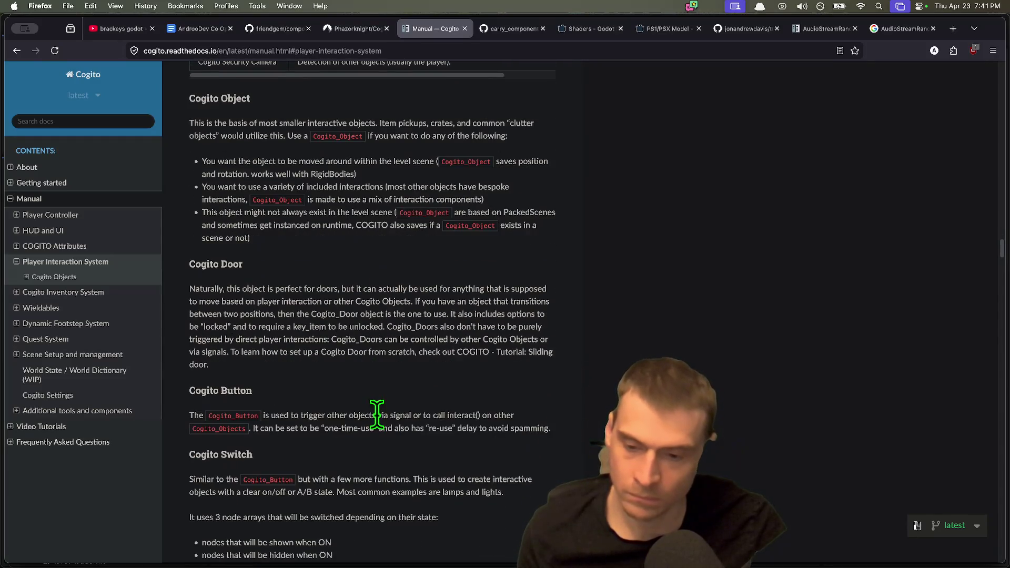
pyautogui.scroll(-7, 375, 415)
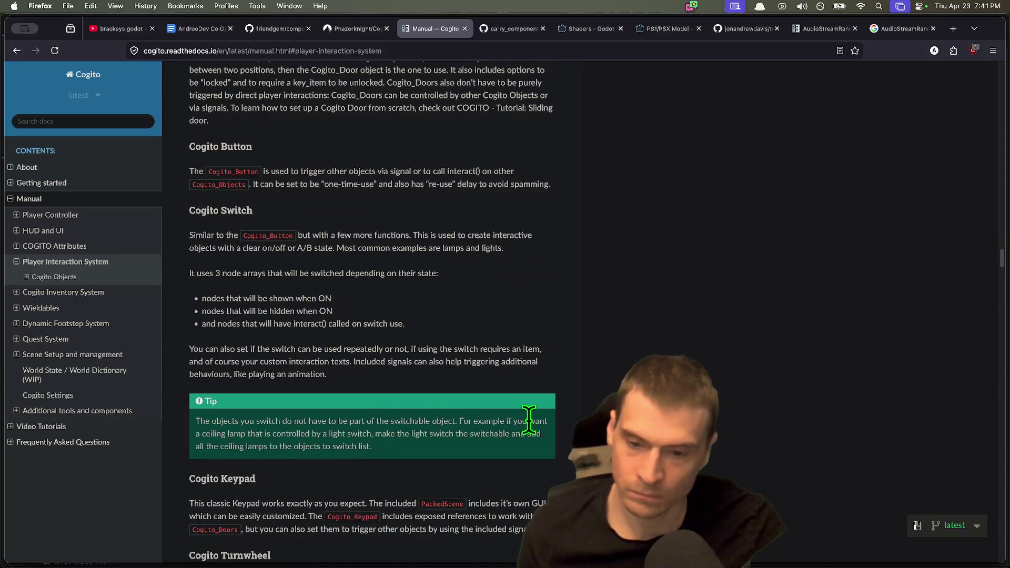
pyautogui.scroll(-3, 506, 423)
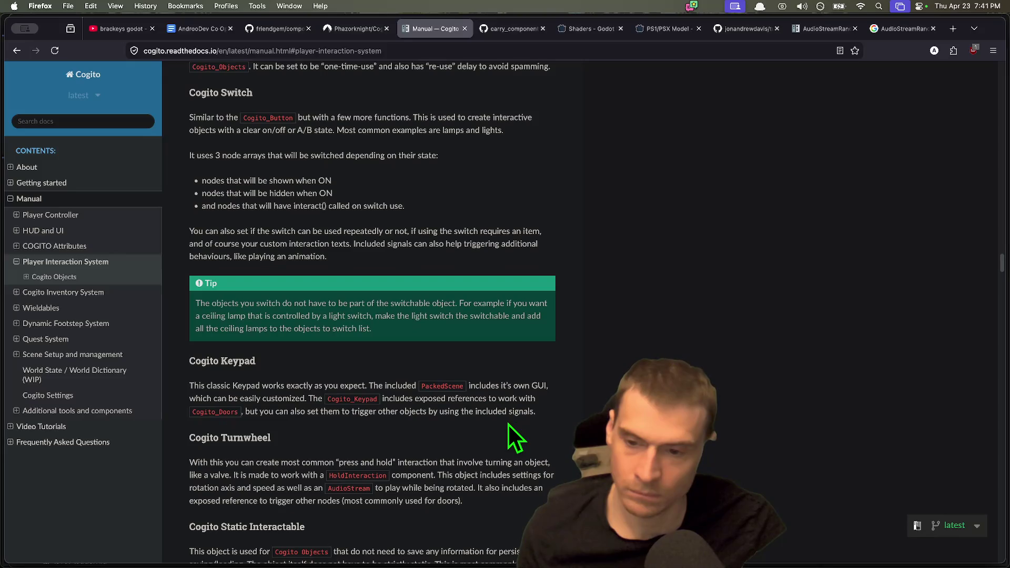
pyautogui.scroll(-2, 420, 426)
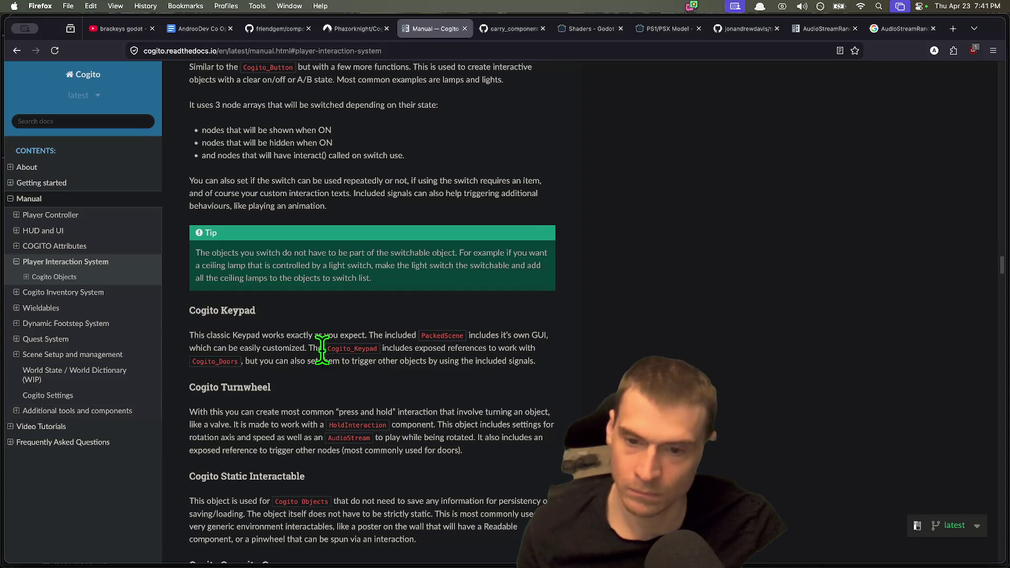
pyautogui.moveTo(323, 350); pyautogui.dragTo(324, 359)
pyautogui.moveTo(523, 360); pyautogui.dragTo(250, 361)
pyautogui.scroll(-2, 478, 390)
pyautogui.scroll(-3, 476, 391)
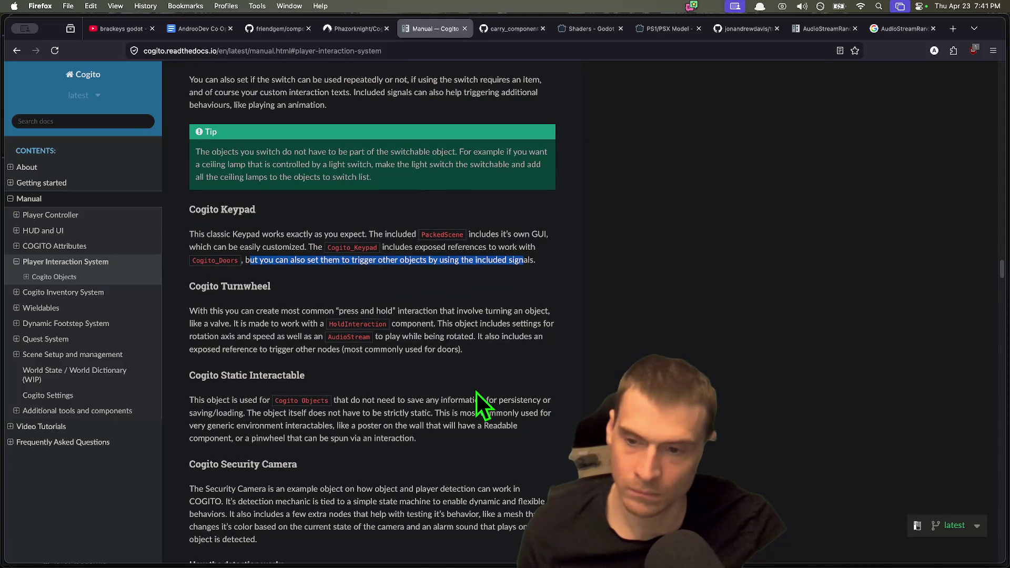
pyautogui.moveTo(463, 350); pyautogui.dragTo(218, 349)
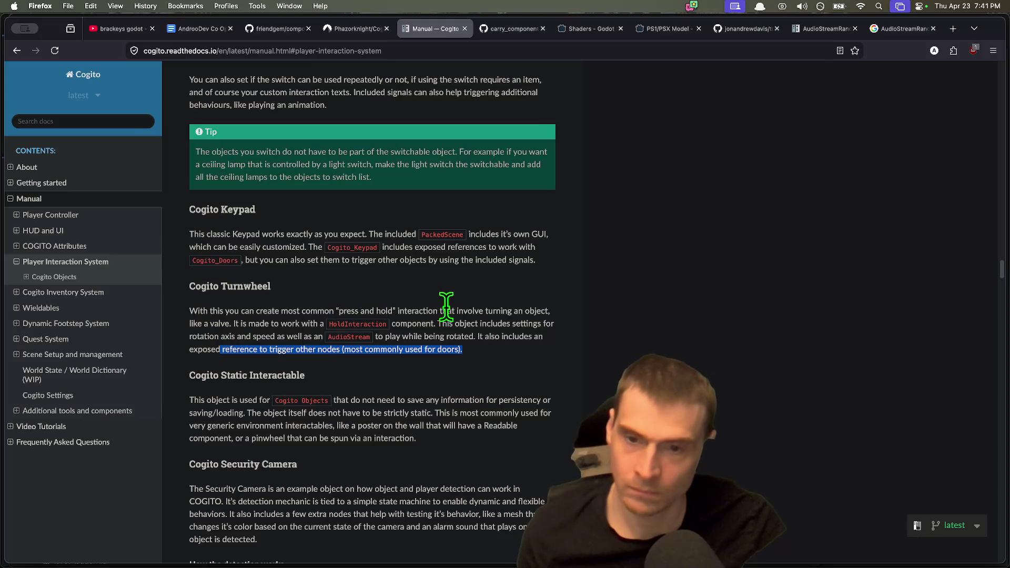
pyautogui.moveTo(514, 308)
pyautogui.mouseDown()
pyautogui.moveTo(234, 323)
pyautogui.moveTo(290, 323)
pyautogui.mouseUp()
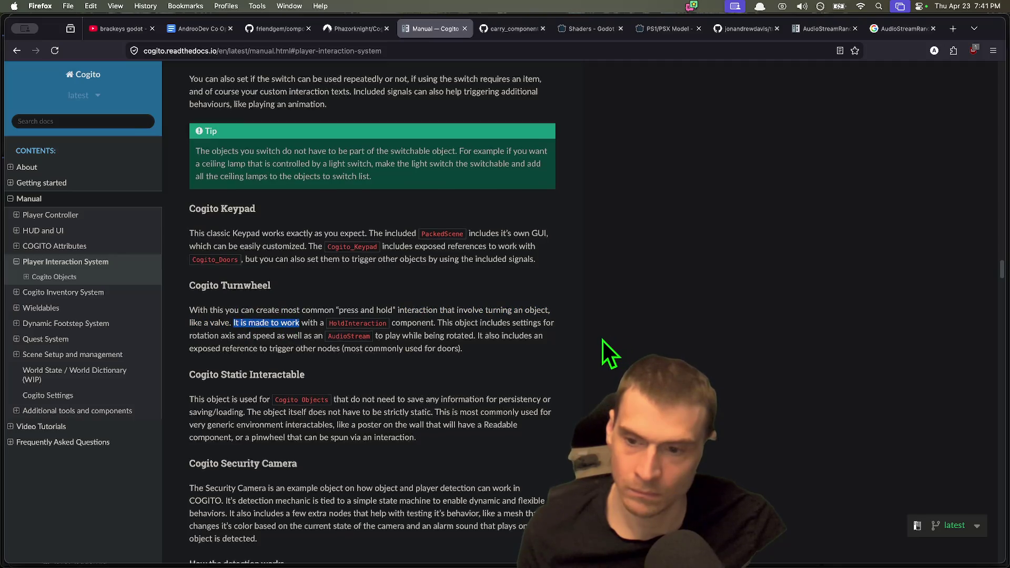
pyautogui.scroll(-2, 602, 342)
pyautogui.tripleClick(405, 345)
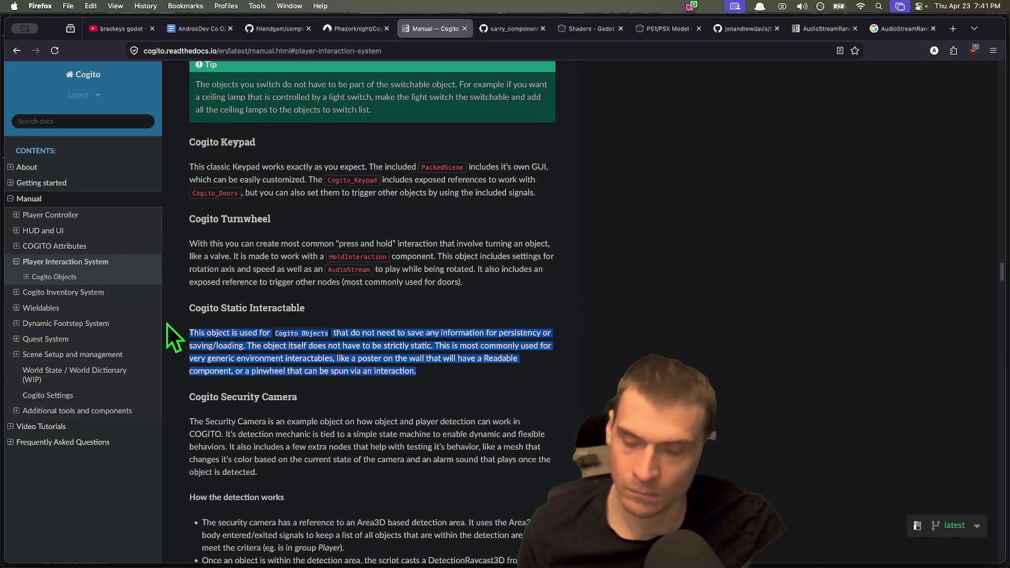
pyautogui.click(412, 368)
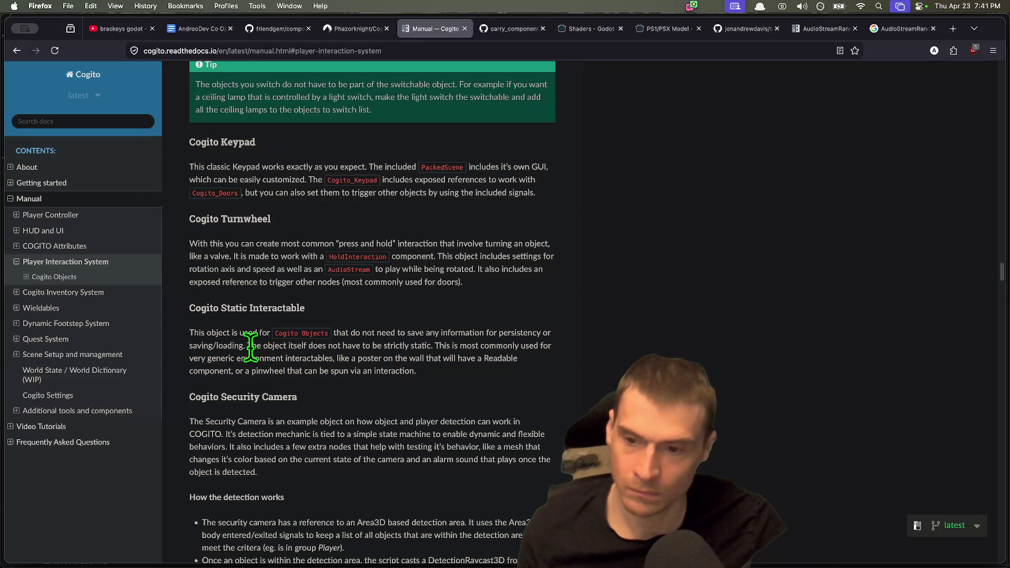
pyautogui.moveTo(247, 345); pyautogui.dragTo(322, 360)
pyautogui.moveTo(451, 358)
pyautogui.mouseDown()
pyautogui.moveTo(411, 347)
pyautogui.moveTo(451, 358)
pyautogui.moveTo(323, 360)
pyautogui.mouseUp()
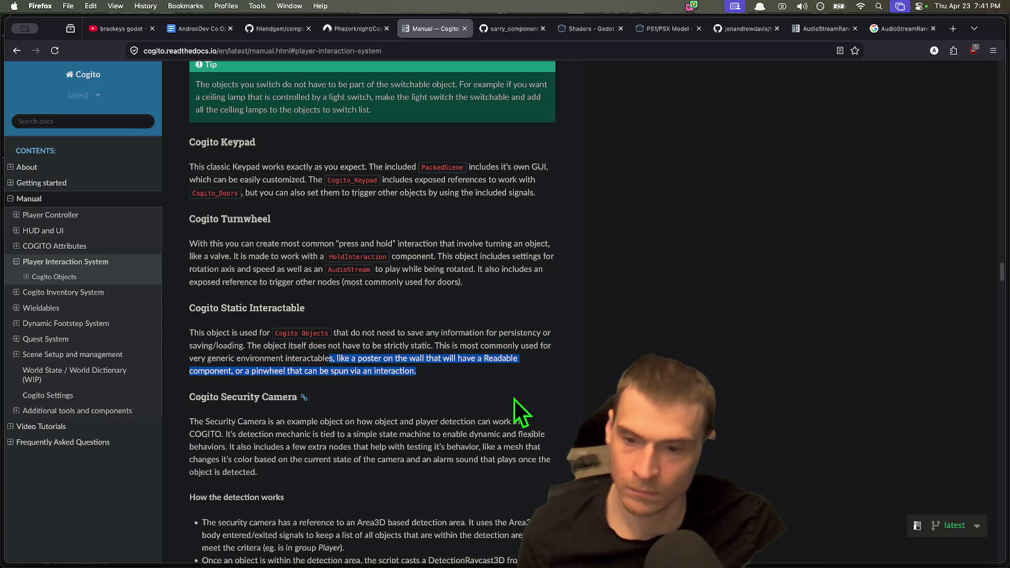
pyautogui.moveTo(506, 375); pyautogui.dragTo(242, 377)
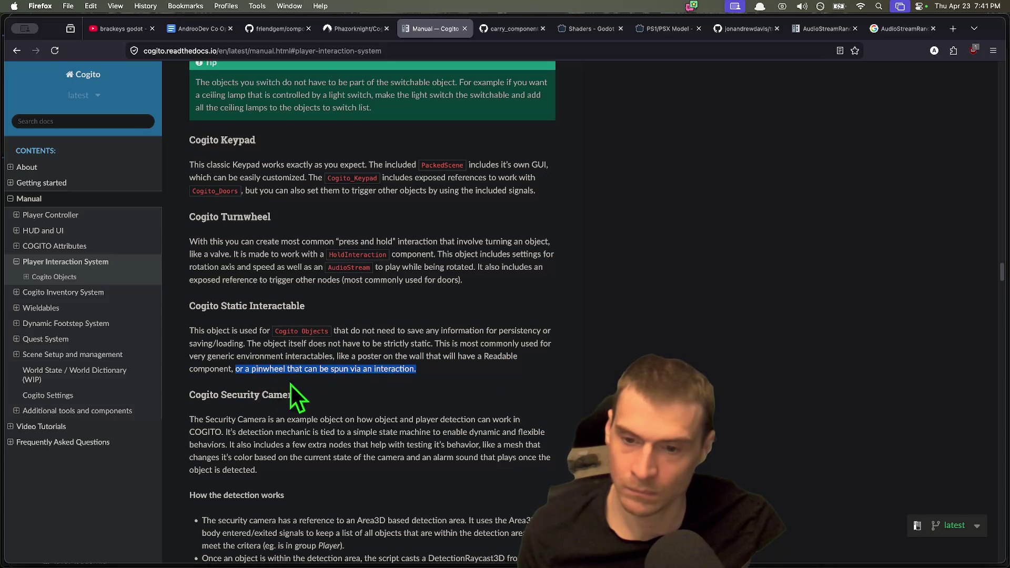
pyautogui.scroll(-3, 310, 384)
pyautogui.scroll(-1, 334, 384)
pyautogui.click(326, 383)
pyautogui.moveTo(223, 337)
pyautogui.mouseDown()
pyautogui.moveTo(352, 368)
pyautogui.moveTo(460, 362)
pyautogui.mouseUp()
pyautogui.click(460, 363)
pyautogui.scroll(-8, 559, 395)
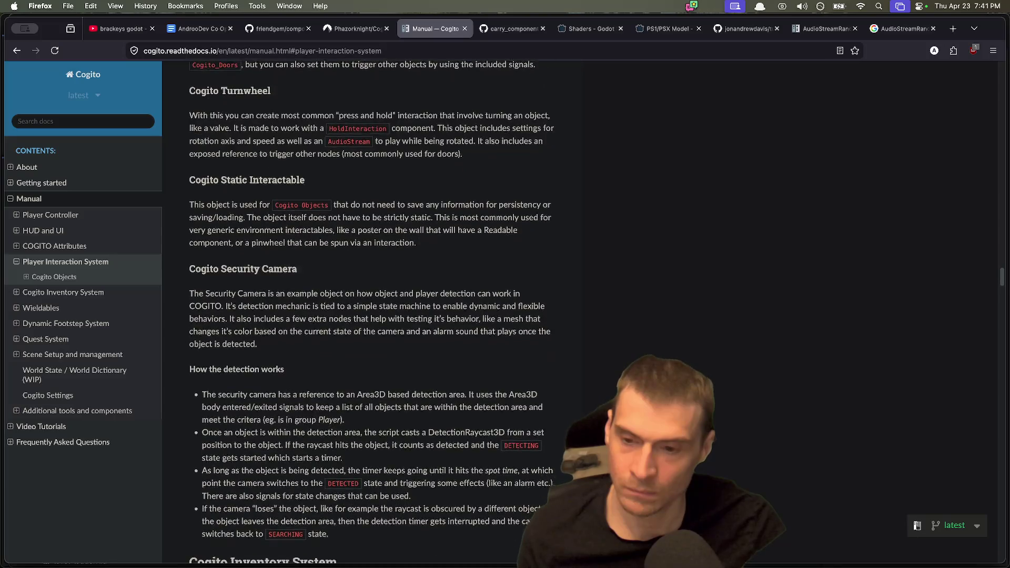
pyautogui.scroll(-10, 561, 398)
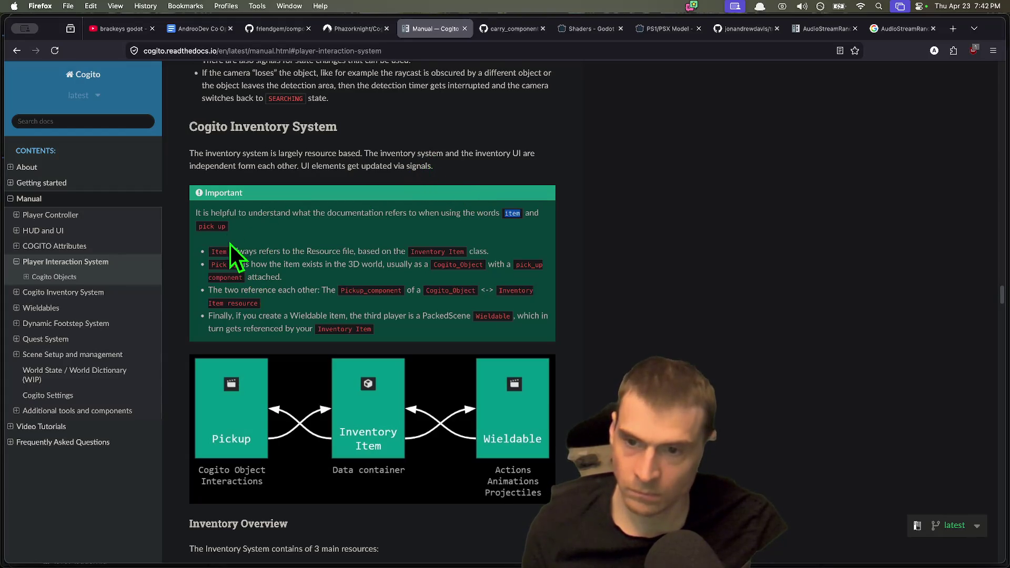
# Highlight the manual's definitions of Item, Pickup and Wieldable.
pyautogui.moveTo(234, 250); pyautogui.dragTo(475, 251)
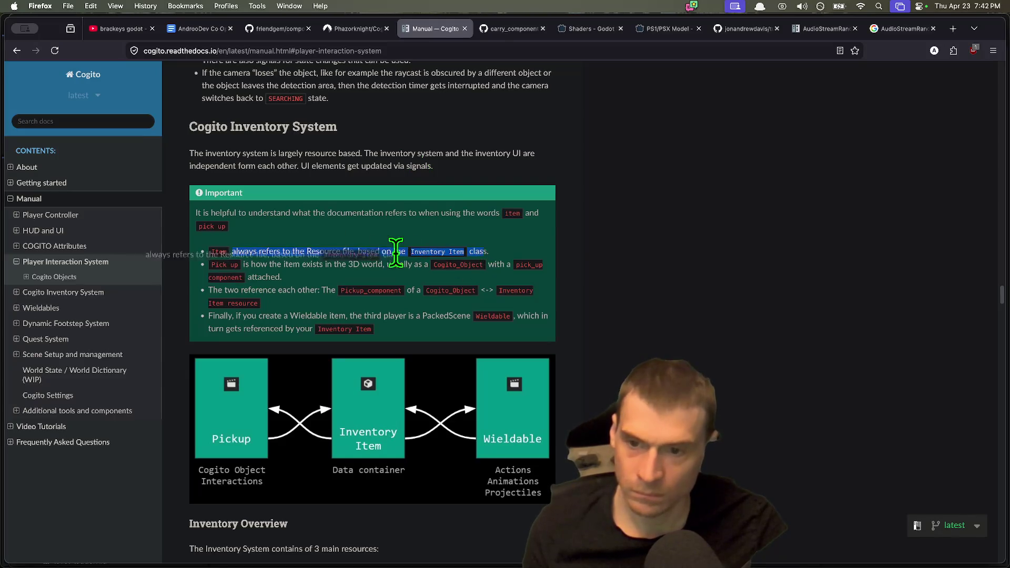
pyautogui.moveTo(465, 251); pyautogui.dragTo(392, 253)
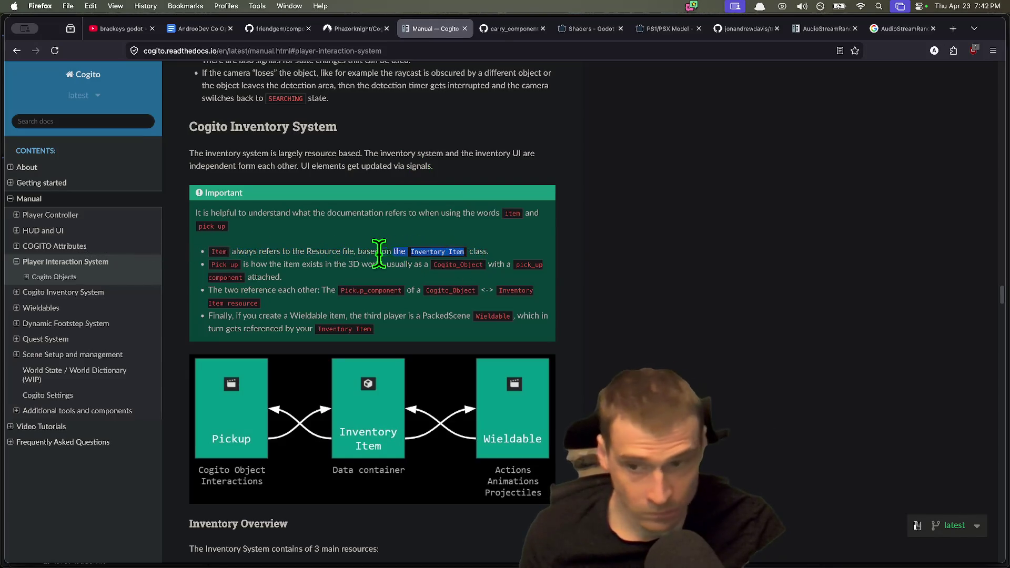
pyautogui.moveTo(242, 264); pyautogui.dragTo(489, 264)
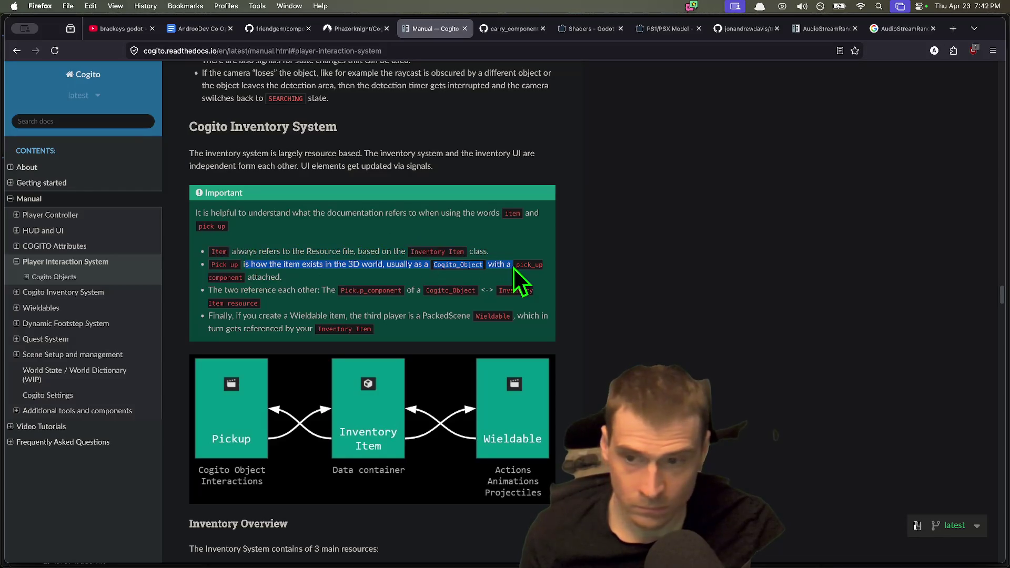
pyautogui.moveTo(217, 290); pyautogui.dragTo(496, 298)
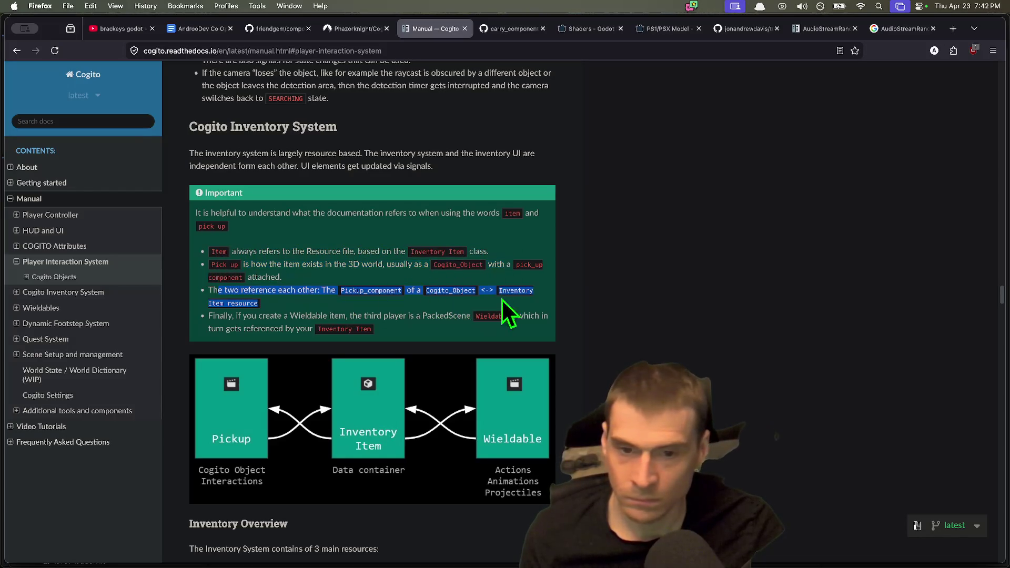
pyautogui.moveTo(226, 328); pyautogui.dragTo(440, 335)
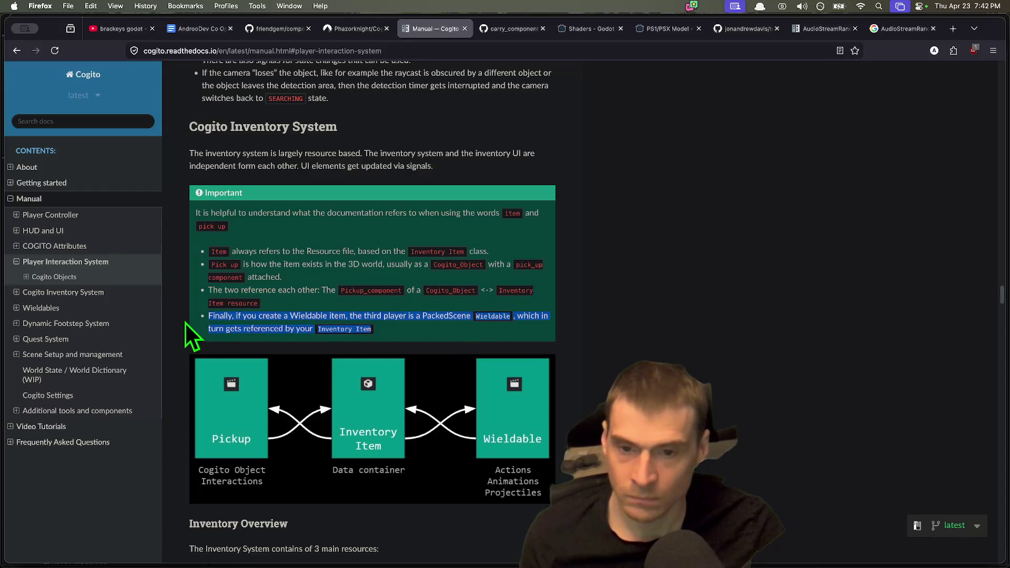
pyautogui.moveTo(334, 329)
pyautogui.mouseDown()
pyautogui.moveTo(213, 316)
pyautogui.moveTo(293, 328)
pyautogui.mouseUp()
pyautogui.doubleClick(224, 316)
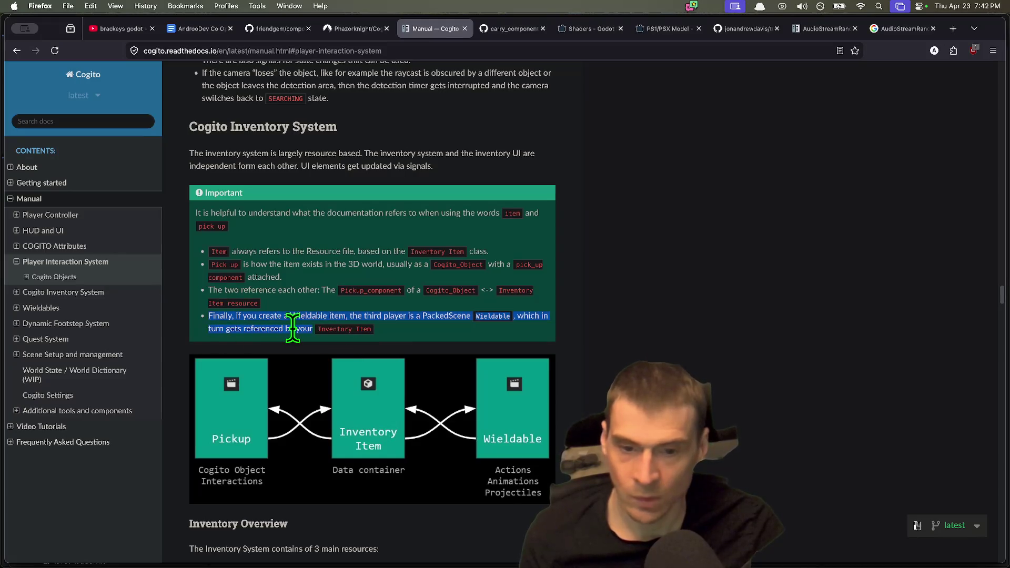
# Scroll down the manual through the Inventory and Item Types sections.
pyautogui.scroll(-5, 526, 342)
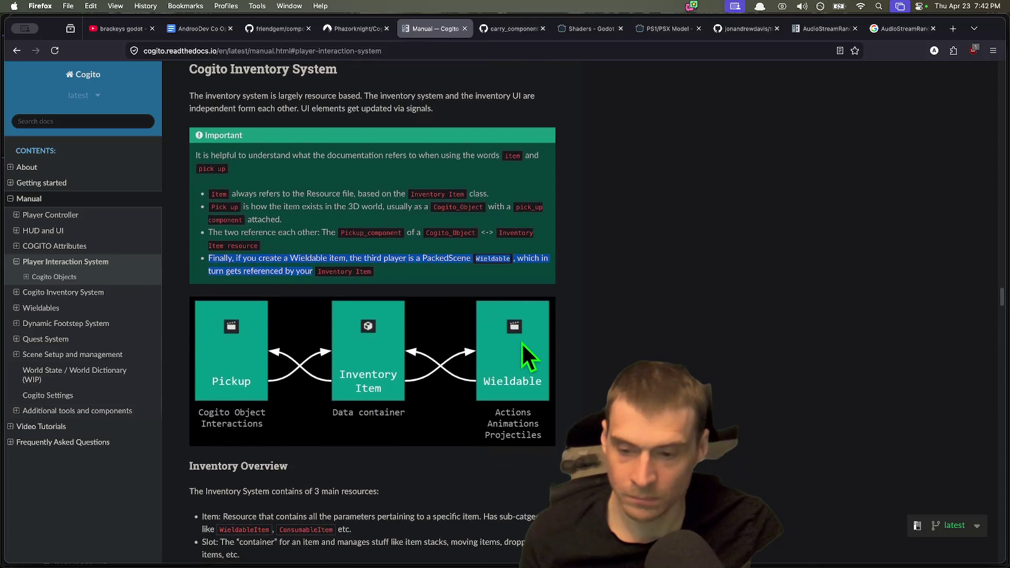
pyautogui.scroll(-5, 513, 355)
pyautogui.scroll(4, 510, 343)
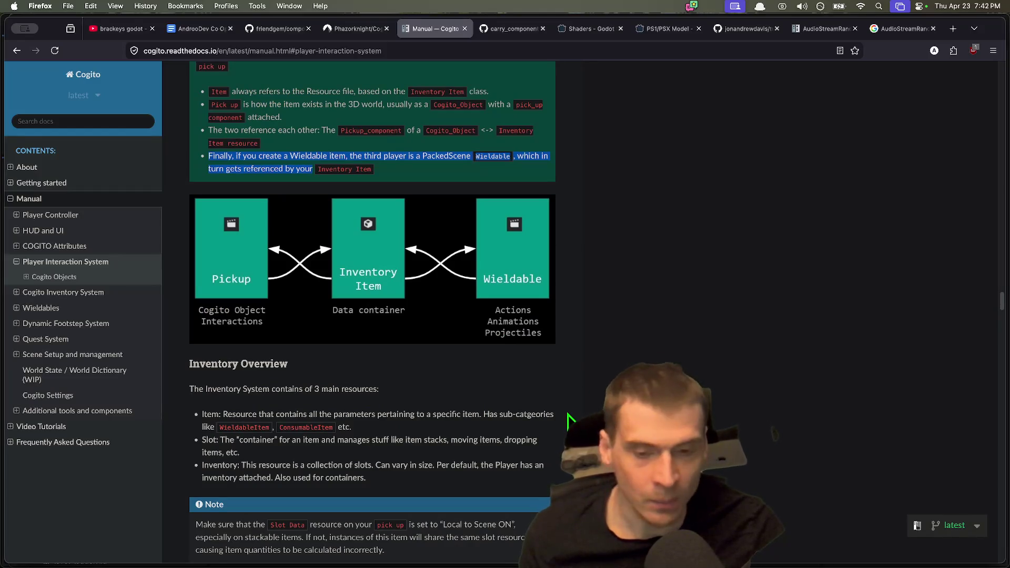
pyautogui.scroll(-2, 565, 418)
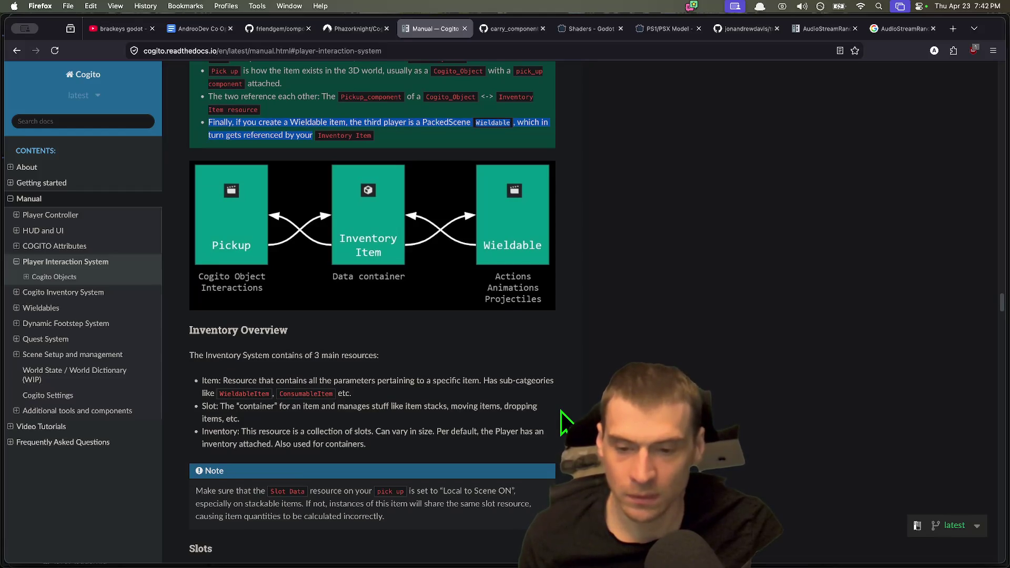
pyautogui.scroll(-3, 559, 409)
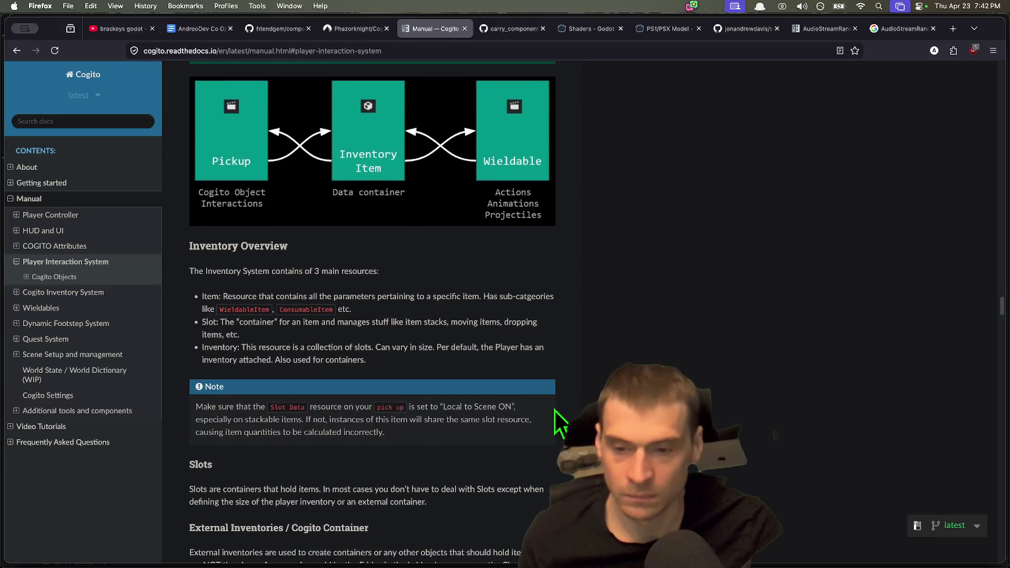
pyautogui.scroll(-2, 554, 409)
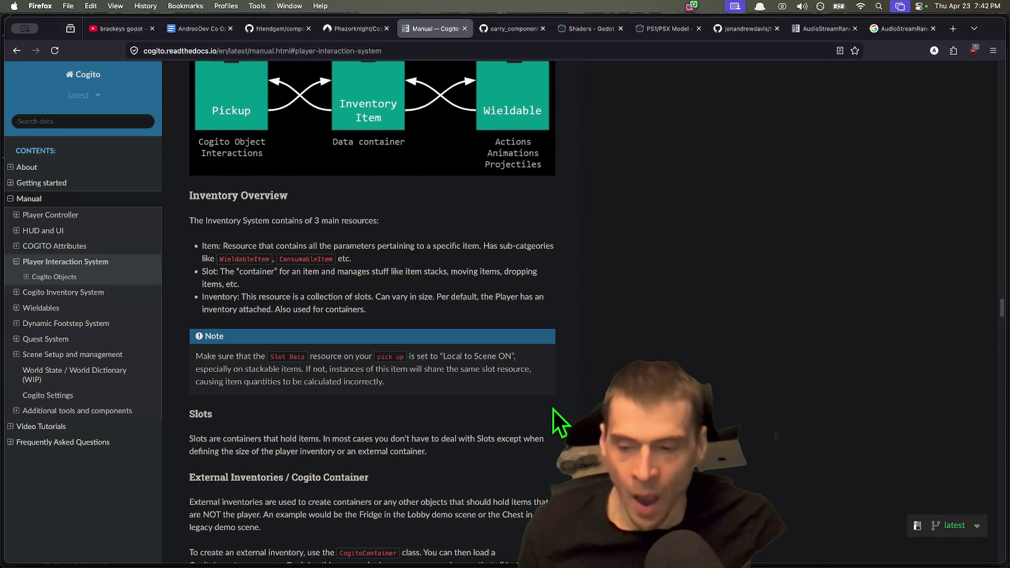
pyautogui.scroll(-1, 553, 409)
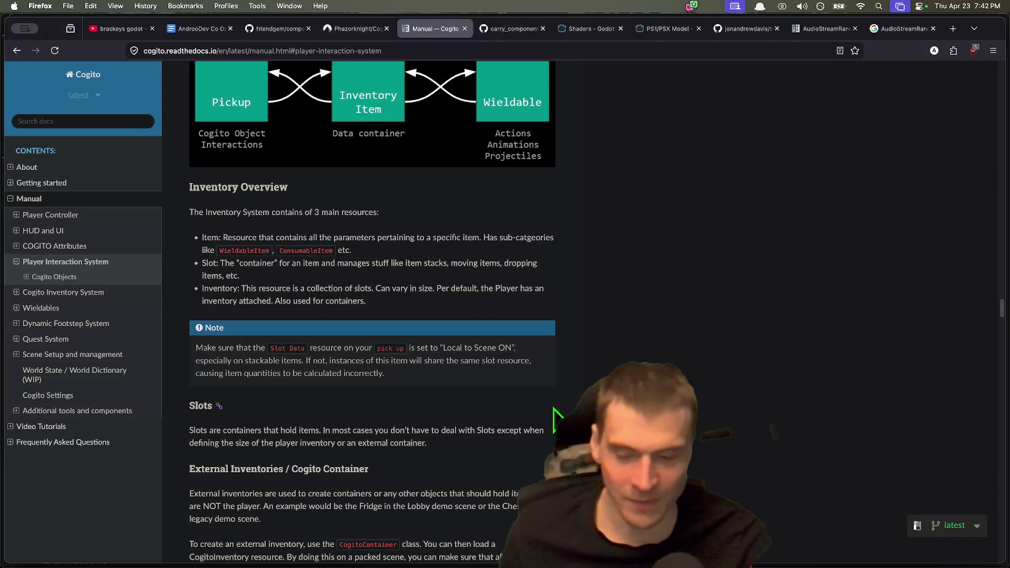
pyautogui.scroll(-2, 557, 412)
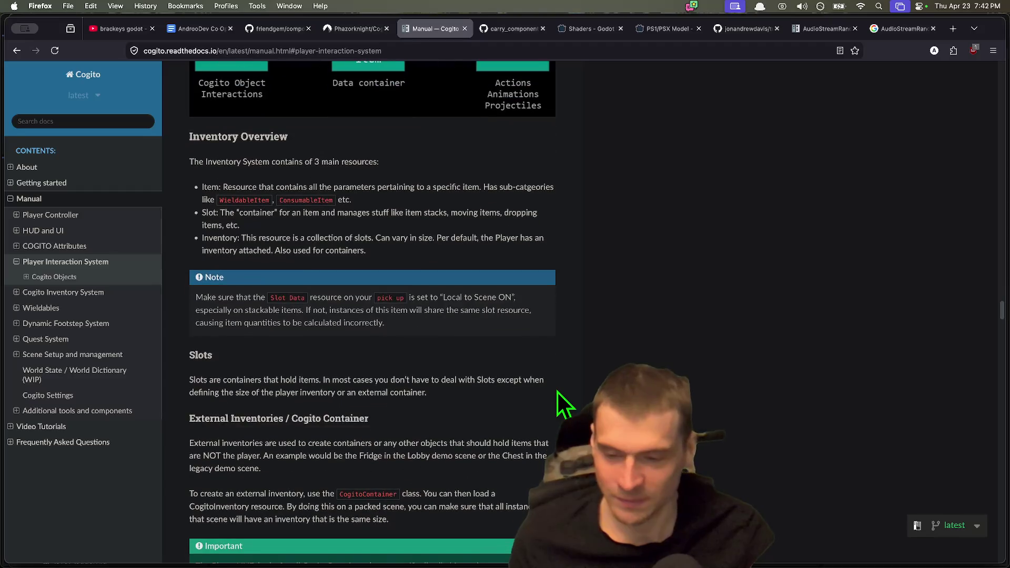
pyautogui.scroll(-5, 547, 448)
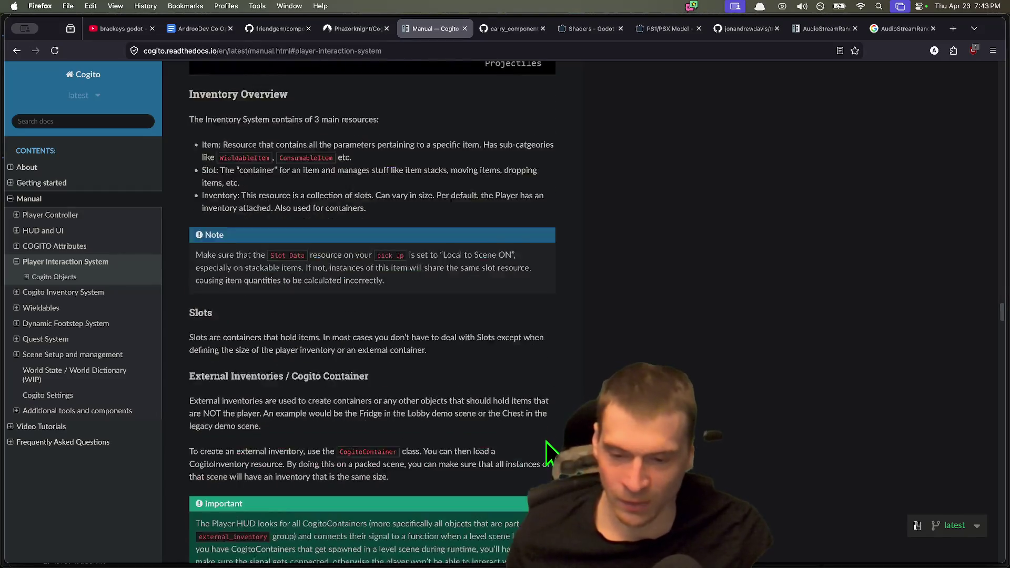
pyautogui.scroll(-12, 548, 448)
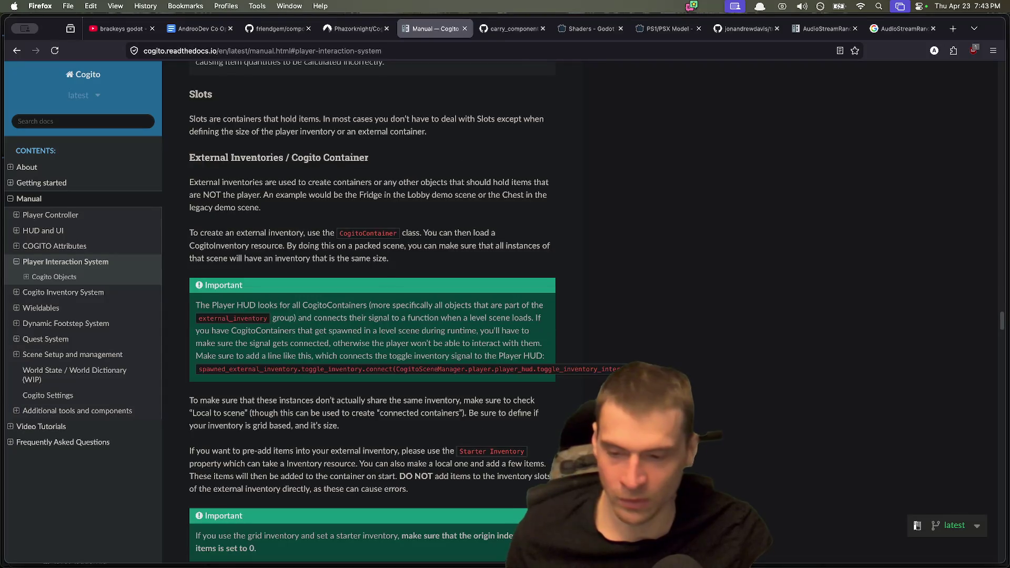
pyautogui.scroll(-4, 372, 316)
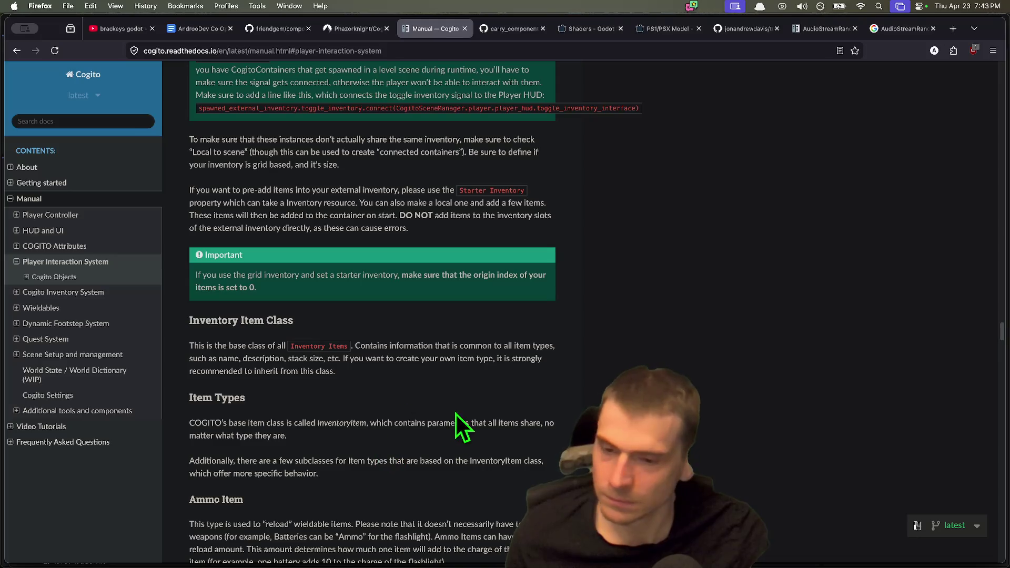
pyautogui.scroll(-8, 447, 418)
pyautogui.scroll(-4, 444, 421)
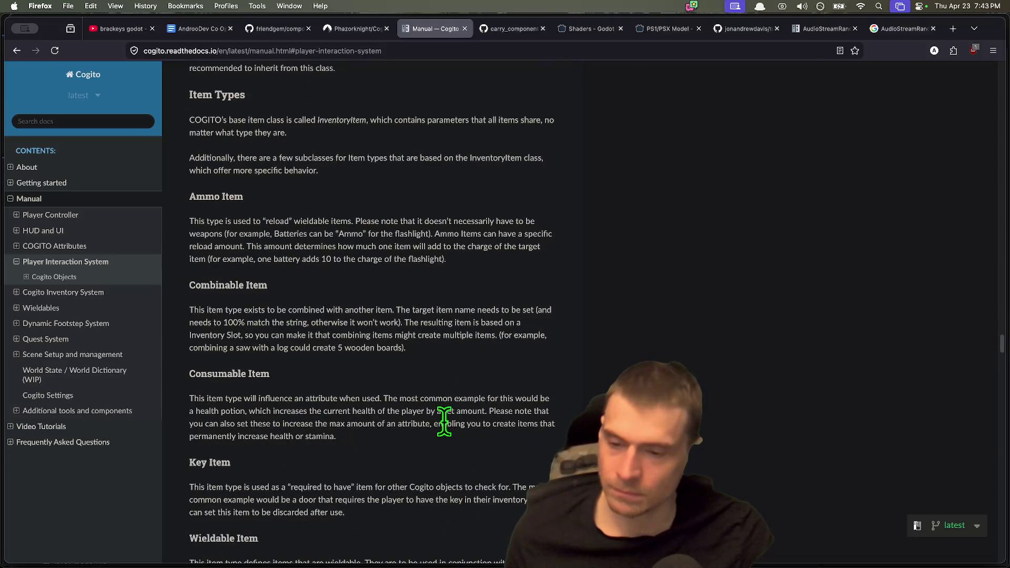
pyautogui.scroll(-8, 444, 421)
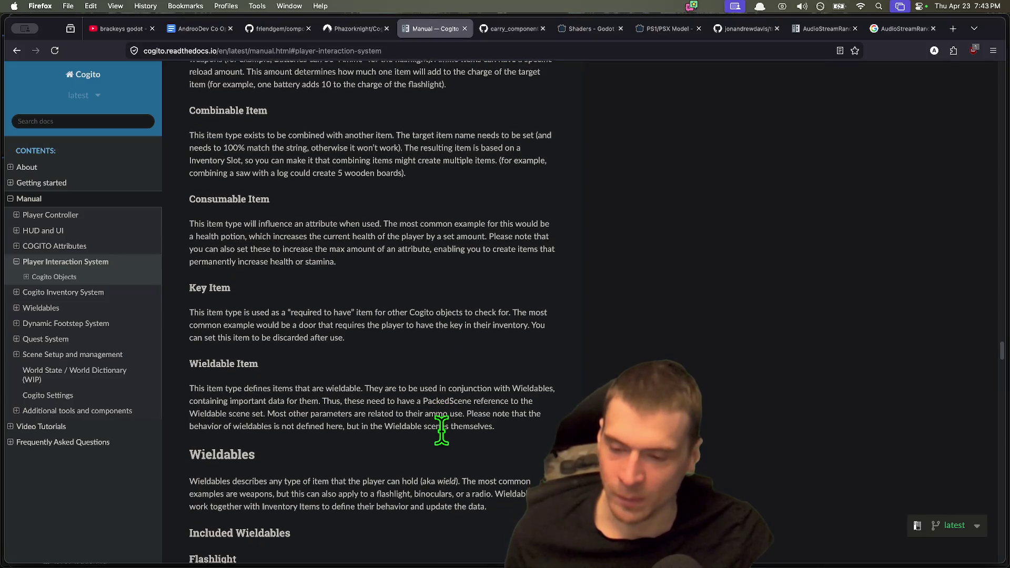
pyautogui.scroll(-3, 443, 430)
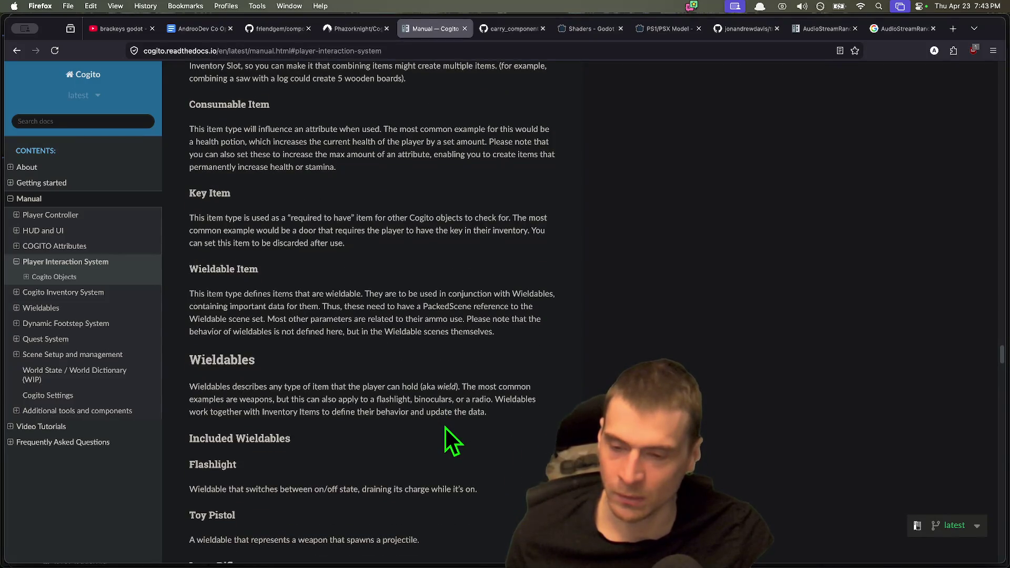
pyautogui.scroll(-6, 445, 427)
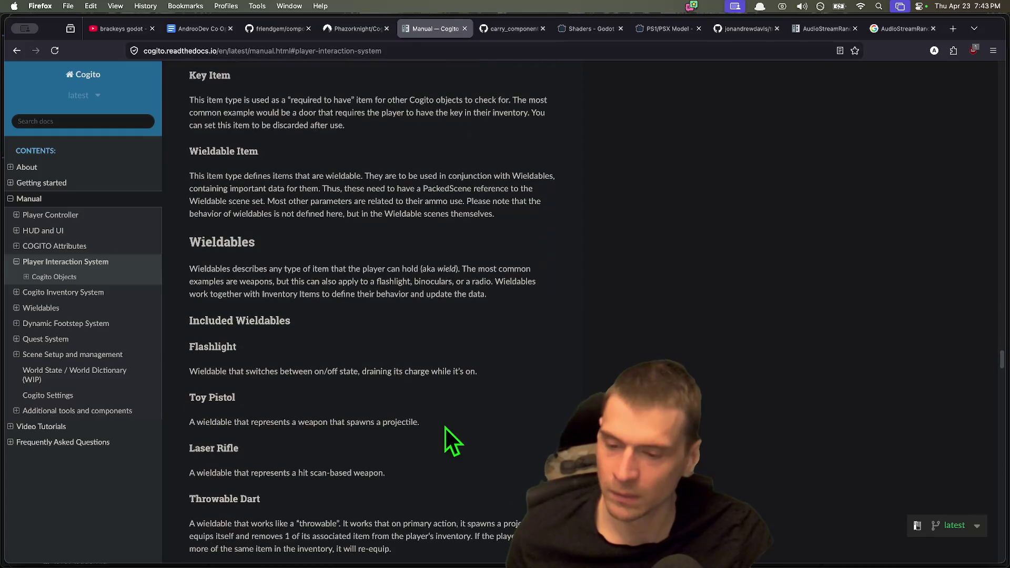
# Highlight the Throwable Dart description and scroll on to the Dynamic Footstep System.
pyautogui.moveTo(453, 498); pyautogui.dragTo(327, 490)
pyautogui.scroll(-2, 468, 492)
pyautogui.moveTo(474, 478); pyautogui.dragTo(523, 503)
pyautogui.scroll(-5, 523, 502)
pyautogui.scroll(-7, 368, 486)
pyautogui.scroll(-4, 412, 492)
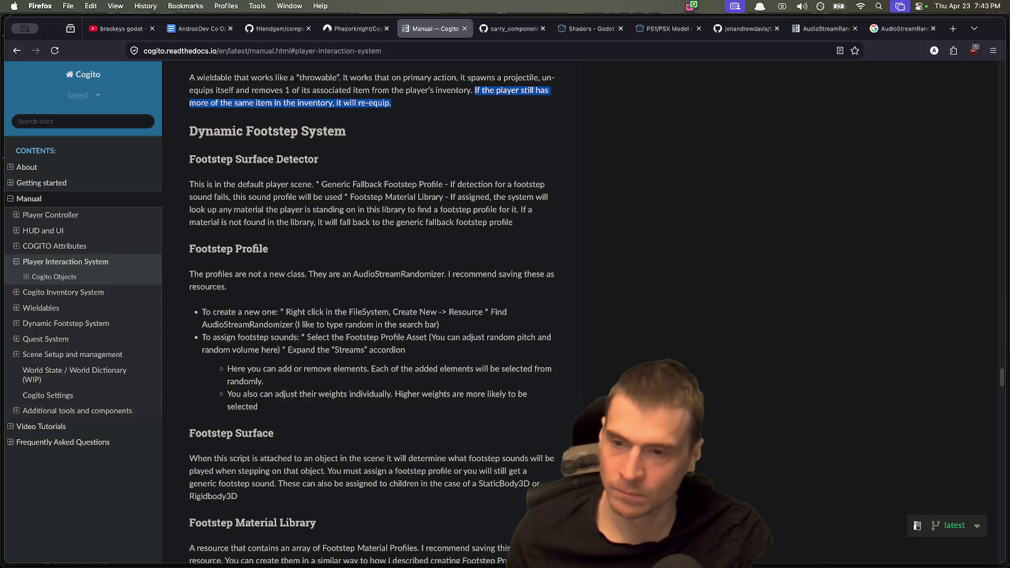
pyautogui.scroll(-4, 531, 481)
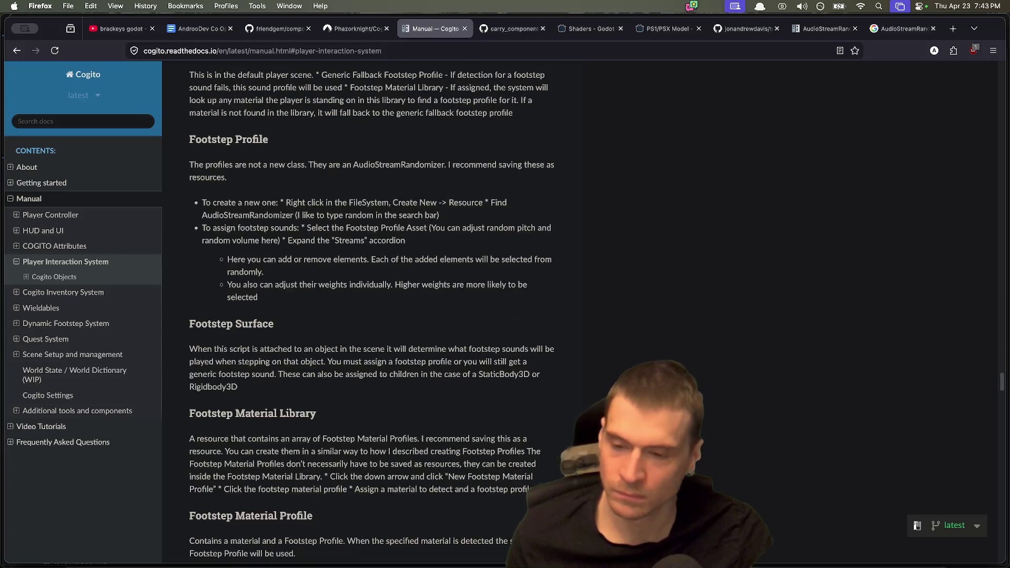
# Review HoldInteraction.gd in Godot, highlighting uses of player_interaction_component.
pyautogui.moveTo(504, 566)
pyautogui.click(741, 534)
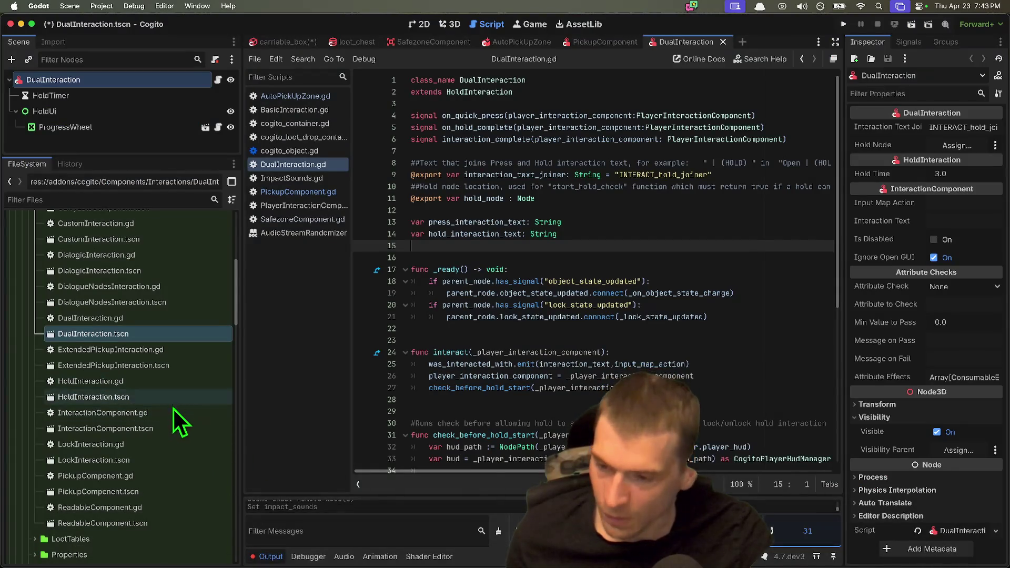
pyautogui.scroll(2, 146, 431)
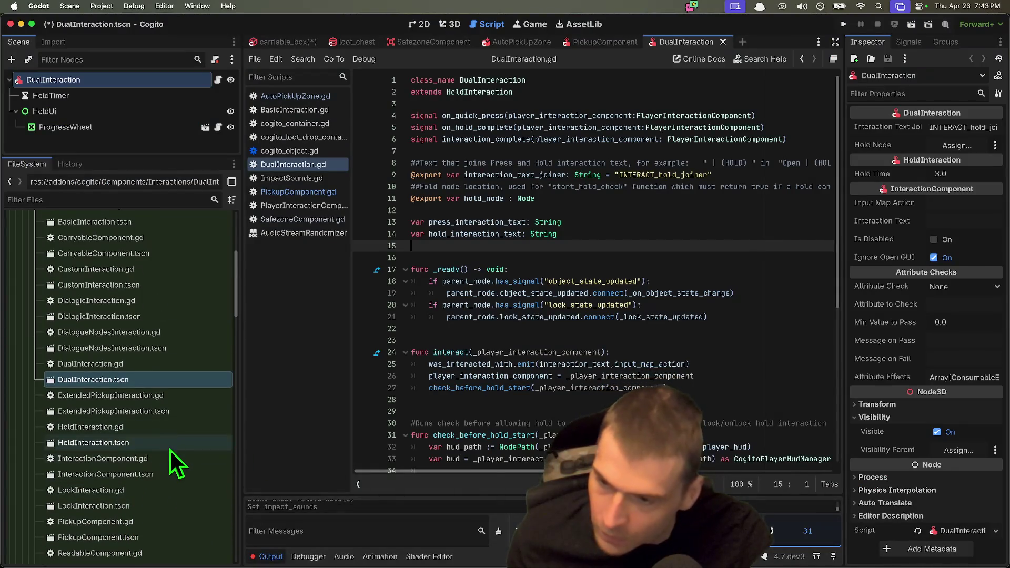
pyautogui.click(174, 444)
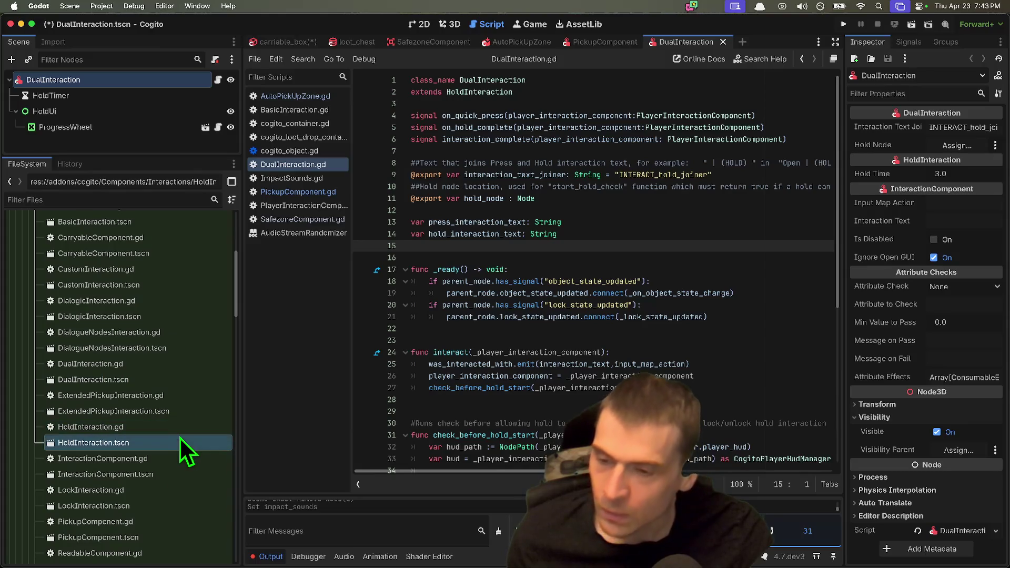
pyautogui.doubleClick(182, 428)
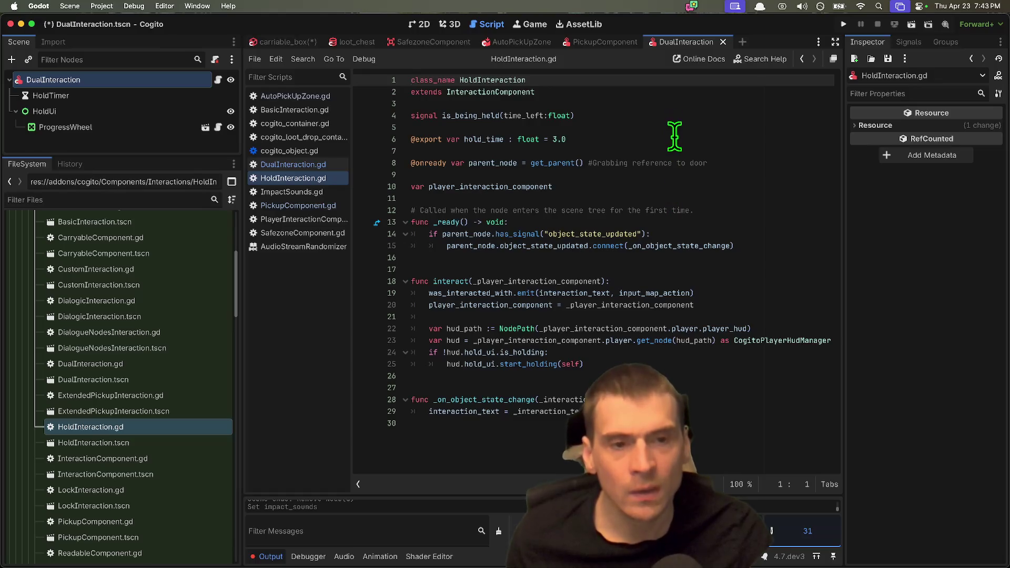
pyautogui.moveTo(724, 447); pyautogui.dragTo(441, 260)
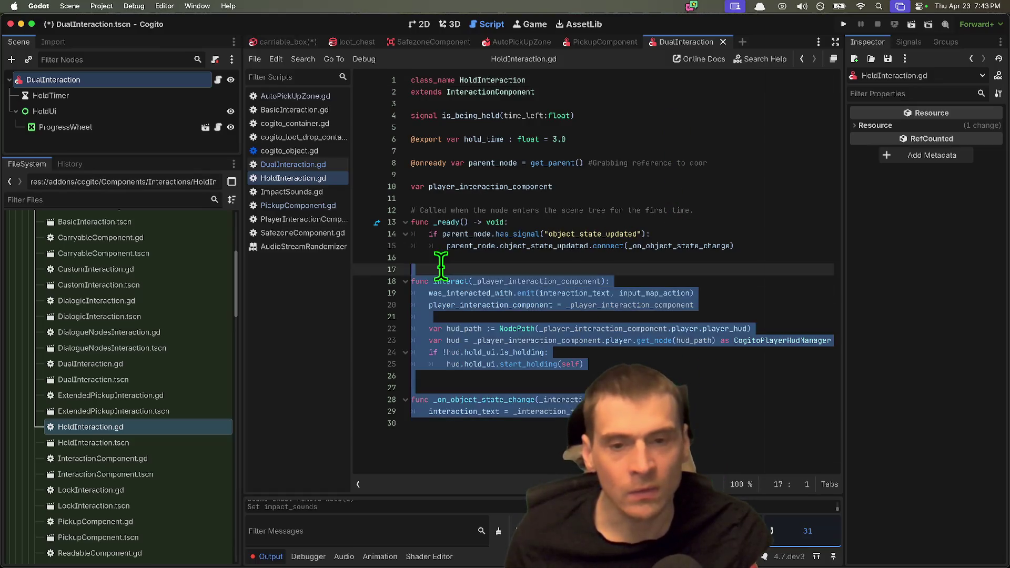
pyautogui.click(733, 445)
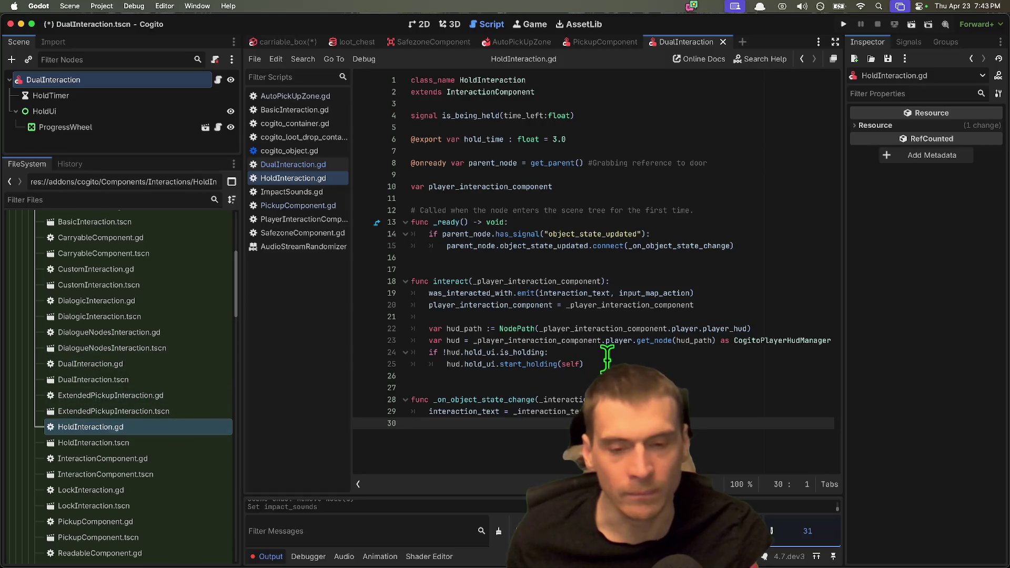
pyautogui.click(489, 384)
pyautogui.doubleClick(573, 293)
pyautogui.doubleClick(489, 305)
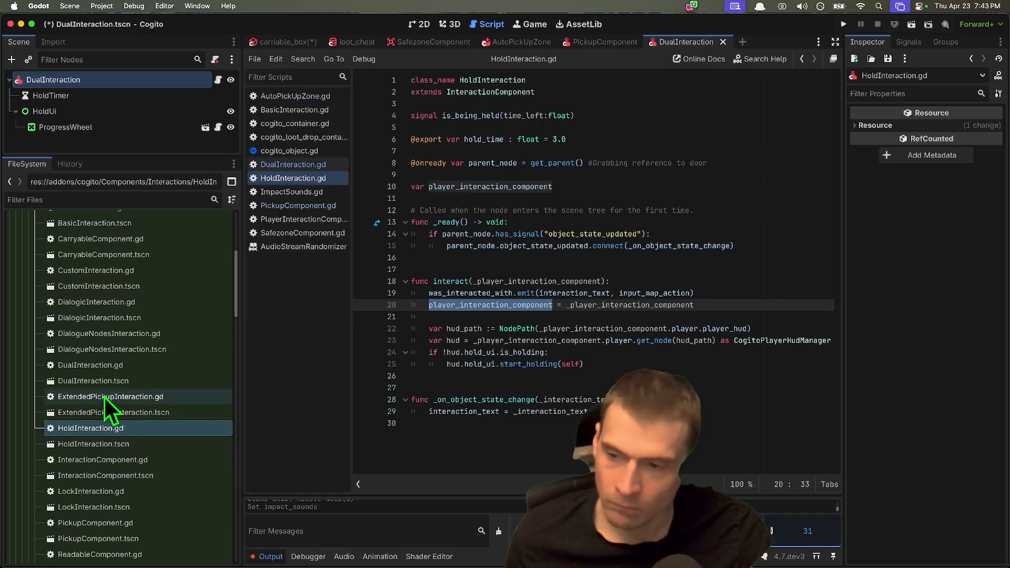
pyautogui.scroll(3, 103, 398)
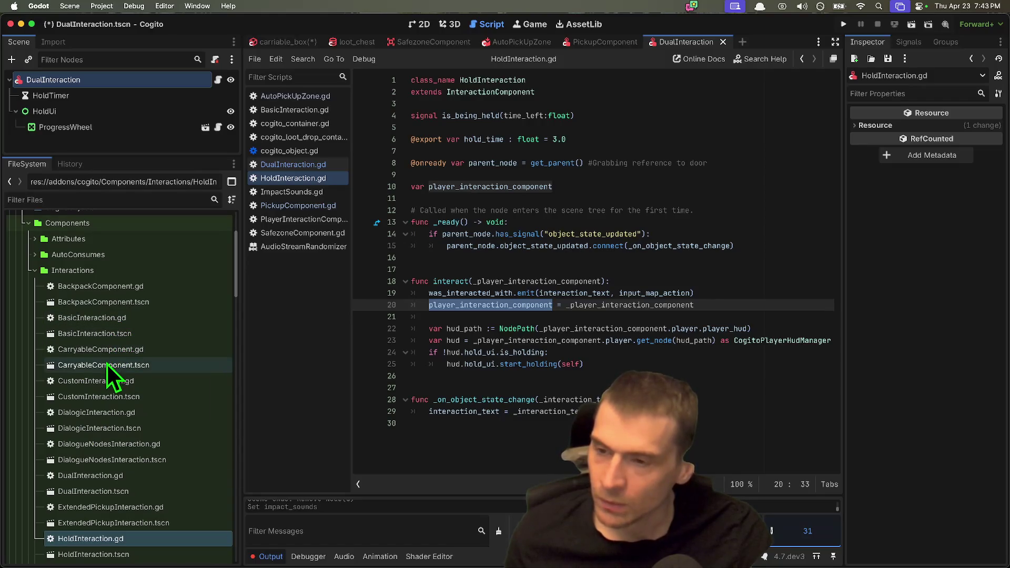
# Open CarryableComponent.gd, then return to the carriable_box scene tab.
pyautogui.doubleClick(106, 354)
pyautogui.scroll(1, 717, 441)
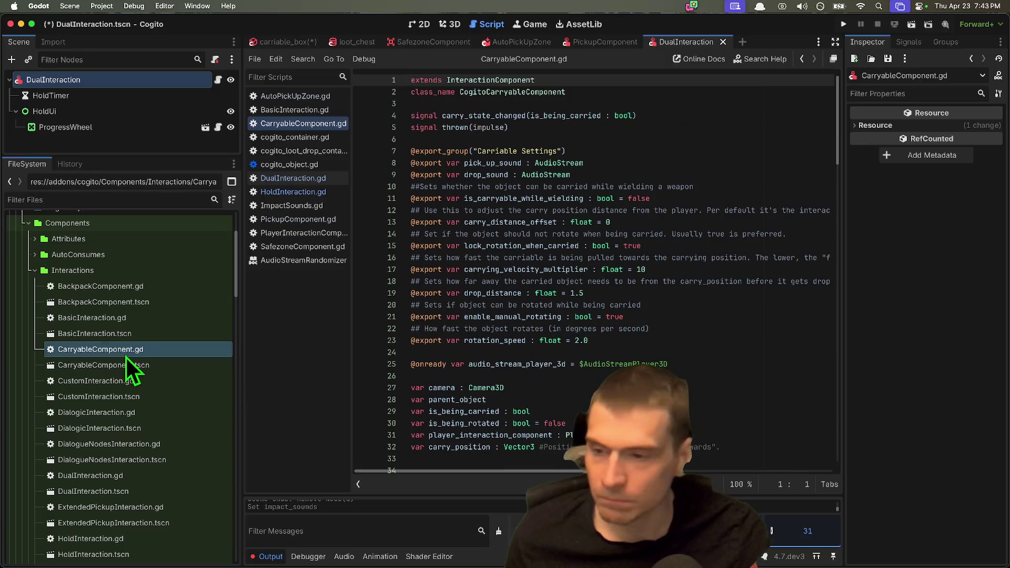
pyautogui.click(286, 42)
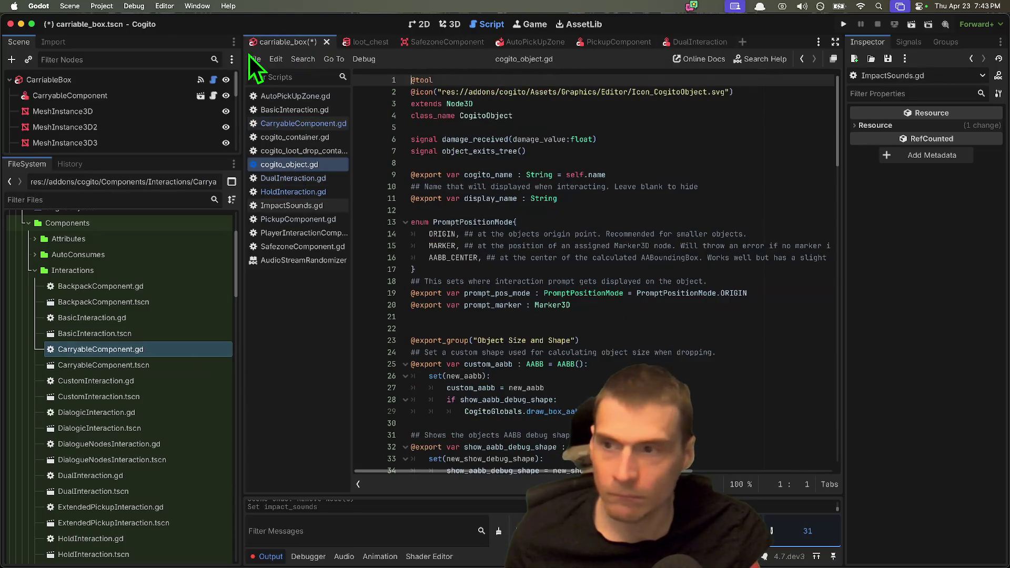
pyautogui.click(122, 96)
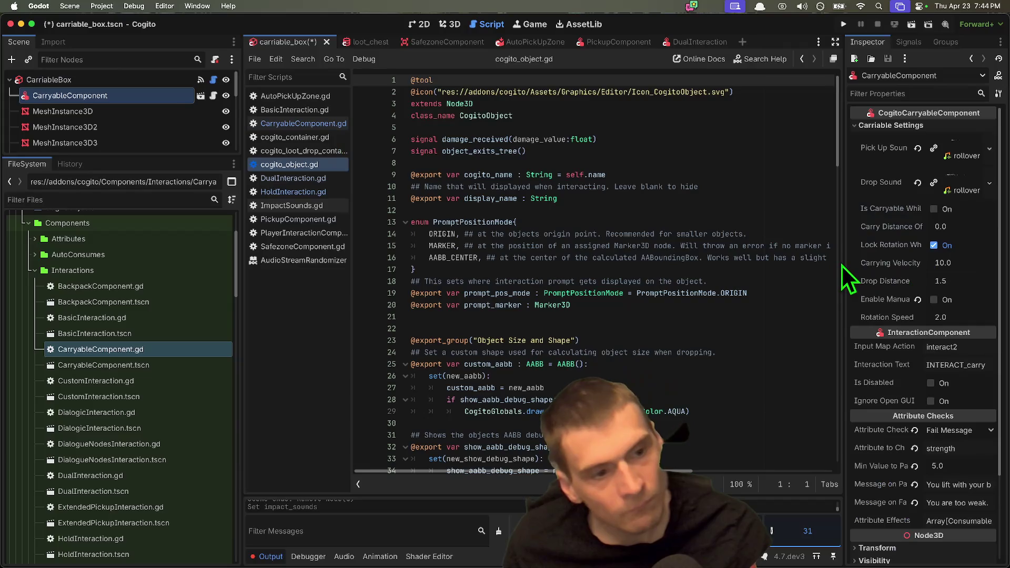
pyautogui.moveTo(840, 260); pyautogui.dragTo(750, 252)
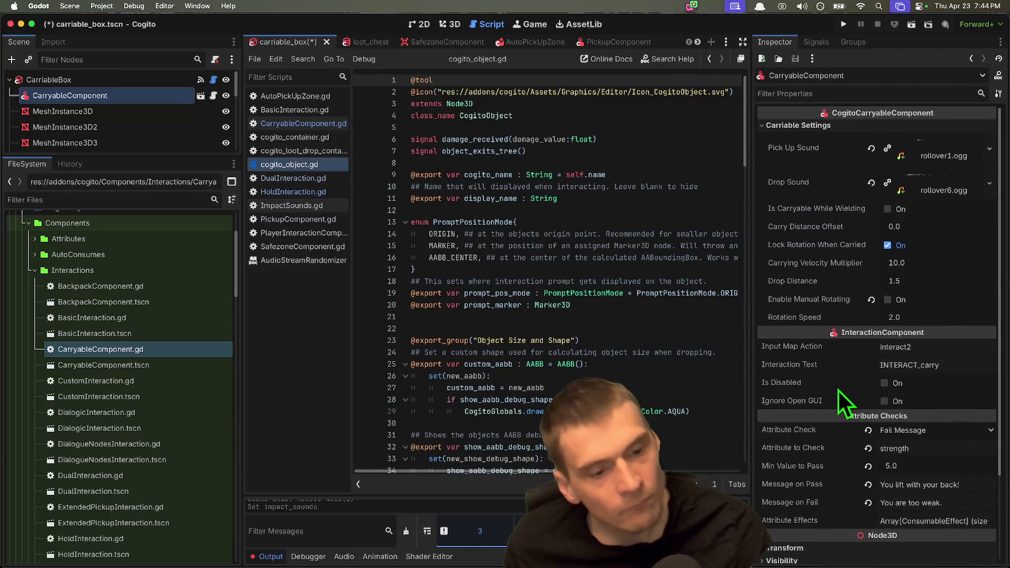
pyautogui.scroll(-3, 840, 390)
pyautogui.scroll(3, 840, 377)
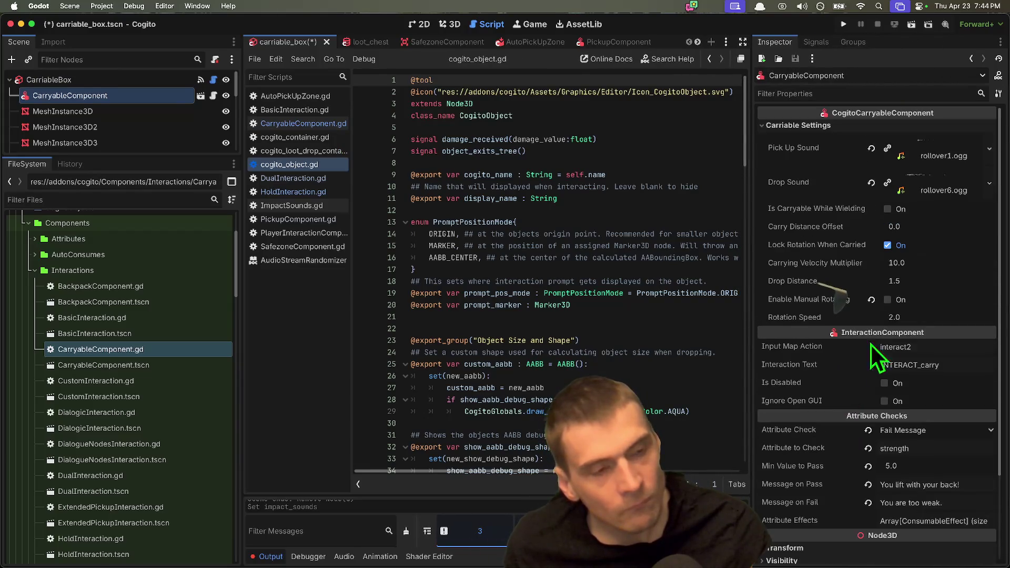
pyautogui.scroll(-3, 928, 420)
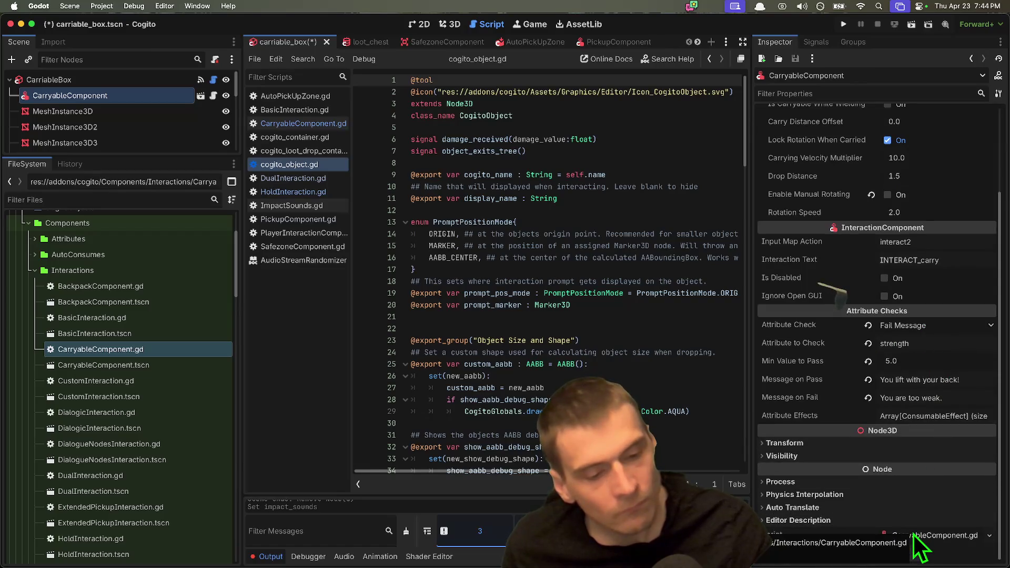
pyautogui.scroll(3, 921, 363)
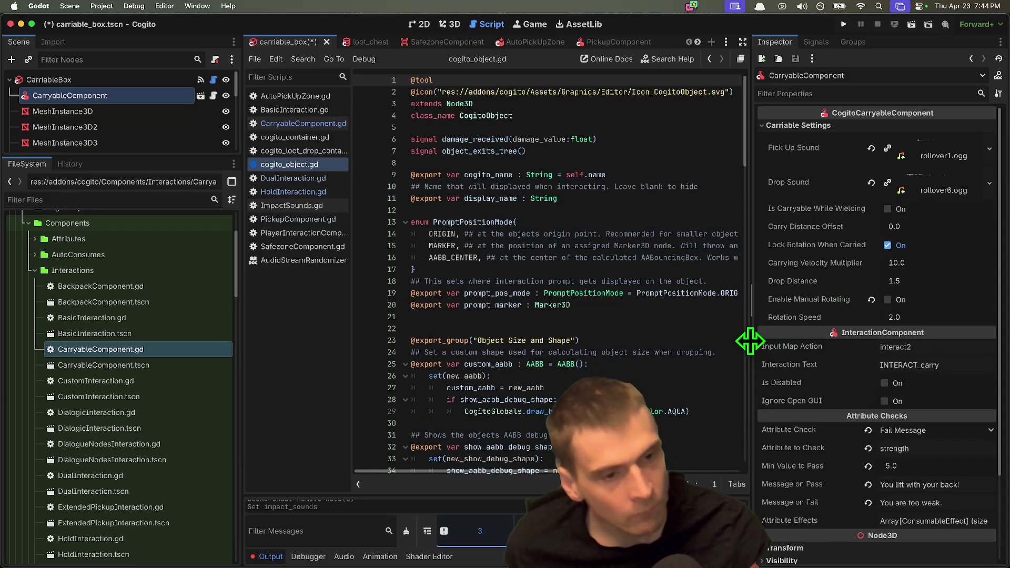
pyautogui.moveTo(750, 340); pyautogui.dragTo(850, 329)
pyautogui.scroll(-2, 689, 347)
pyautogui.scroll(-15, 690, 347)
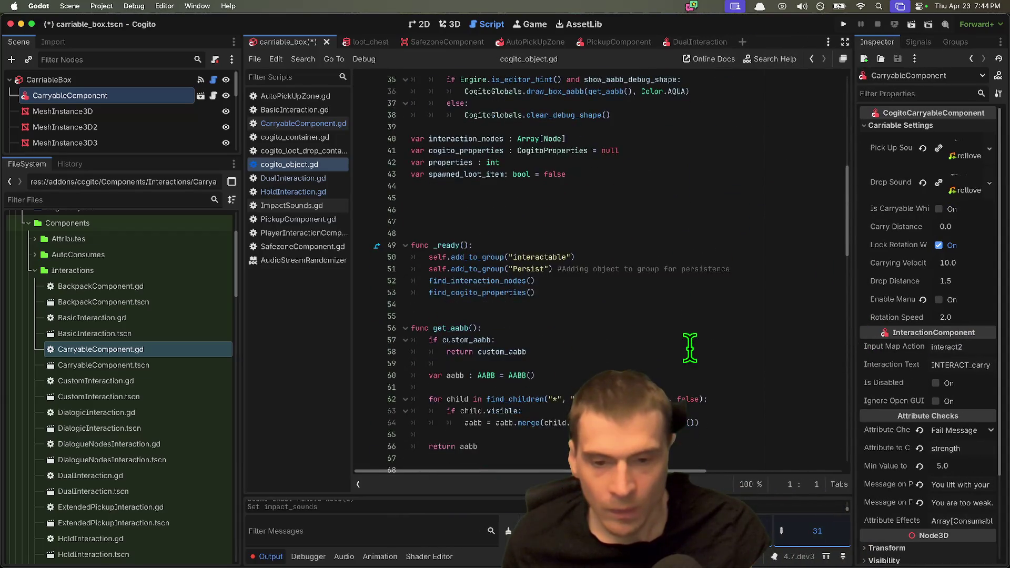
pyautogui.scroll(-10, 689, 347)
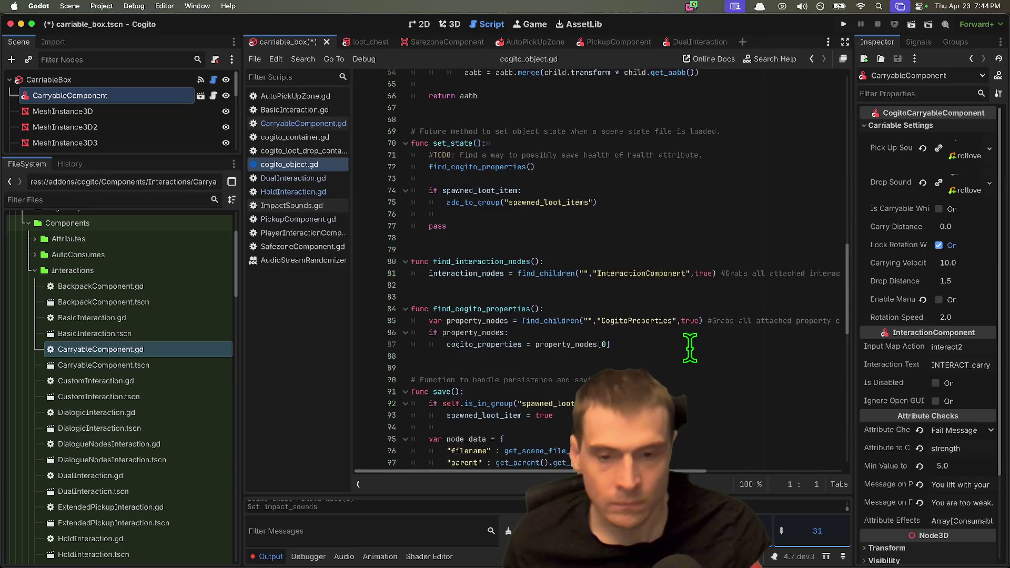
pyautogui.scroll(-10, 690, 347)
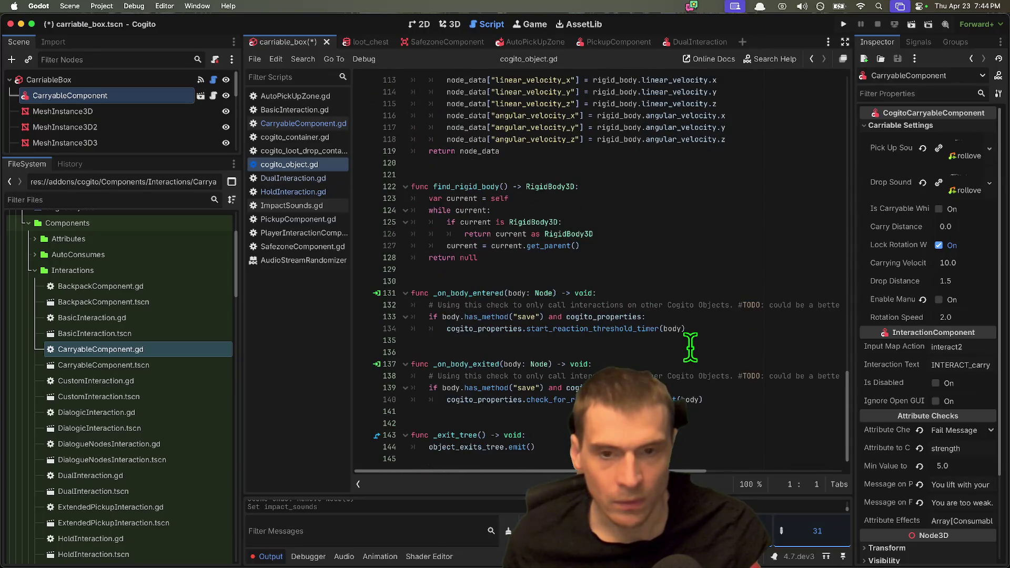
pyautogui.scroll(15, 689, 347)
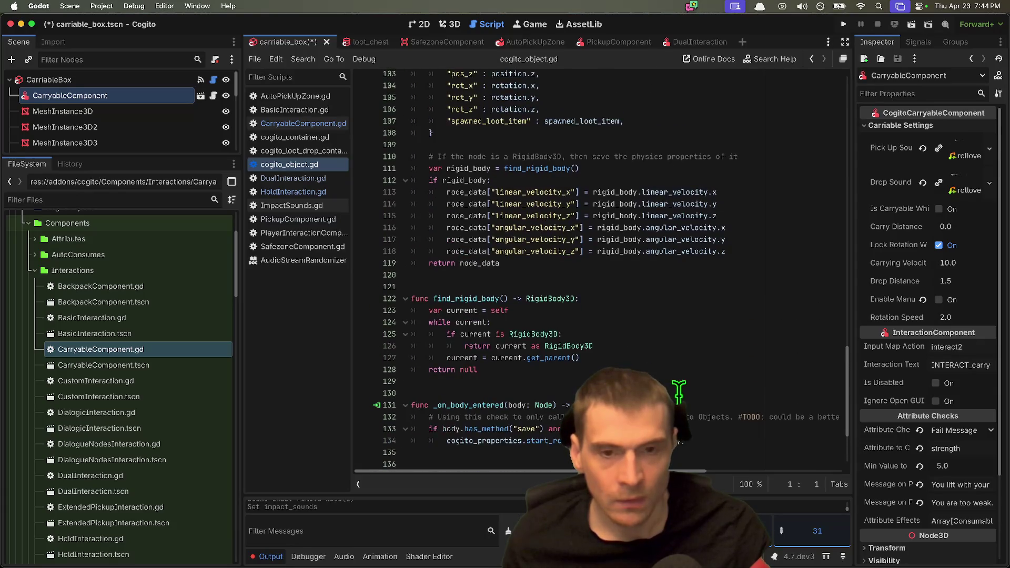
pyautogui.scroll(20, 685, 389)
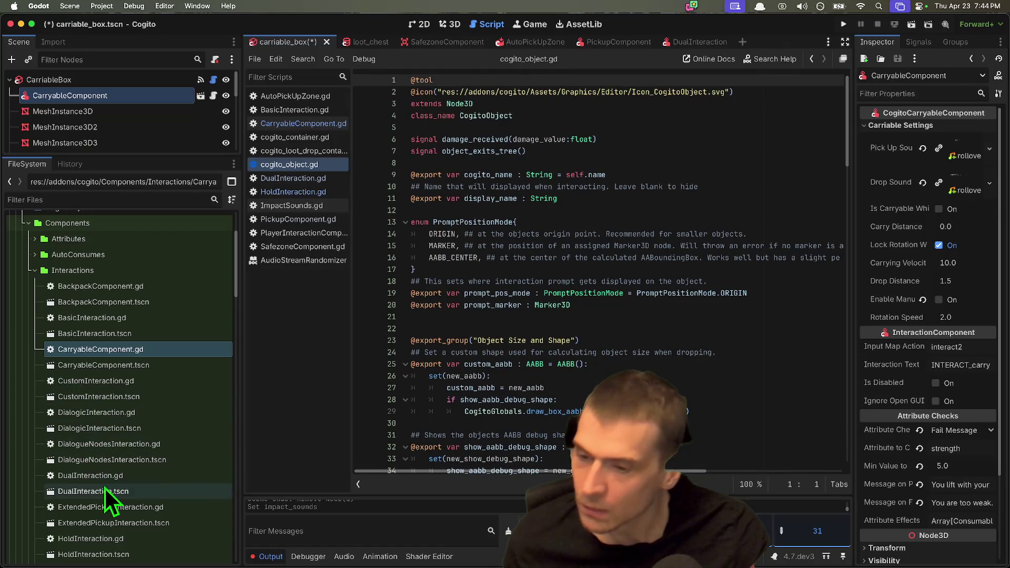
# Open the CarryableComponent and CustomInteraction scenes from the FileSystem dock.
pyautogui.doubleClick(134, 365)
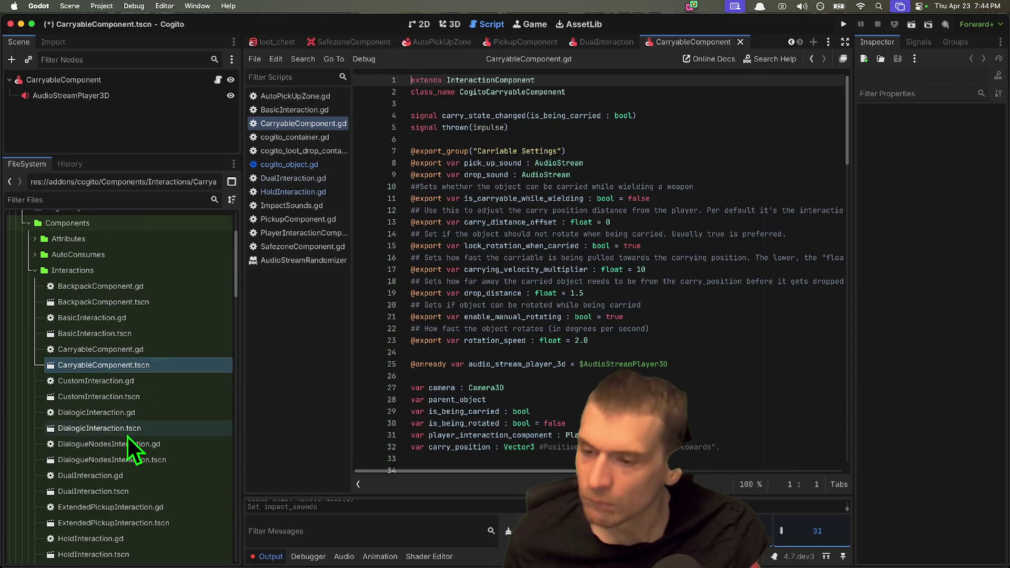
pyautogui.doubleClick(130, 390)
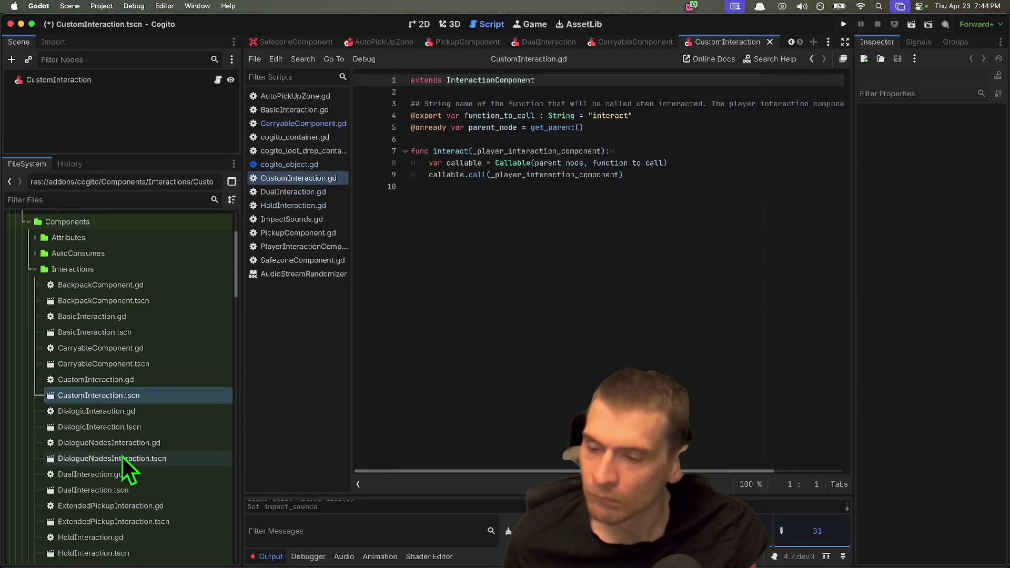
pyautogui.scroll(-1, 123, 448)
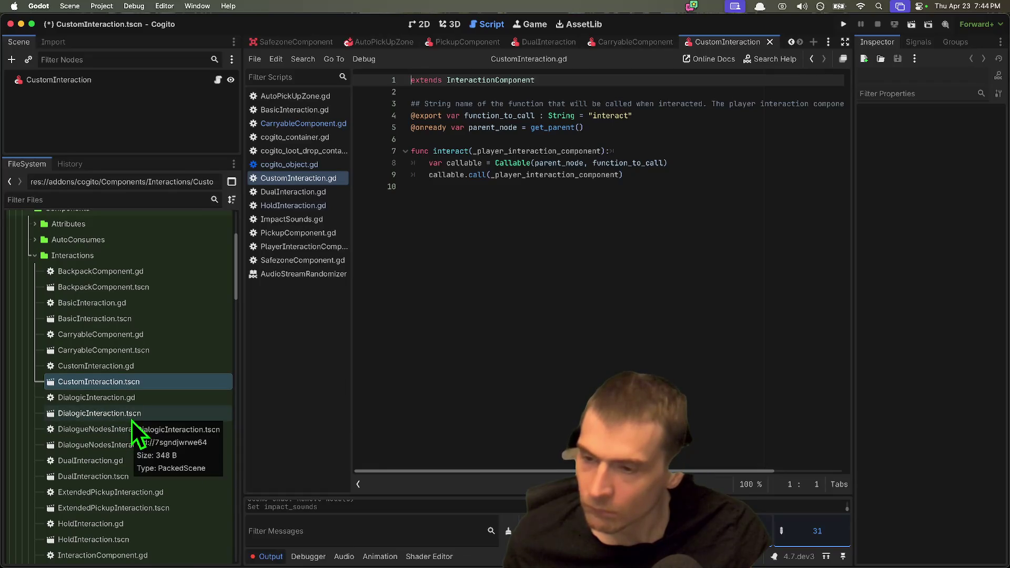
pyautogui.scroll(-5, 125, 447)
pyautogui.scroll(-5, 187, 447)
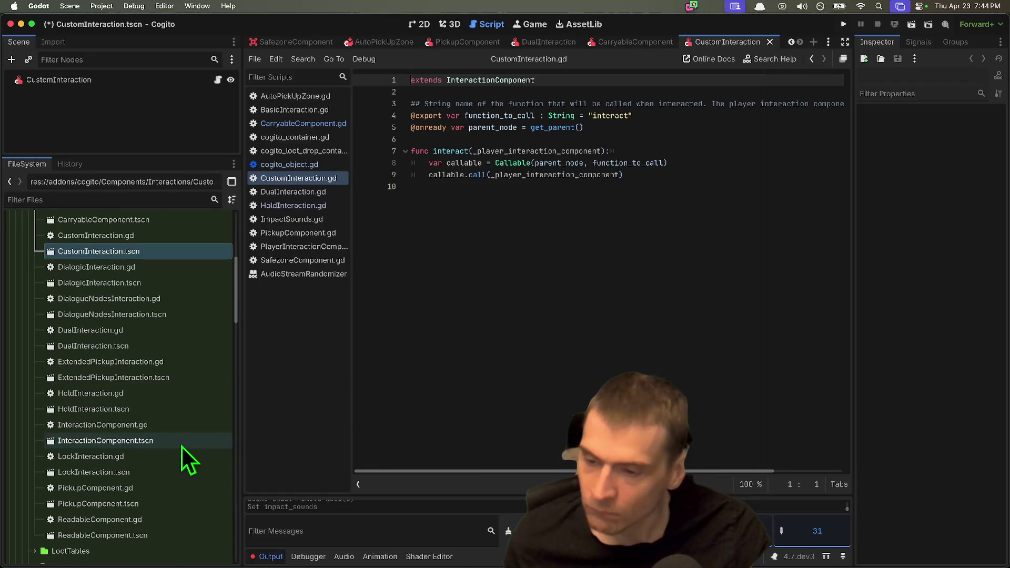
pyautogui.scroll(-4, 175, 465)
pyautogui.scroll(-2, 174, 465)
pyautogui.scroll(-5, 174, 465)
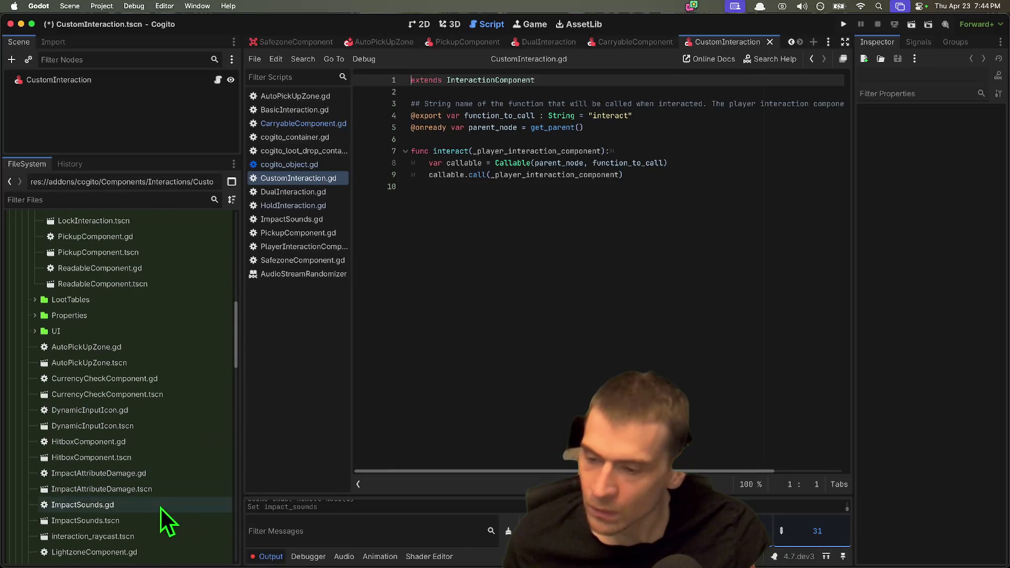
pyautogui.scroll(-1, 159, 509)
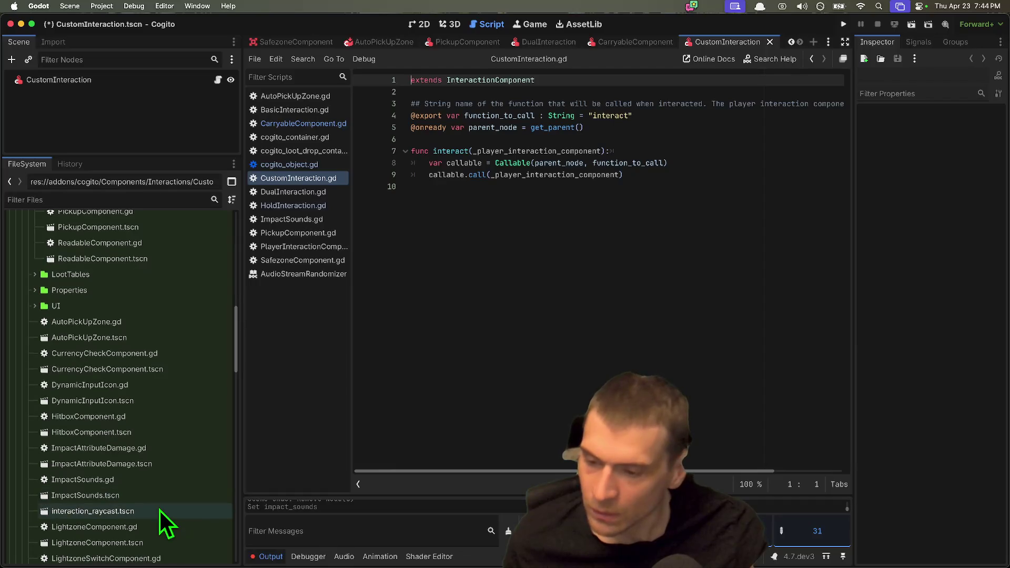
pyautogui.scroll(-2, 160, 510)
pyautogui.scroll(-4, 159, 505)
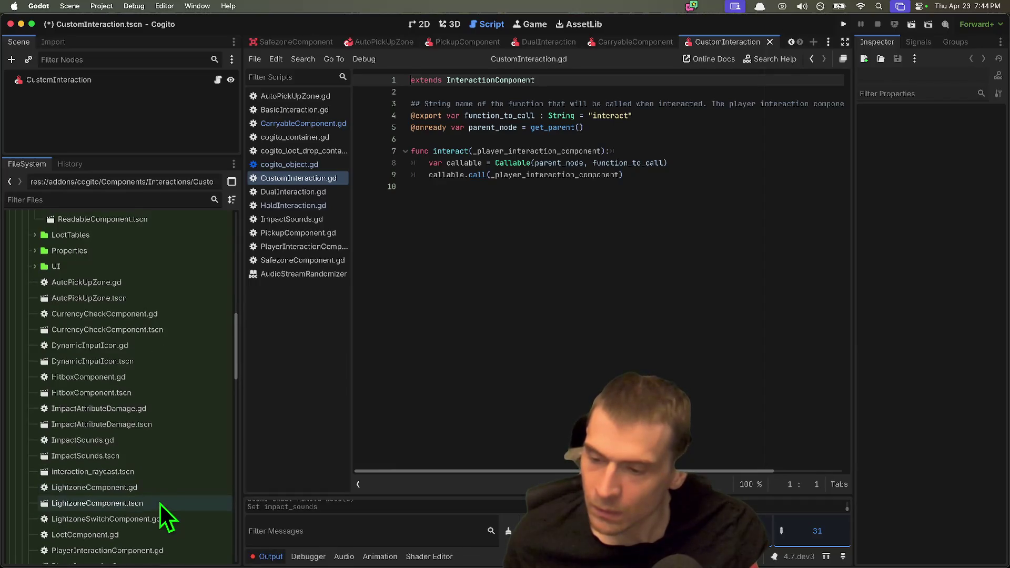
# Open the PlayerInteractionComponent scene and select _on_interaction_raycast_interactable_seen in its script.
pyautogui.doubleClick(166, 520)
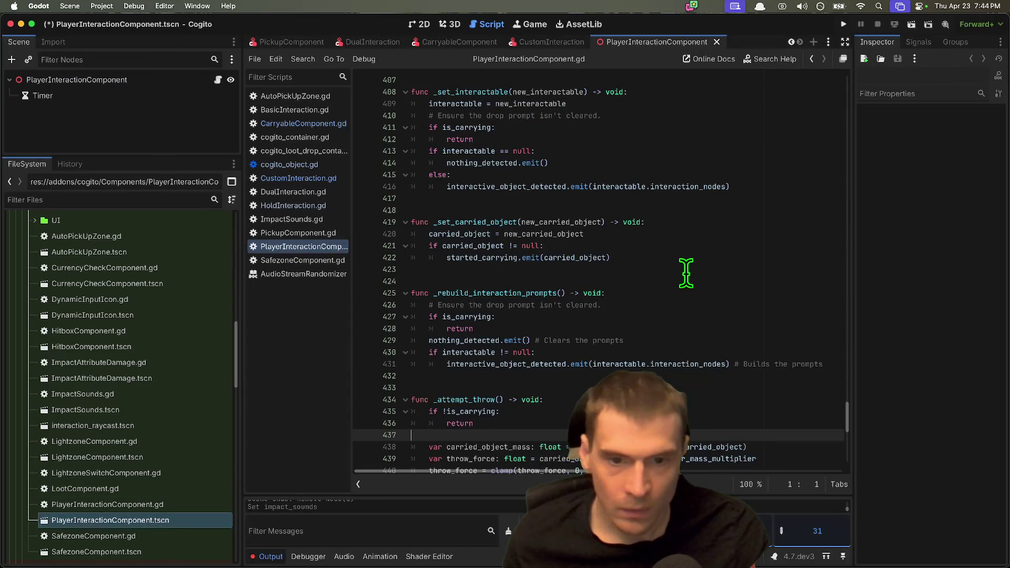
pyautogui.scroll(10, 686, 273)
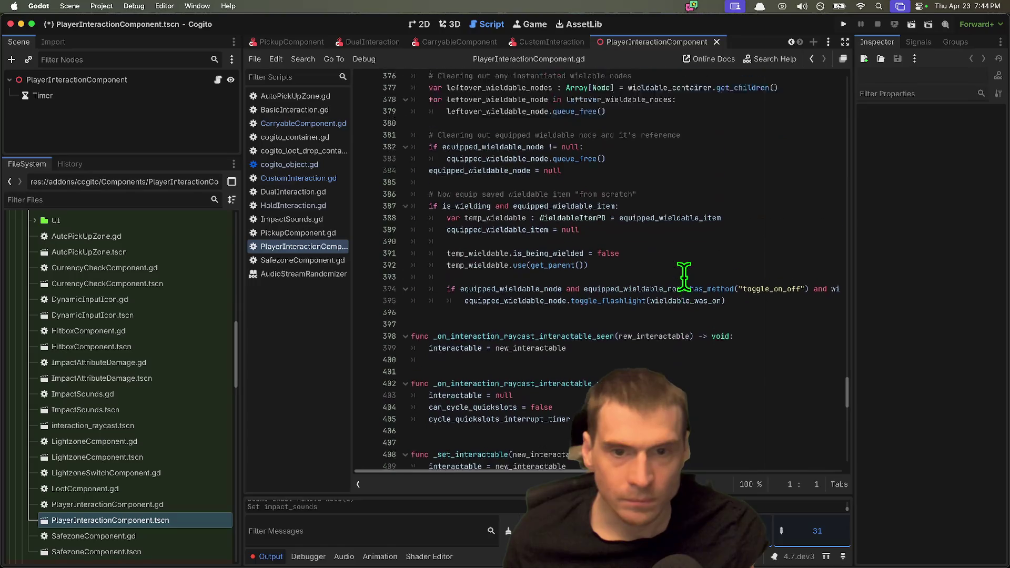
pyautogui.scroll(4, 683, 274)
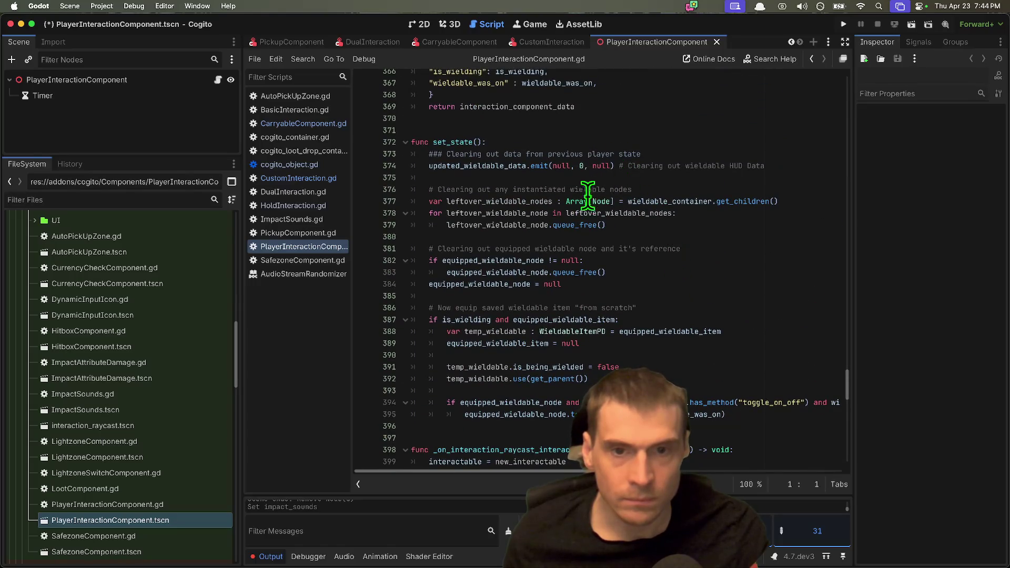
pyautogui.scroll(-5, 596, 257)
pyautogui.rightClick(593, 258)
pyautogui.click(483, 252)
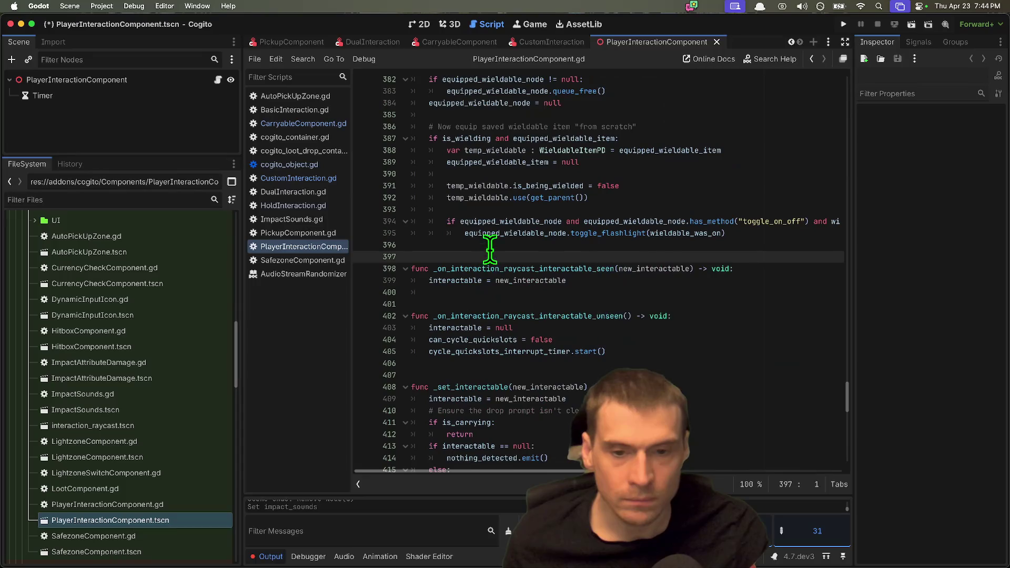
pyautogui.click(606, 303)
pyautogui.doubleClick(520, 268)
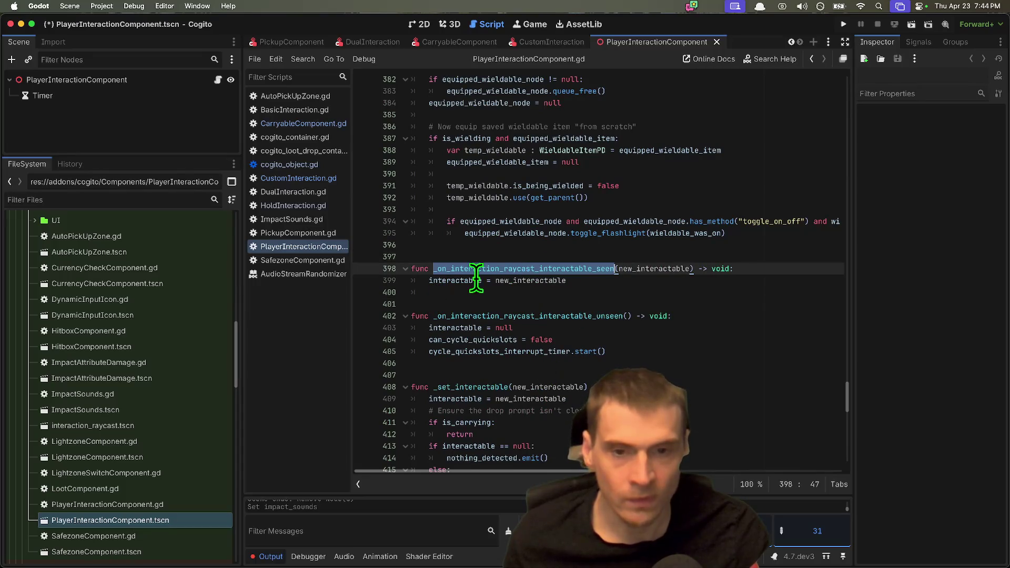
# Scroll PlayerInteractionComponent.gd up to the drop and carried-mass functions.
pyautogui.scroll(15, 527, 281)
pyautogui.scroll(20, 531, 279)
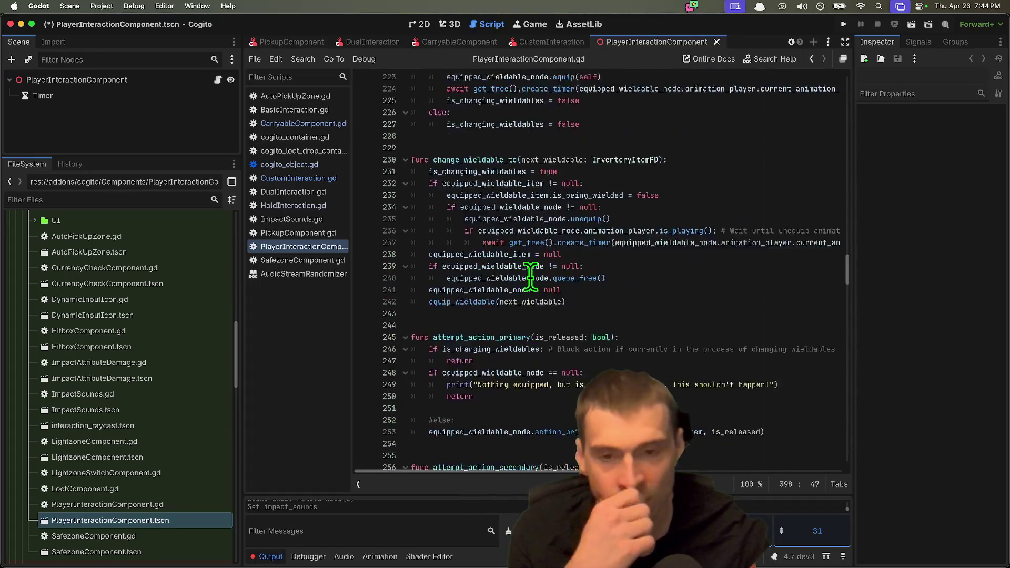
pyautogui.scroll(20, 530, 273)
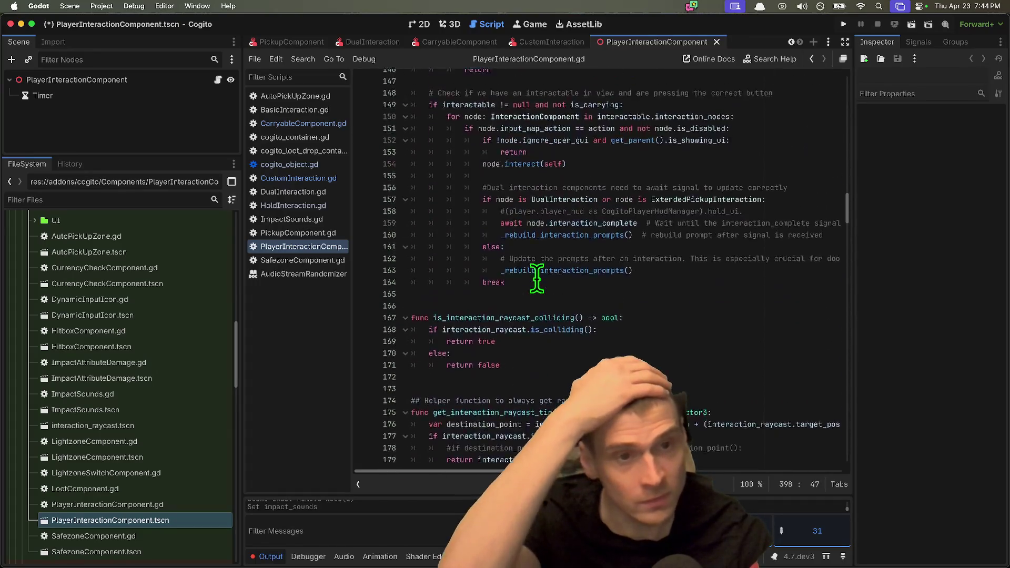
pyautogui.scroll(20, 536, 279)
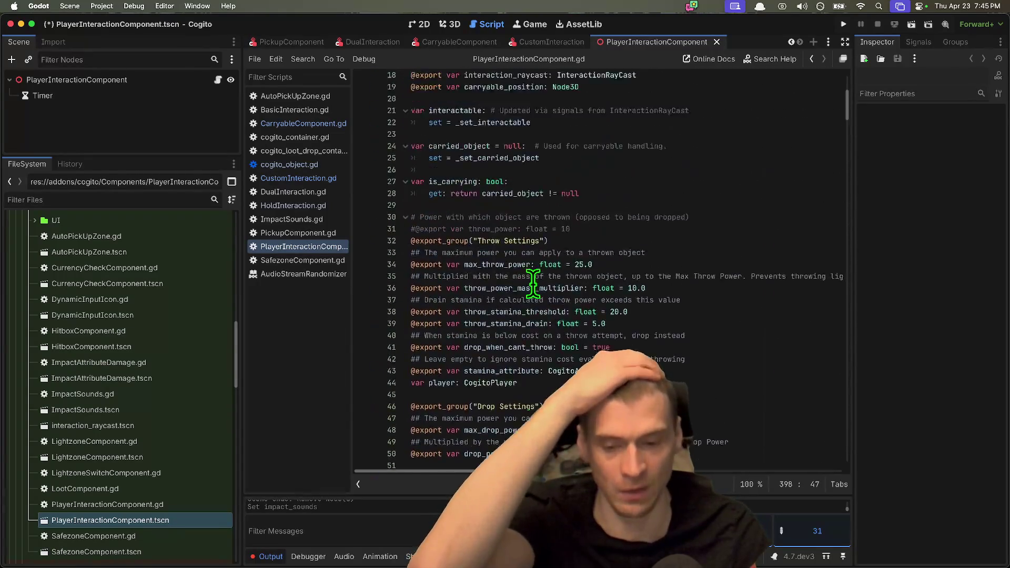
pyautogui.scroll(6, 533, 284)
pyautogui.moveTo(852, 117); pyautogui.dragTo(845, 471)
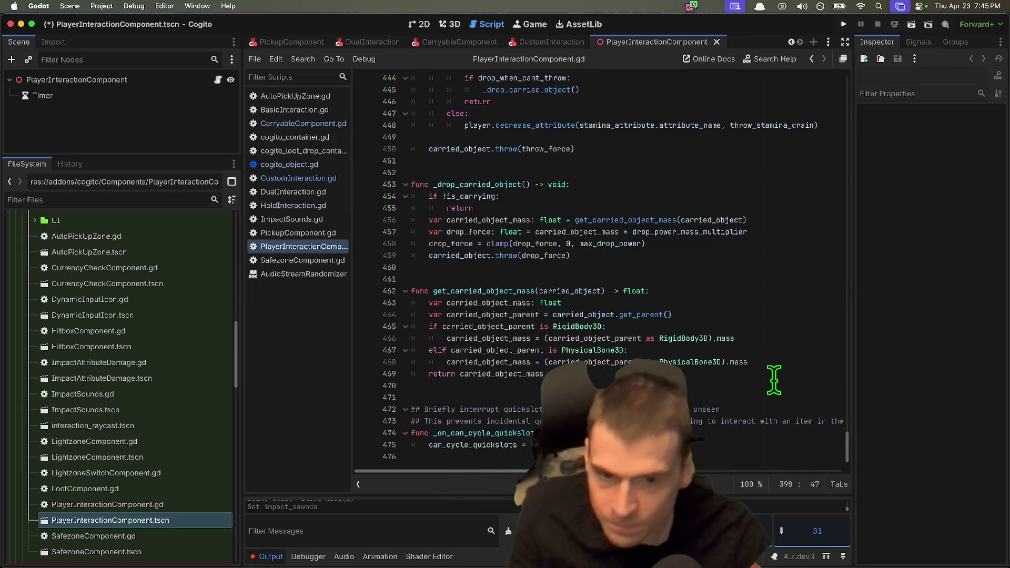
pyautogui.press('super+Tab')
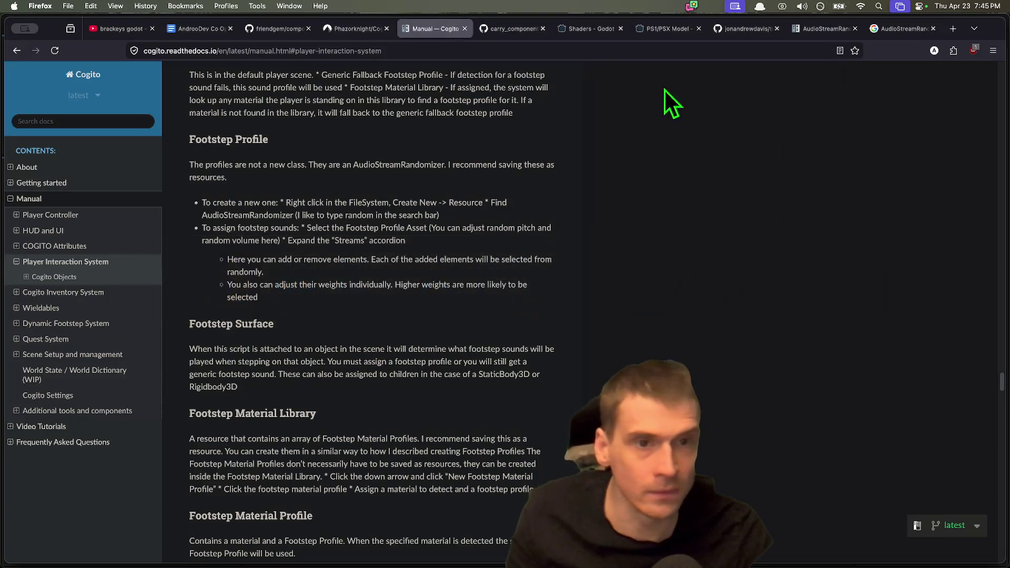
# View the tube, friendgem pickup_component.gd and carry_component gist tabs, then return to Godot.
pyautogui.click(726, 30)
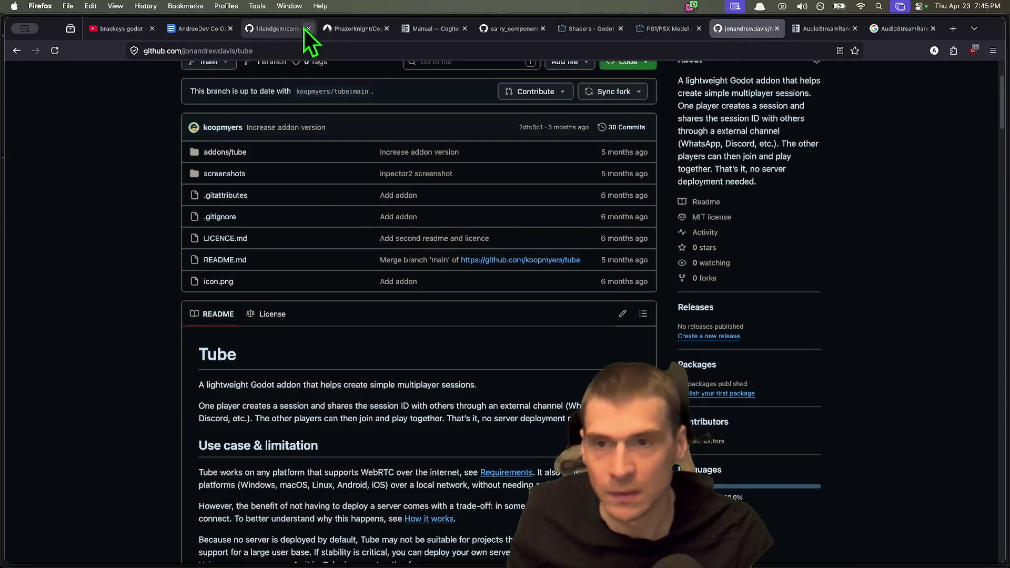
pyautogui.click(279, 30)
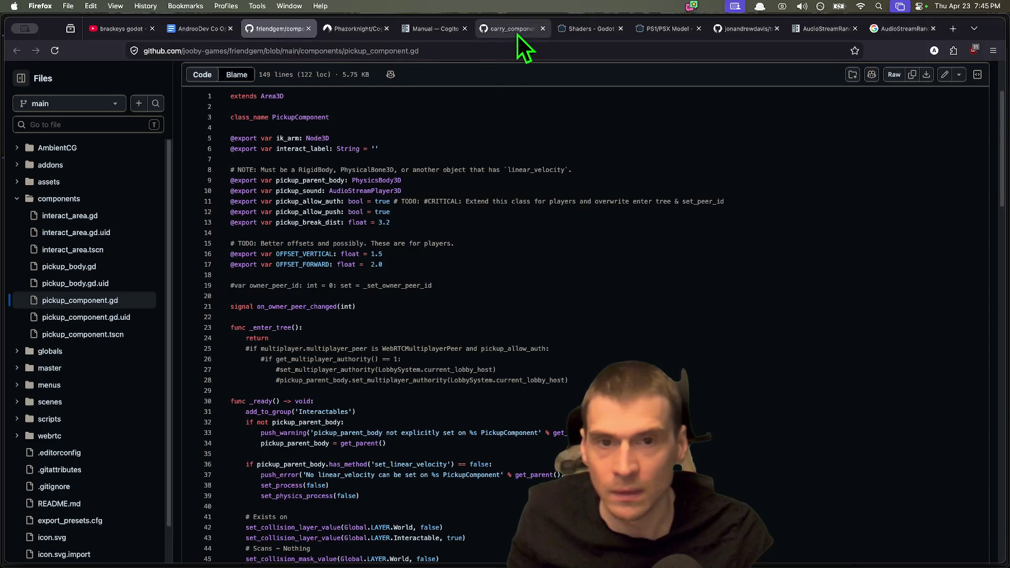
pyautogui.click(515, 29)
pyautogui.scroll(-2, 757, 446)
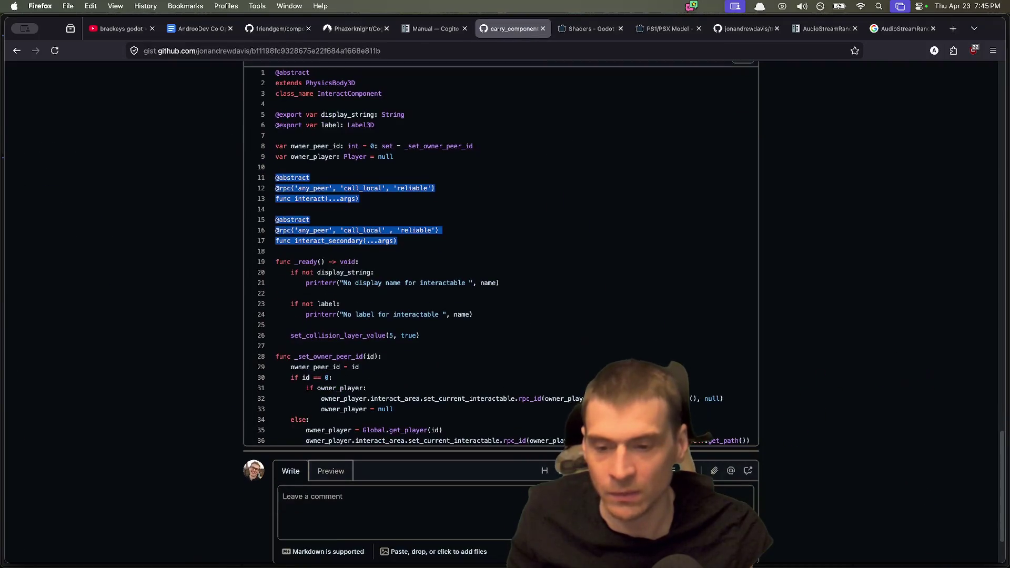
pyautogui.press('super+Tab')
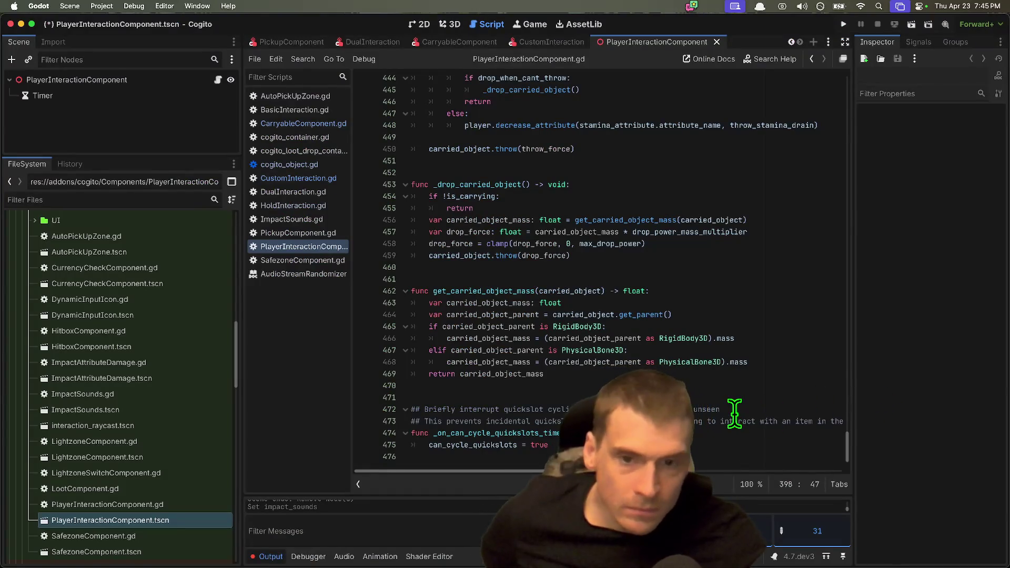
pyautogui.scroll(1, 733, 412)
pyautogui.scroll(-1, 731, 409)
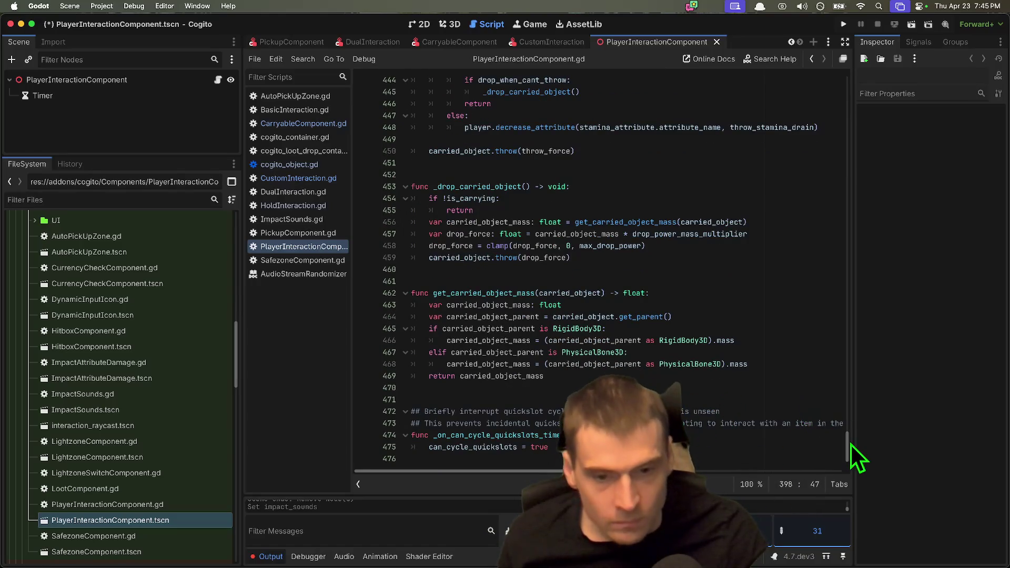
pyautogui.moveTo(845, 447); pyautogui.dragTo(847, 436)
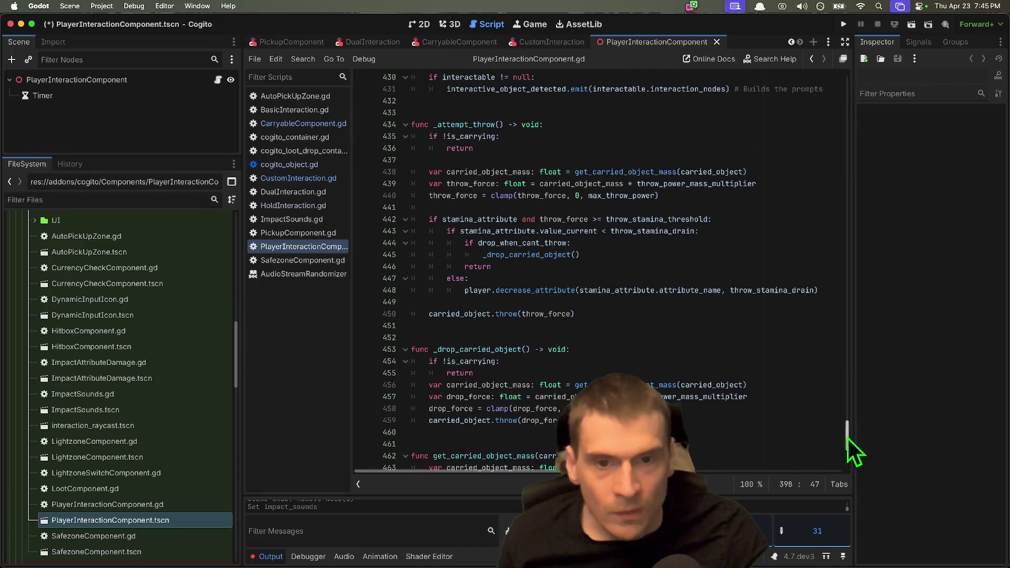
pyautogui.moveTo(456, 113); pyautogui.dragTo(671, 323)
pyautogui.click(670, 322)
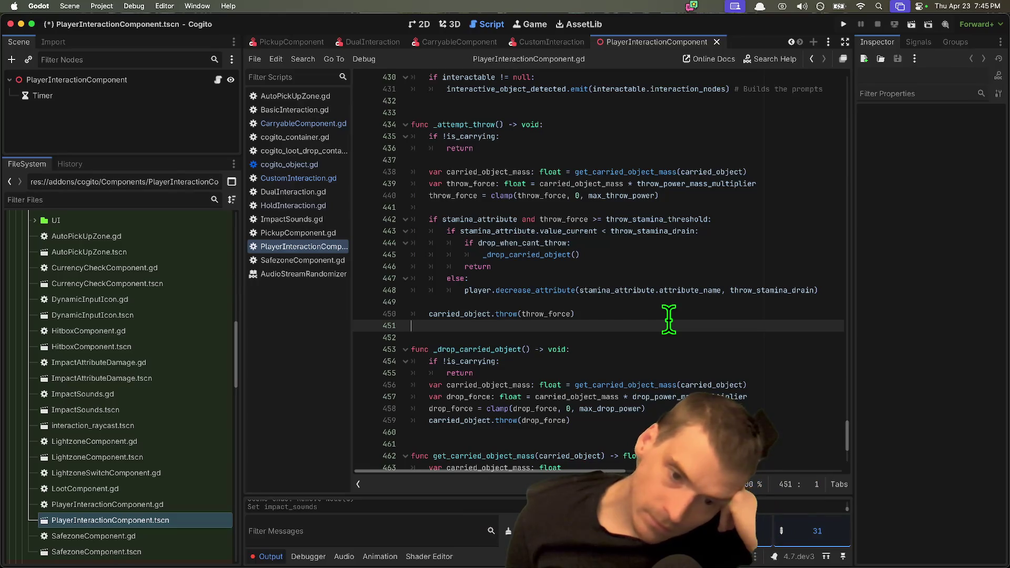
pyautogui.doubleClick(460, 314)
pyautogui.click(509, 314)
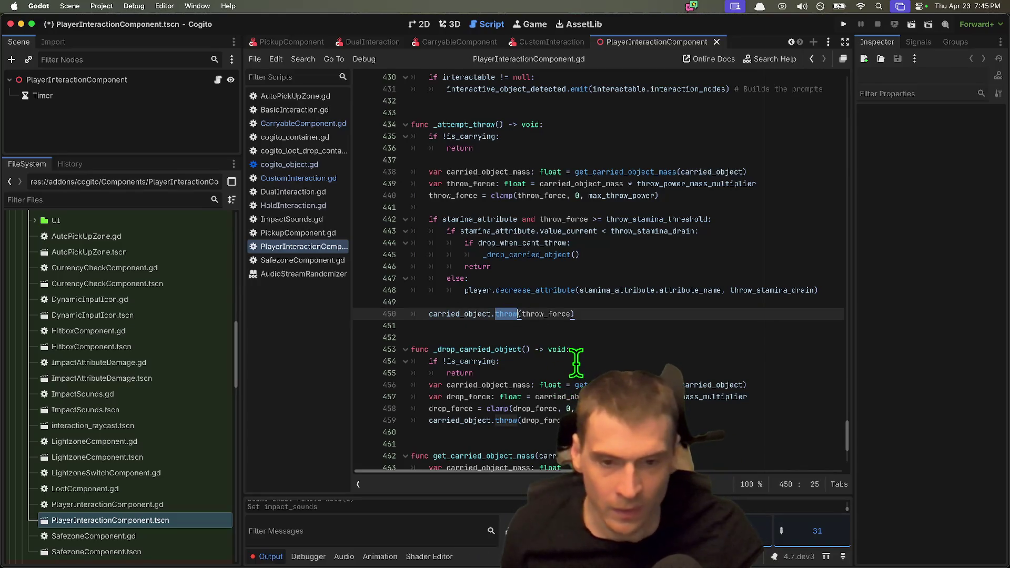
pyautogui.scroll(2, 584, 307)
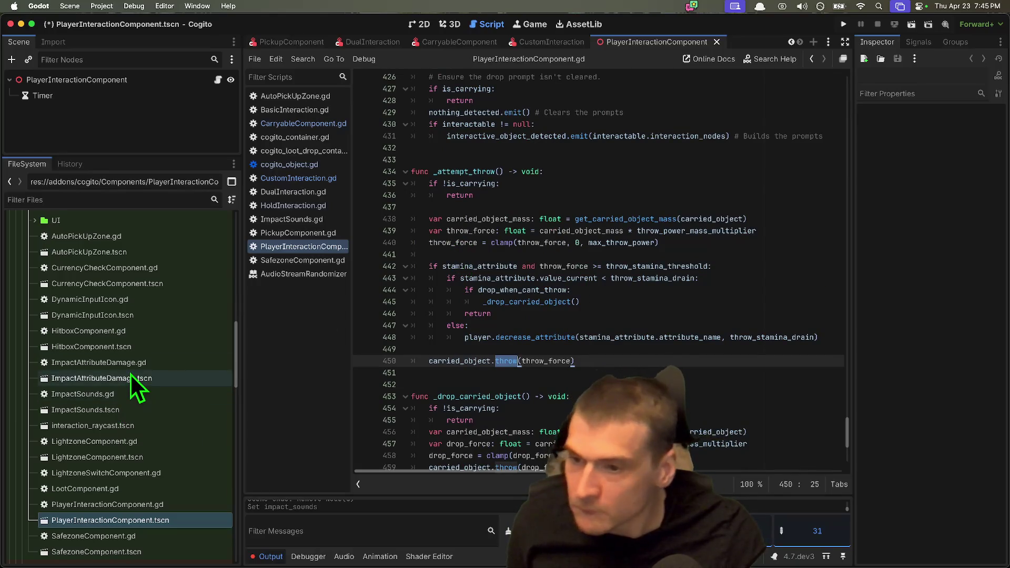
pyautogui.scroll(-1, 145, 373)
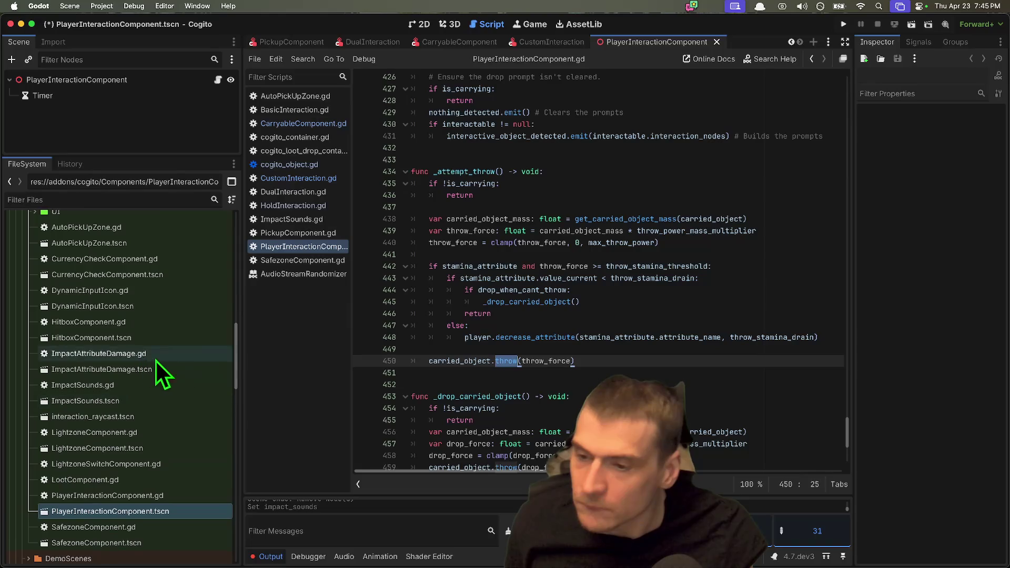
pyautogui.click(509, 361)
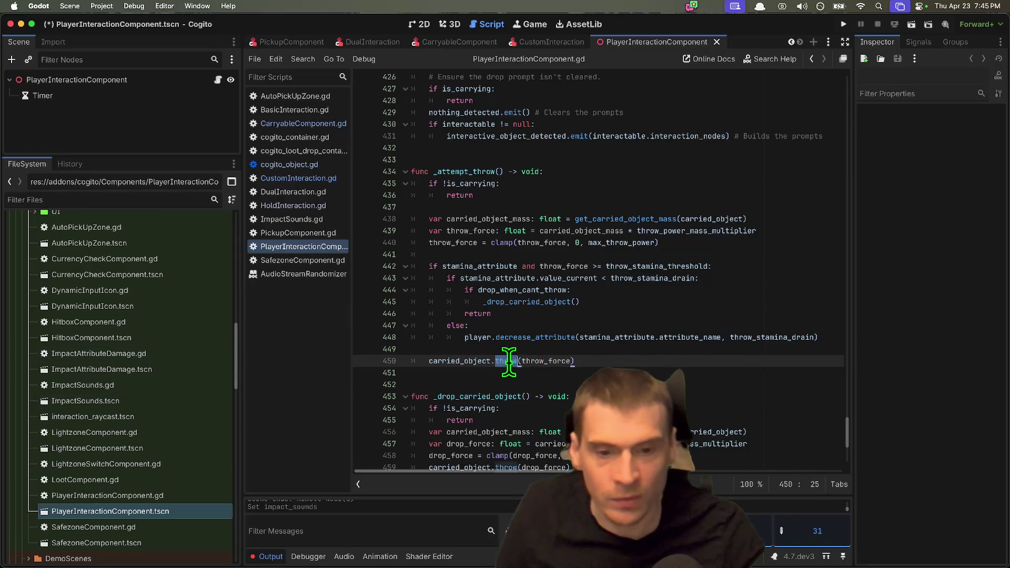
pyautogui.press('super+shift+f')
# Run the project-wide 'throw' search and review the throw function in CarryableComponent.gd.
pyautogui.press('Return')
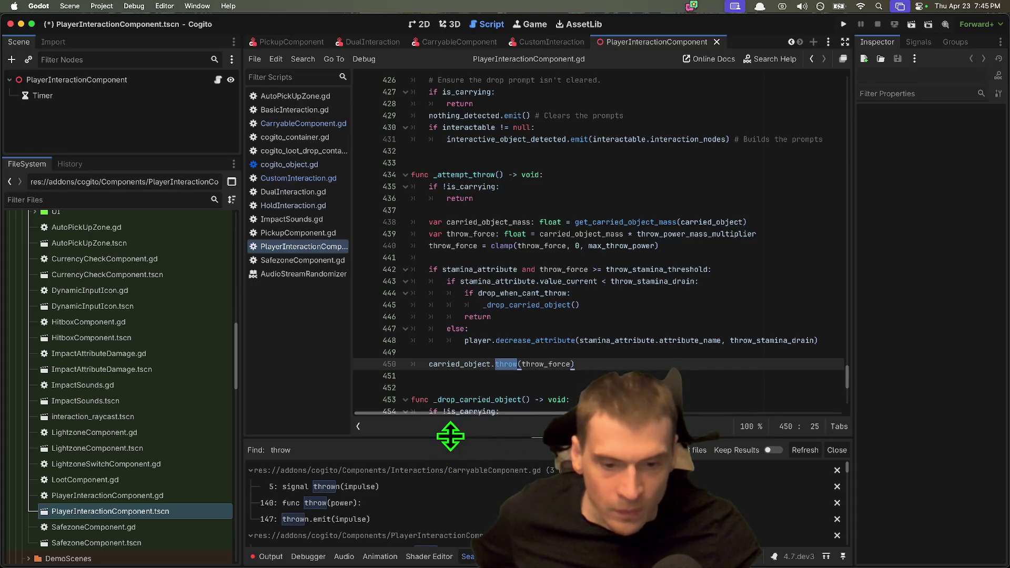
pyautogui.click(469, 43)
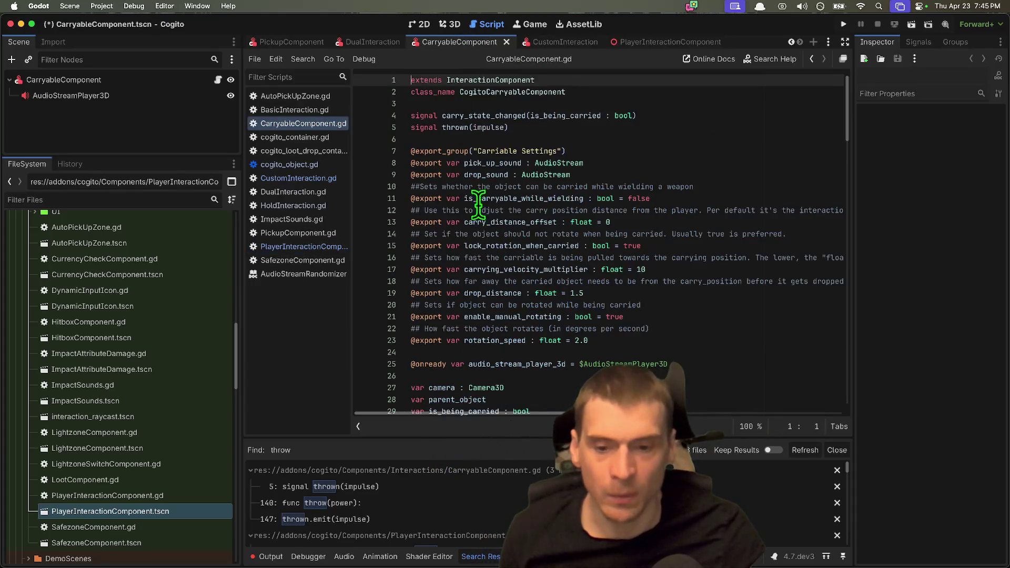
pyautogui.scroll(-9, 634, 268)
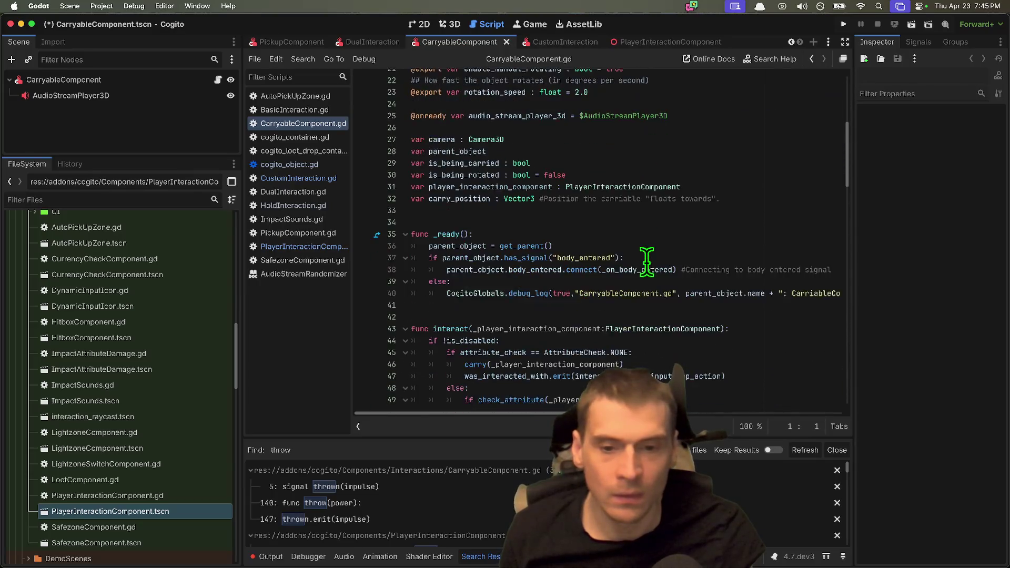
pyautogui.scroll(-15, 645, 263)
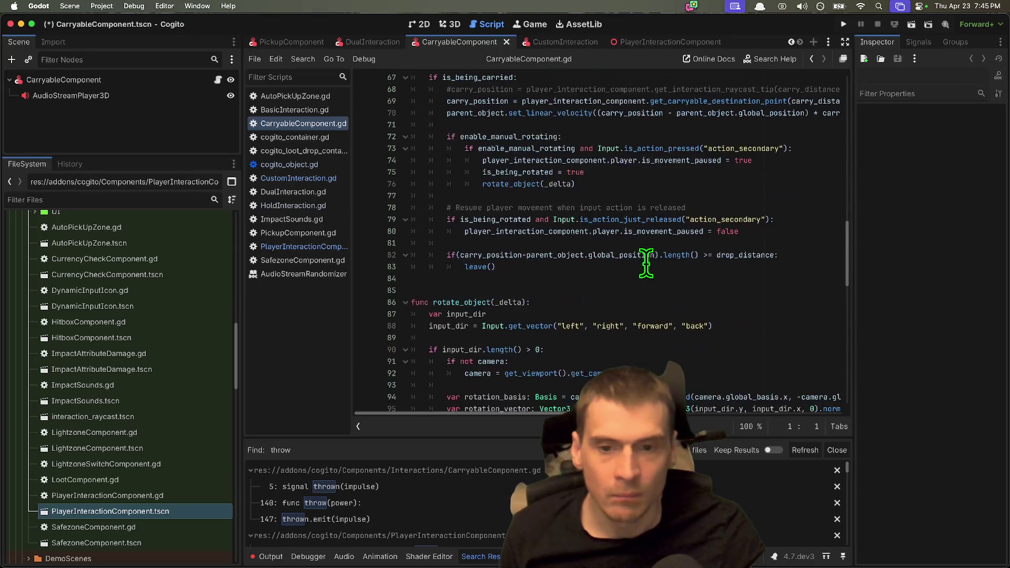
pyautogui.scroll(-11, 645, 263)
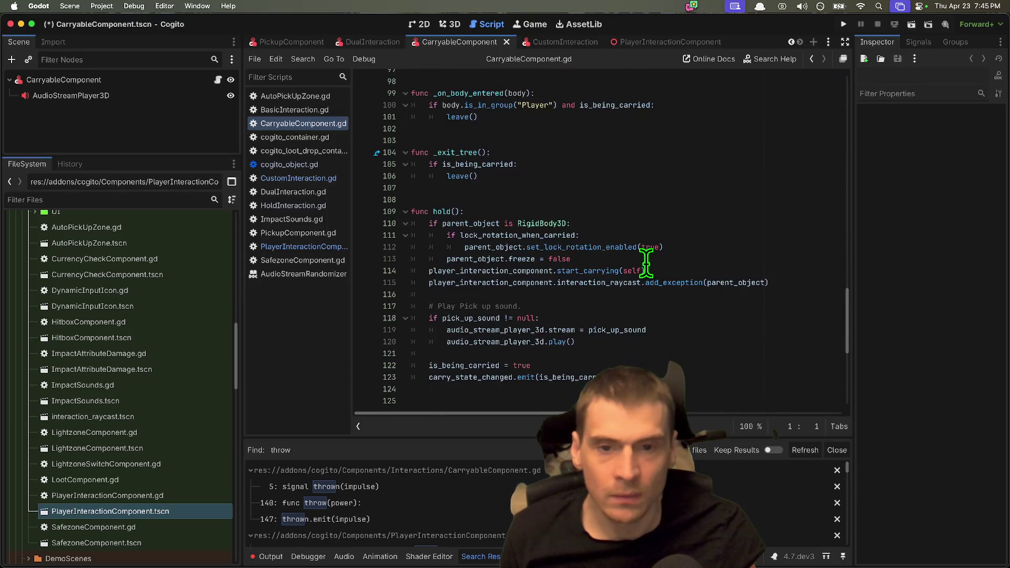
pyautogui.scroll(-5, 646, 263)
pyautogui.moveTo(763, 394)
pyautogui.mouseDown()
pyautogui.moveTo(286, 286)
pyautogui.moveTo(717, 298)
pyautogui.mouseUp()
pyautogui.click(714, 300)
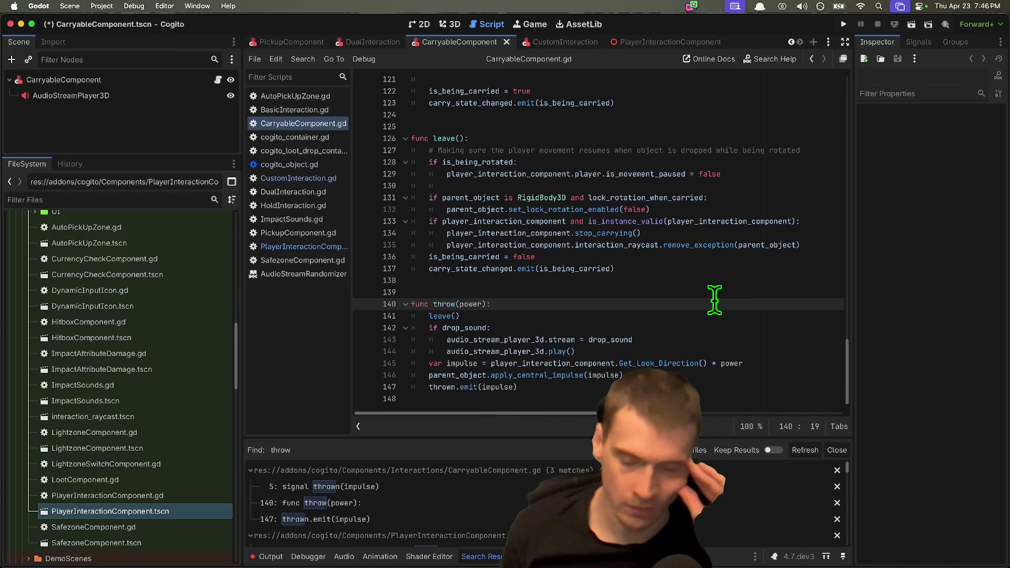
# Step through the 'throw' results at lines 5, 140 and 147.
pyautogui.click(399, 493)
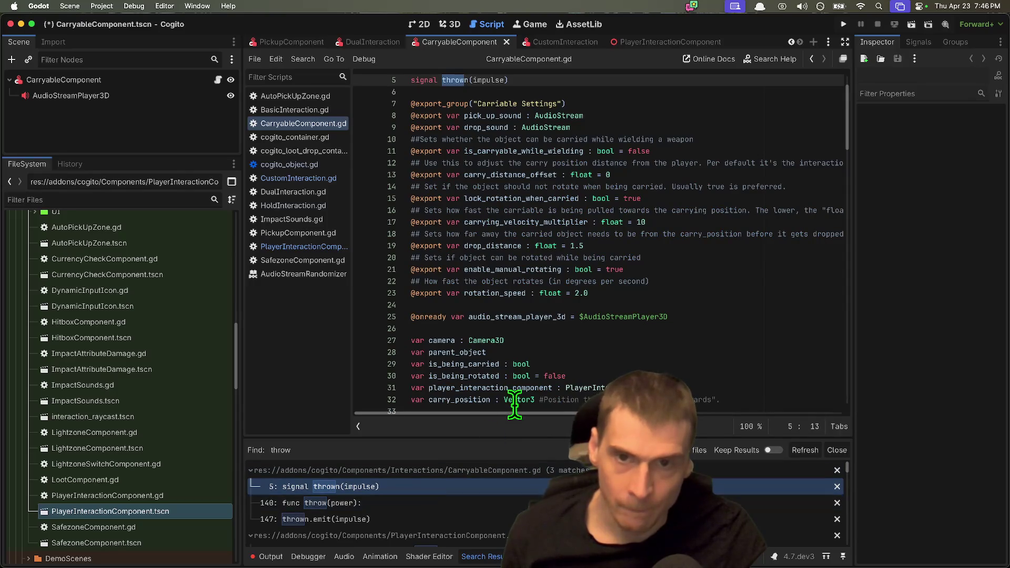
pyautogui.scroll(2, 512, 404)
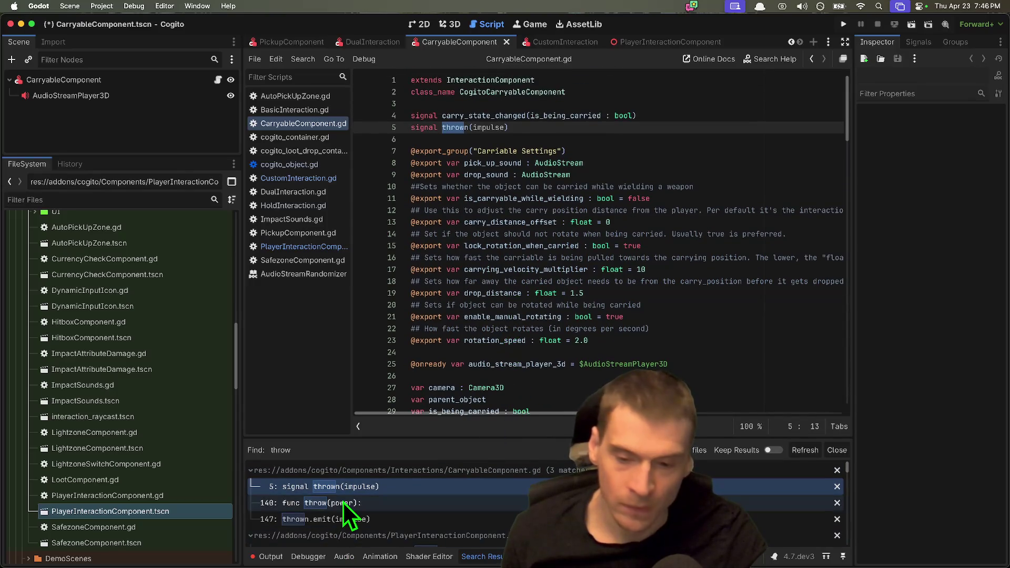
pyautogui.click(342, 501)
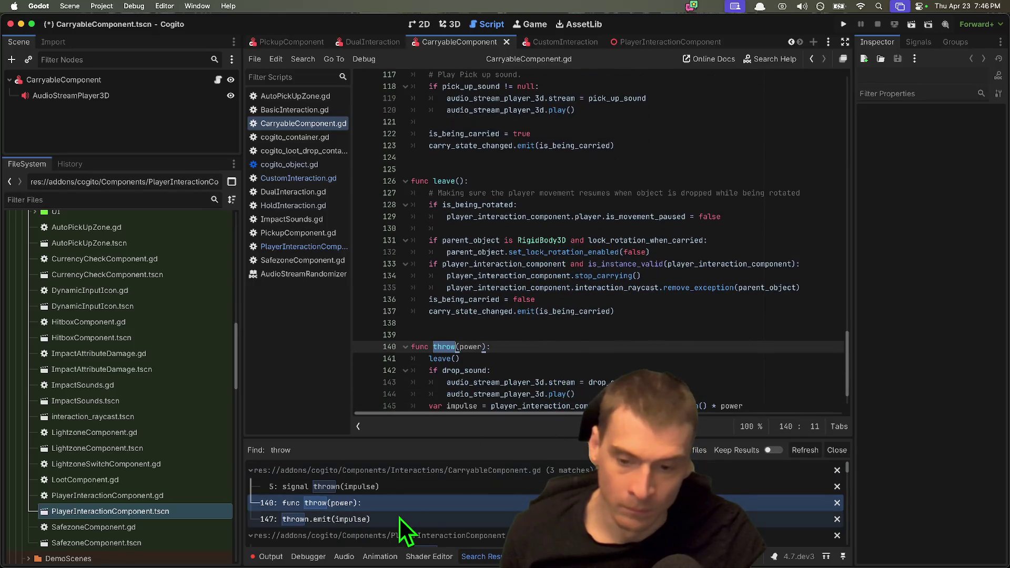
pyautogui.click(399, 519)
pyautogui.scroll(8, 651, 304)
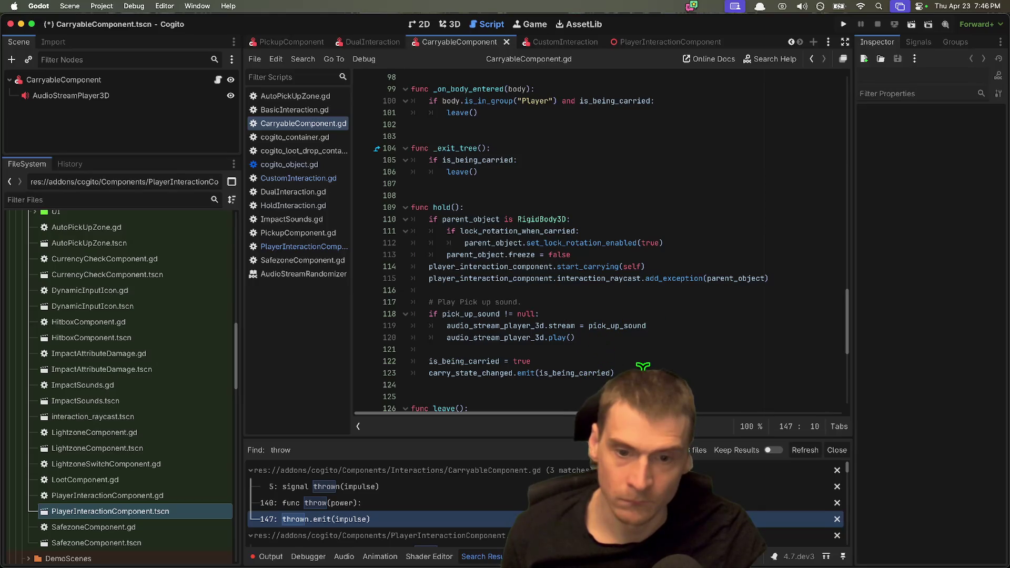
# Highlight every use of is_being_carried, then show the DualInteraction scene in 3D.
pyautogui.moveTo(643, 366); pyautogui.dragTo(443, 361)
pyautogui.doubleClick(443, 360)
pyautogui.scroll(5, 541, 351)
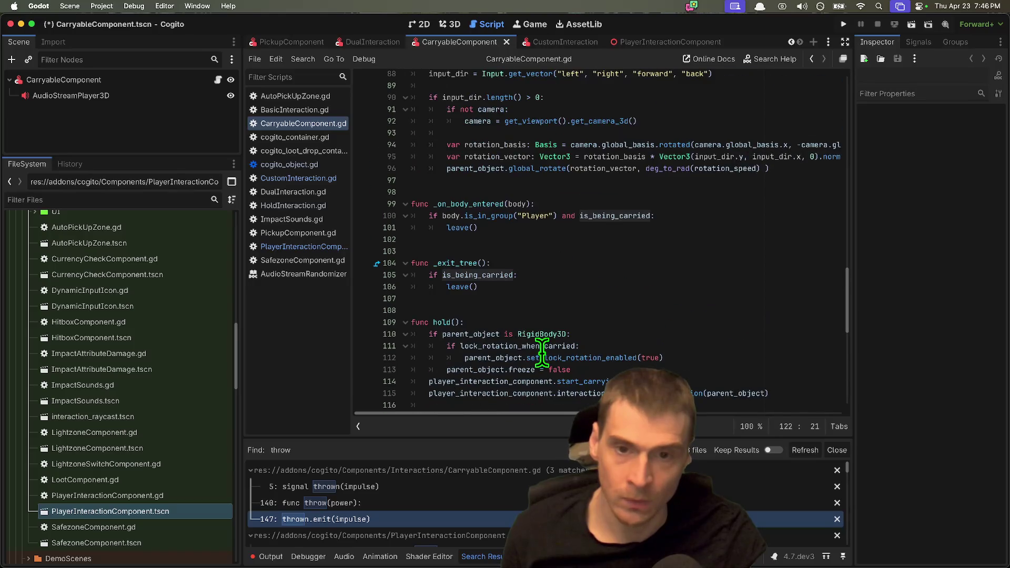
pyautogui.scroll(9, 542, 351)
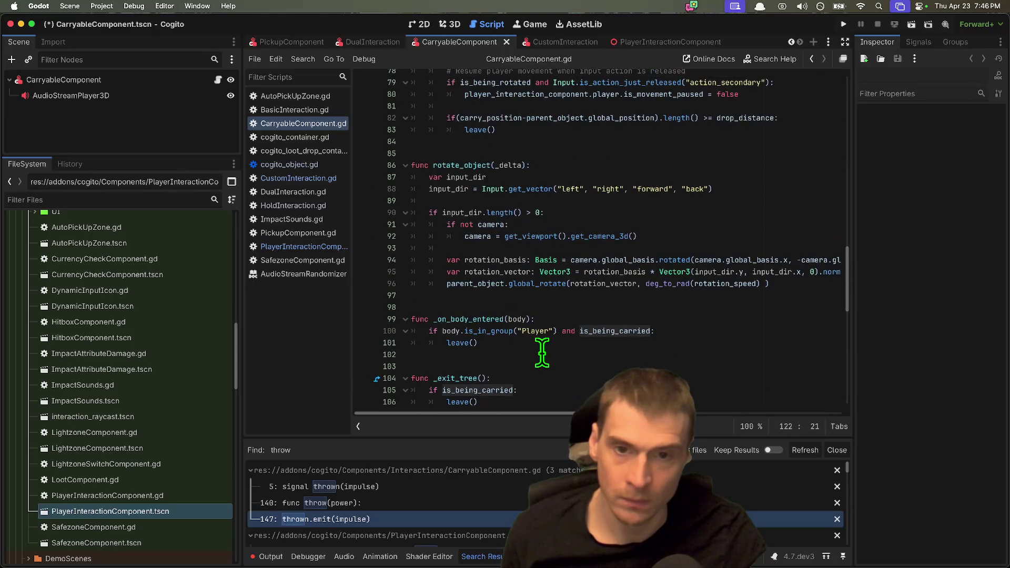
pyautogui.scroll(1, 543, 351)
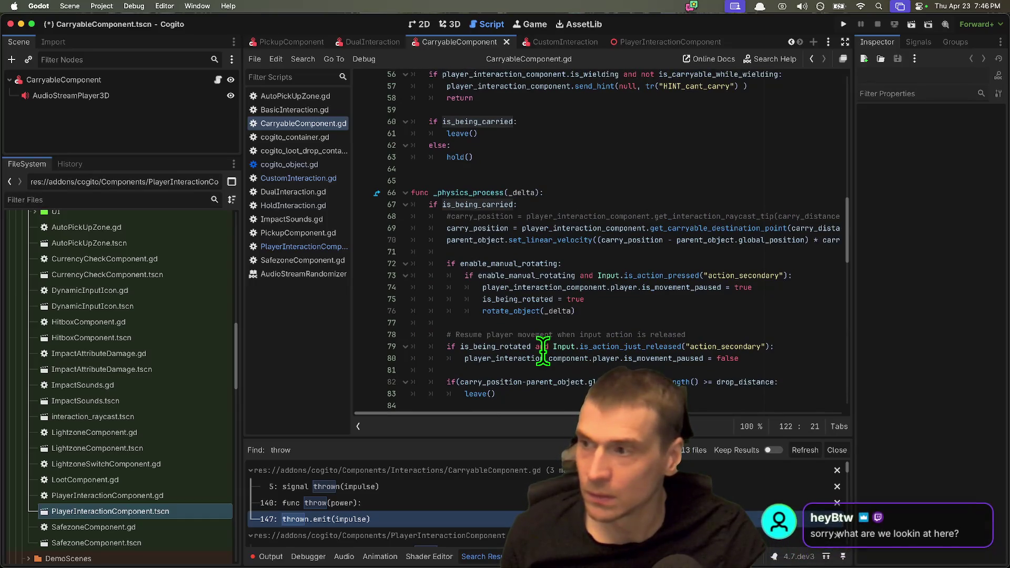
pyautogui.click(450, 28)
pyautogui.click(380, 42)
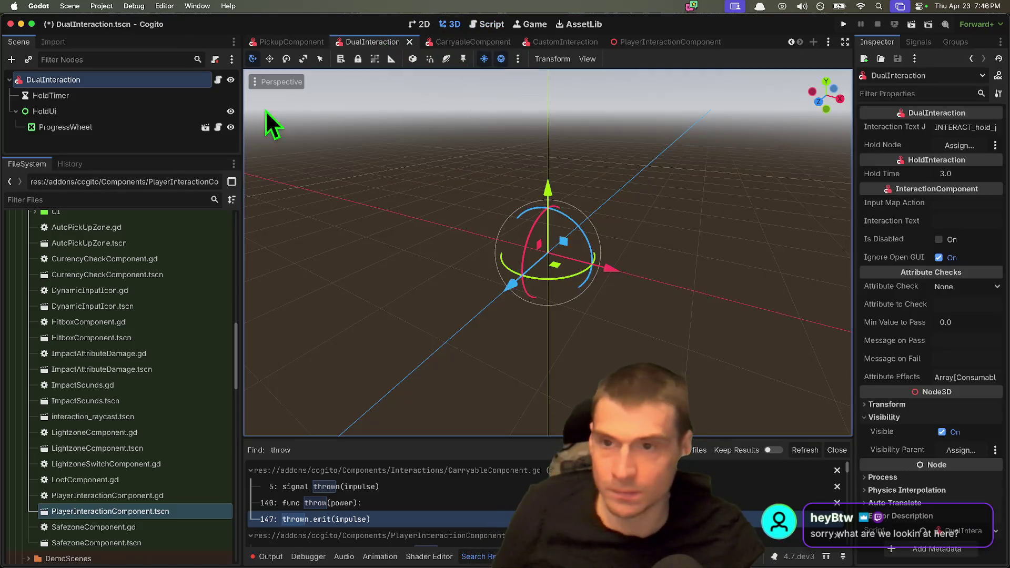
# Reopen the carriable_box scene with Cmd+Shift+T and frame the CarriableBox crate.
pyautogui.press('super+shift+t')
pyautogui.press('super+shift+t')
pyautogui.press('super+shift+t')
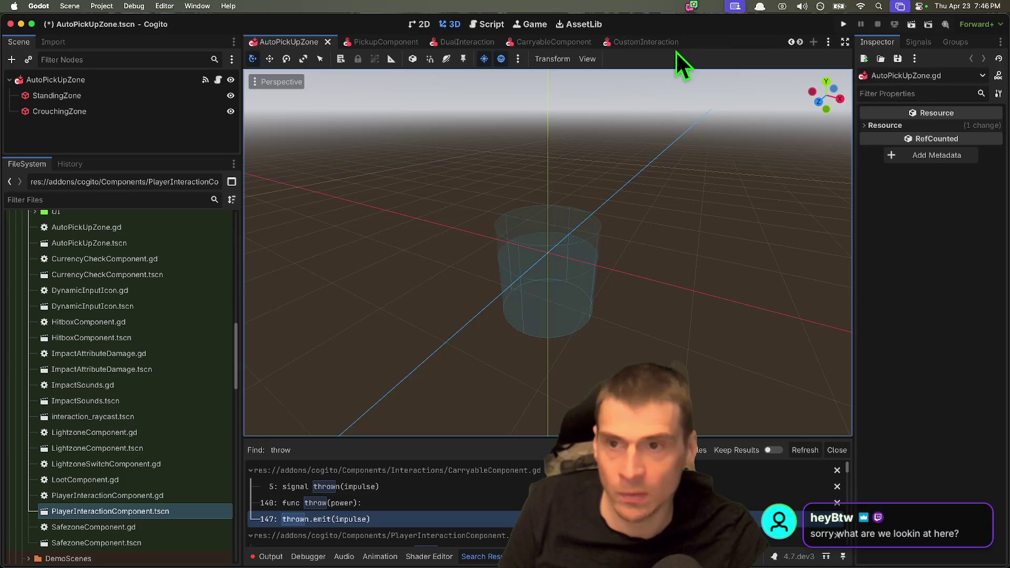
pyautogui.press('super+shift+t')
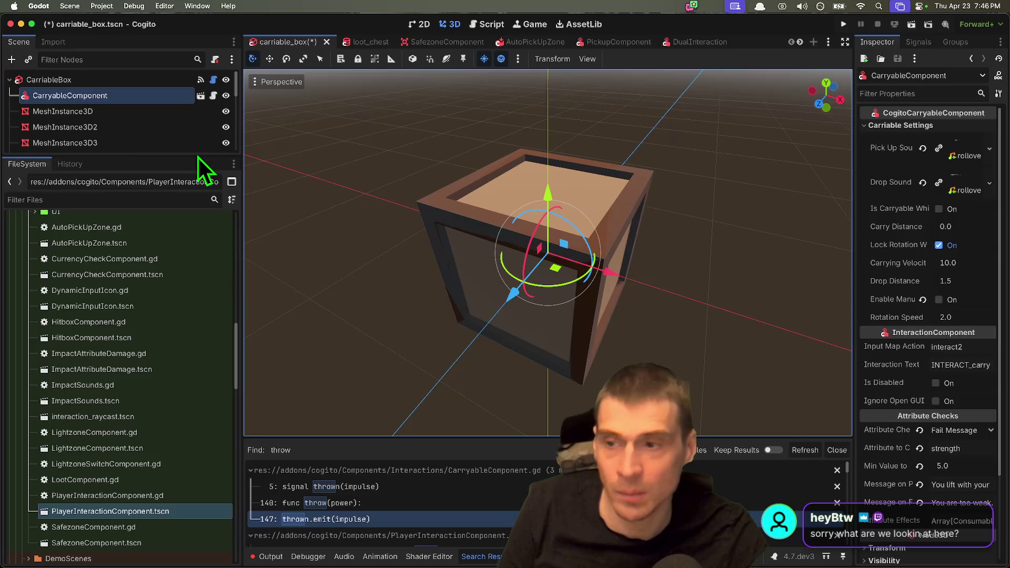
pyautogui.moveTo(193, 165); pyautogui.dragTo(193, 436)
pyautogui.click(172, 387)
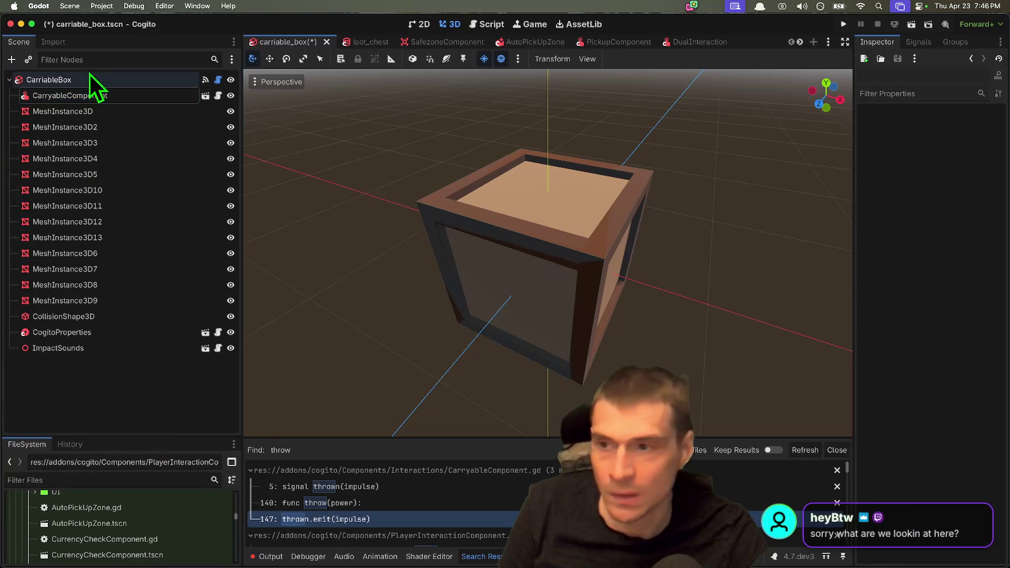
pyautogui.press('super+Tab')
pyautogui.click(98, 84)
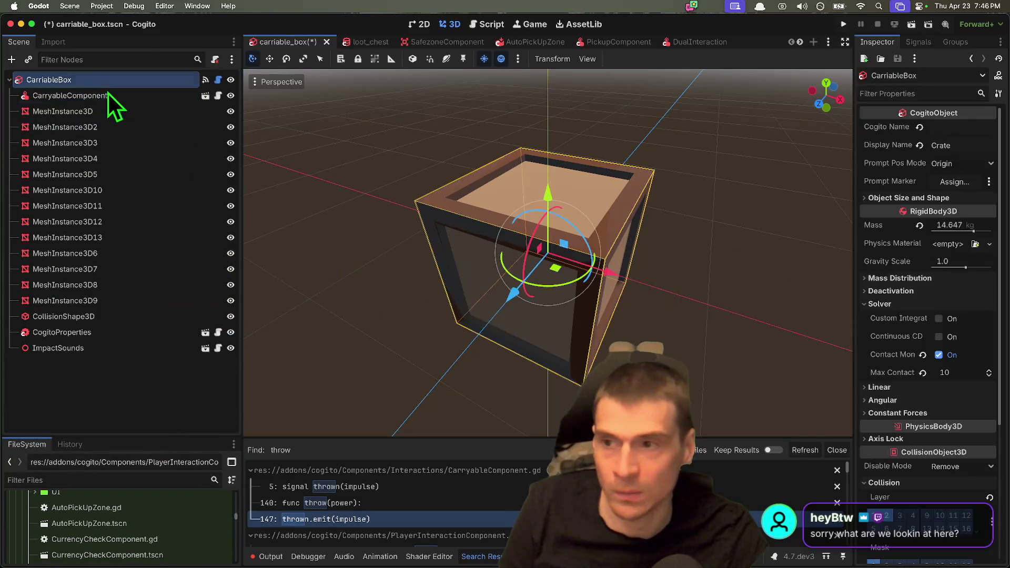
pyautogui.press('f')
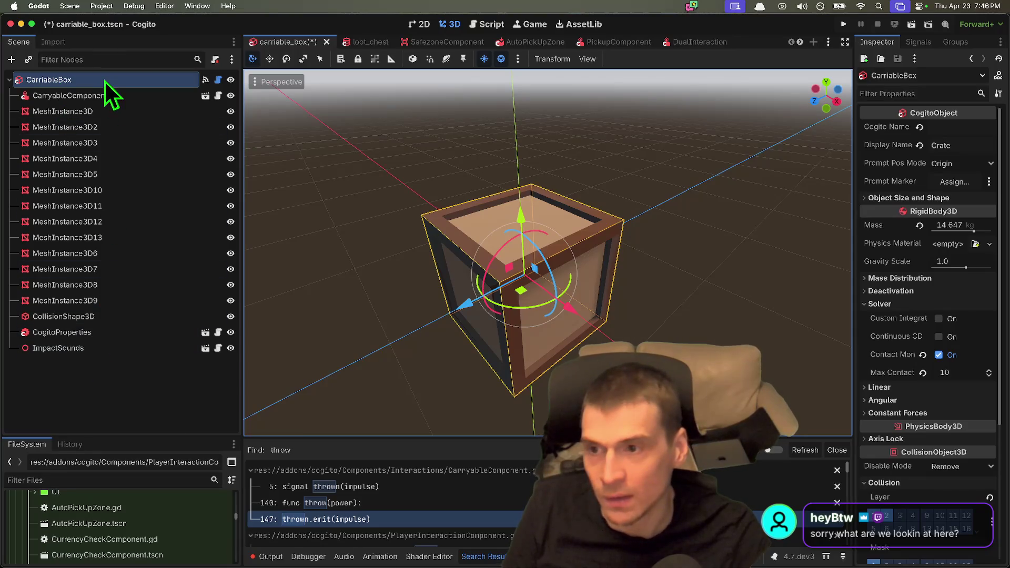
# Check the CarryableComponent carry settings, undo the crate's accidental move, then save and run.
pyautogui.click(106, 95)
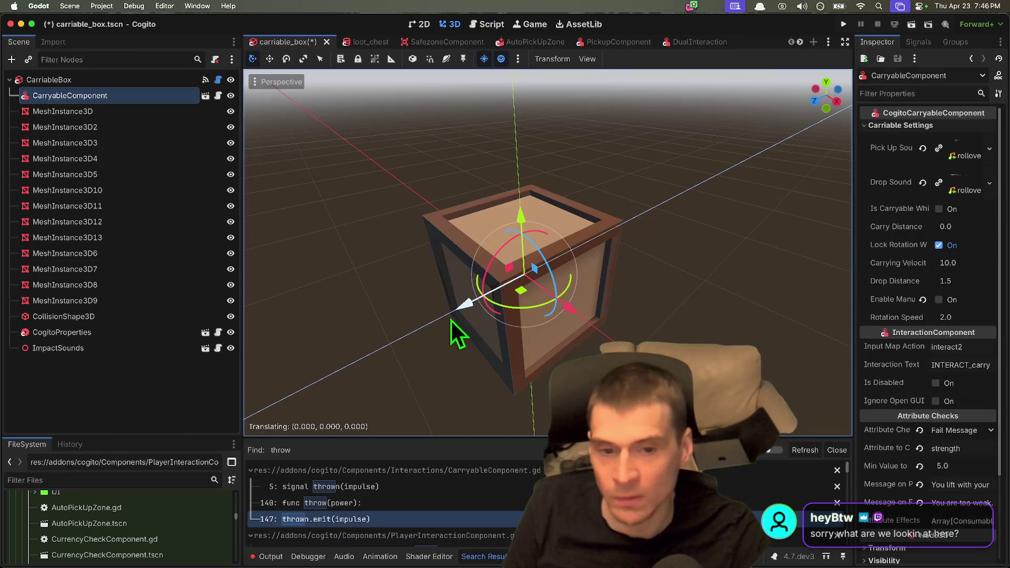
pyautogui.click(163, 80)
pyautogui.moveTo(559, 313)
pyautogui.mouseDown()
pyautogui.moveTo(466, 264)
pyautogui.moveTo(490, 276)
pyautogui.moveTo(519, 201)
pyautogui.mouseUp()
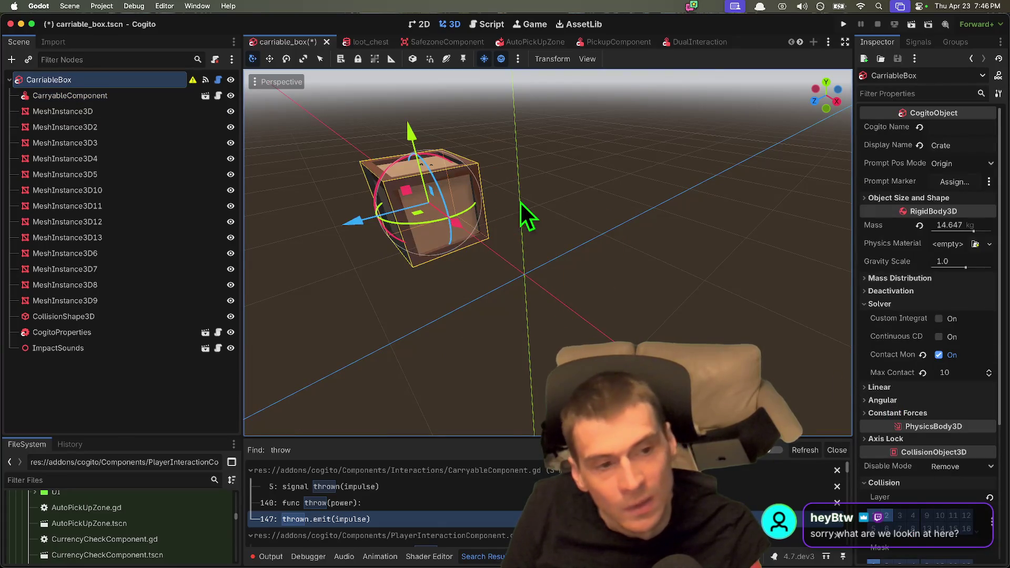
pyautogui.press('super+z')
pyautogui.press('super+b')
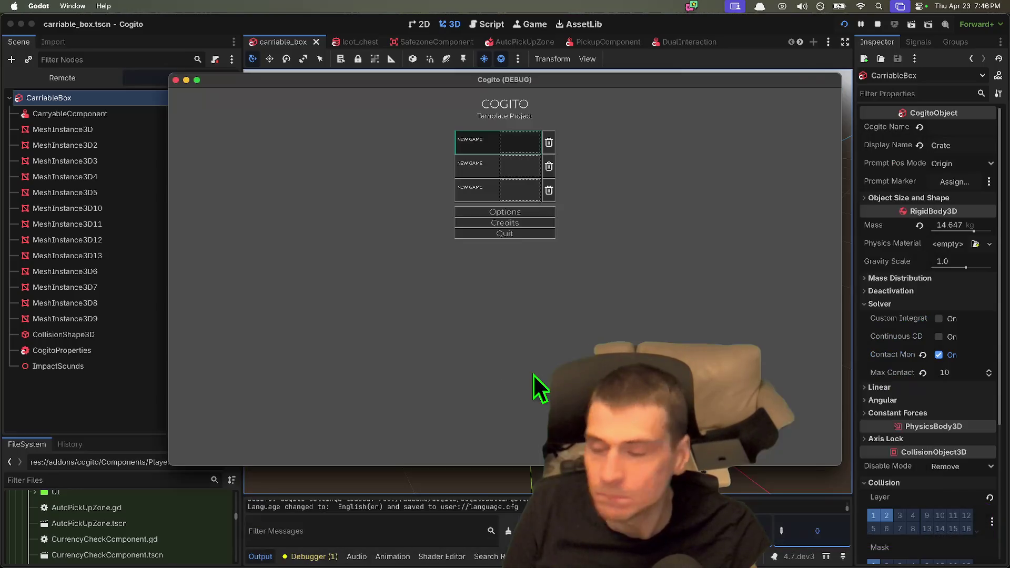
# Start a new game from the first NEW GAME slot in the Cogito main menu.
pyautogui.click(489, 151)
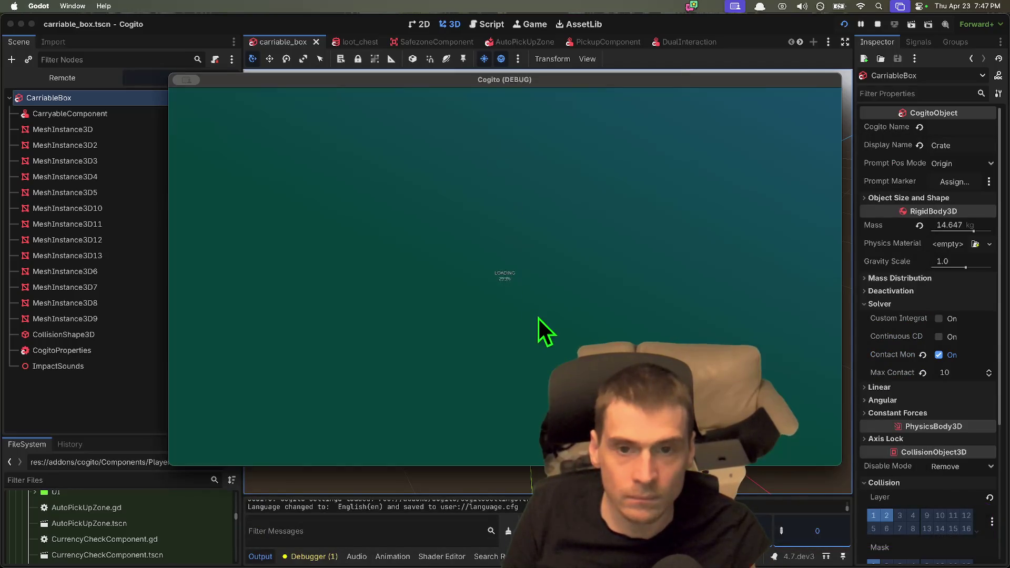
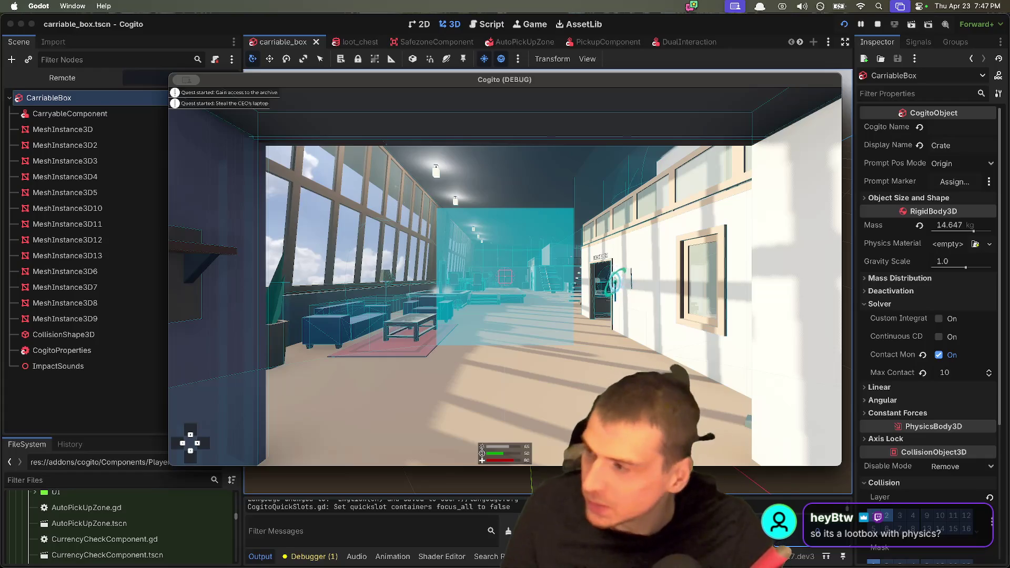
# Walk the player past the wall button, through the door and up to the break room counter.
pyautogui.press('super+q')
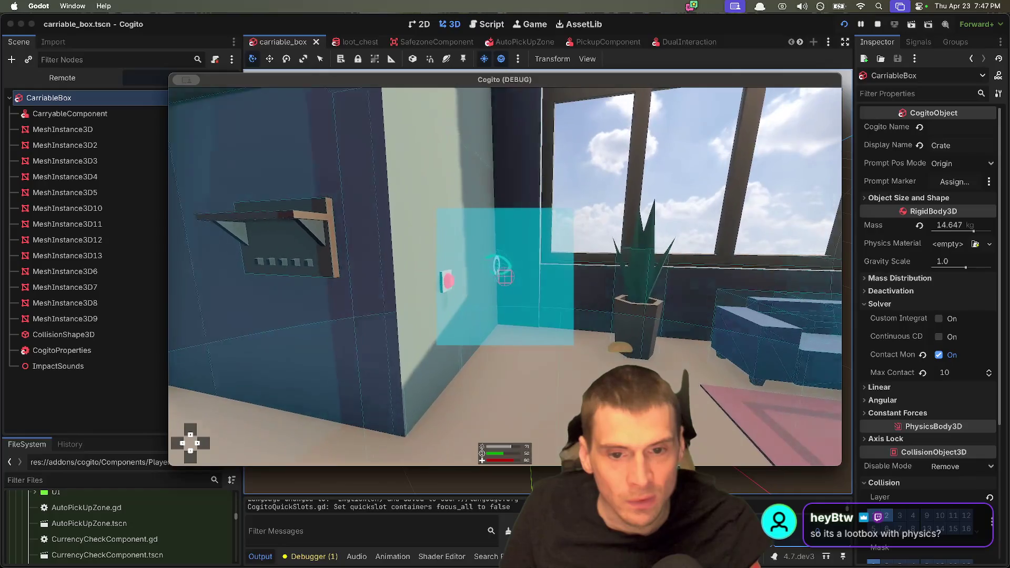
pyautogui.press('w')
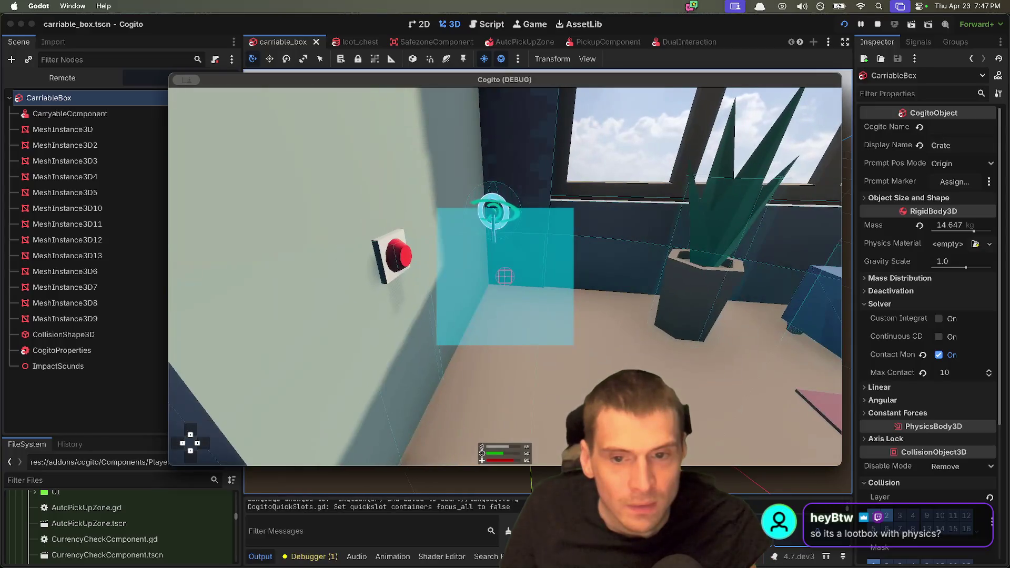
pyautogui.press('w')
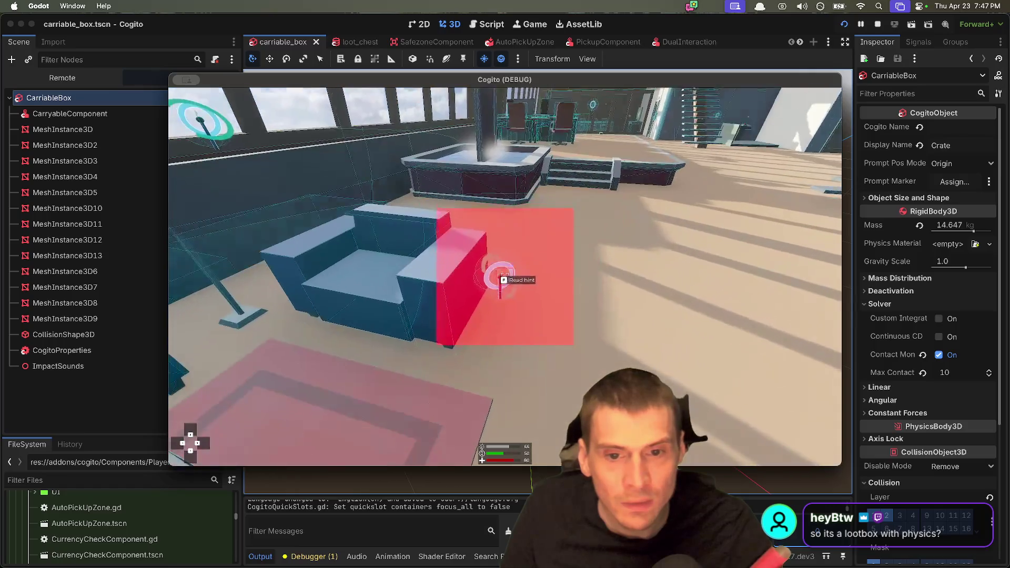
pyautogui.press('w')
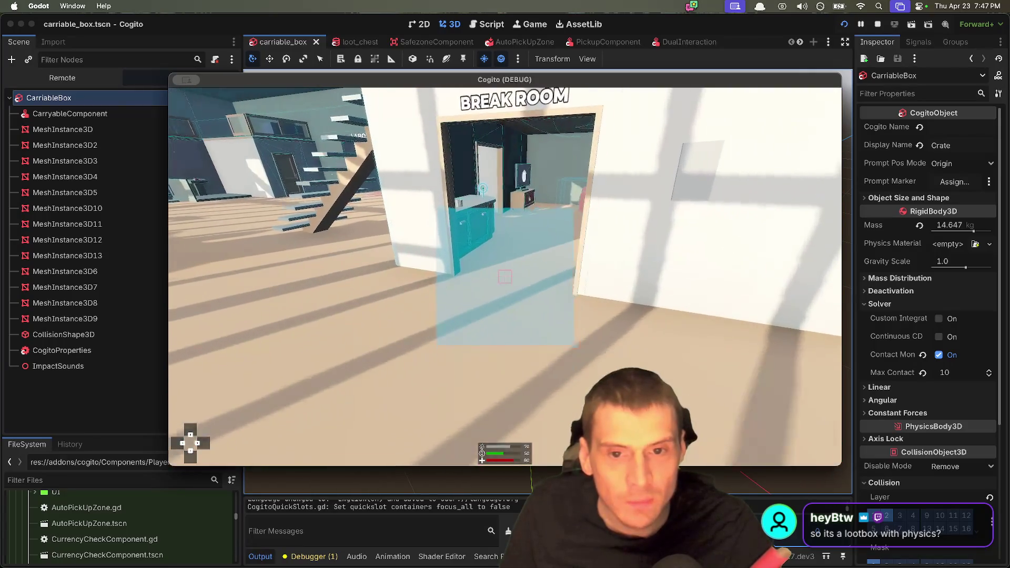
pyautogui.press('w')
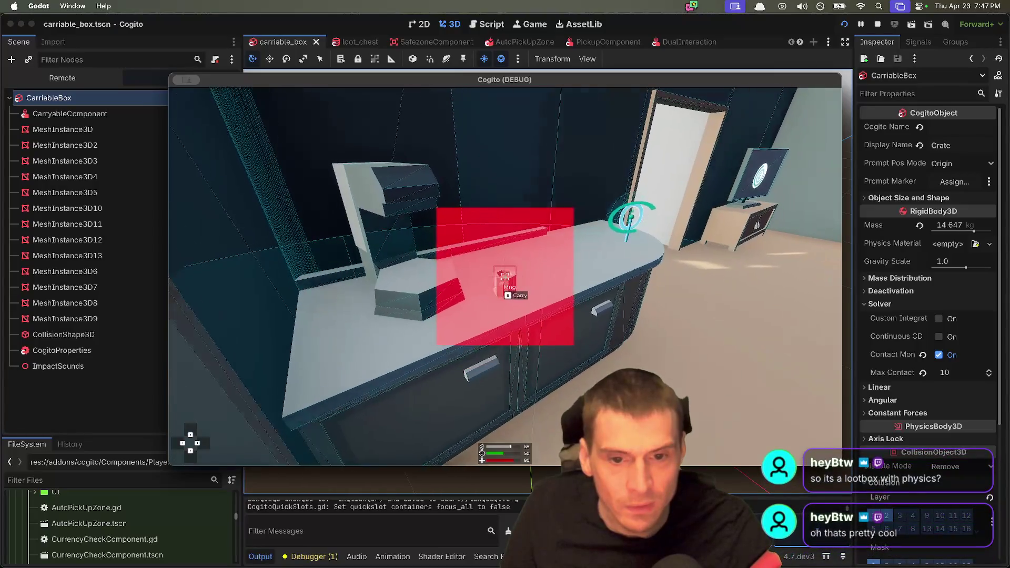
# Carry the mug toward the table, then set it back down on the counter.
pyautogui.press('w')
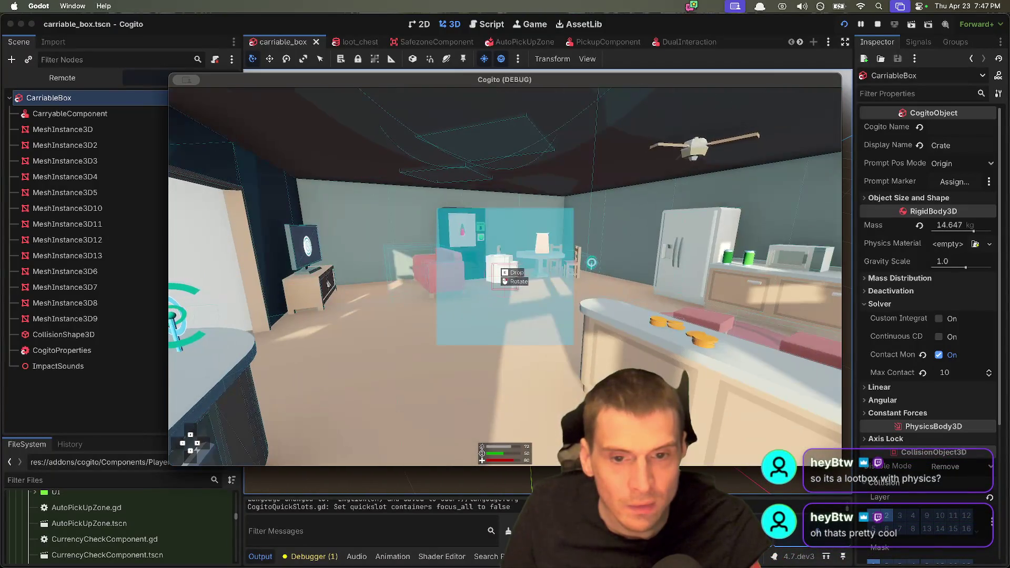
pyautogui.press('w')
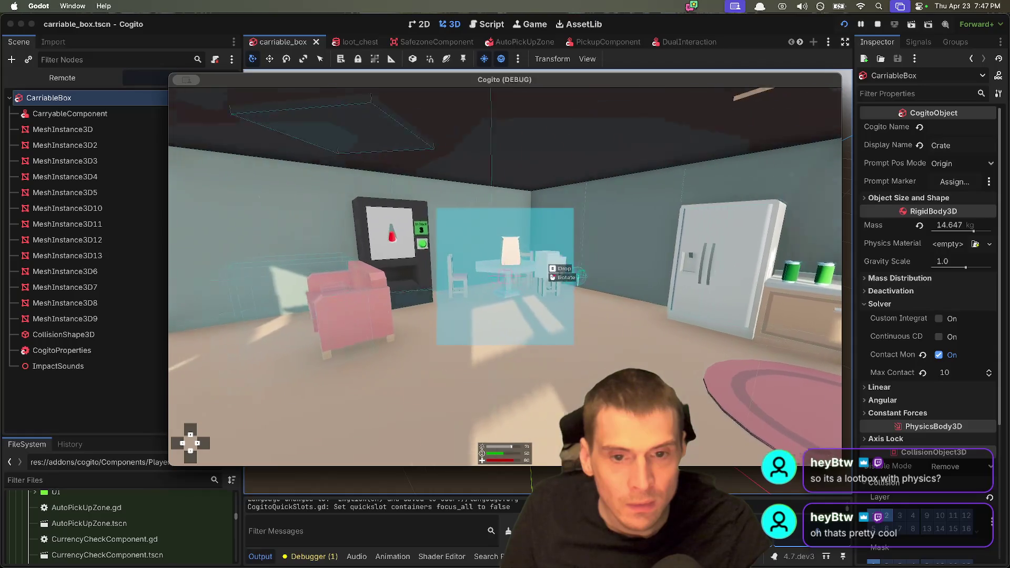
pyautogui.press('w')
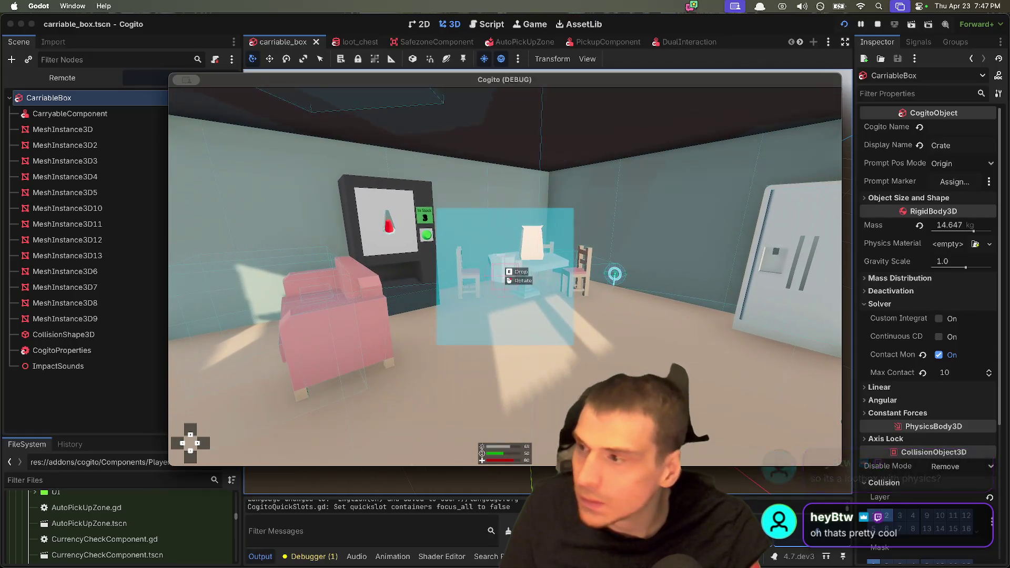
pyautogui.press('w')
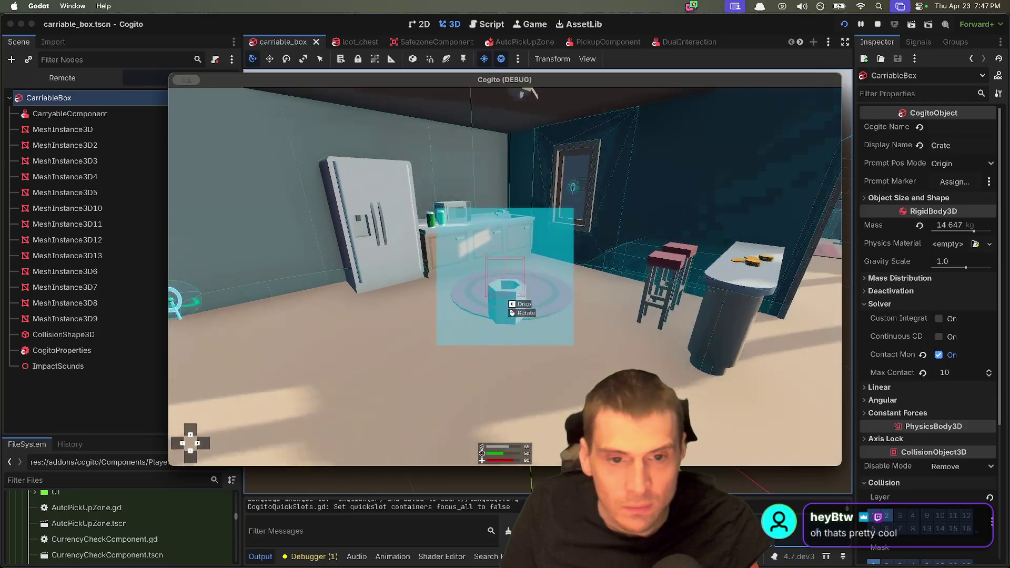
pyautogui.press('e')
pyautogui.press('w')
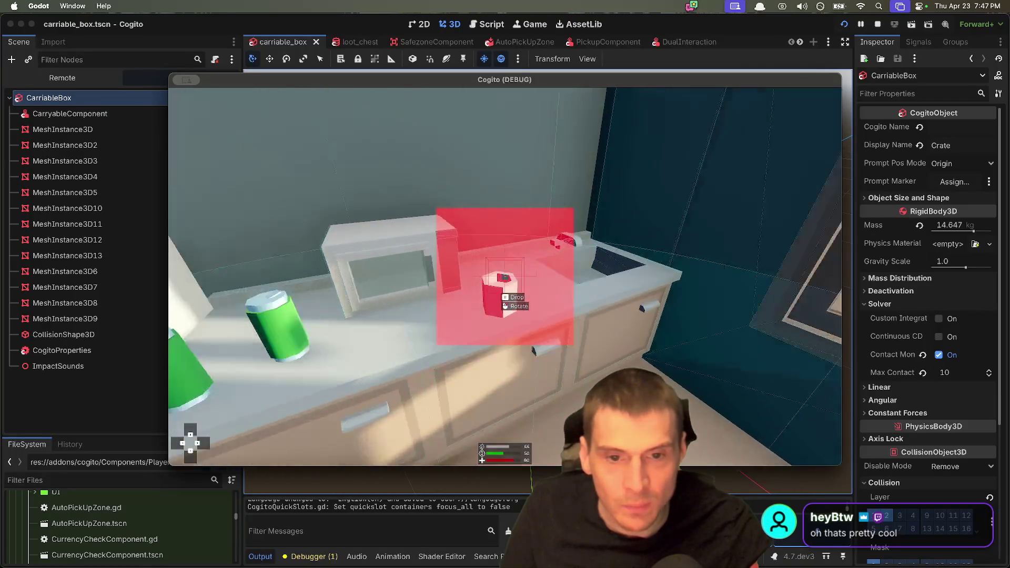
# Switch from the Godot debug game over to Firefox.
pyautogui.moveTo(504, 277)
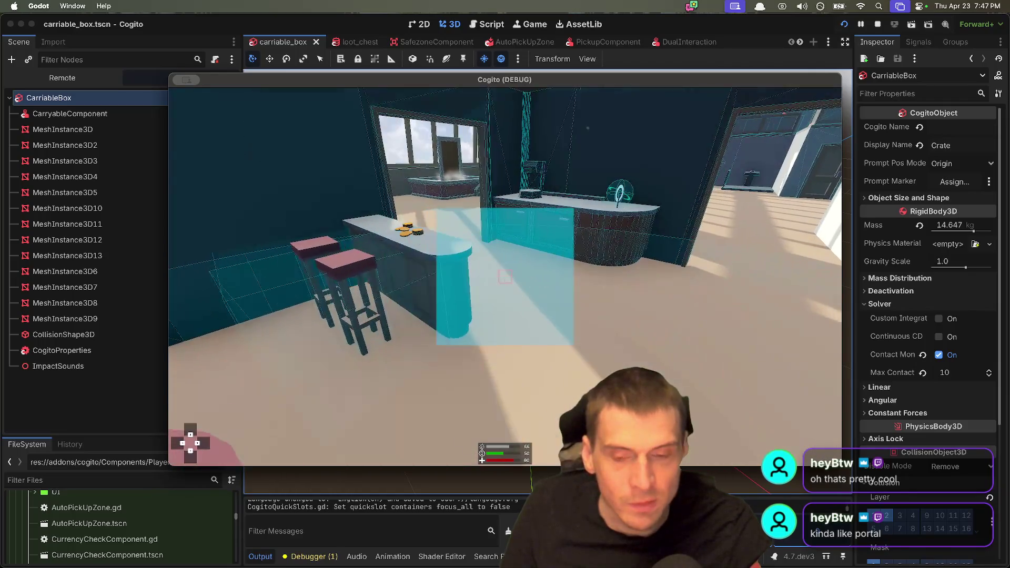
pyautogui.press('super+Tab')
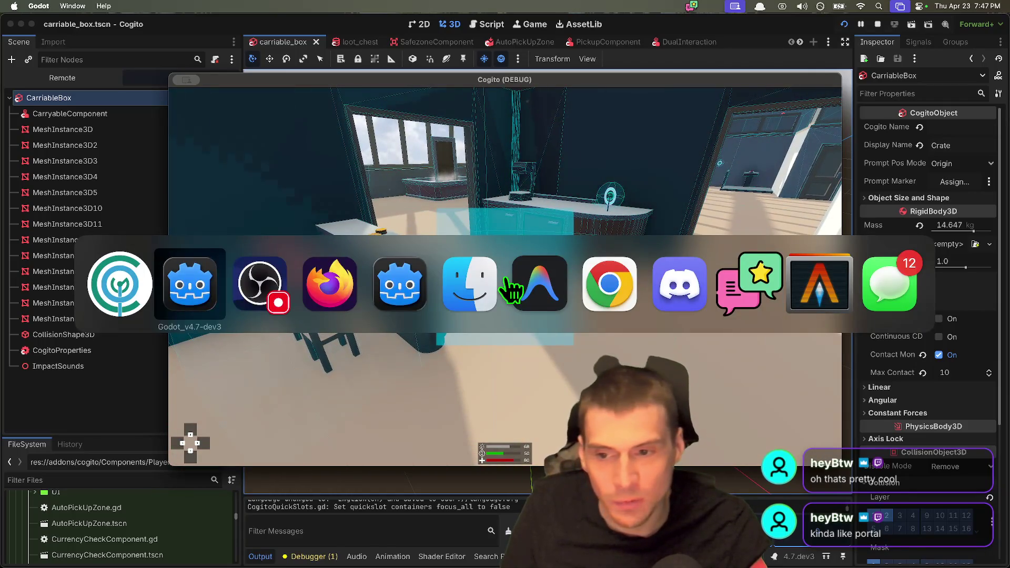
pyautogui.press('super+Tab')
pyautogui.press('super+Tab')
pyautogui.press('super+Tab')
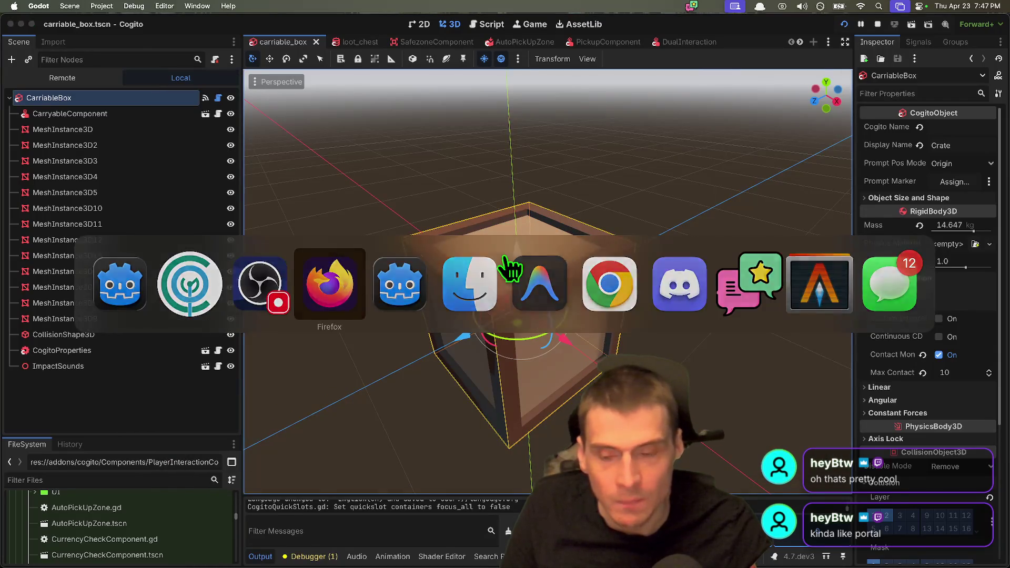
# Scroll through the carry_component gist's GDScript code.
pyautogui.hscroll(-5, 744, 226)
pyautogui.hscroll(5, 725, 269)
pyautogui.scroll(-2, 877, 334)
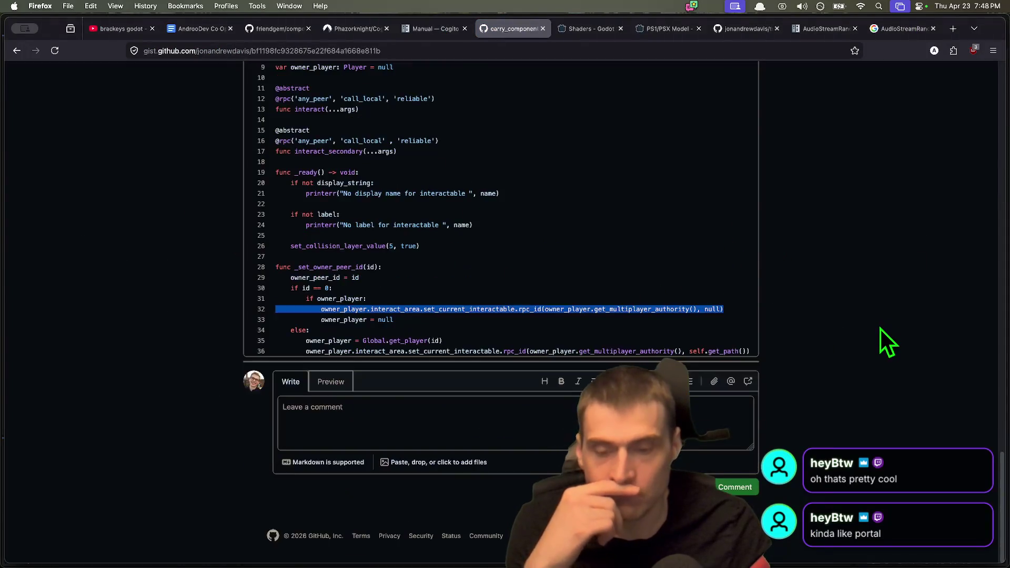
pyautogui.scroll(10, 879, 336)
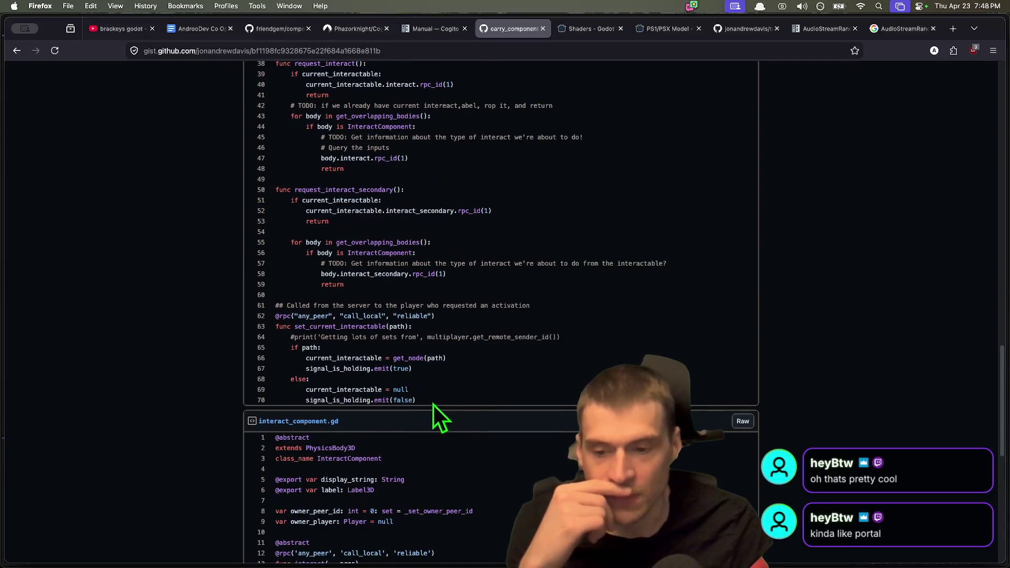
pyautogui.scroll(-3, 387, 422)
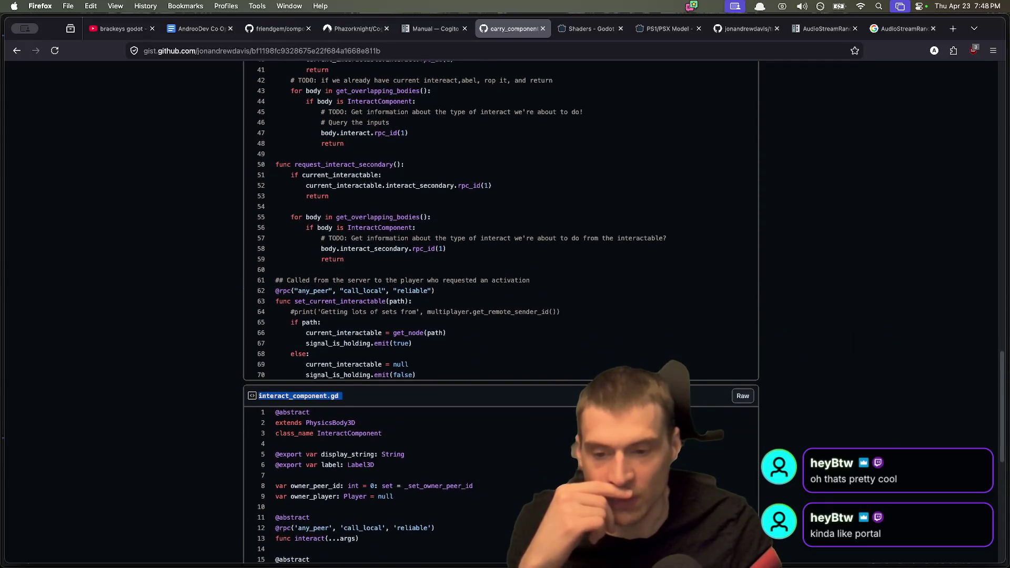
pyautogui.scroll(6, 387, 422)
pyautogui.scroll(9, 387, 421)
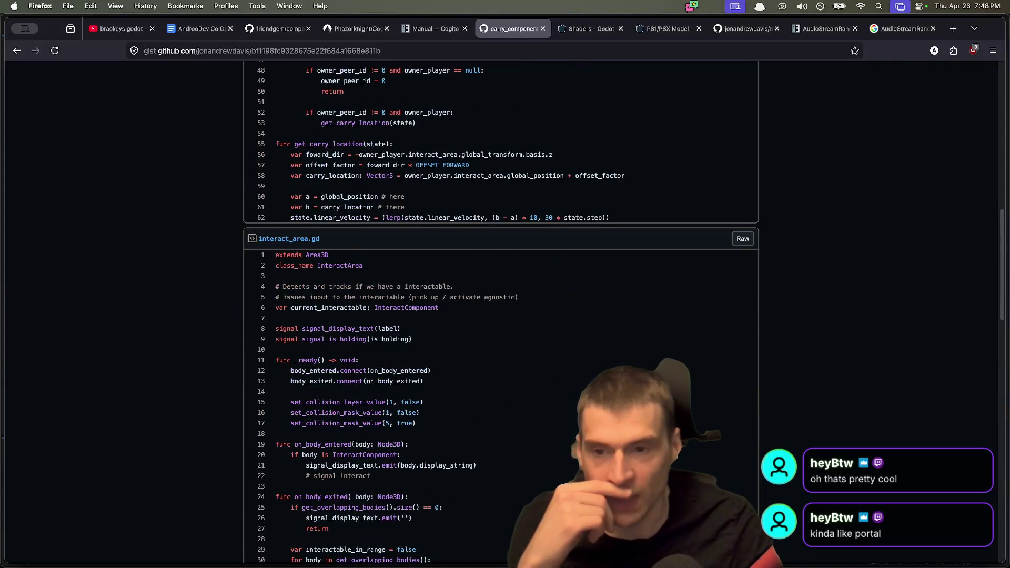
pyautogui.scroll(20, 484, 284)
pyautogui.scroll(-20, 484, 286)
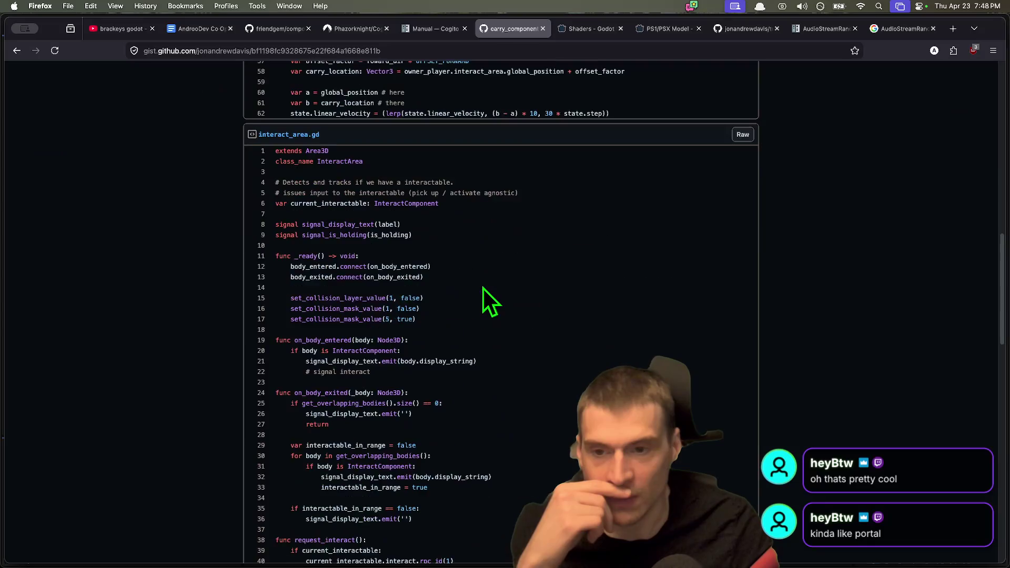
pyautogui.scroll(-2, 484, 288)
pyautogui.scroll(9, 488, 354)
pyautogui.scroll(-20, 487, 354)
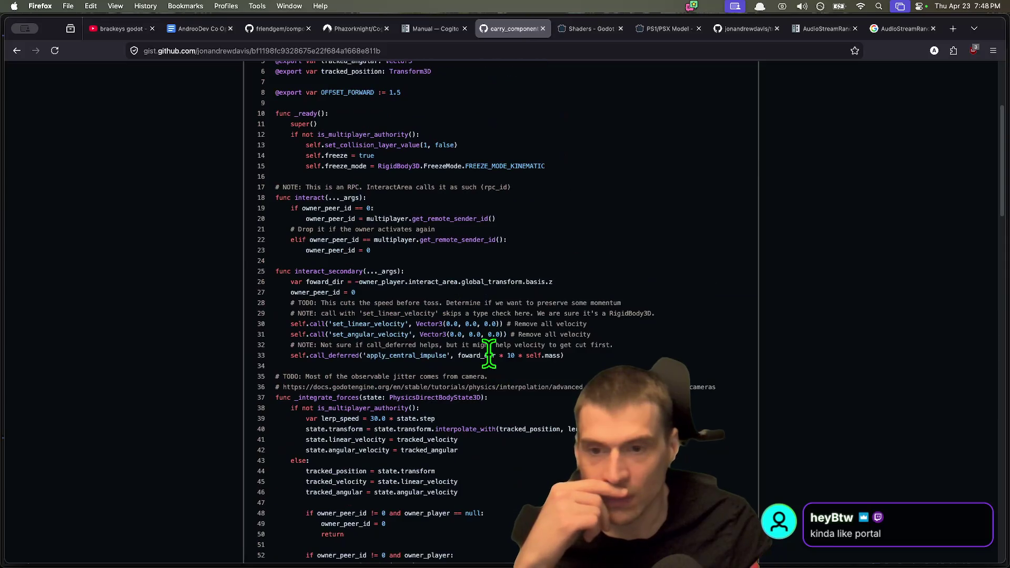
# Highlight the interact (lines 19–24) and interact_secondary (lines 25–33) bodies, then deselect and return to Godot.
pyautogui.moveTo(538, 265); pyautogui.dragTo(295, 205)
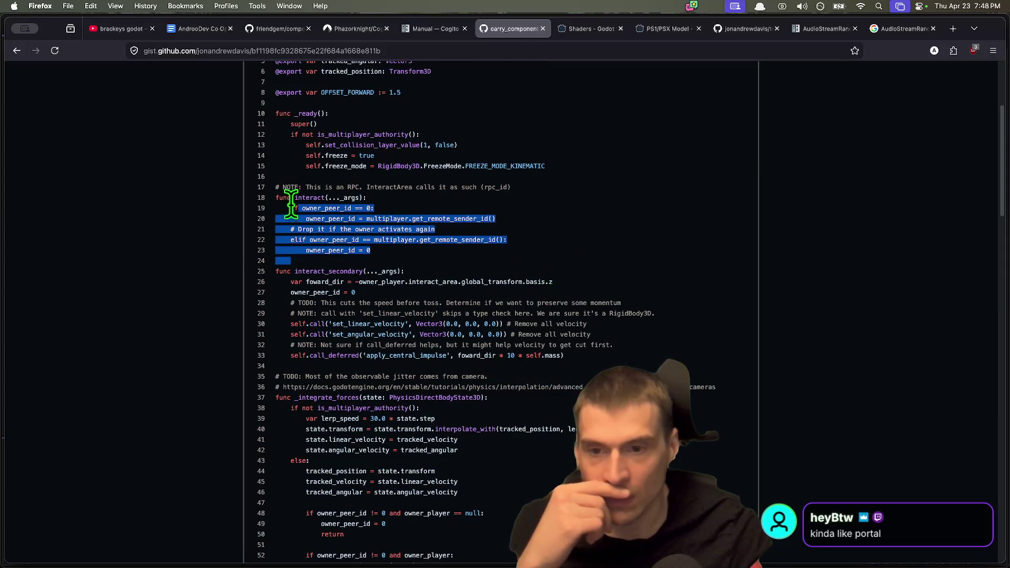
pyautogui.click(548, 345)
pyautogui.moveTo(565, 356)
pyautogui.mouseDown()
pyautogui.moveTo(333, 293)
pyautogui.moveTo(262, 292)
pyautogui.moveTo(284, 258)
pyautogui.mouseUp()
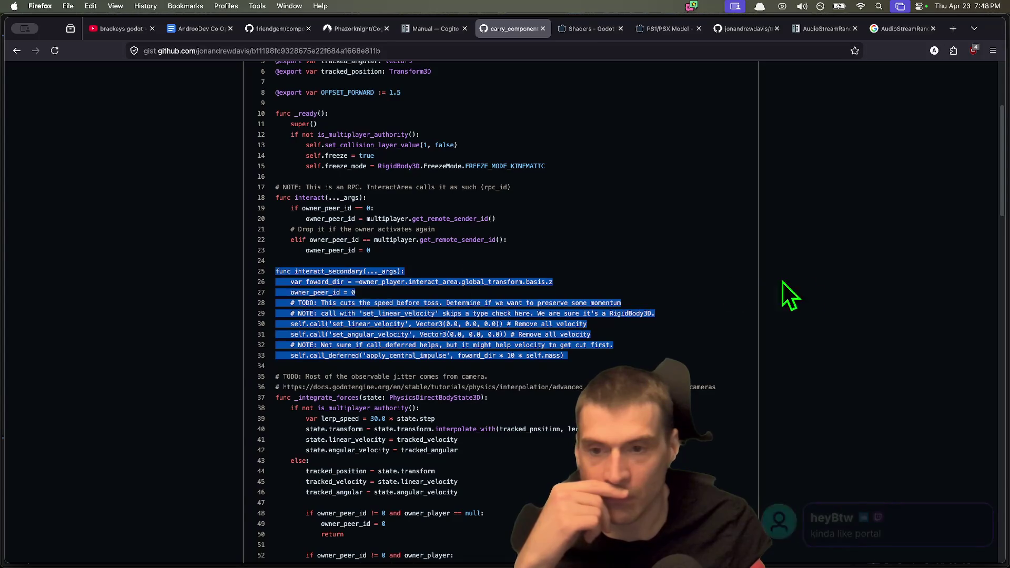
pyautogui.click(788, 296)
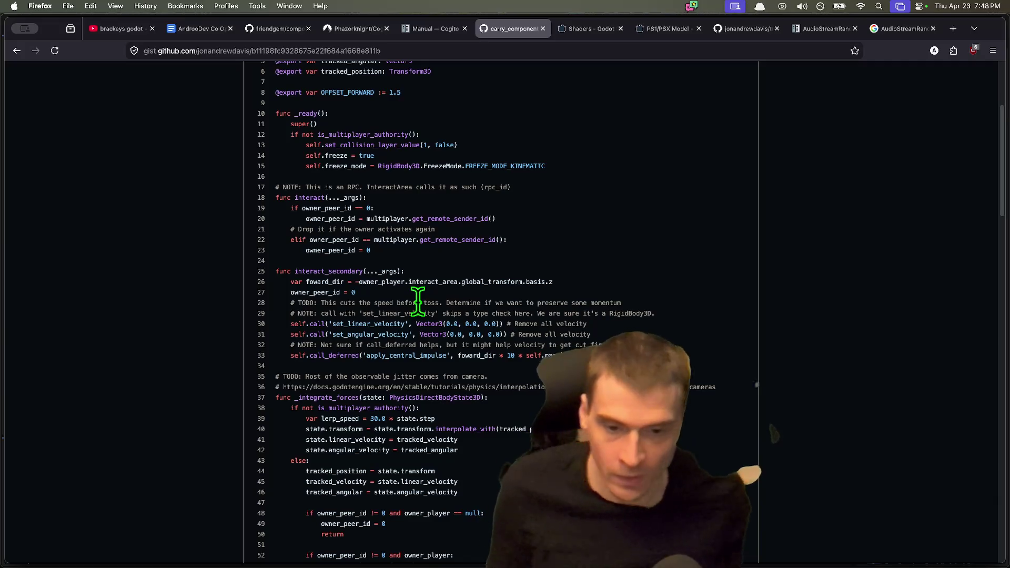
pyautogui.press('super+Tab')
pyautogui.press('super+Tab')
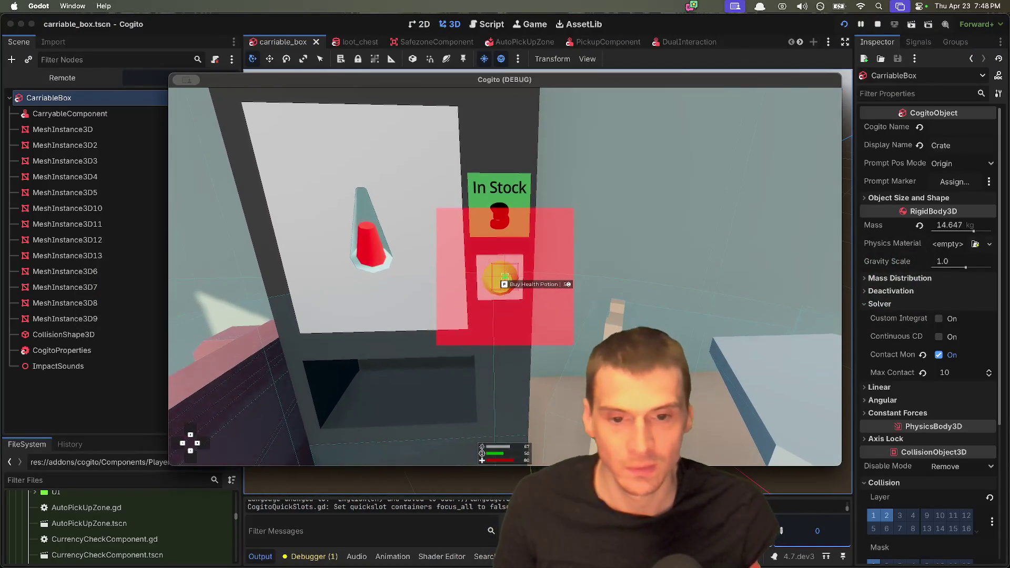
# Buy a Health Potion from the vending machine and pick it up.
pyautogui.press('f')
pyautogui.press('s')
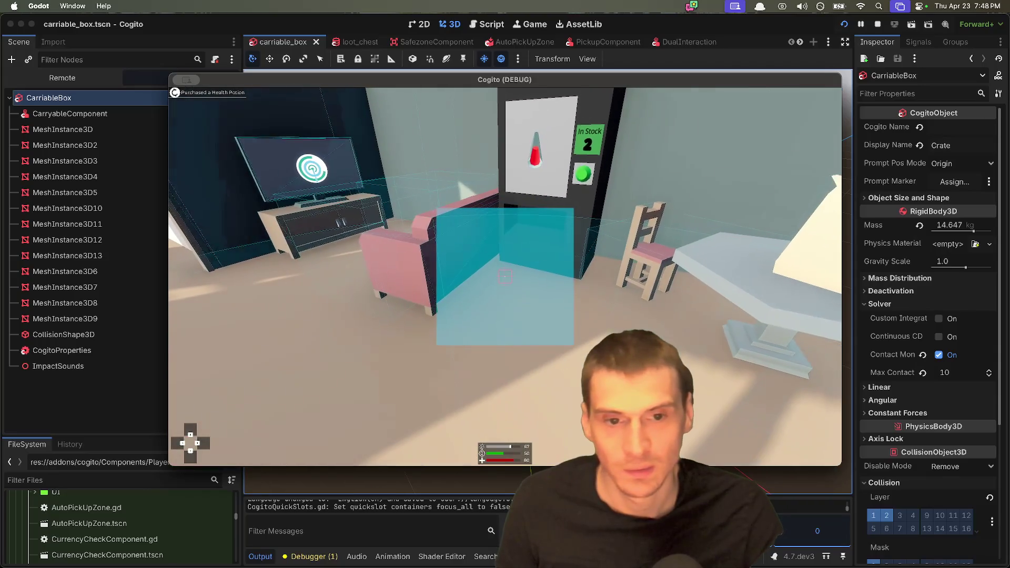
pyautogui.press('w')
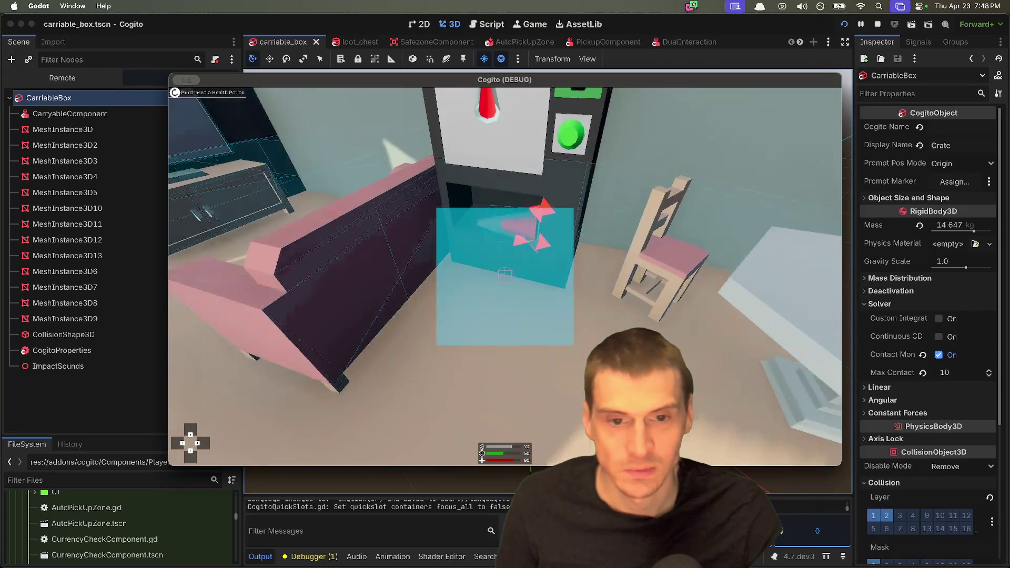
pyautogui.press('f')
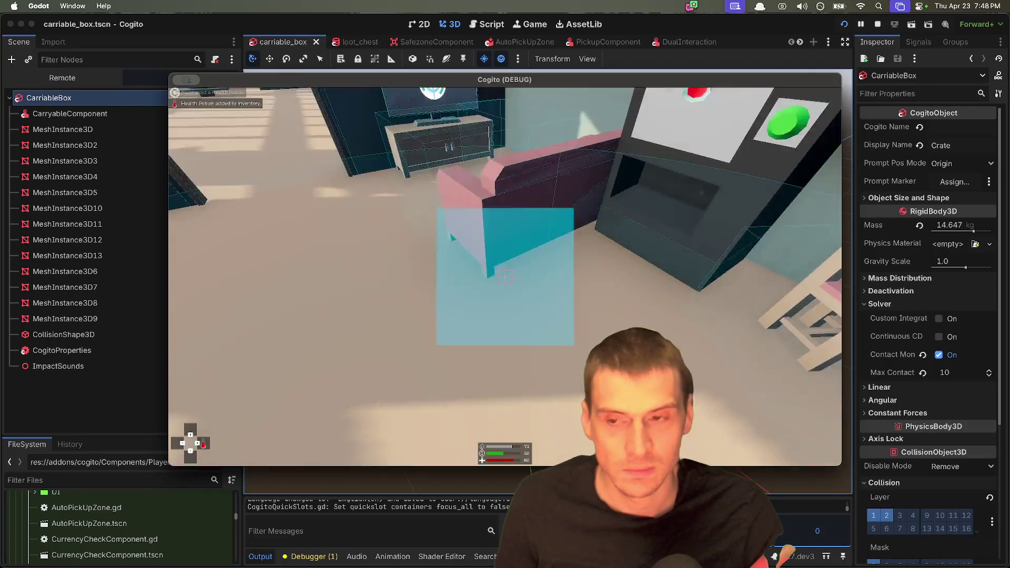
# Walk through the windowed room to the stairwell railing and activate the lift button.
pyautogui.press('w')
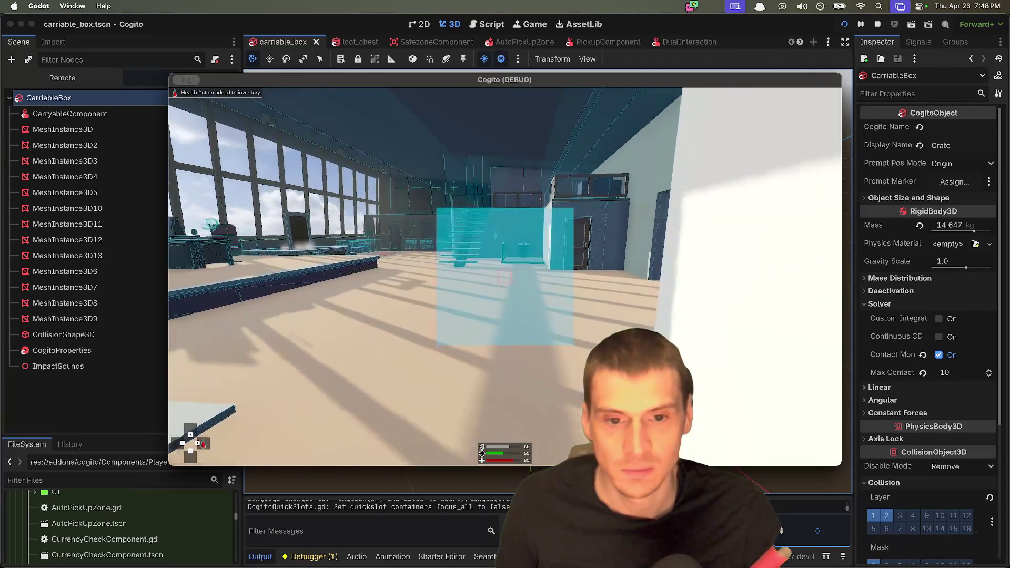
pyautogui.press('w')
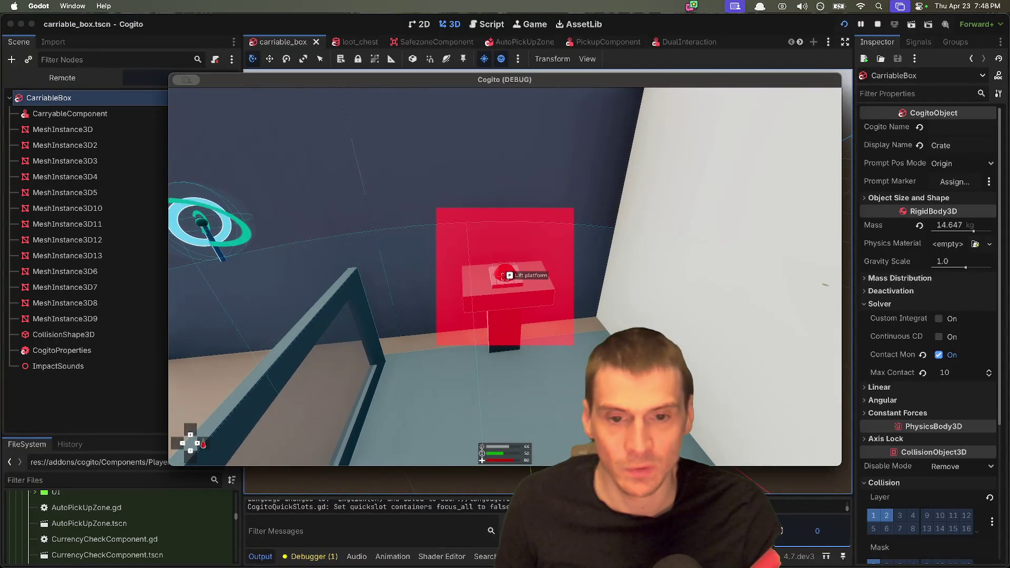
pyautogui.press('w')
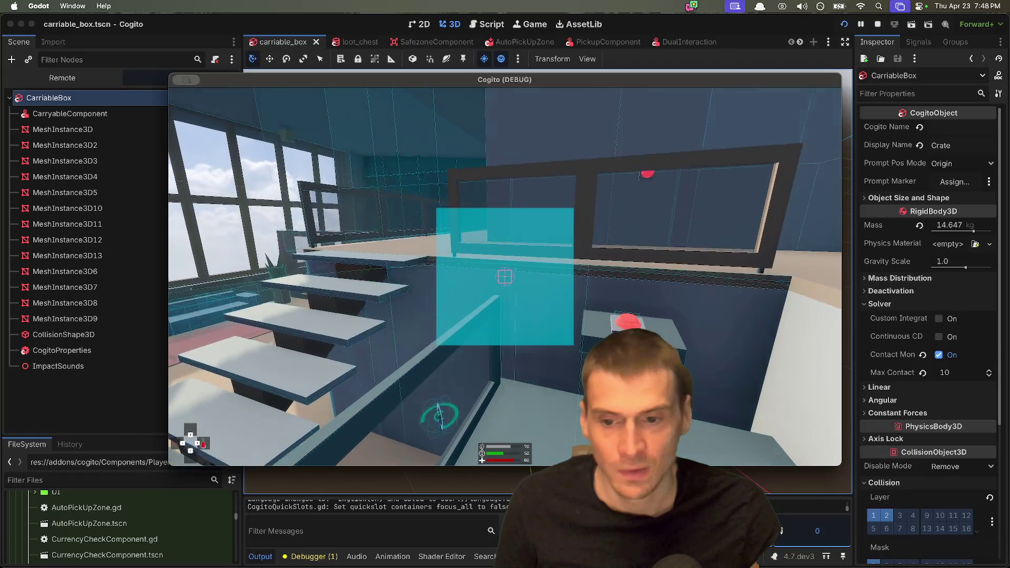
pyautogui.press('w')
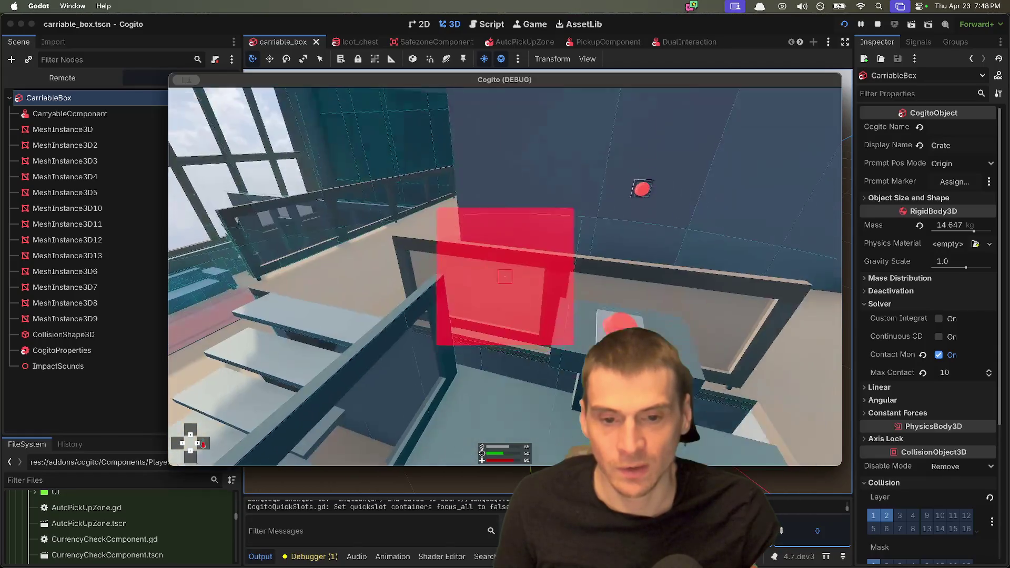
pyautogui.press('f')
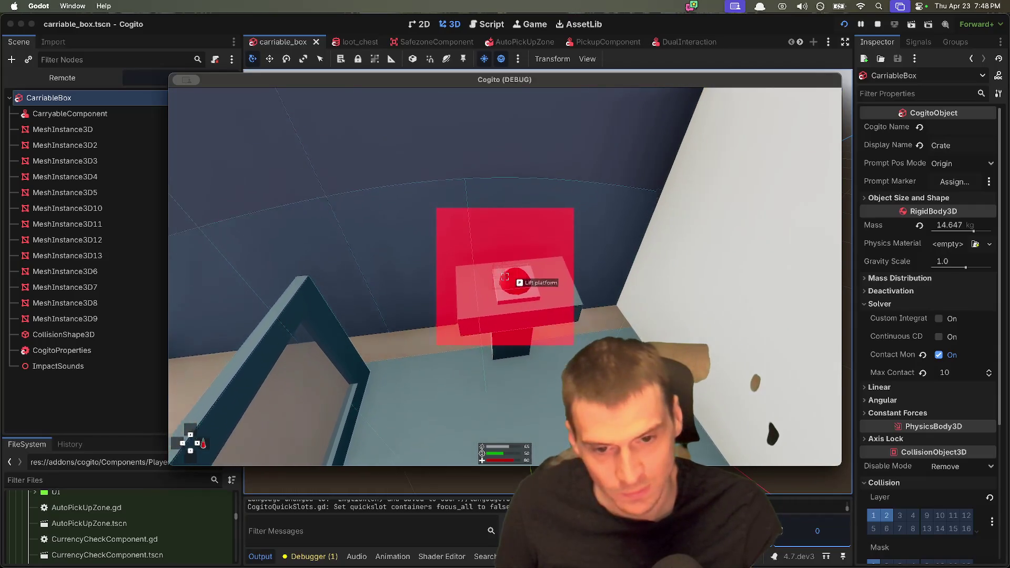
# Look around while carrying the crate, then peer over the railing into the meeting room.
pyautogui.press('w')
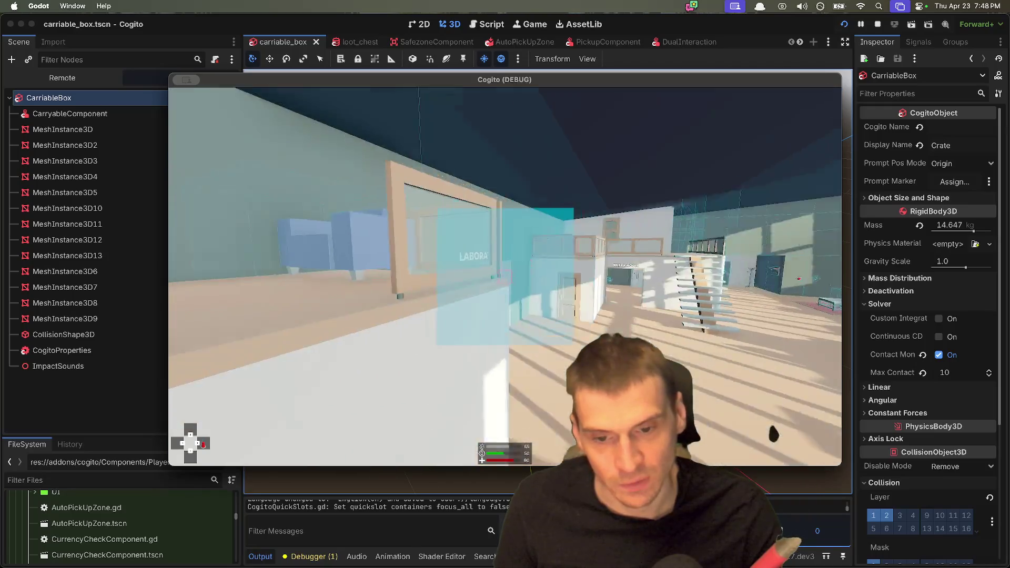
pyautogui.press('w')
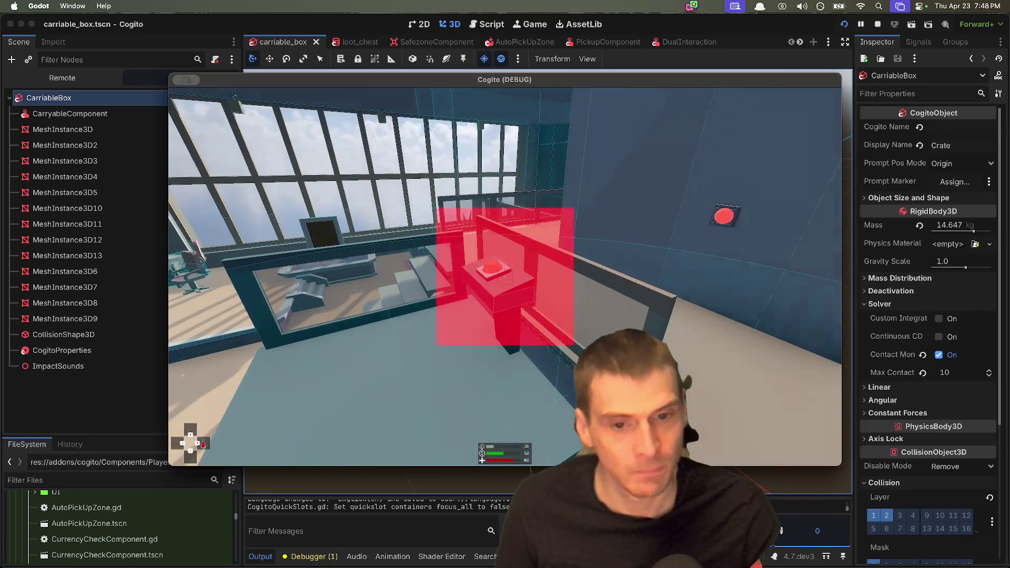
pyautogui.press('w')
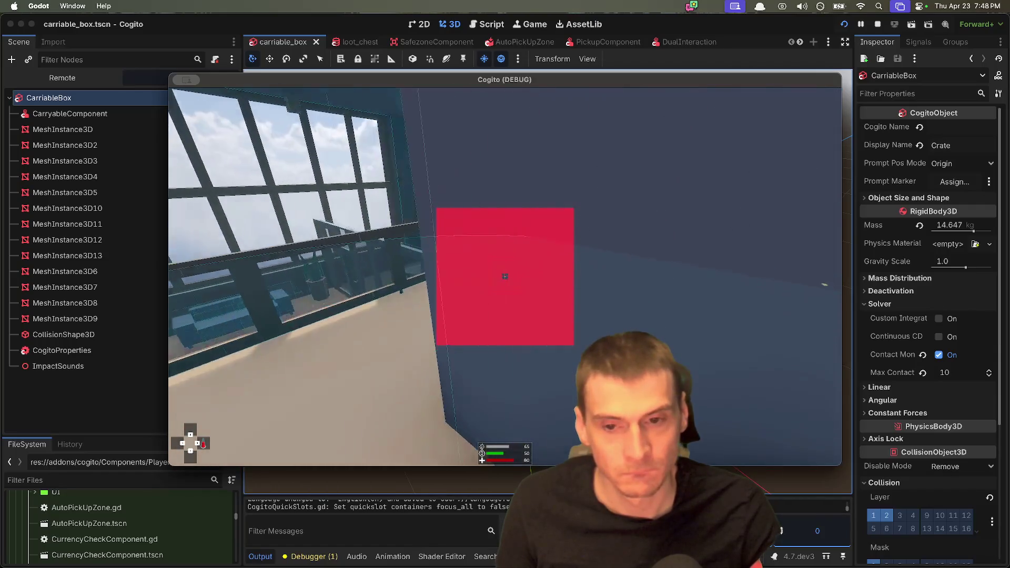
pyautogui.press('space')
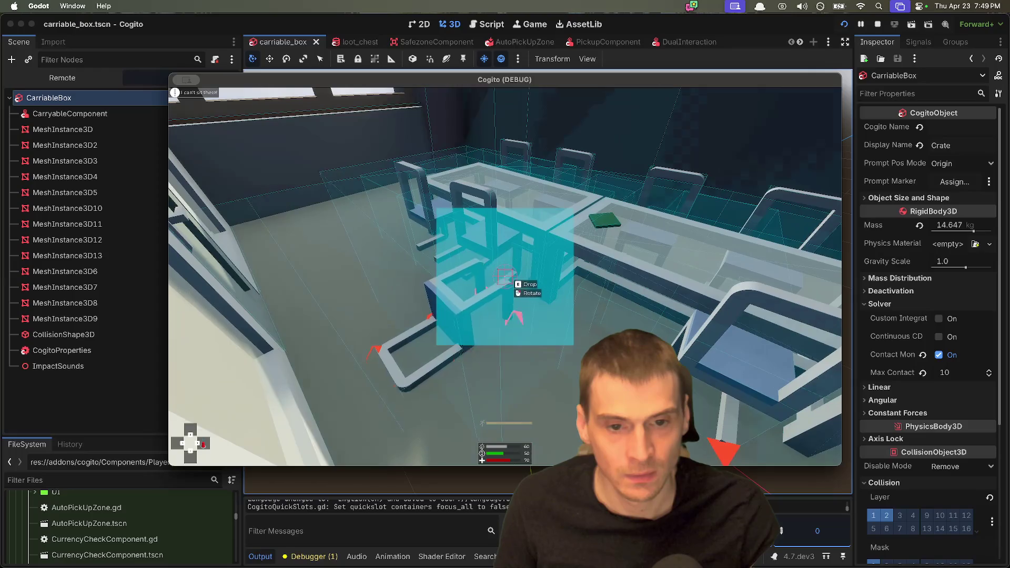
# Grab Ripped Page B and walk through the room to the ARCHIVE door.
pyautogui.press('e')
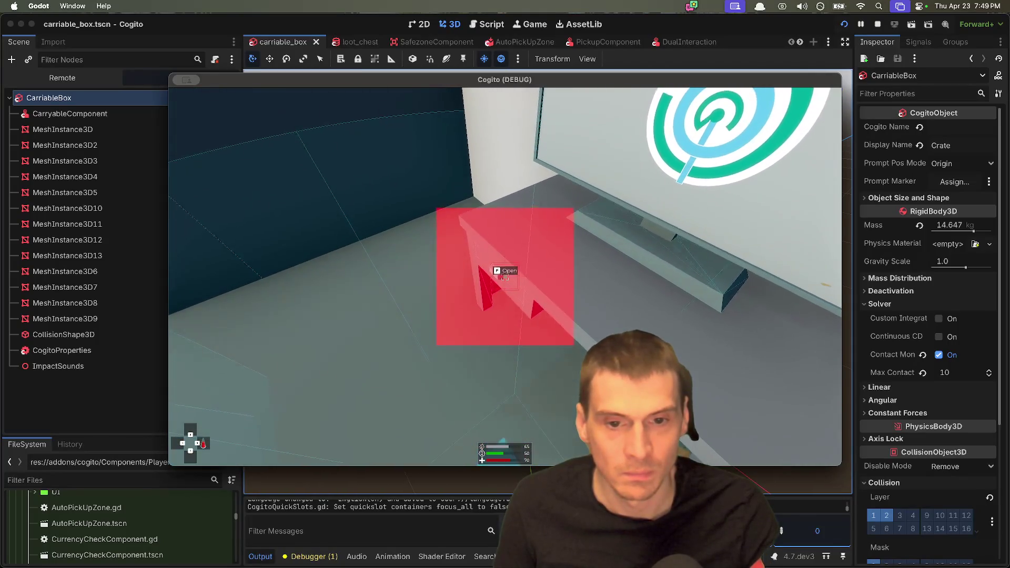
pyautogui.press('e')
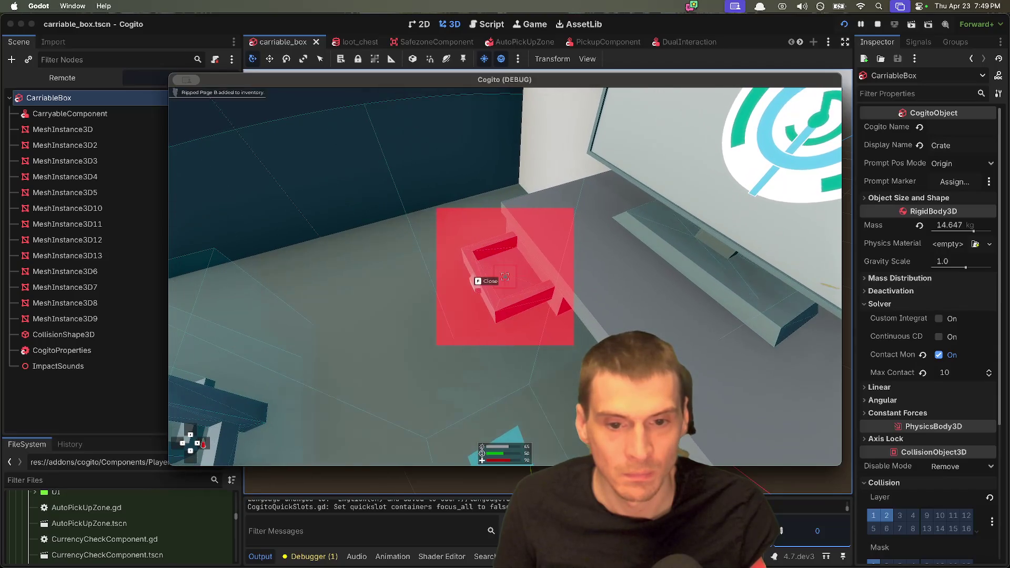
pyautogui.press('s')
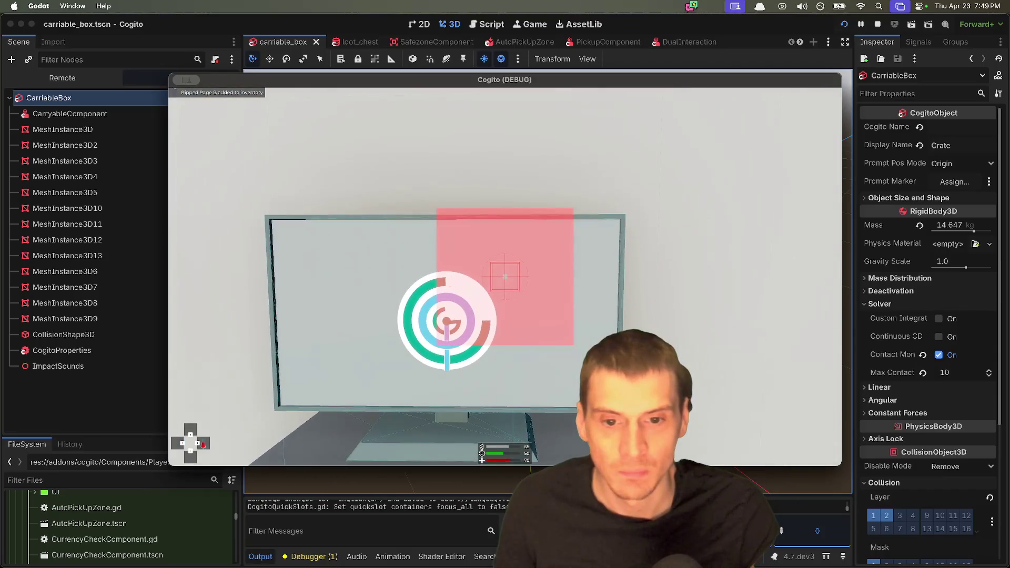
pyautogui.press('w')
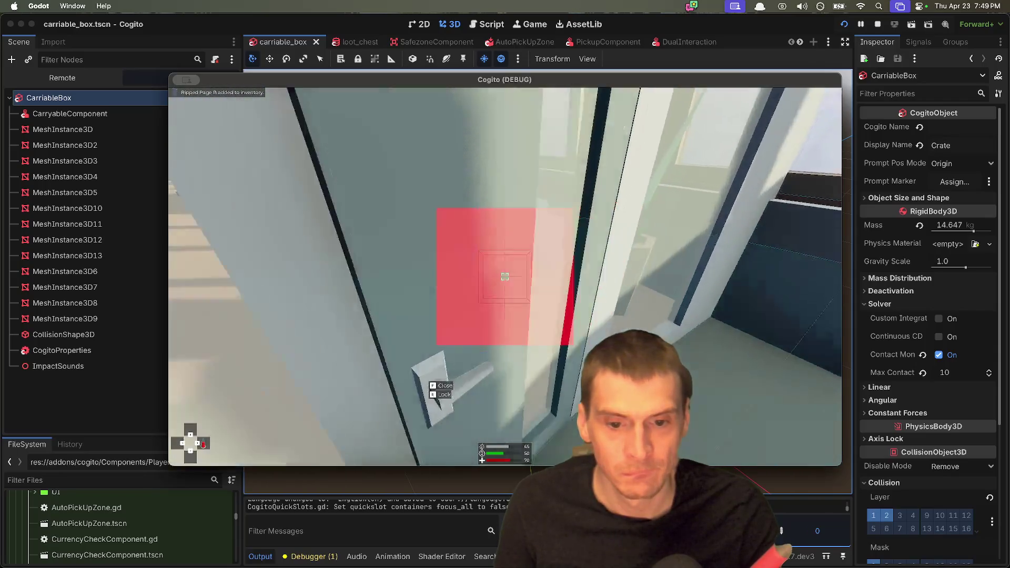
pyautogui.press('w')
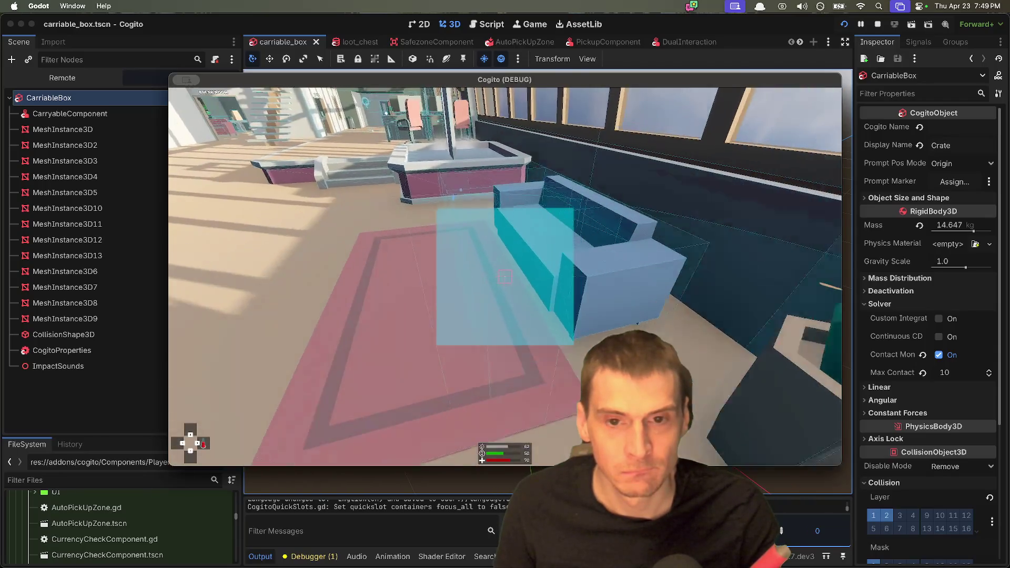
# Open the ARCHIVE keypad, close it, and read then dismiss the Keypads hint panels.
pyautogui.press('w')
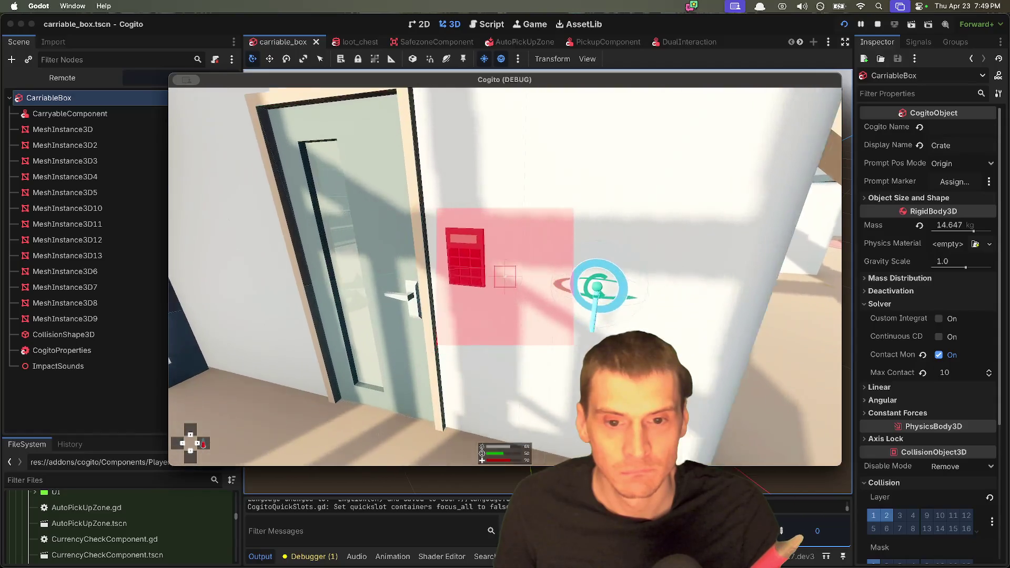
pyautogui.press('e')
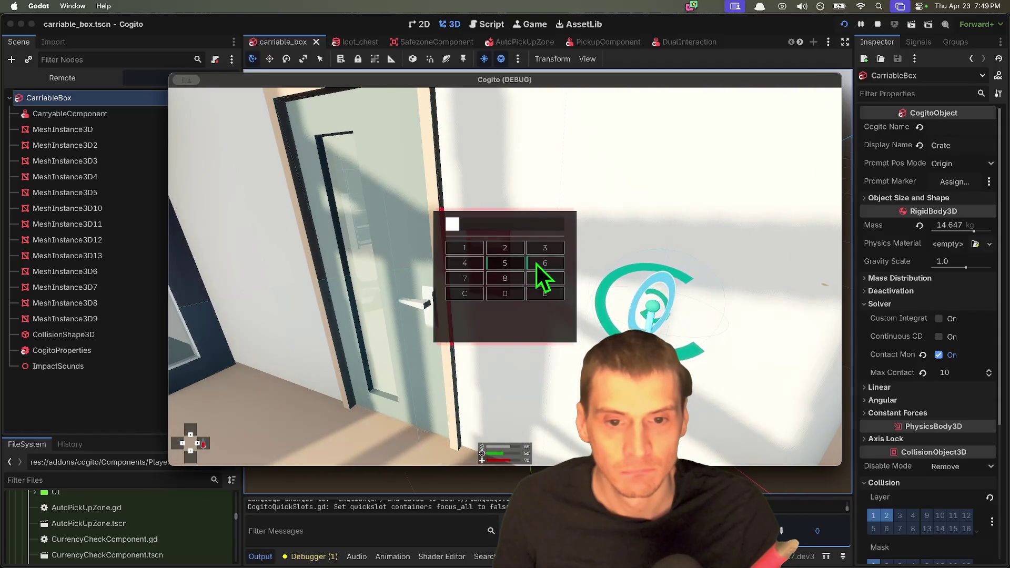
pyautogui.press('Escape')
pyautogui.press('e')
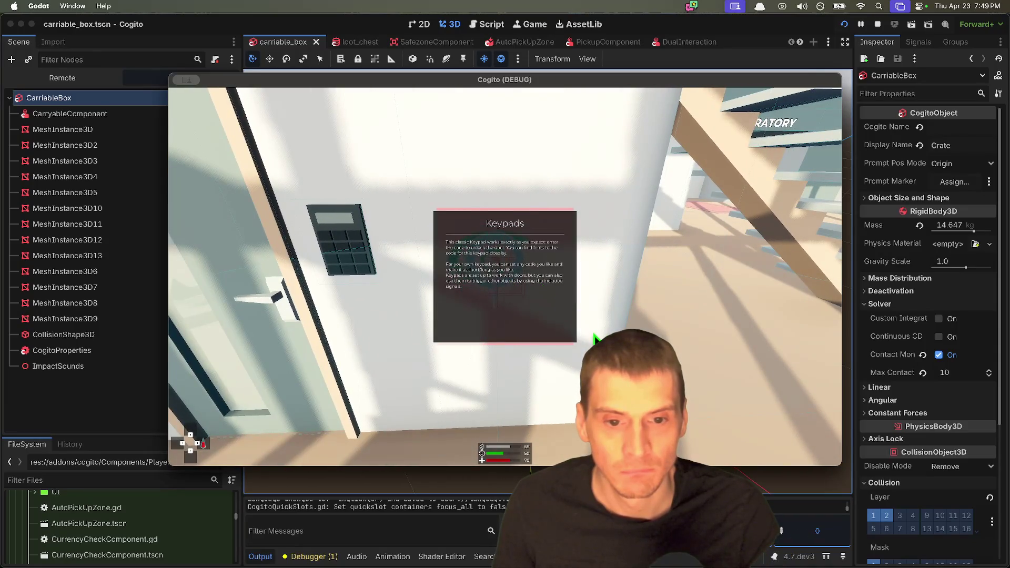
pyautogui.press('e')
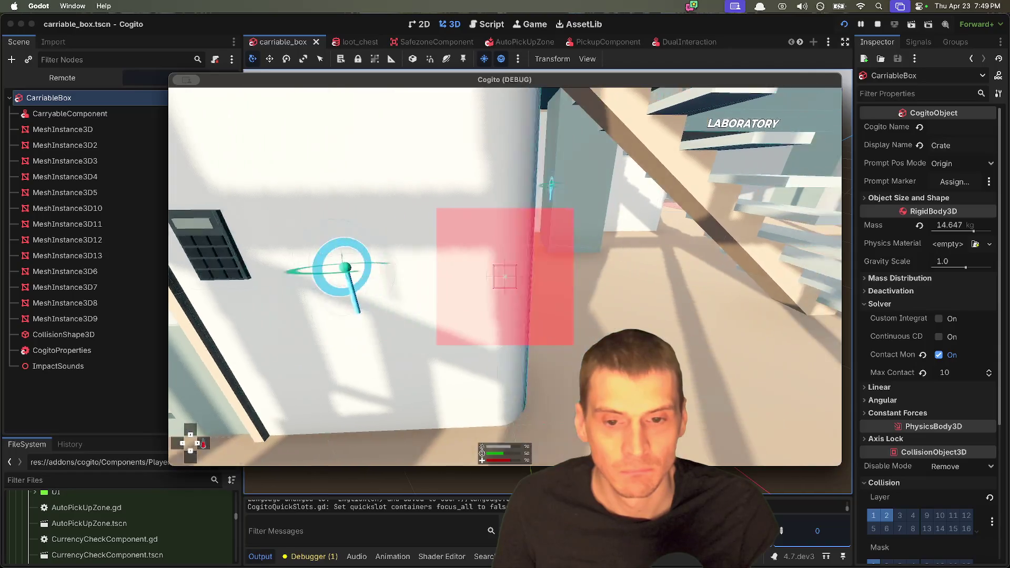
pyautogui.press('e')
pyautogui.press('e')
# Walk toward LABORATORY and enter the pink square to load the next area.
pyautogui.press('w')
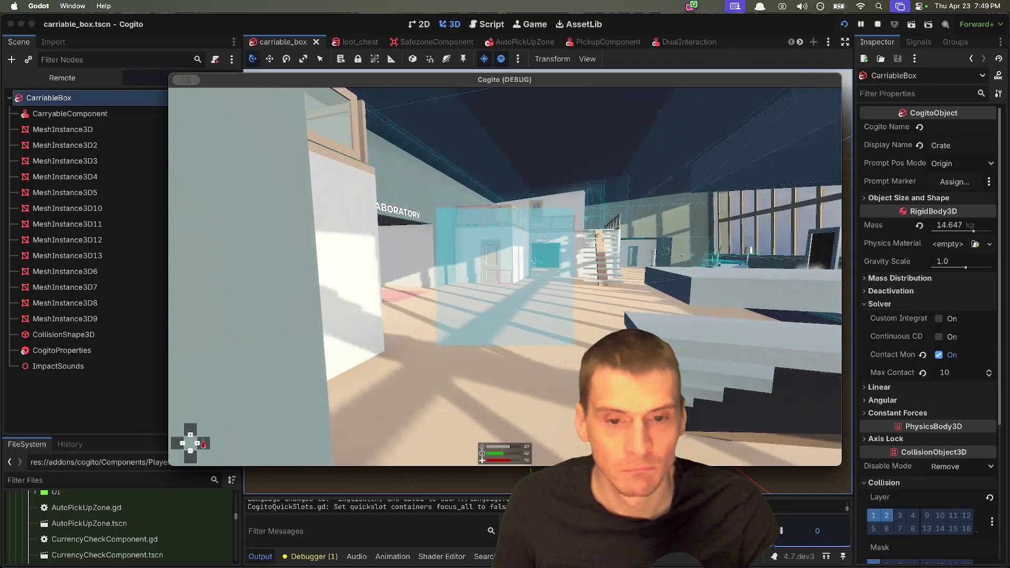
pyautogui.press('w')
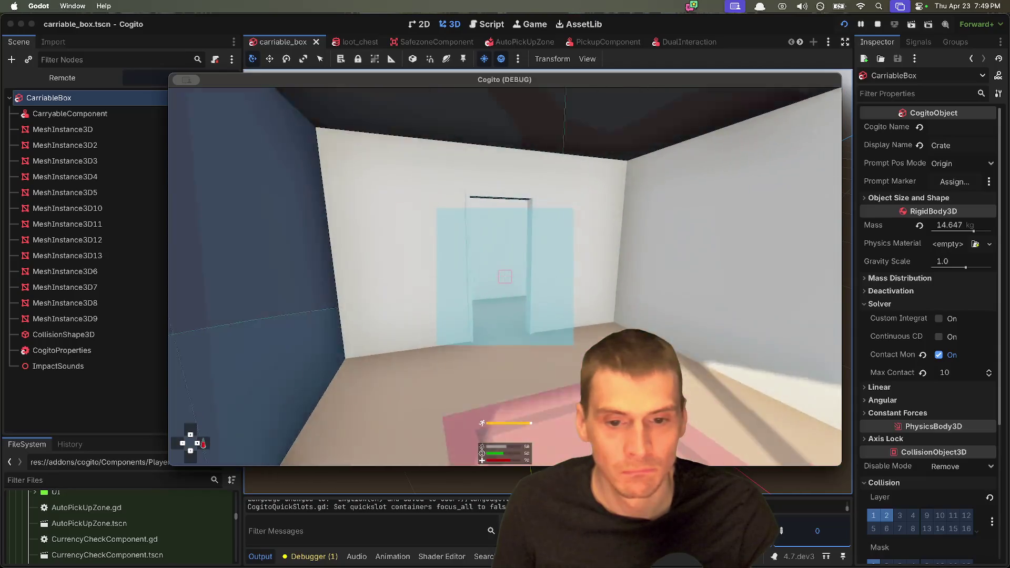
pyautogui.press('e')
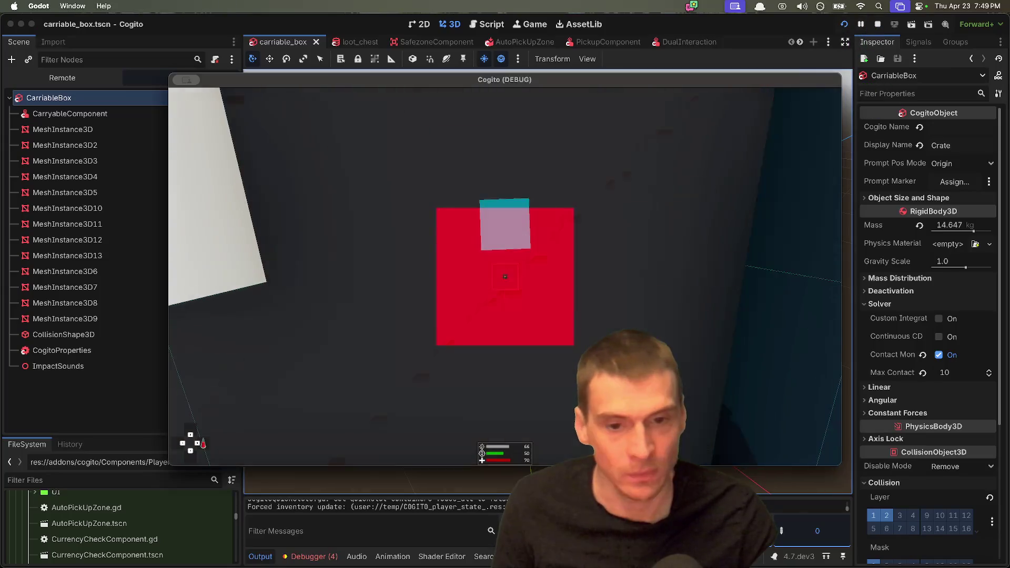
# Walk through the Shooting Range corridor up to the red lootable container.
pyautogui.press('w')
pyautogui.press('w')
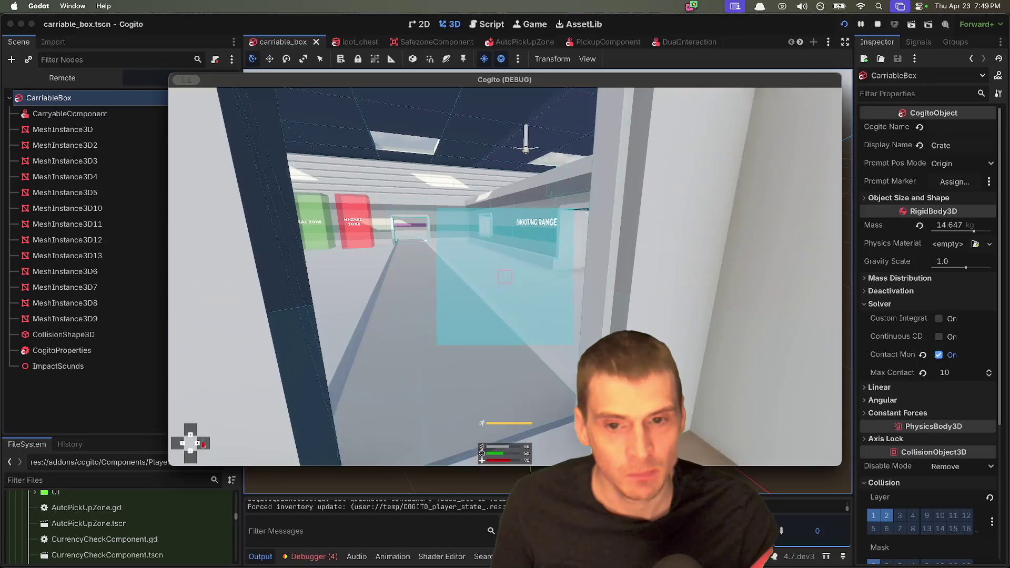
pyautogui.press('w')
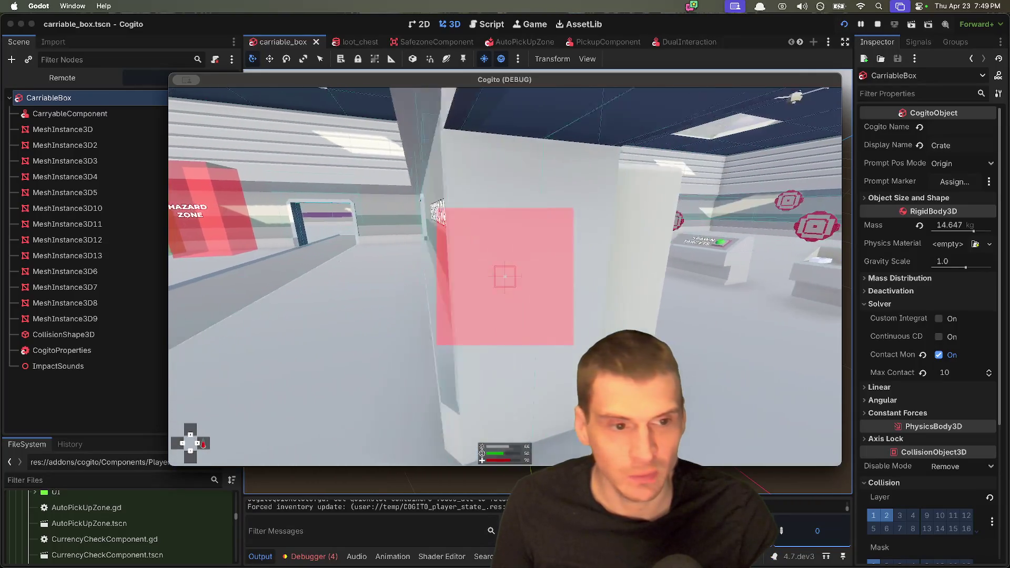
pyautogui.press('w')
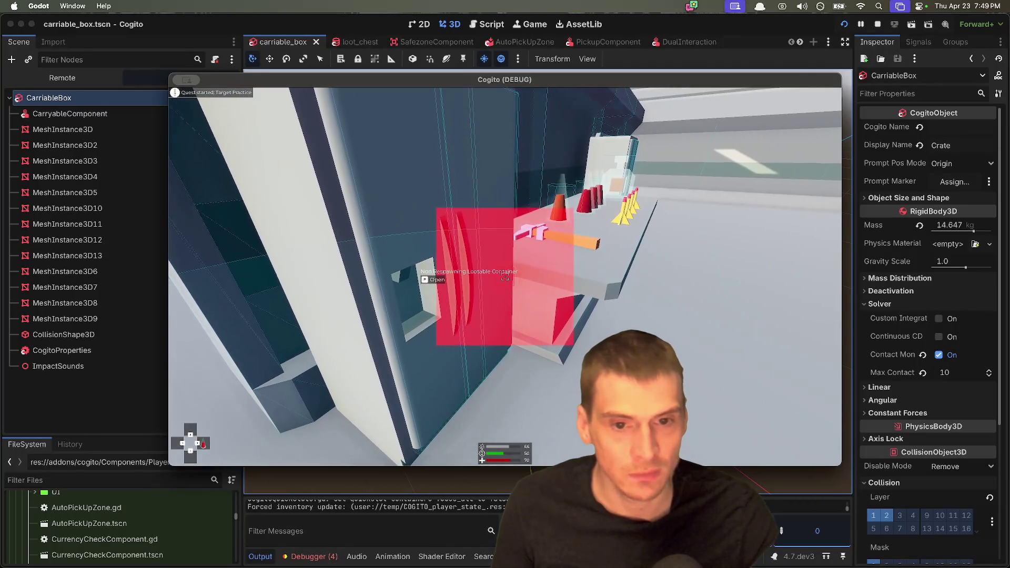
pyautogui.press('w')
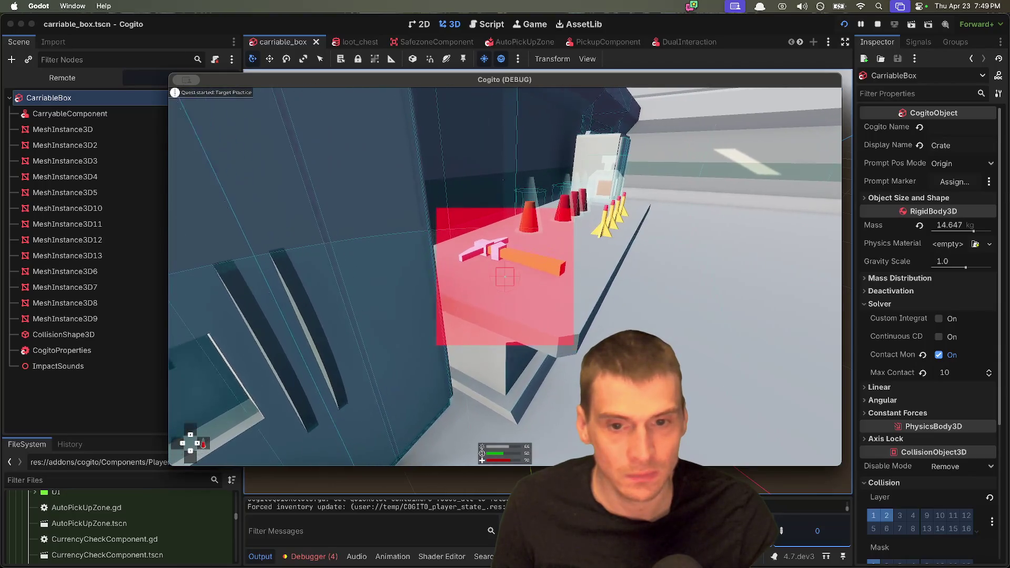
# Take the pickaxe from the container into the inventory and close its panel.
pyautogui.press('e')
pyautogui.press('e')
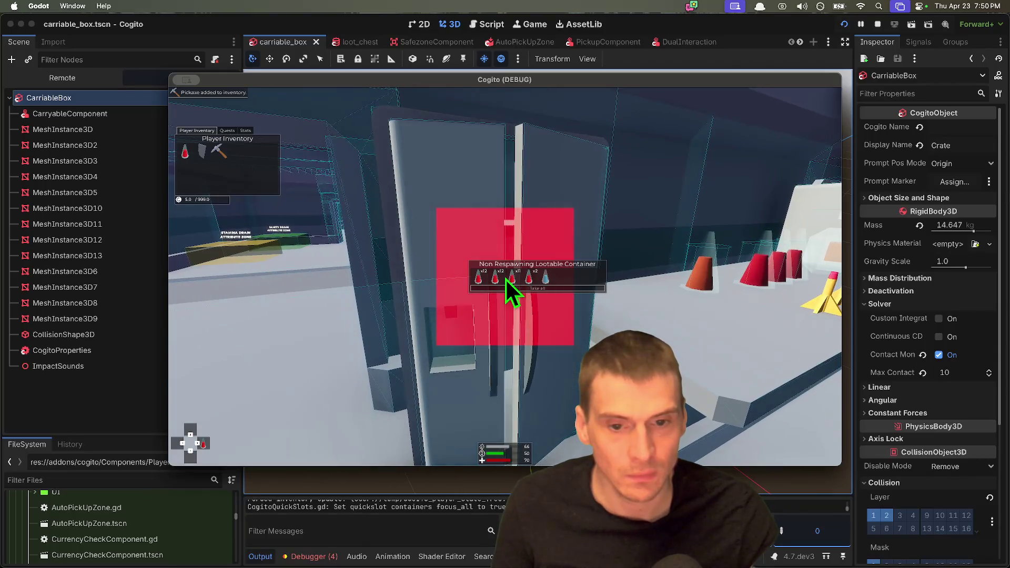
pyautogui.moveTo(544, 279)
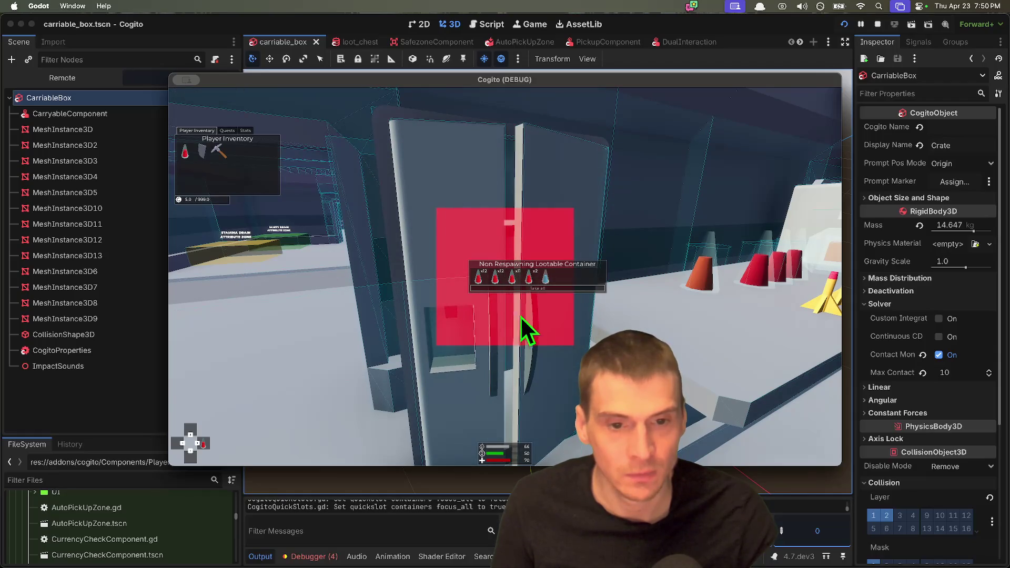
pyautogui.press('e')
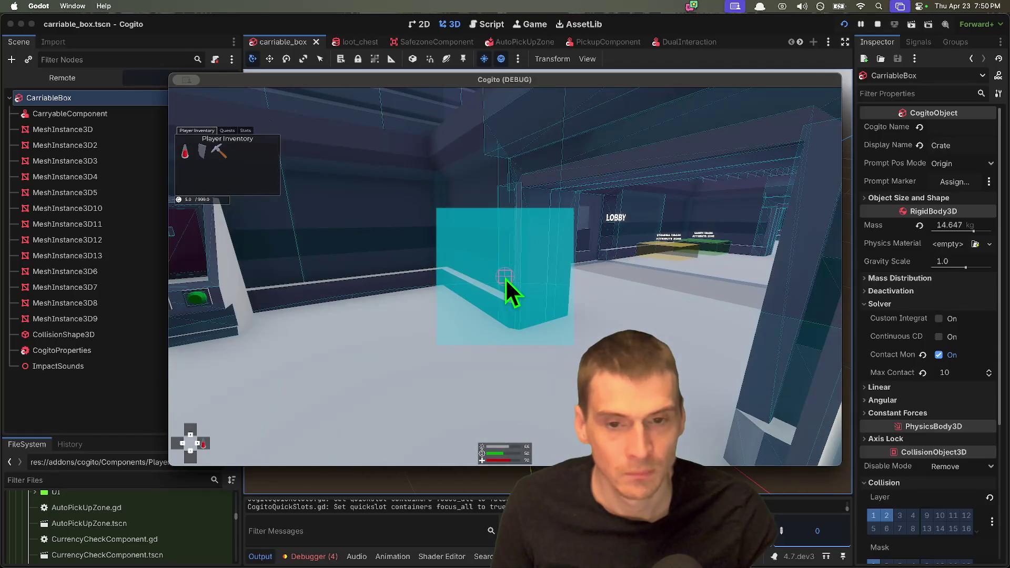
pyautogui.moveTo(222, 154)
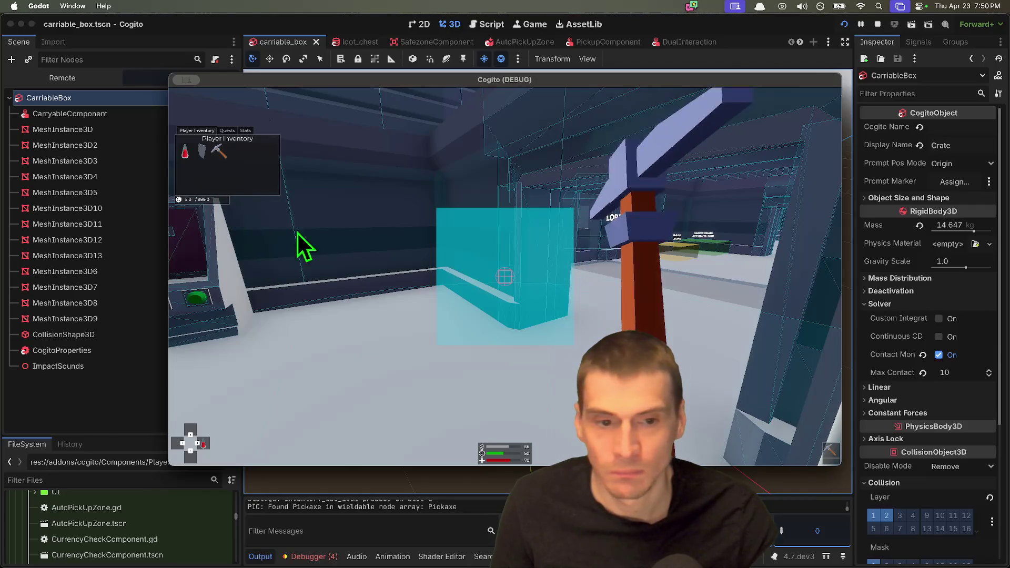
# Approach the gun counter and pick up the Laser Rifle into the inventory.
pyautogui.press('Tab')
pyautogui.press('w')
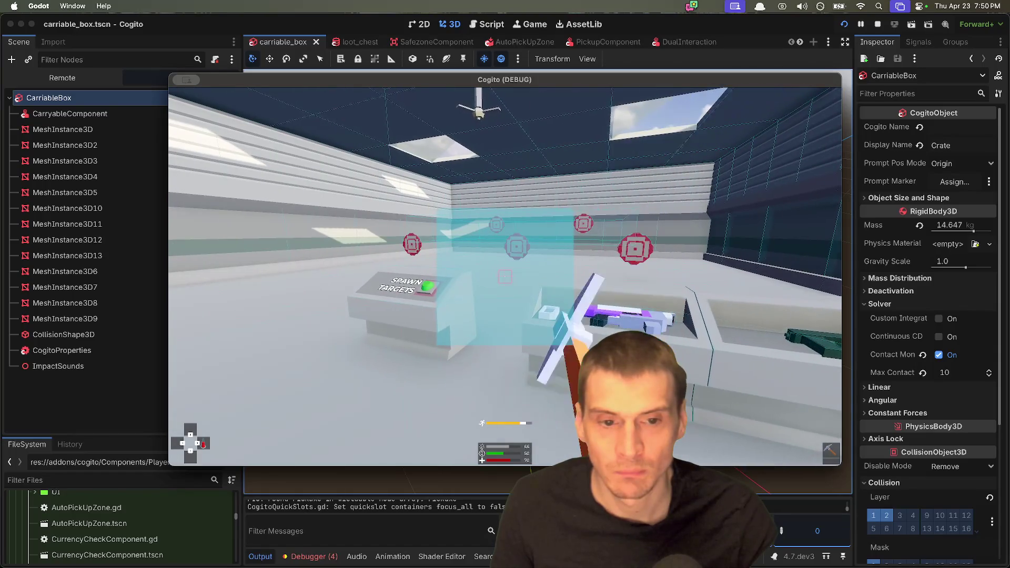
pyautogui.moveTo(505, 284)
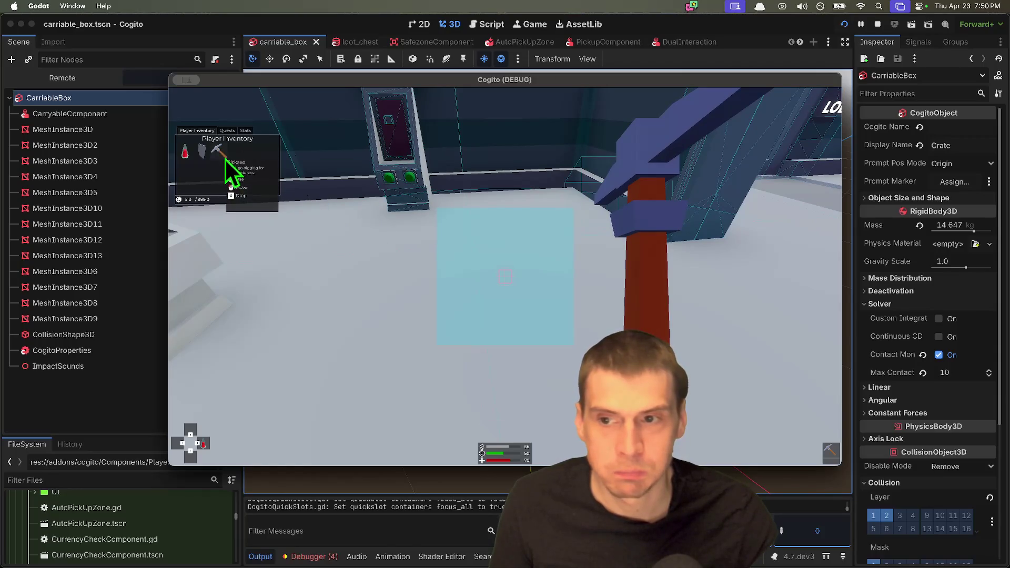
pyautogui.press('Tab')
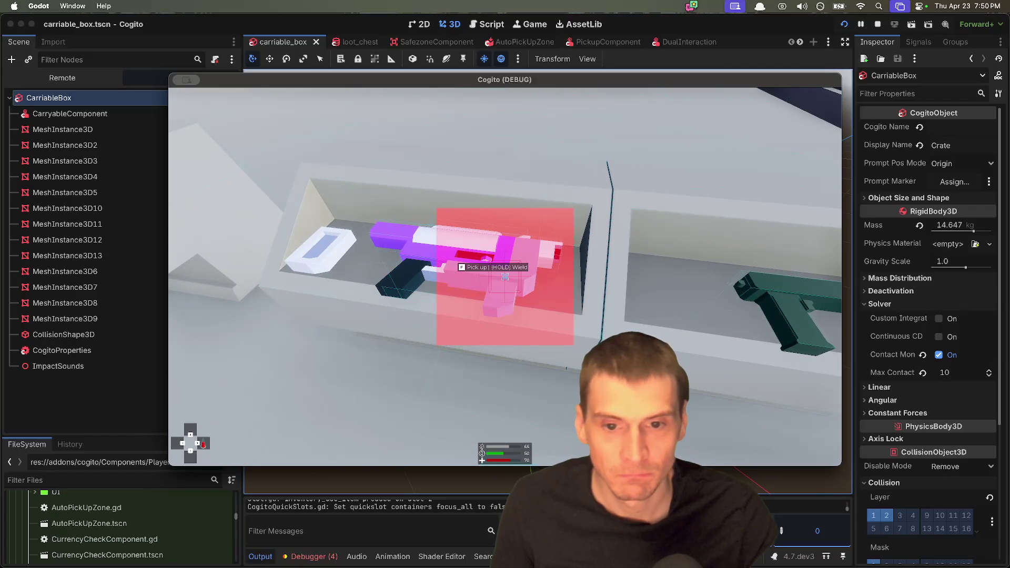
pyautogui.press('f')
pyautogui.press('Tab')
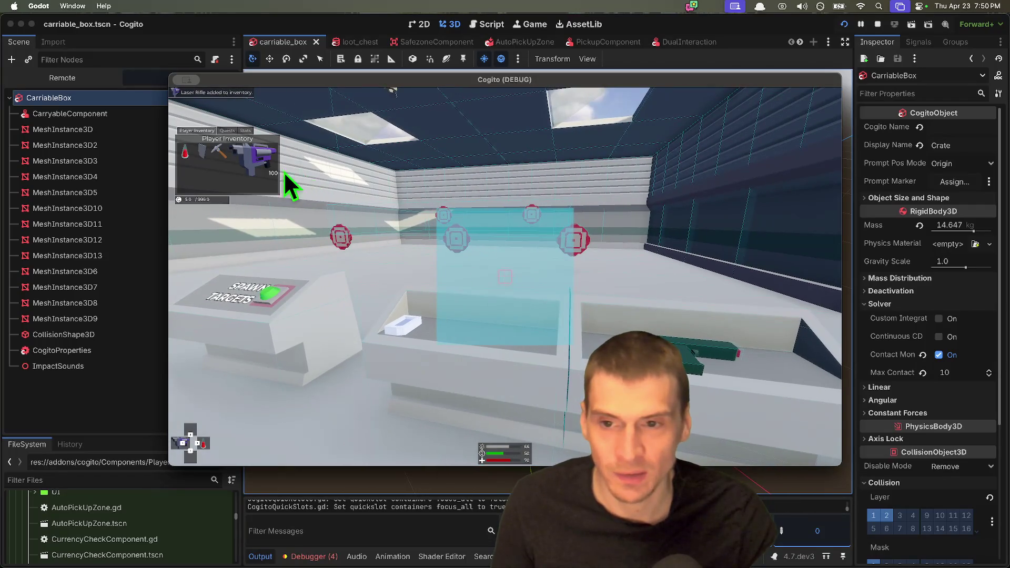
pyautogui.press('Tab')
pyautogui.press('Tab')
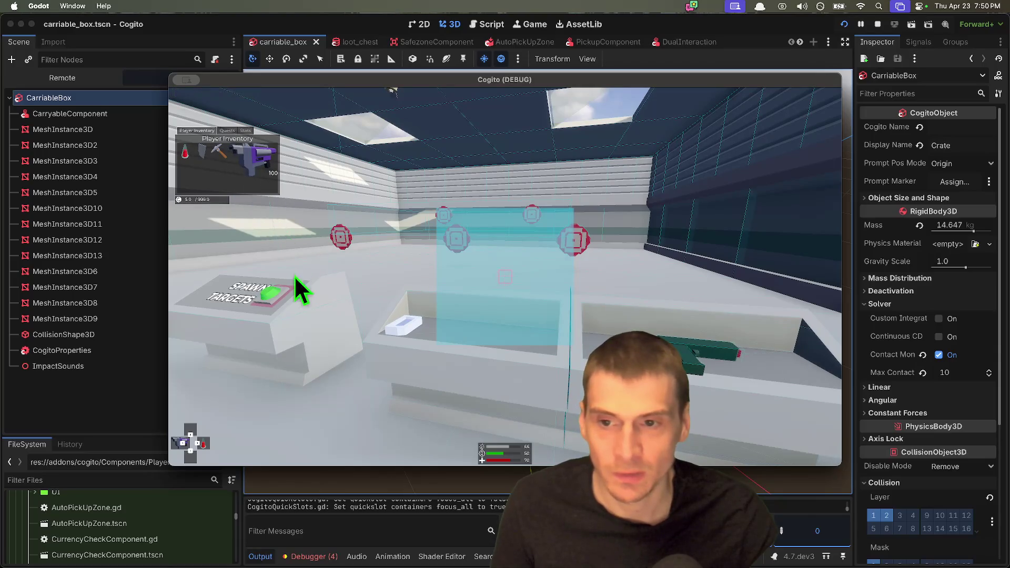
# Equip the Laser Rifle from the inventory, showing 100 ammo.
pyautogui.press('Tab')
pyautogui.press('Tab')
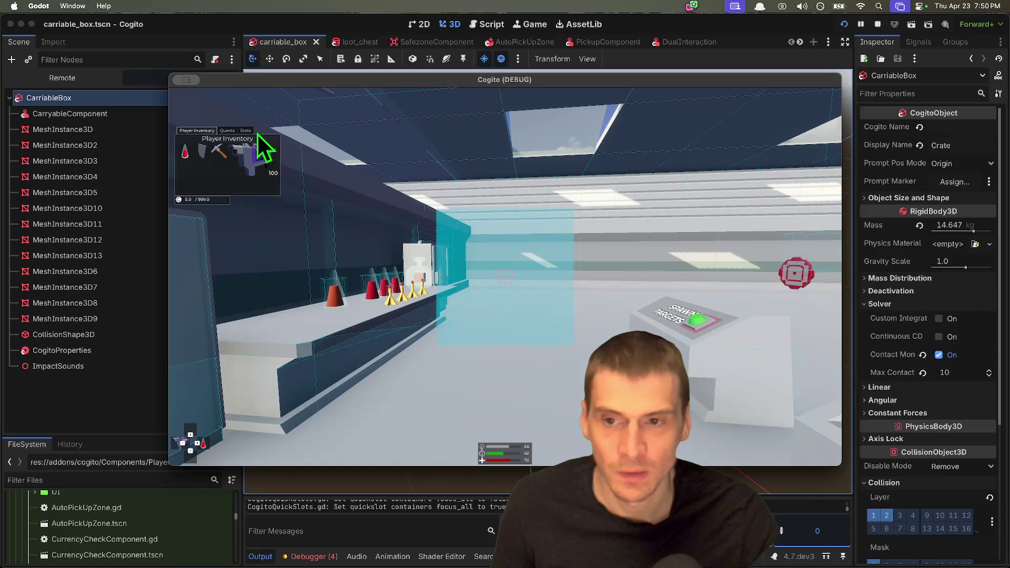
pyautogui.click(238, 165)
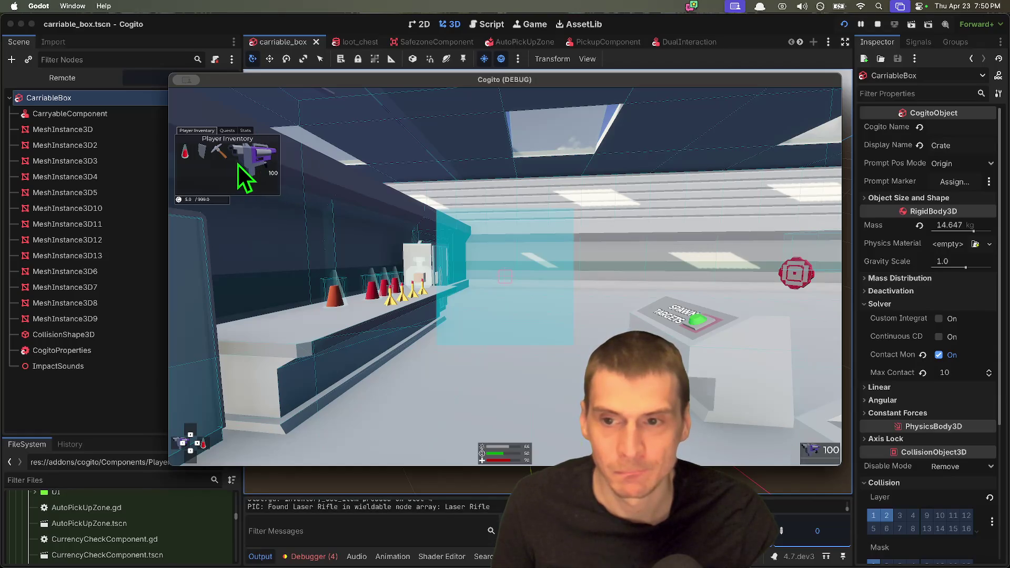
pyautogui.press('Tab')
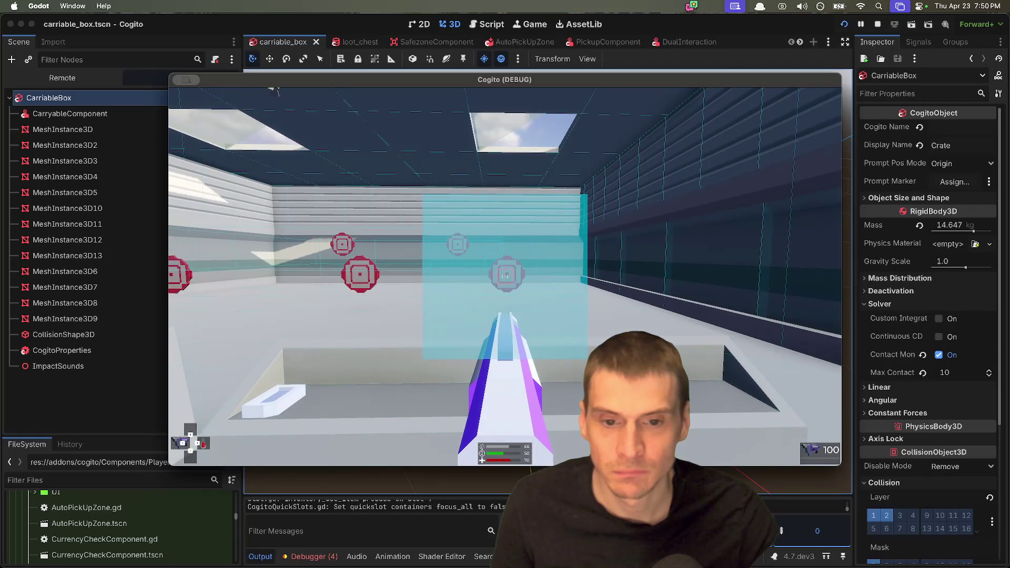
# Fire the Laser Rifle repeatedly at the shooting range targets, bringing ammo down to 81.
pyautogui.click(505, 276)
pyautogui.click(505, 276)
pyautogui.click(505, 276)
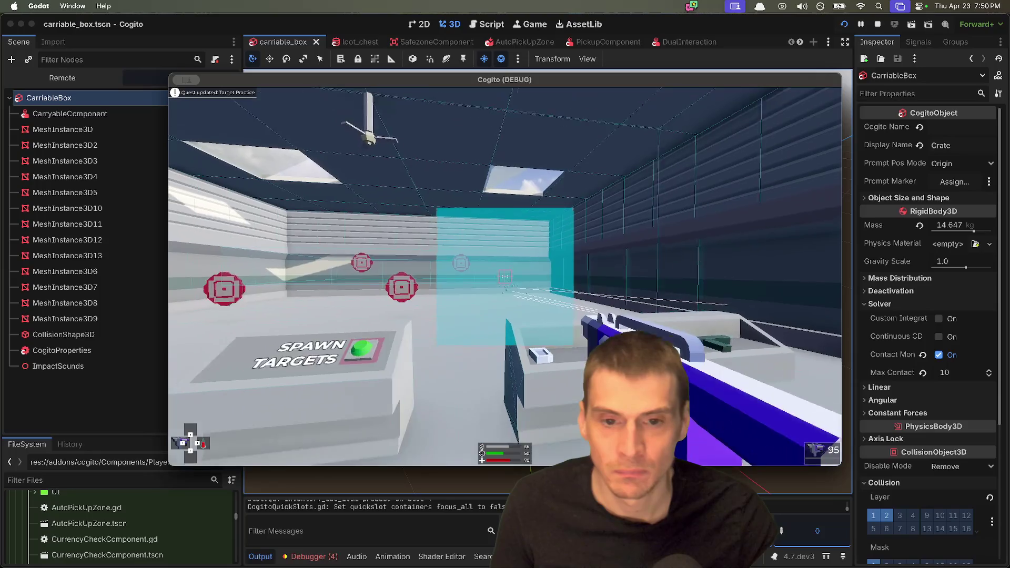
pyautogui.click(505, 276)
pyautogui.click(505, 276)
pyautogui.click(505, 276)
pyautogui.click(505, 276)
pyautogui.click(505, 276)
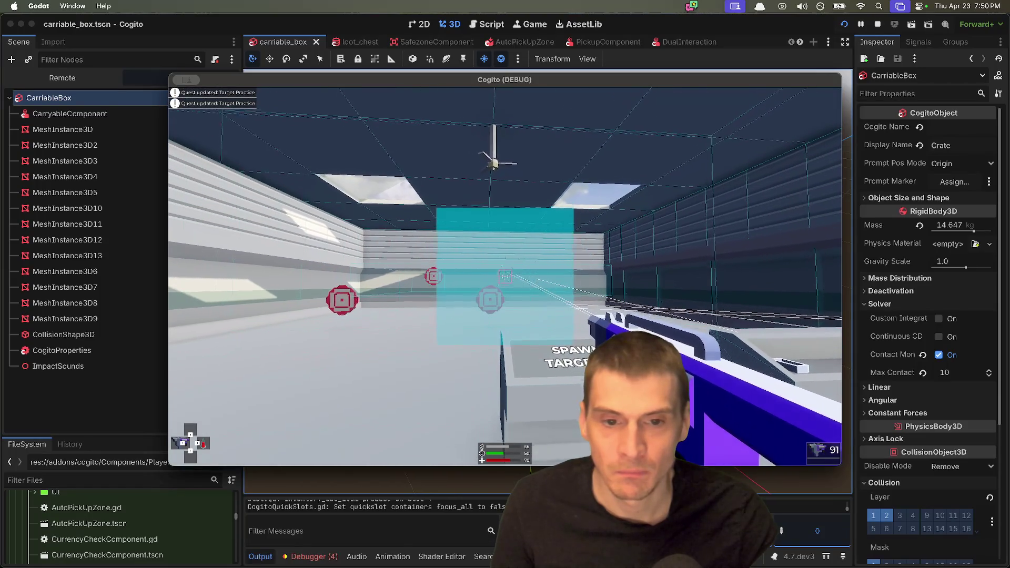
pyautogui.click(505, 276)
pyautogui.click(505, 276)
pyautogui.click(505, 276)
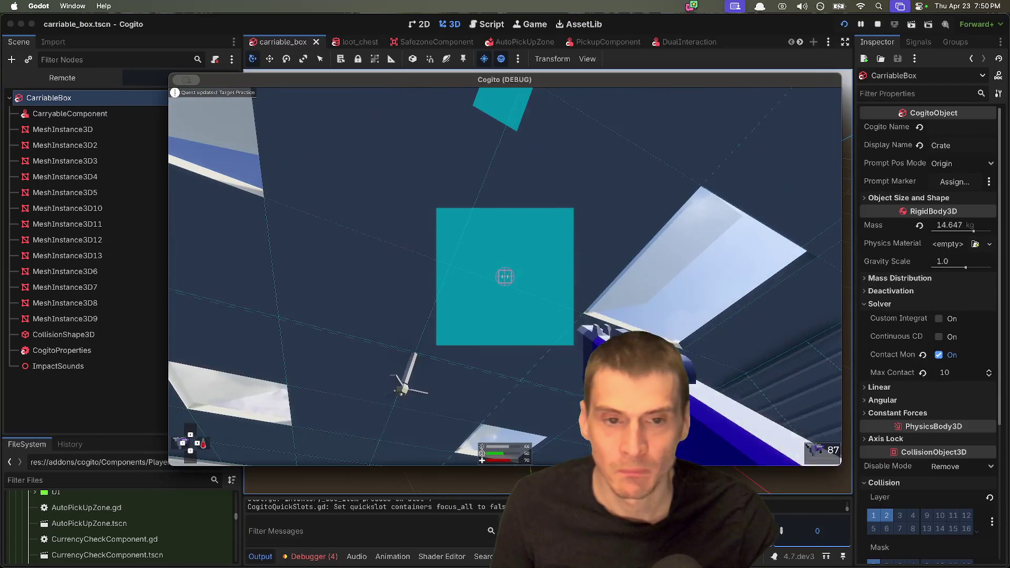
pyautogui.click(505, 276)
pyautogui.click(505, 276)
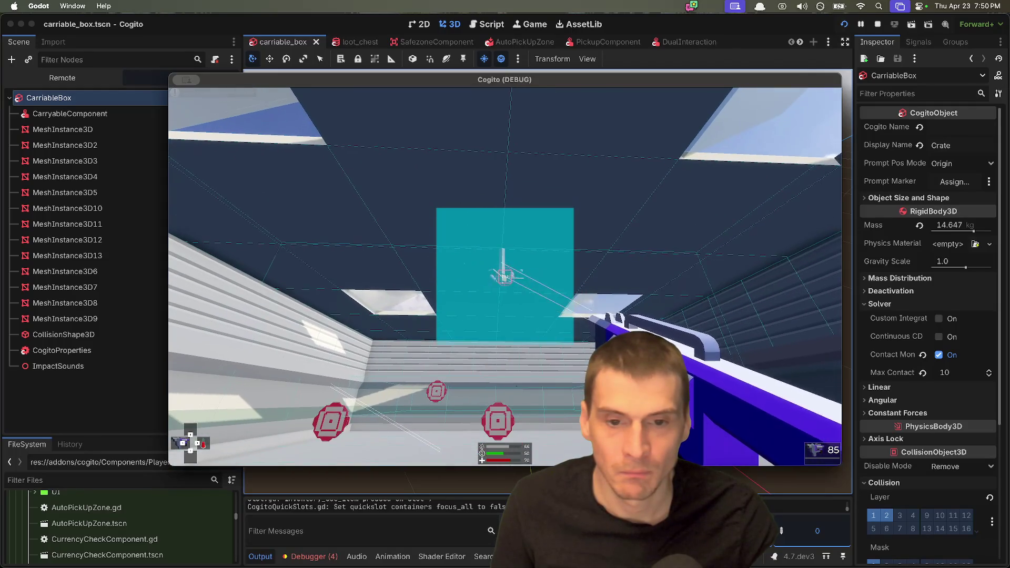
pyautogui.click(505, 277)
pyautogui.click(505, 276)
pyautogui.click(505, 276)
pyautogui.click(504, 276)
pyautogui.click(504, 277)
# Pick up a dart from the table, equip it, and throw it into the ceiling.
pyautogui.press('w')
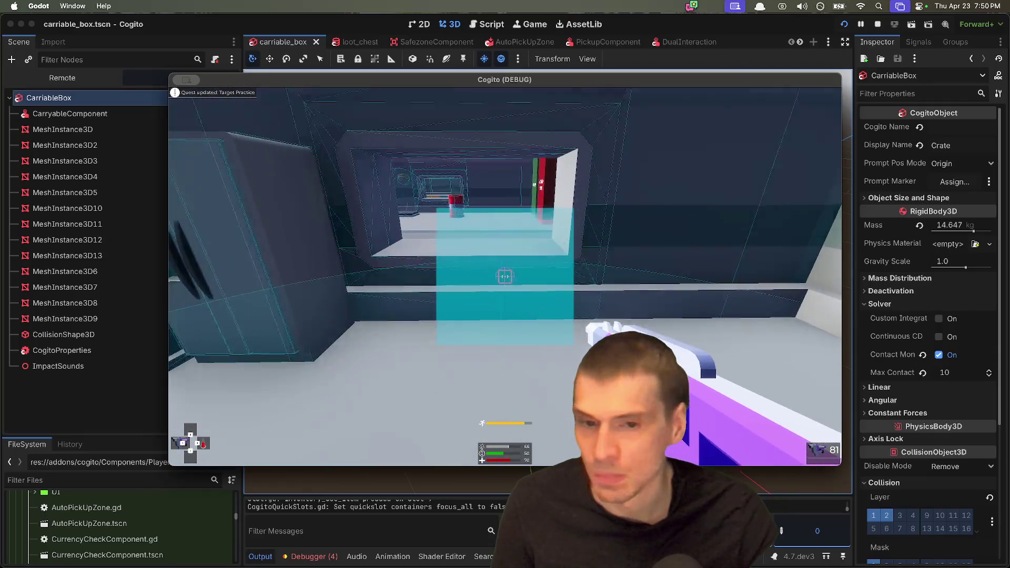
pyautogui.press('w')
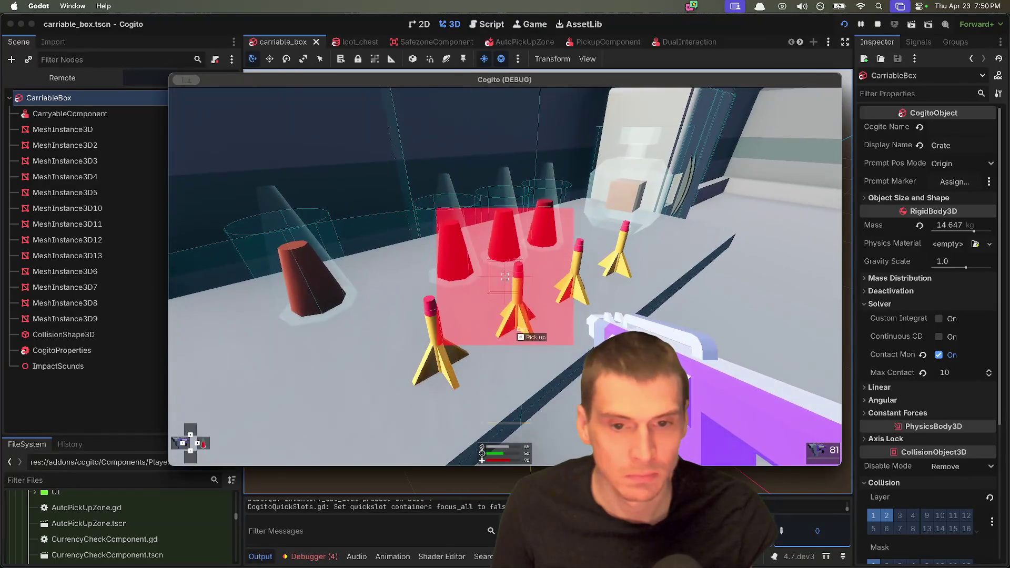
pyautogui.press('f')
pyautogui.press('Tab')
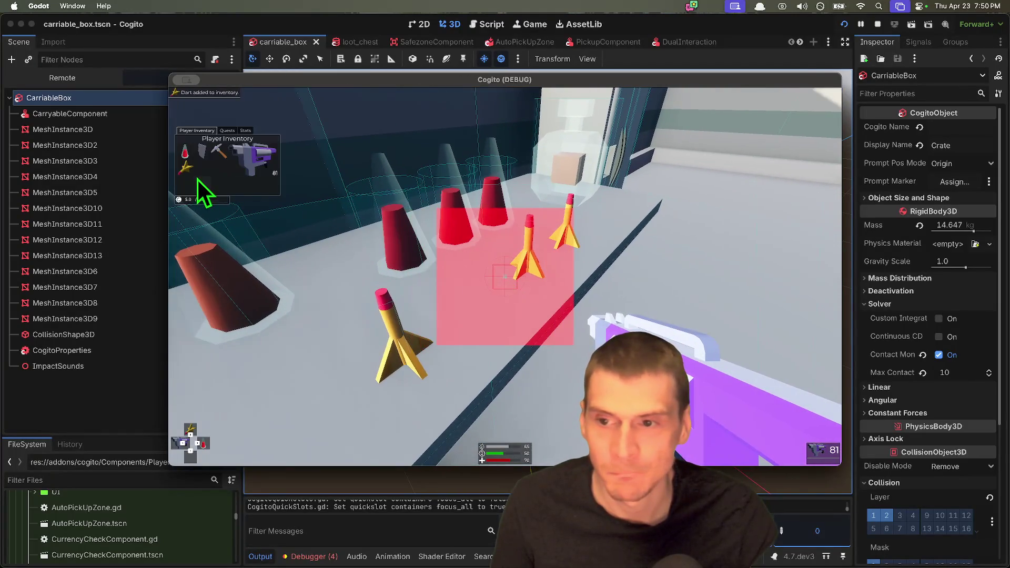
pyautogui.click(224, 170)
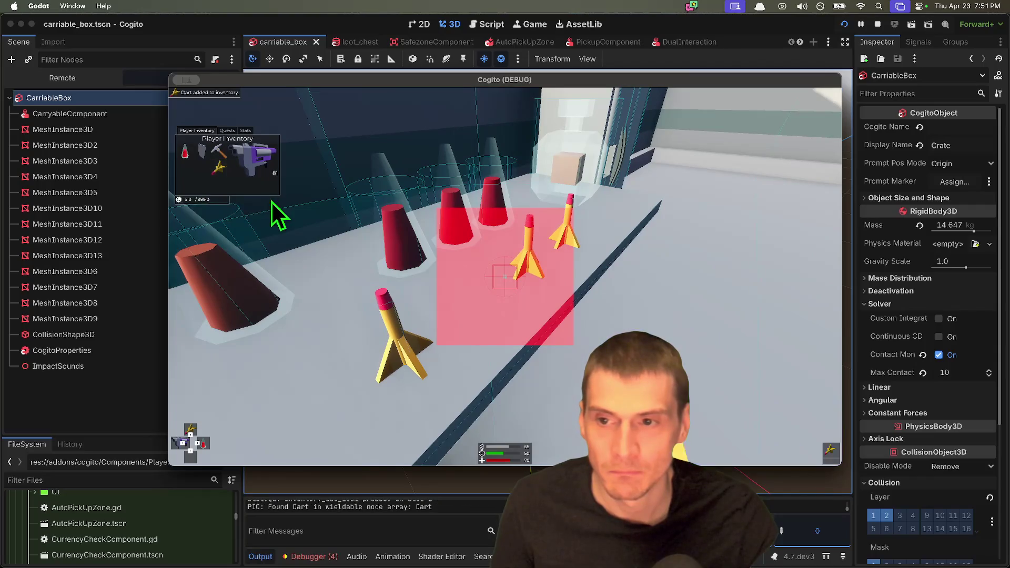
pyautogui.press('Tab')
pyautogui.click(505, 276)
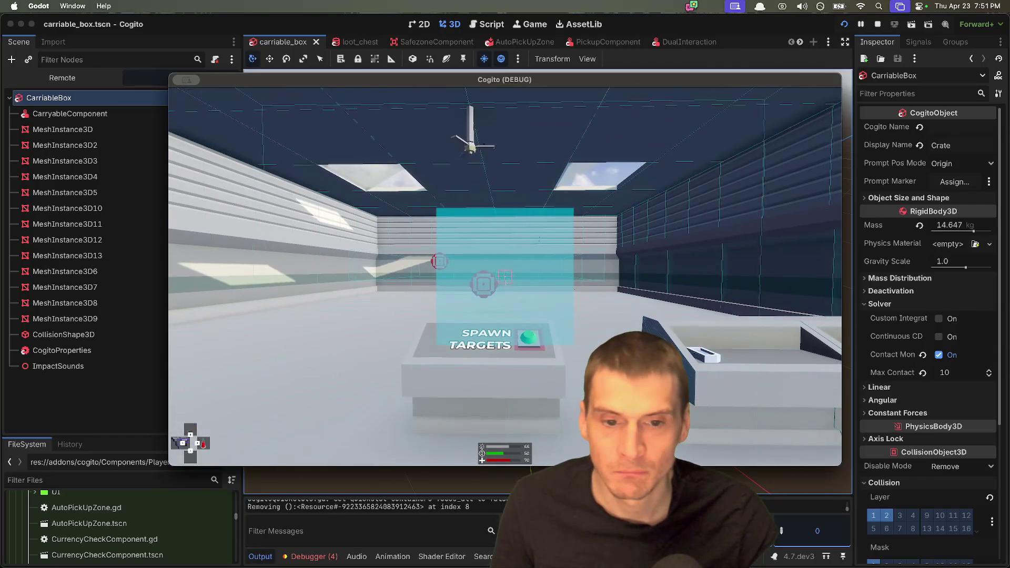
# Walk through the MOVEMENT corridor into the white room and sit on the swing.
pyautogui.press('w')
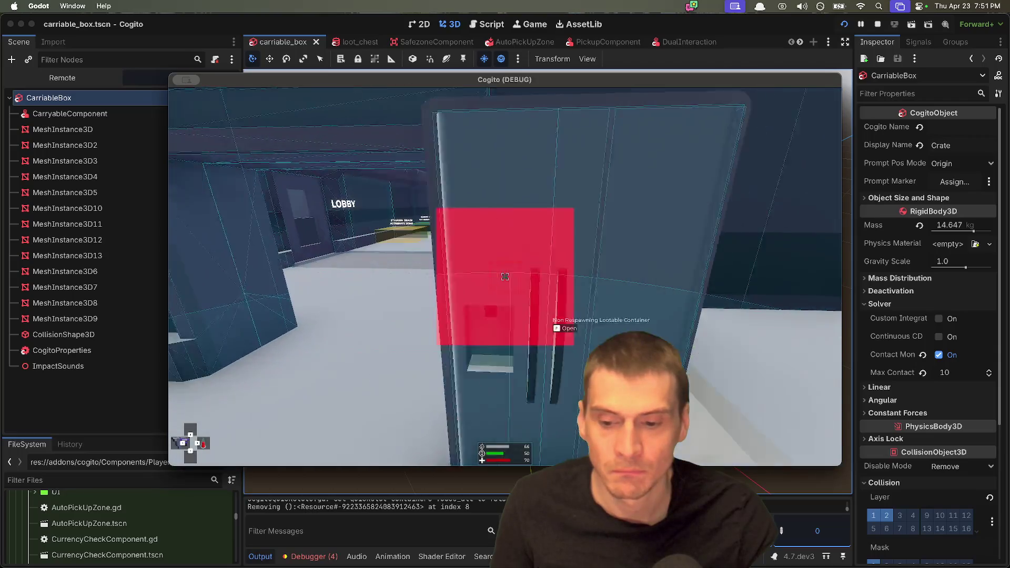
pyautogui.press('w')
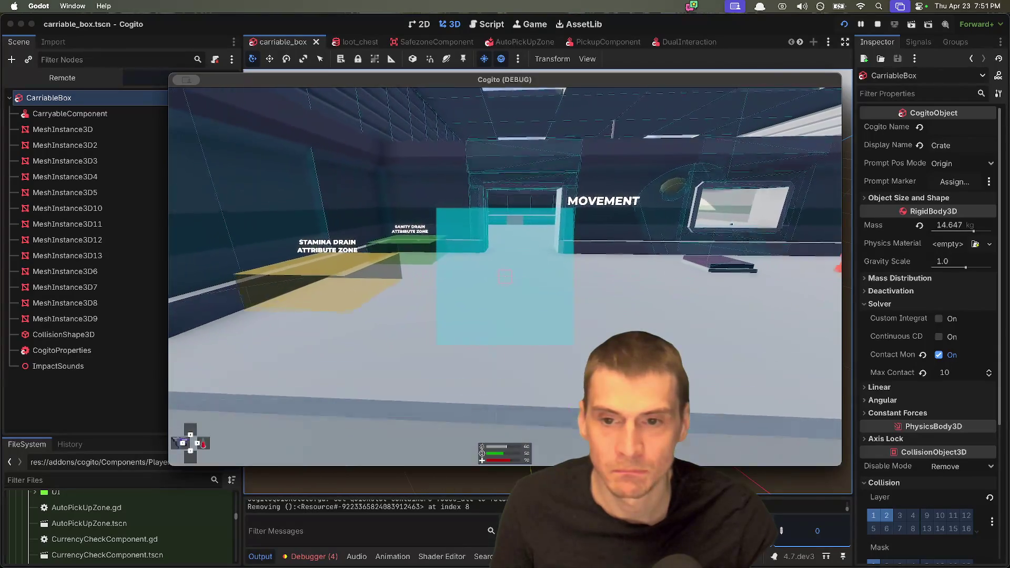
pyautogui.press('w')
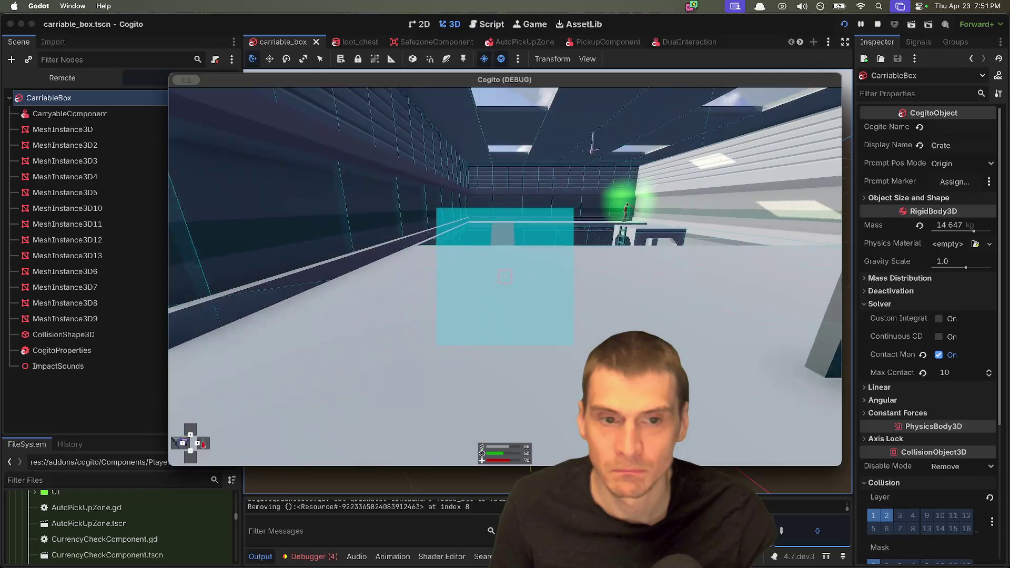
pyautogui.press('w')
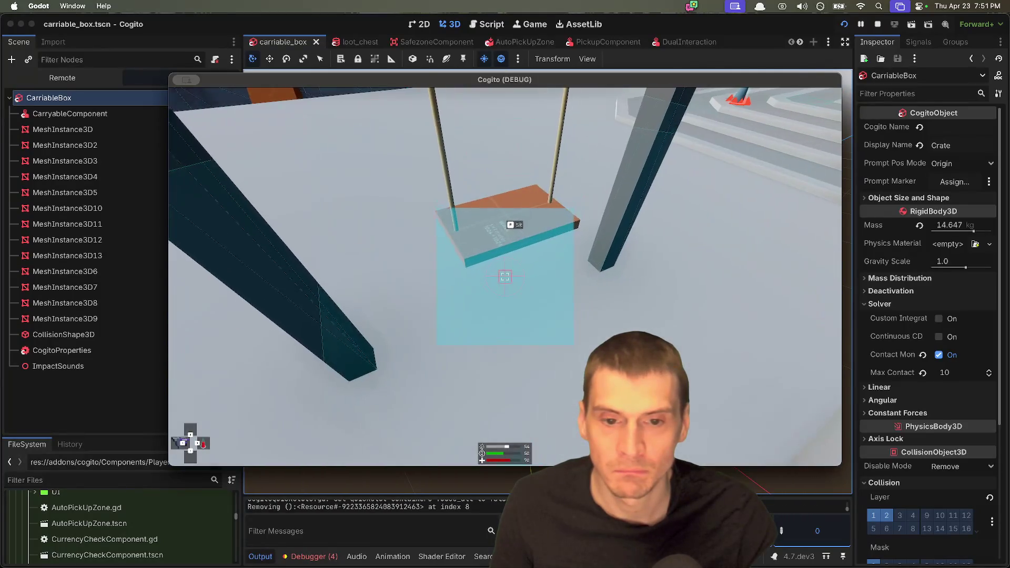
pyautogui.press('w')
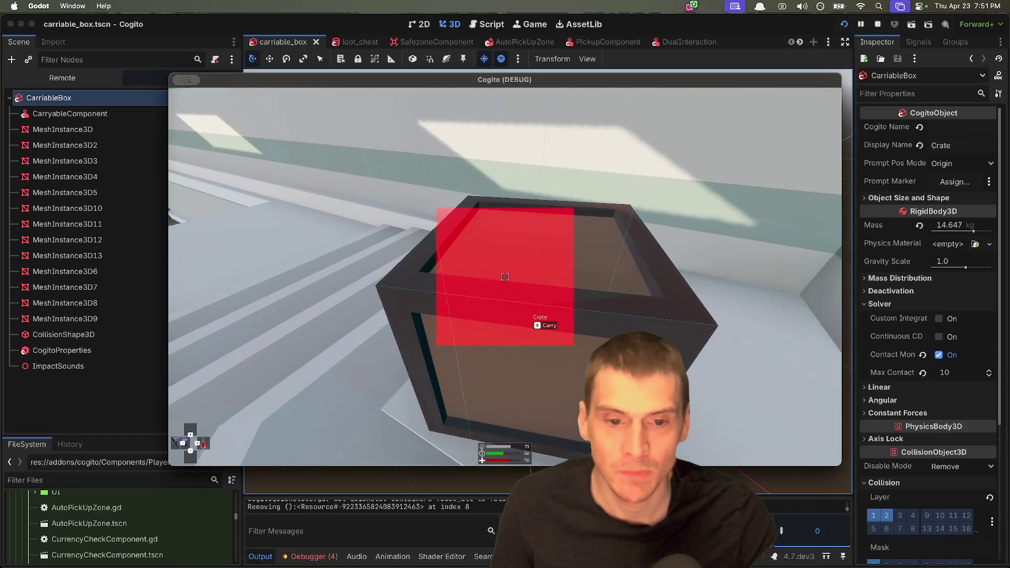
# Drink a Strength Potion after failing to lift the heavy crate, then lift it.
pyautogui.press('e')
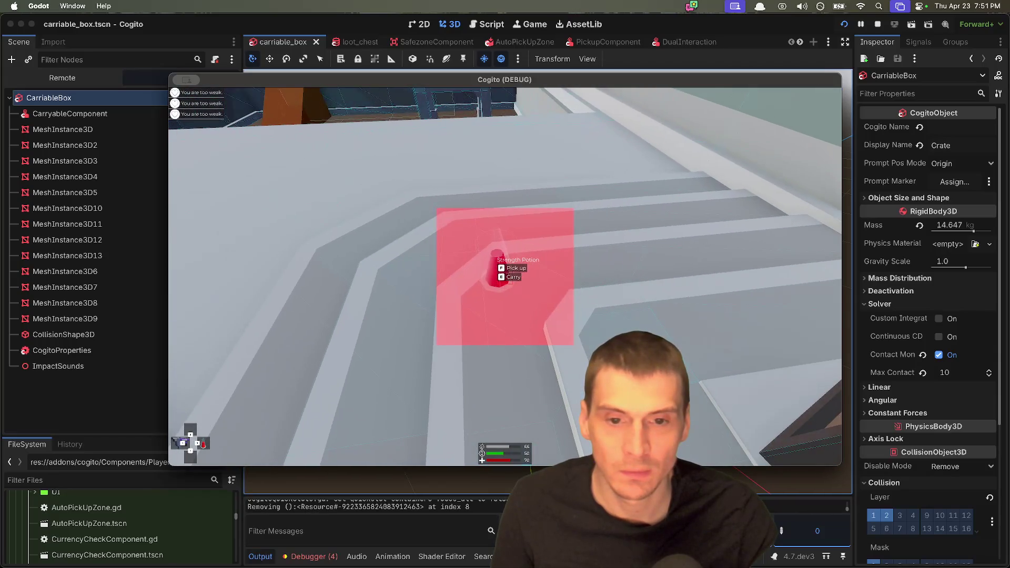
pyautogui.press('f')
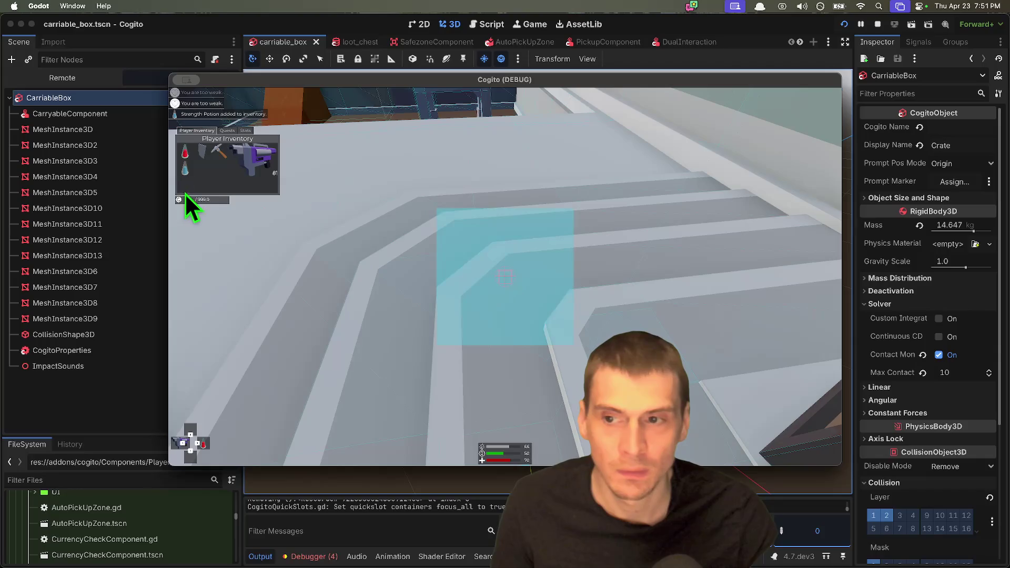
pyautogui.click(182, 170)
pyautogui.press('Tab')
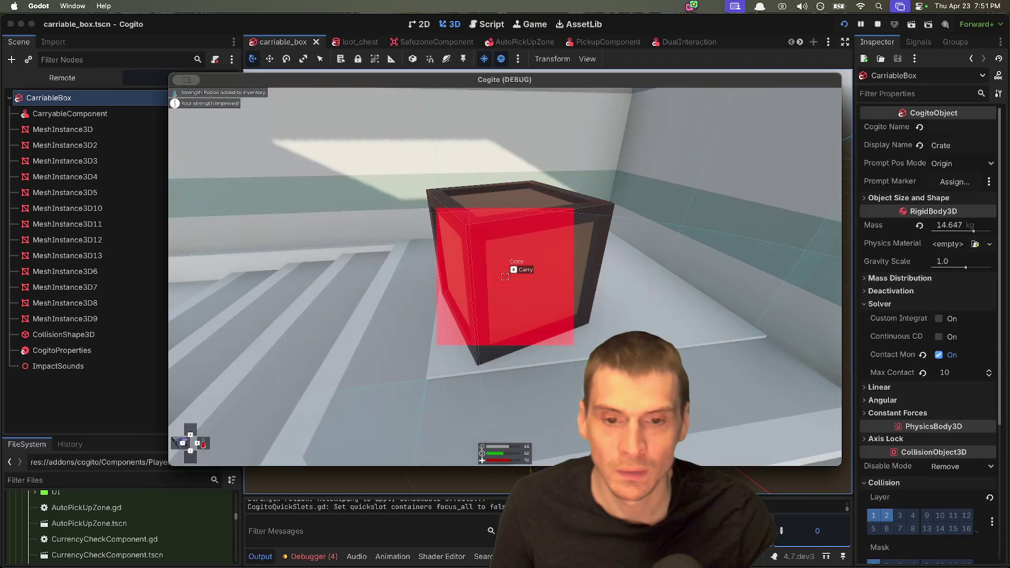
pyautogui.press('e')
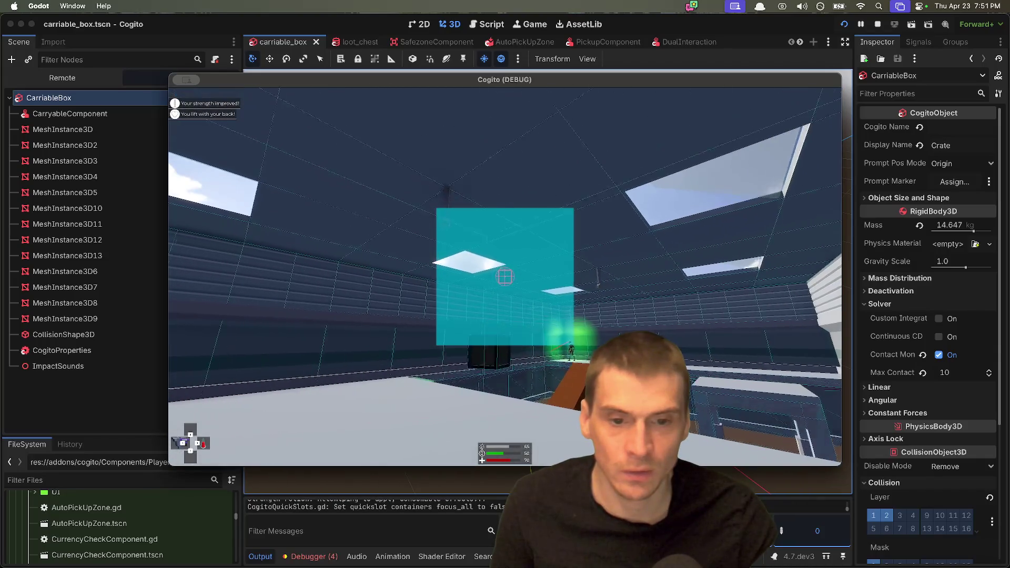
# Carry the crate past the stairs and Shooting Range into the WIP AREA by the switch wall.
pyautogui.hotkey('shift', 'w')
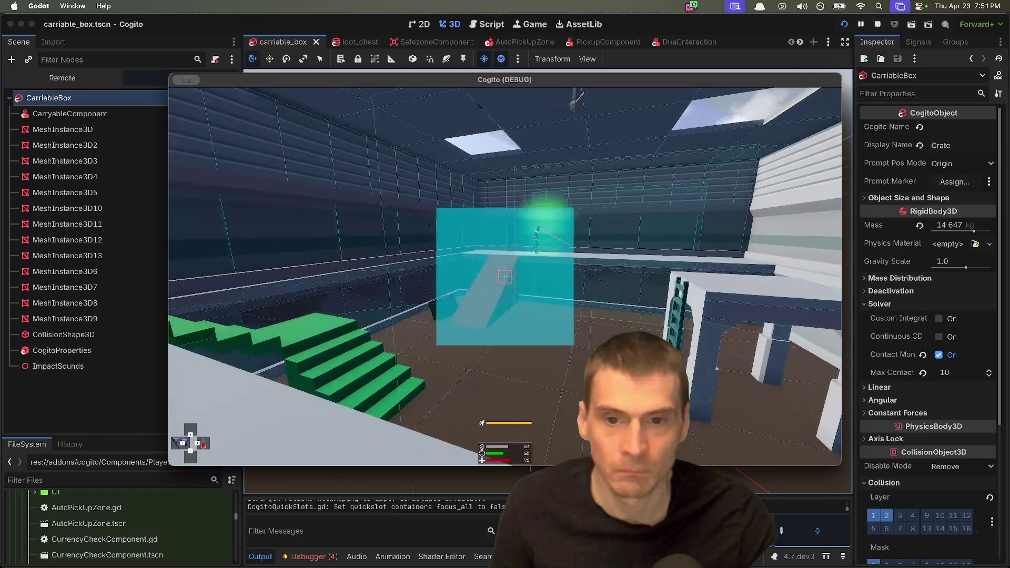
pyautogui.hotkey('shift', 'w')
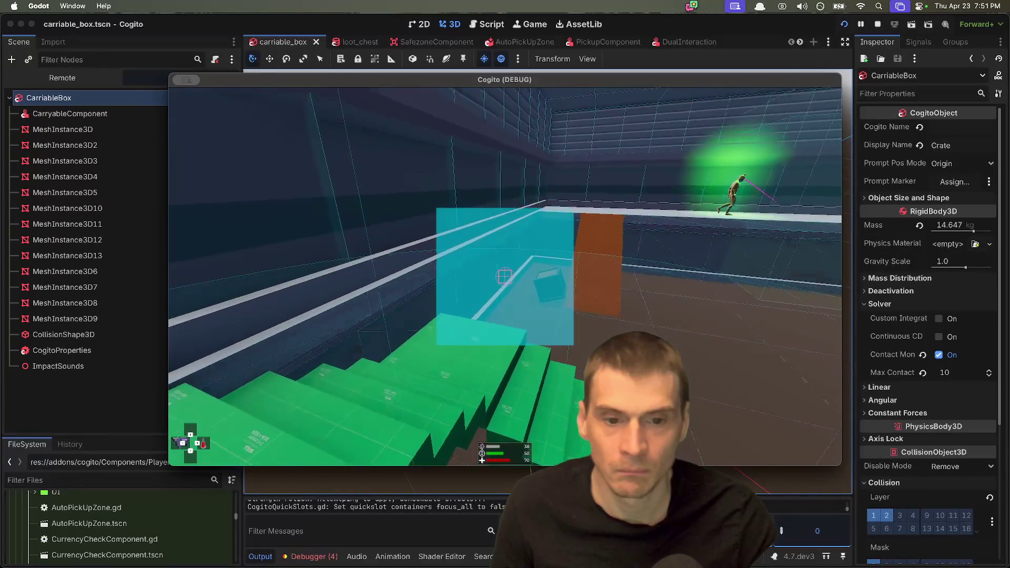
pyautogui.press('w')
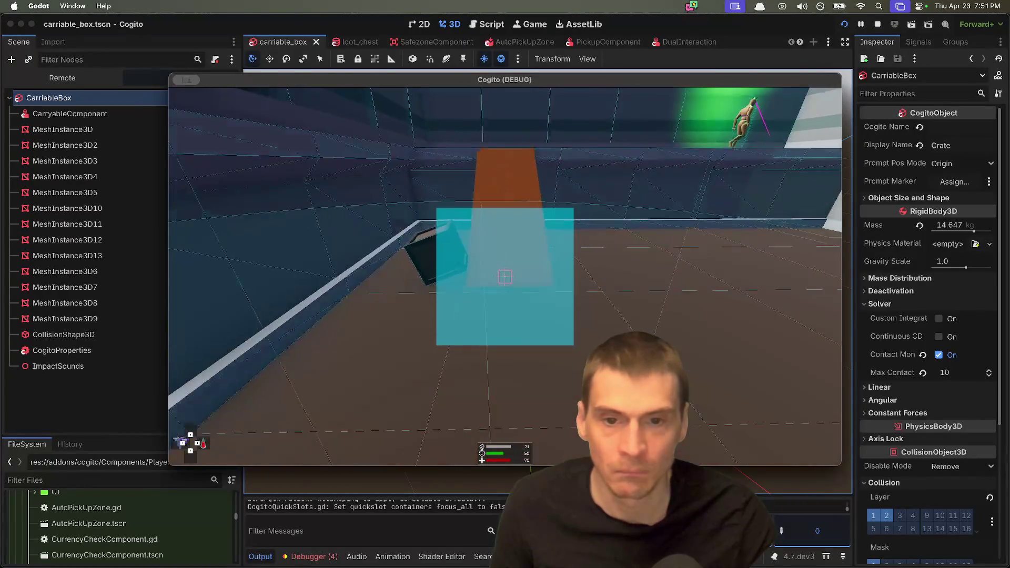
pyautogui.hotkey('shift', 'w')
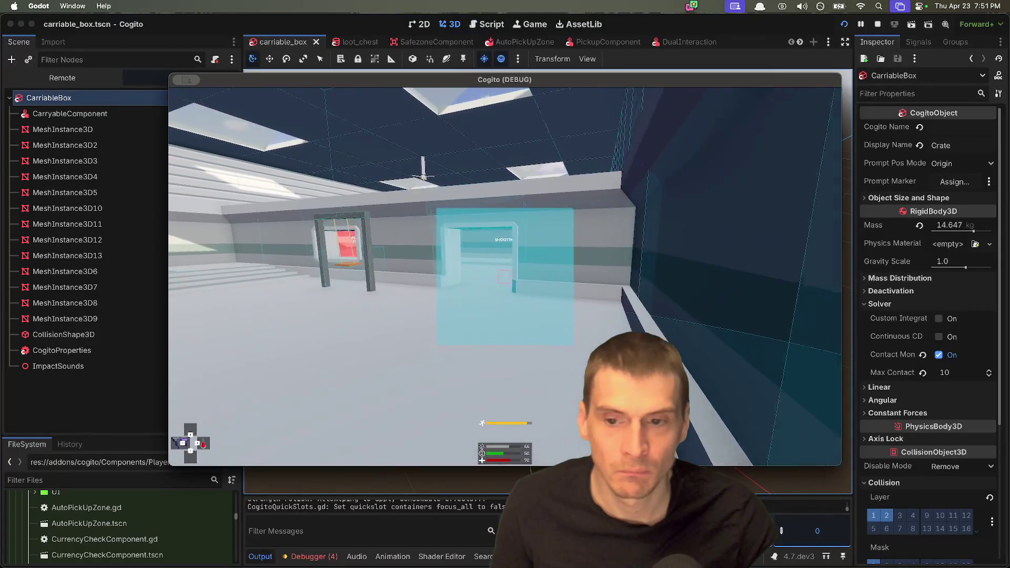
pyautogui.hotkey('shift', 'w')
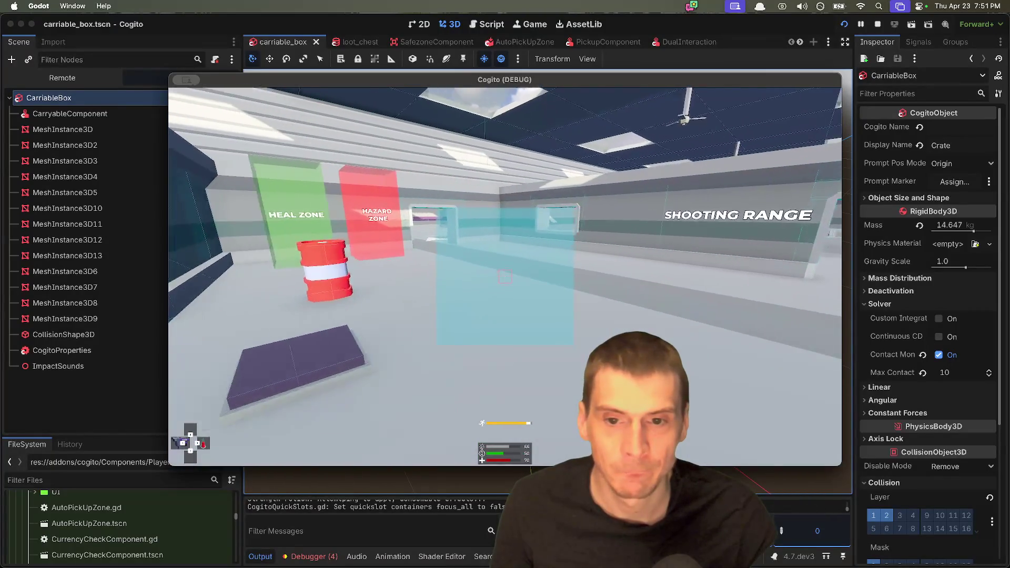
pyautogui.hotkey('shift', 'w')
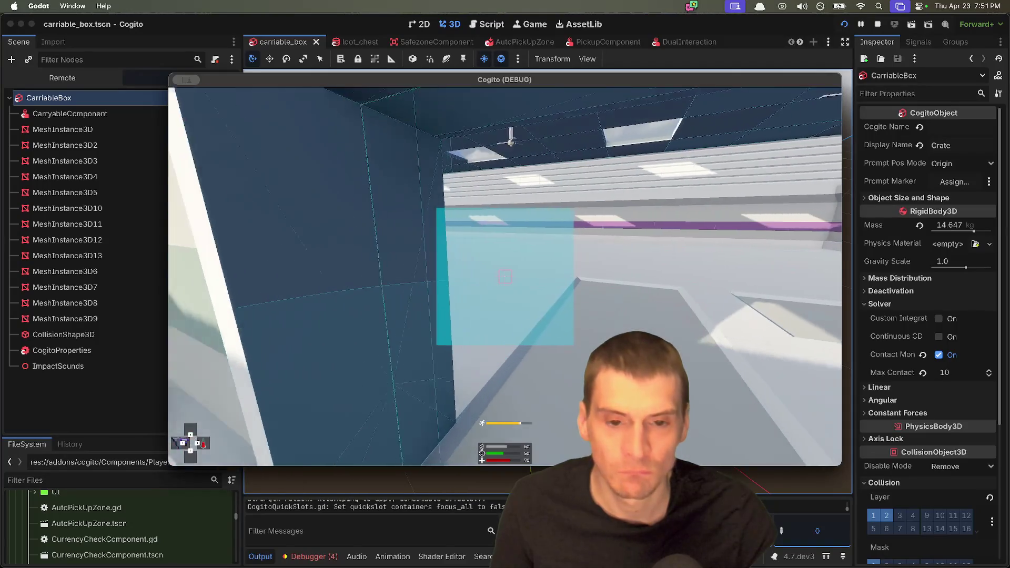
pyautogui.press('w')
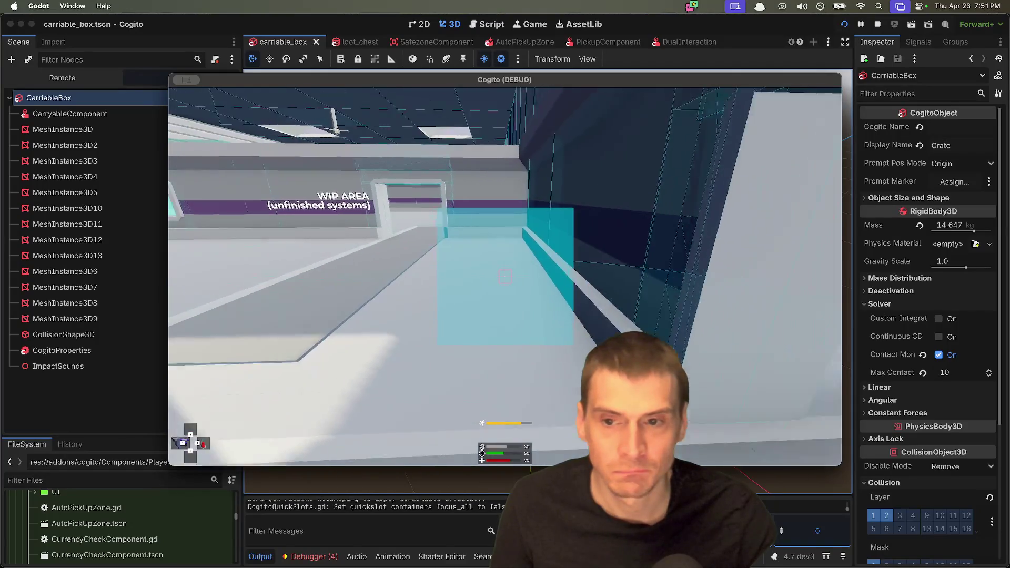
pyautogui.hotkey('shift', 'w')
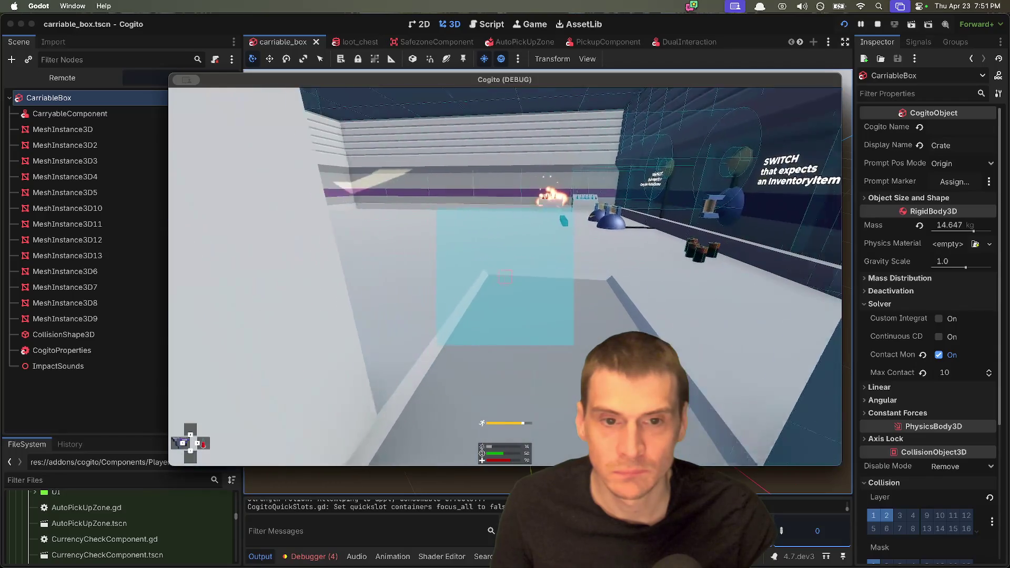
pyautogui.moveTo(505, 278)
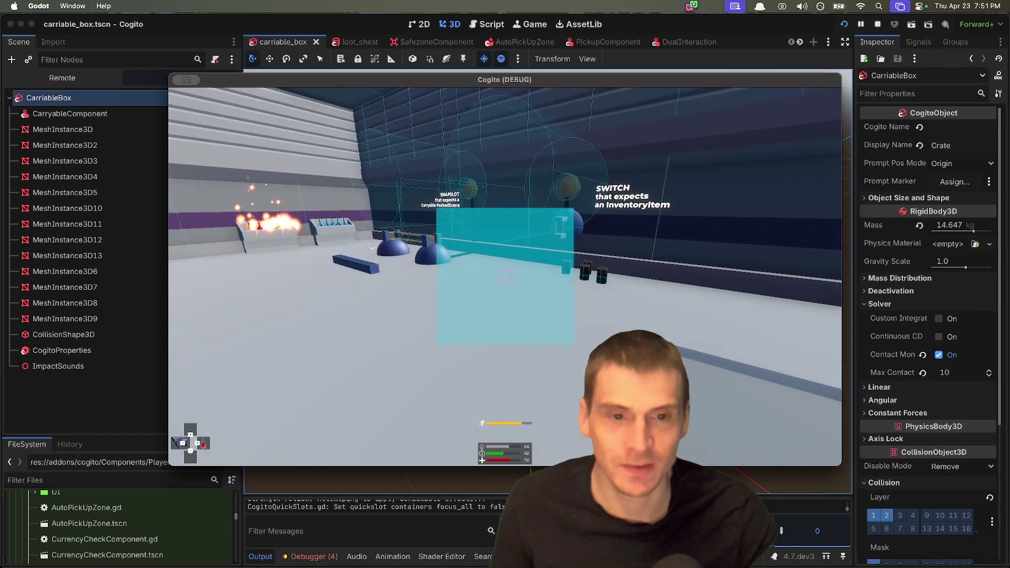
pyautogui.press('d')
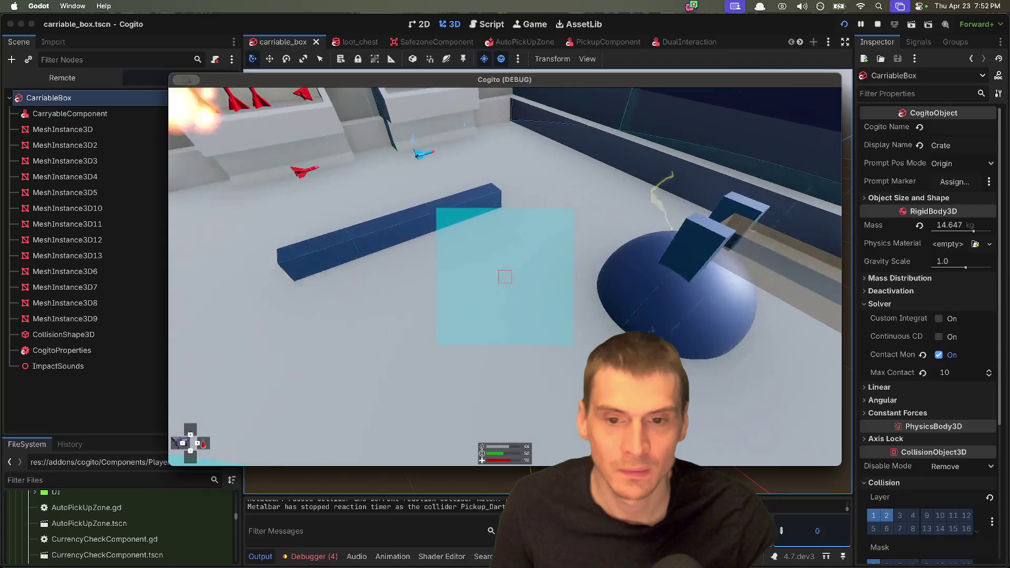
# Pick up the bar from the floor and drop the carried object.
pyautogui.press('e')
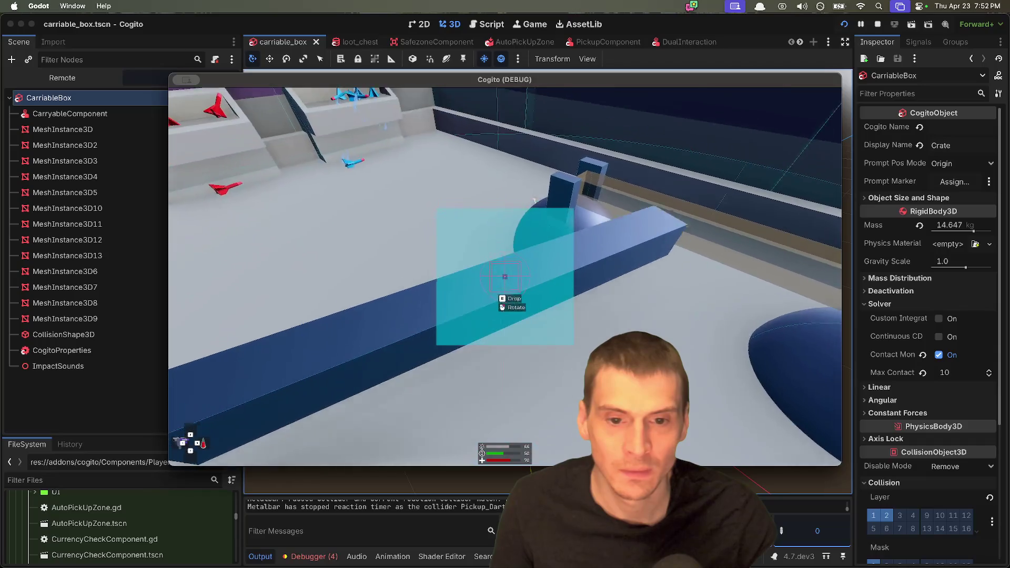
pyautogui.press('e')
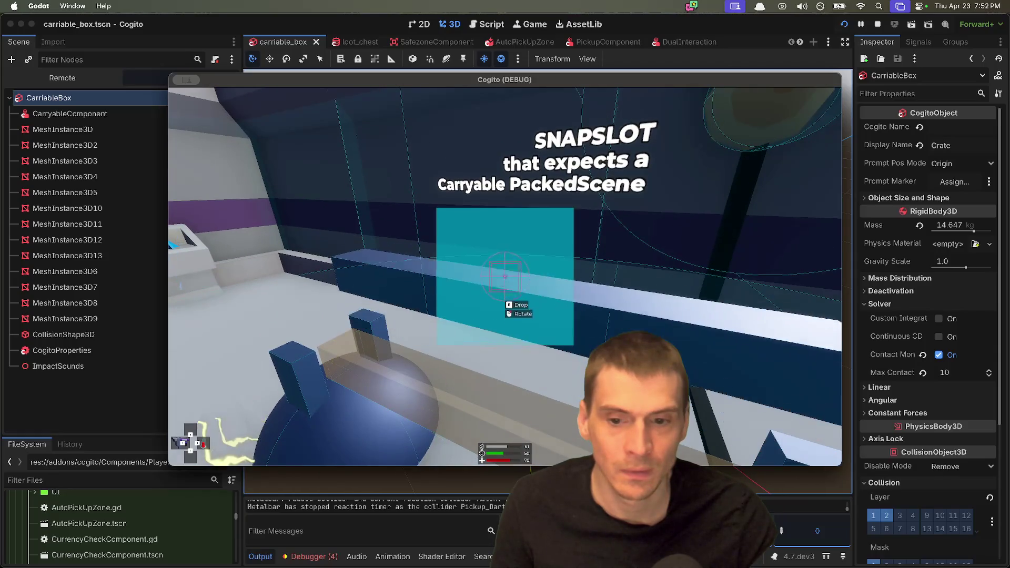
pyautogui.press('e')
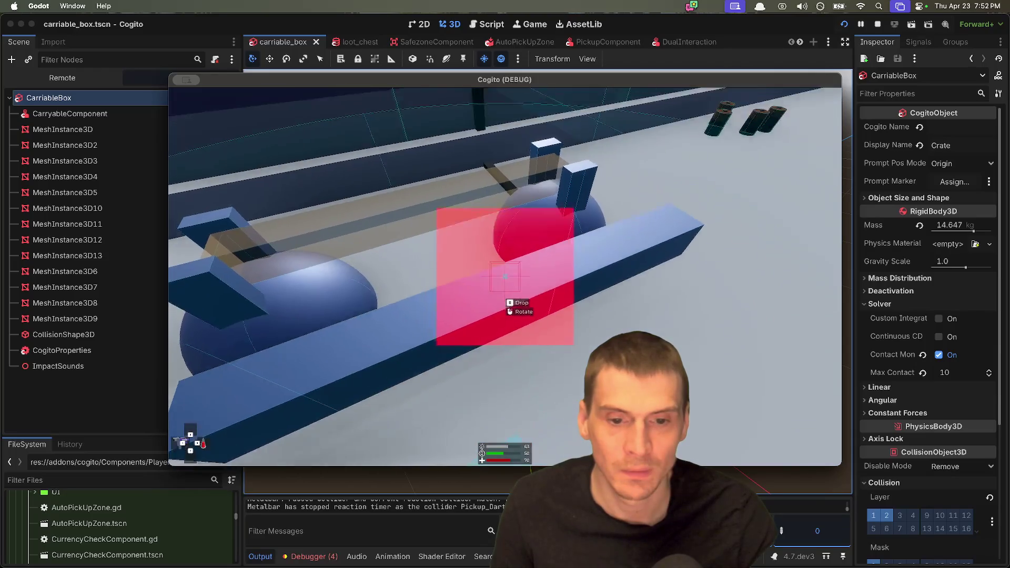
# Look up at the SNAPSLOT sign, then walk to the dart crate and pick up darts.
pyautogui.press('e')
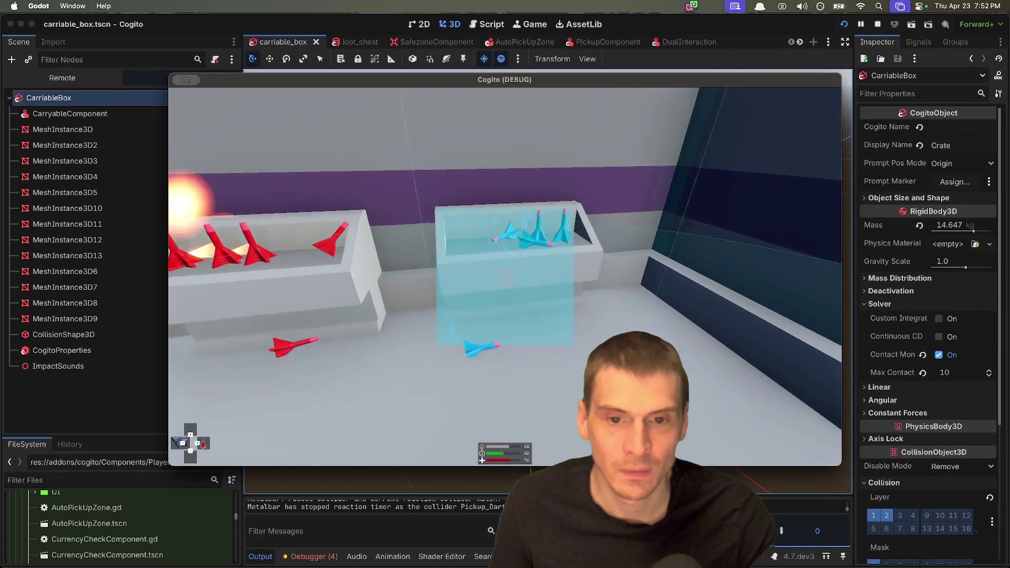
pyautogui.press('w')
pyautogui.click(505, 276)
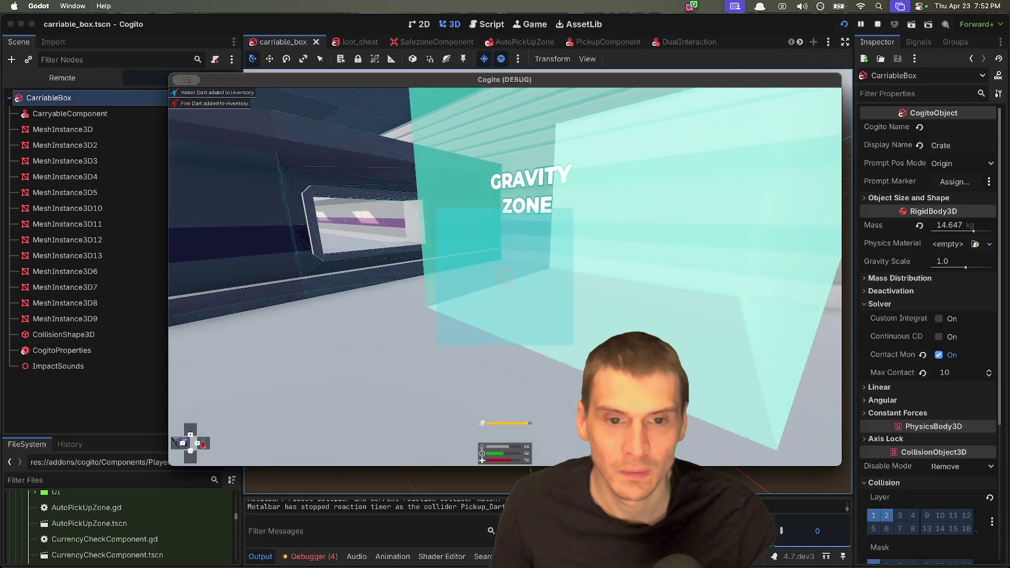
# Ride the Gravity Zone up over the rooftops and back indoors, then stop the debug game.
pyautogui.press('w')
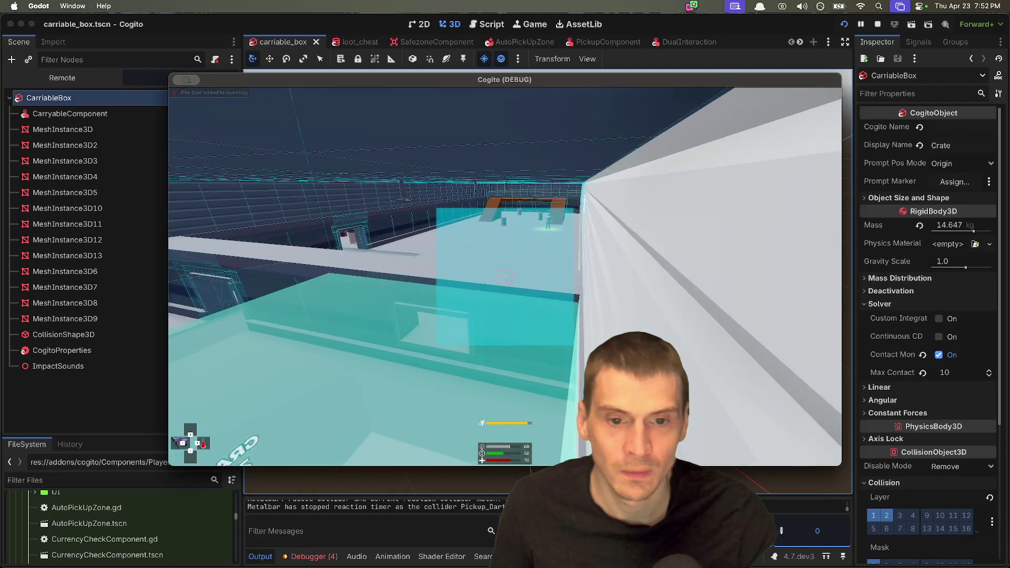
pyautogui.press('w')
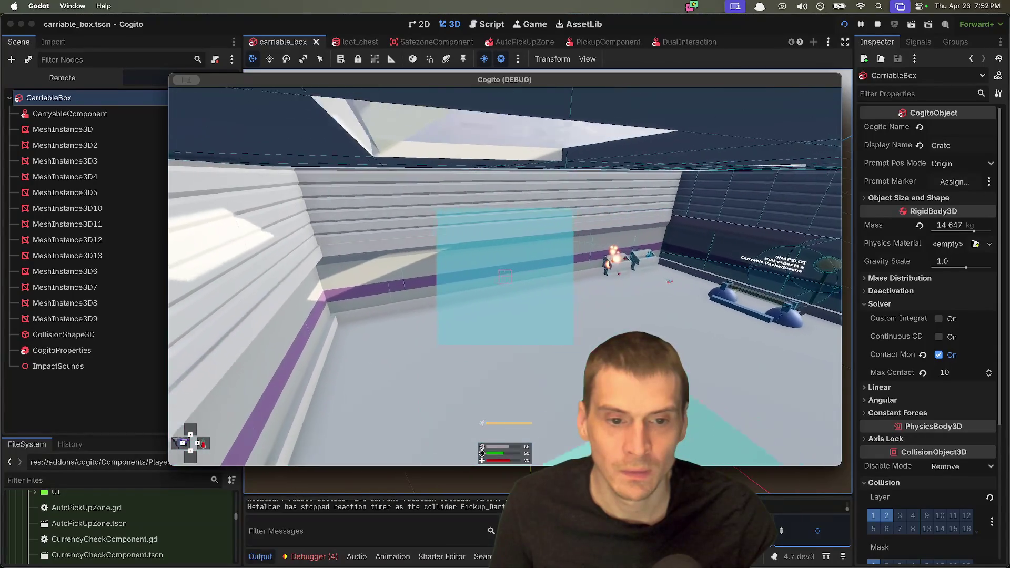
pyautogui.press('w')
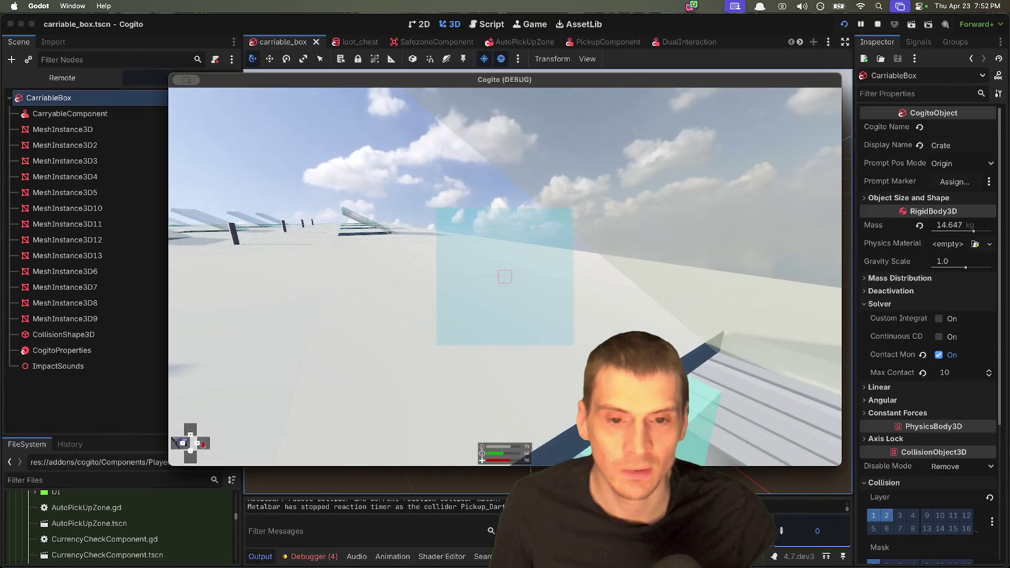
pyautogui.press('w')
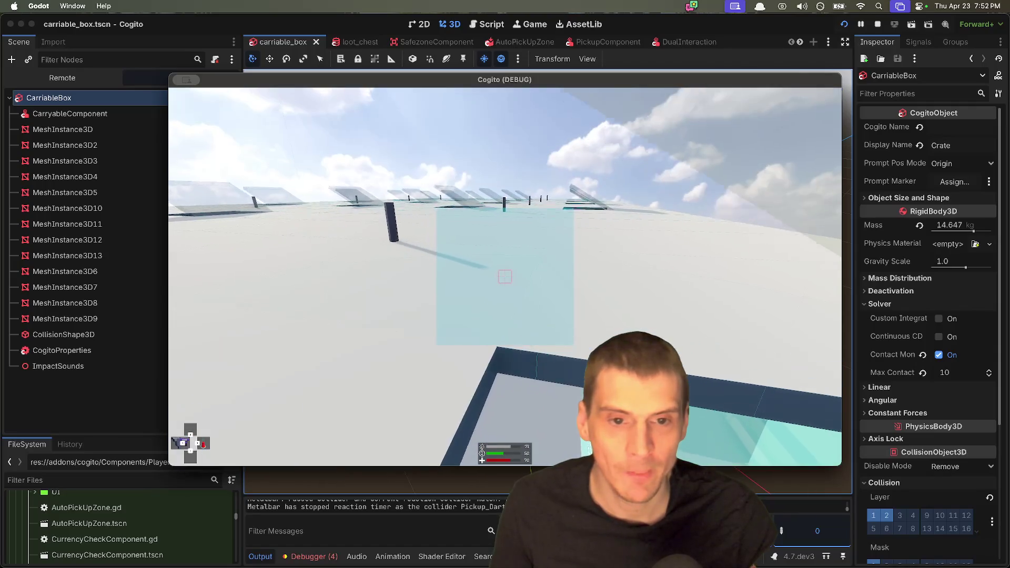
pyautogui.press('w')
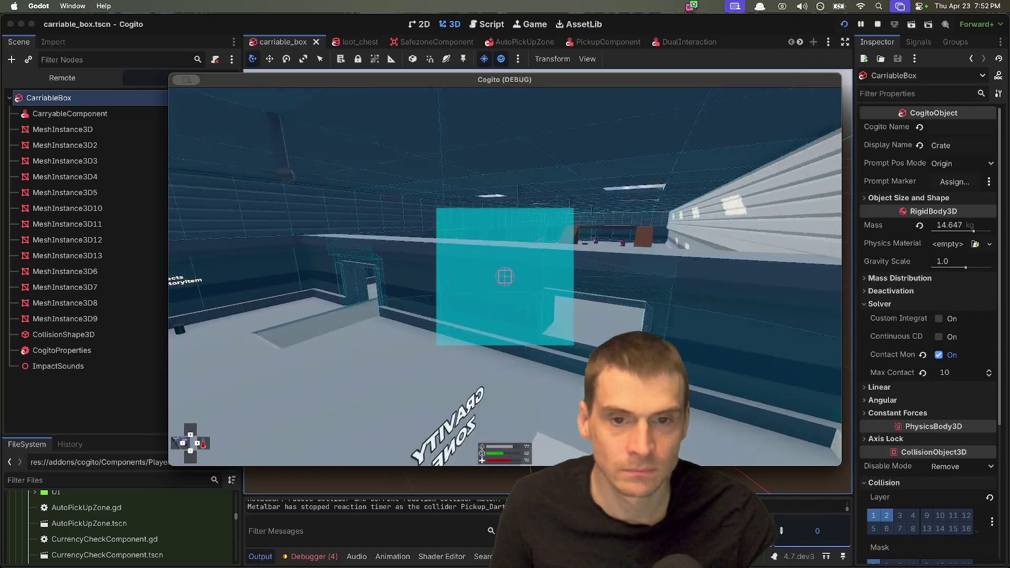
pyautogui.press('w')
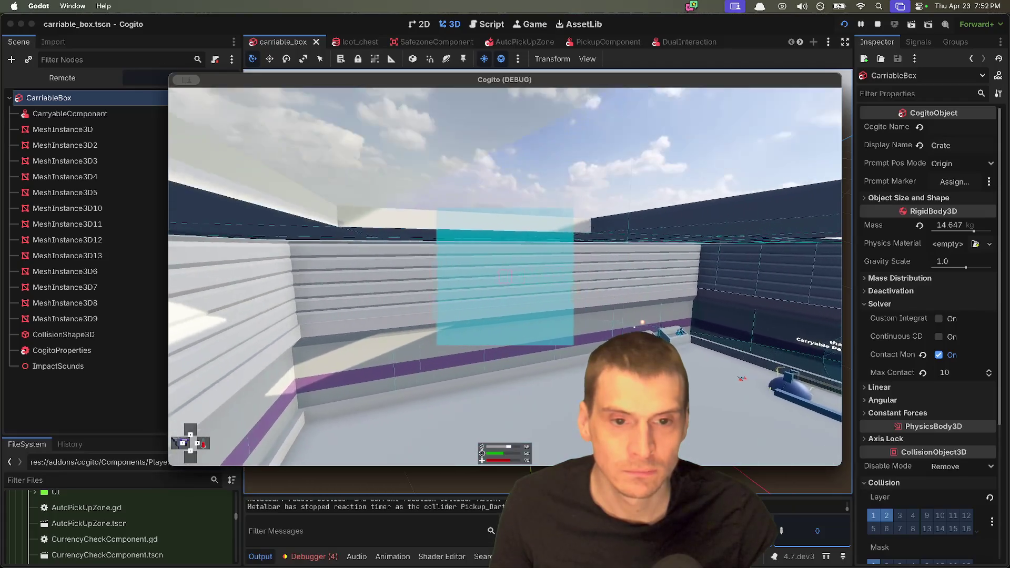
pyautogui.press('w')
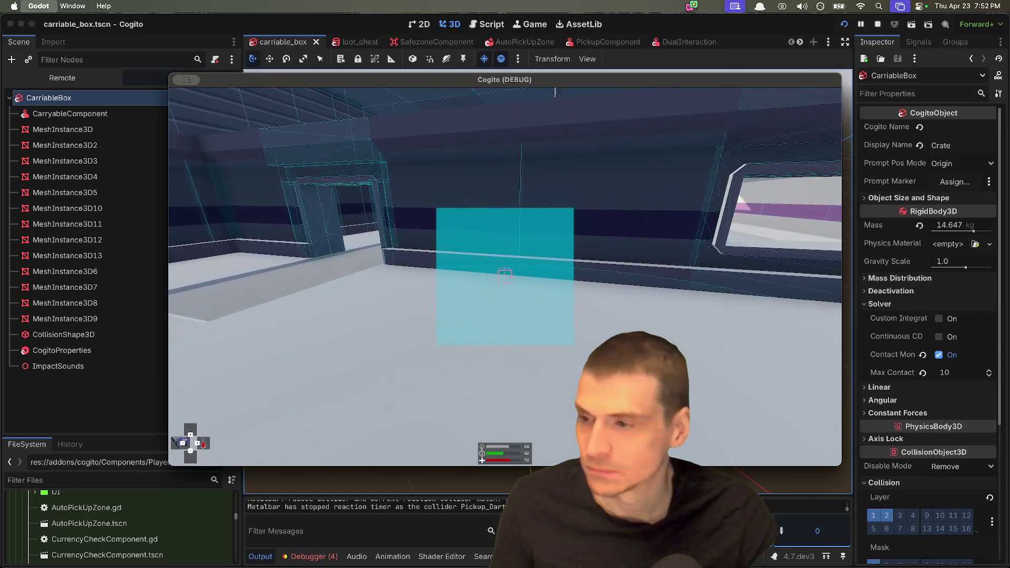
pyautogui.press('super+period')
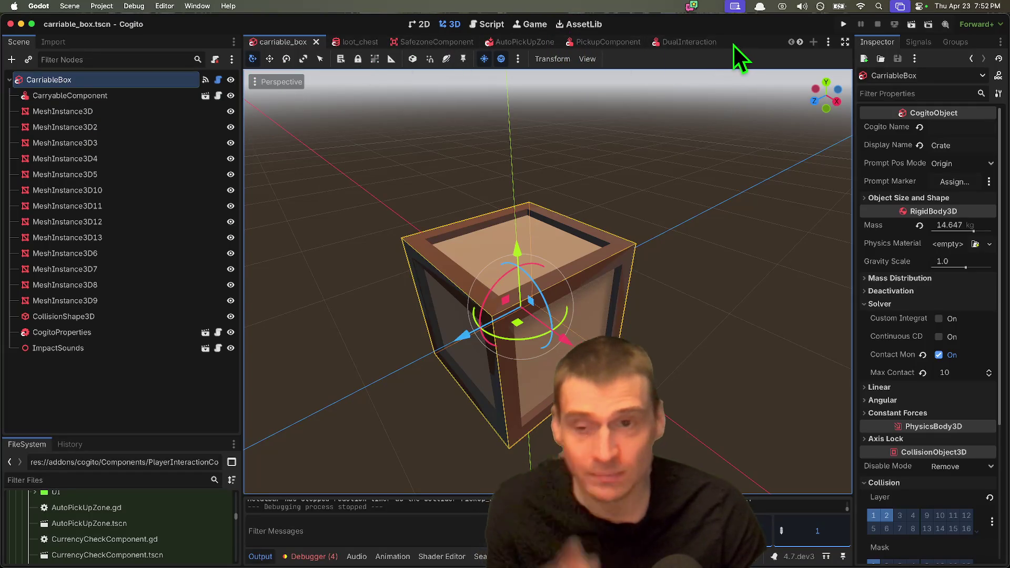
# Select the CogitoProperties node and open its ImpactSounds script.
pyautogui.scroll(-5, 730, 45)
pyautogui.scroll(8, 729, 46)
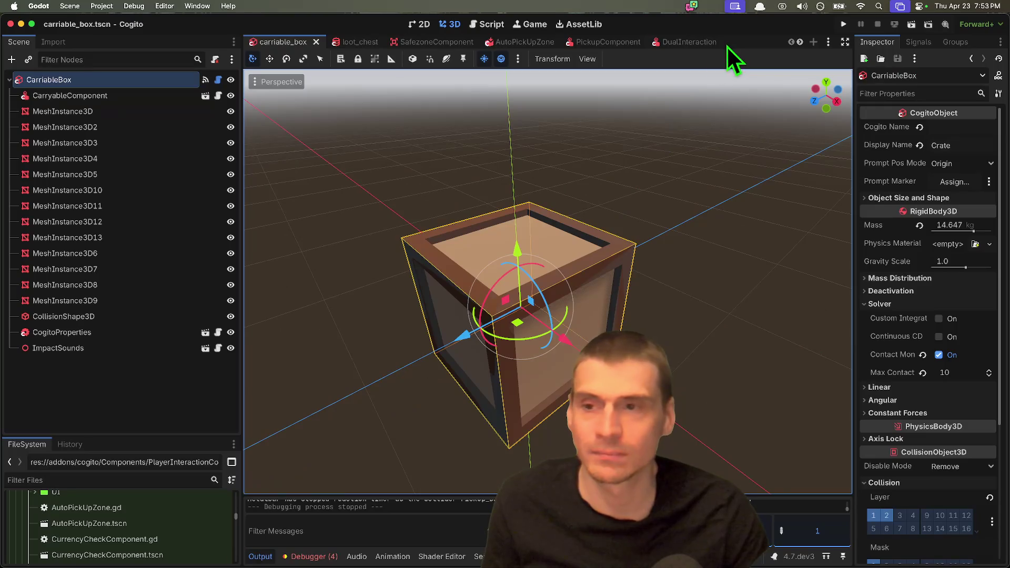
pyautogui.click(178, 95)
pyautogui.click(106, 333)
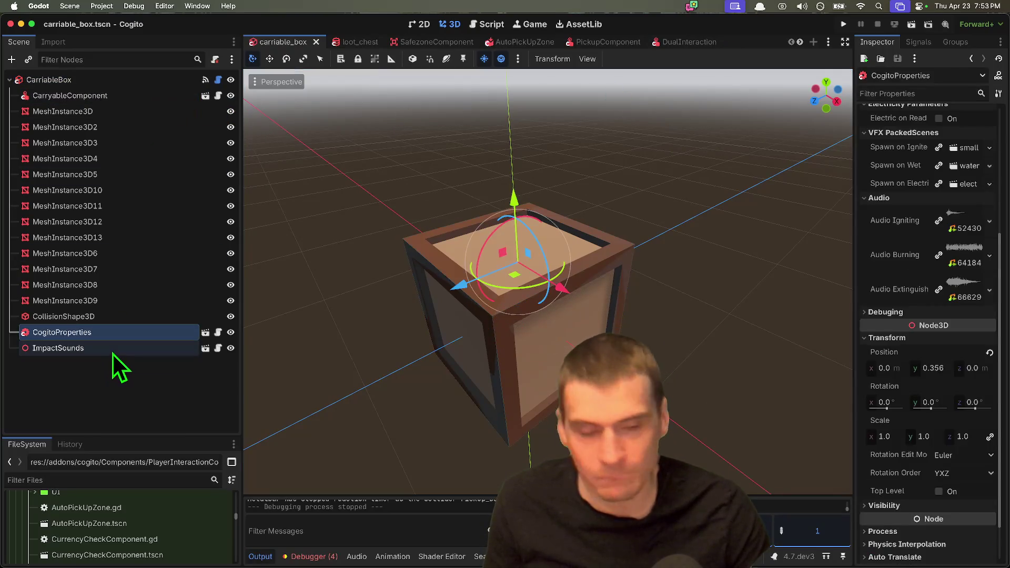
pyautogui.click(223, 349)
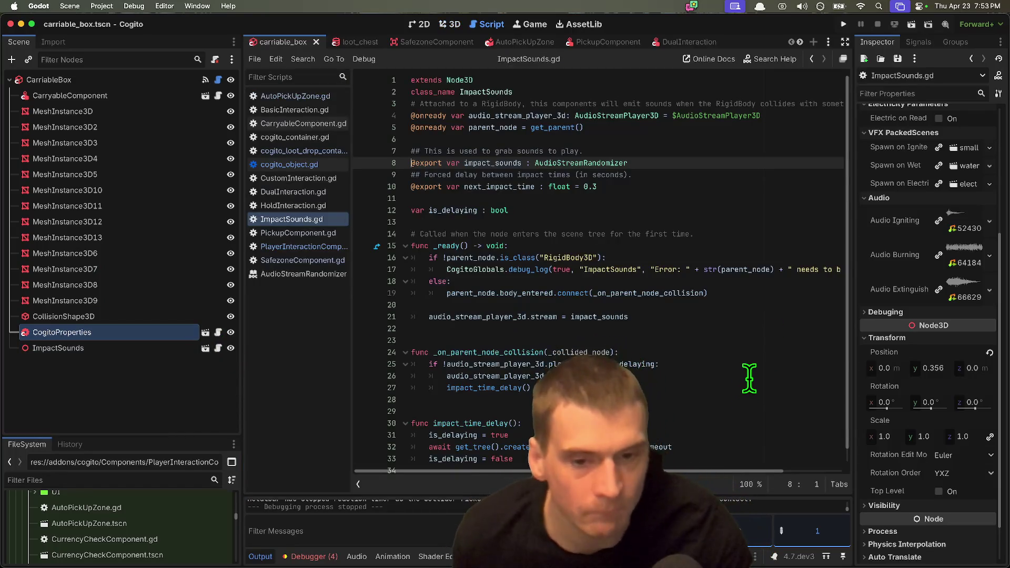
# Highlight line 16's RigidBody3D check and the _on_parent_node_collision handler connected on line 19.
pyautogui.tripleClick(508, 257)
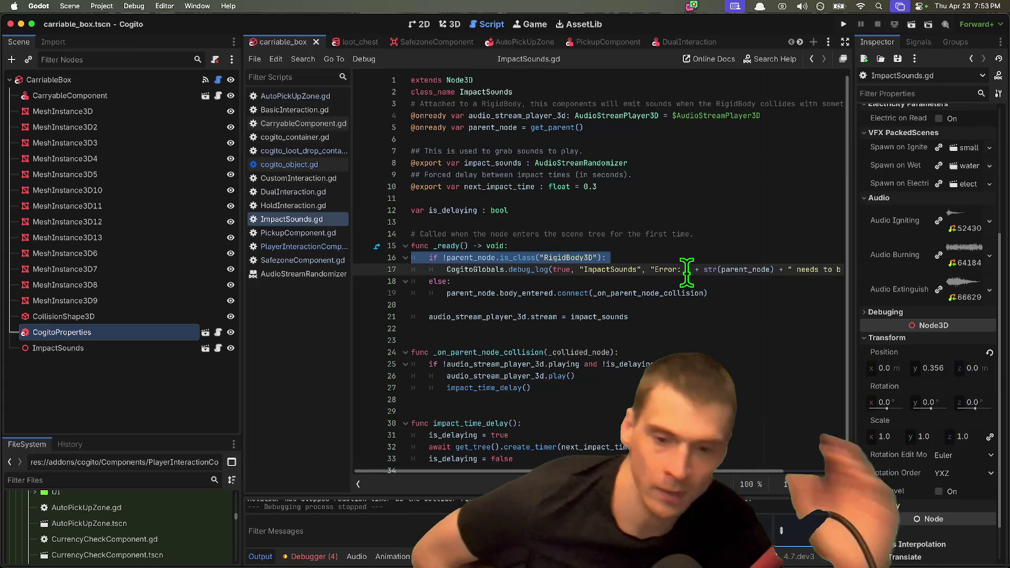
pyautogui.scroll(-1, 686, 272)
pyautogui.click(535, 339)
pyautogui.doubleClick(535, 339)
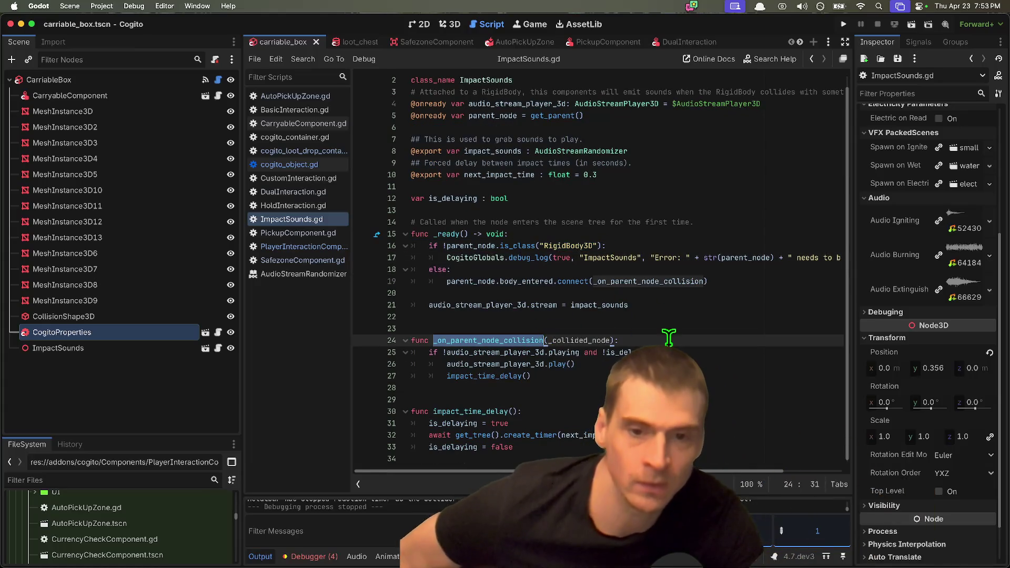
pyautogui.click(530, 281)
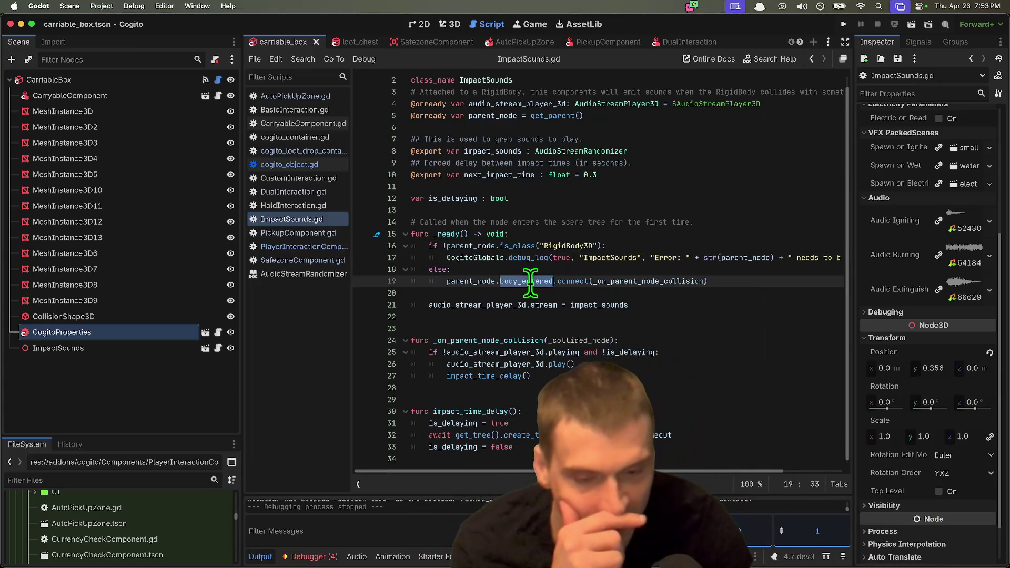
pyautogui.doubleClick(649, 280)
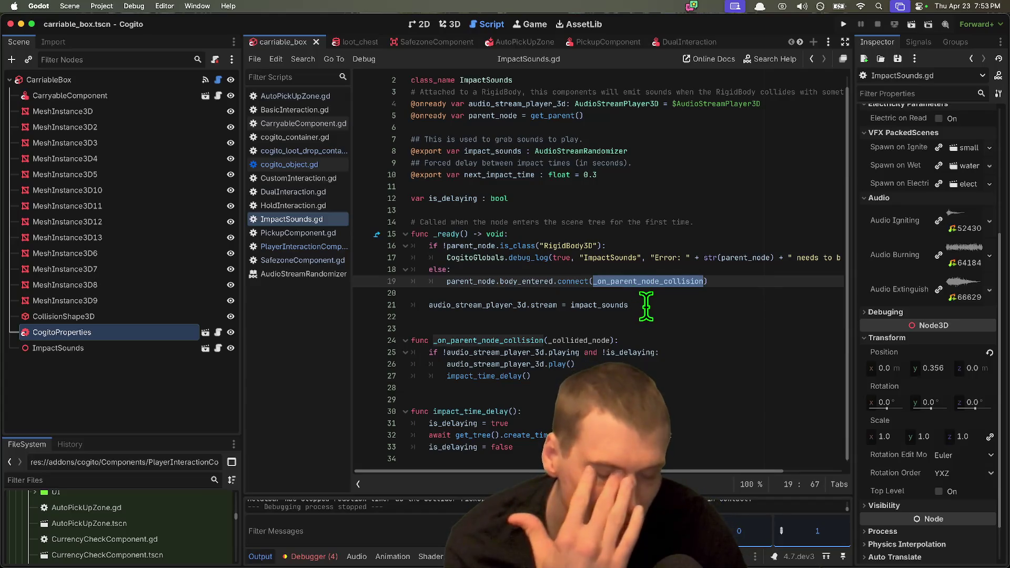
pyautogui.click(701, 361)
pyautogui.click(699, 327)
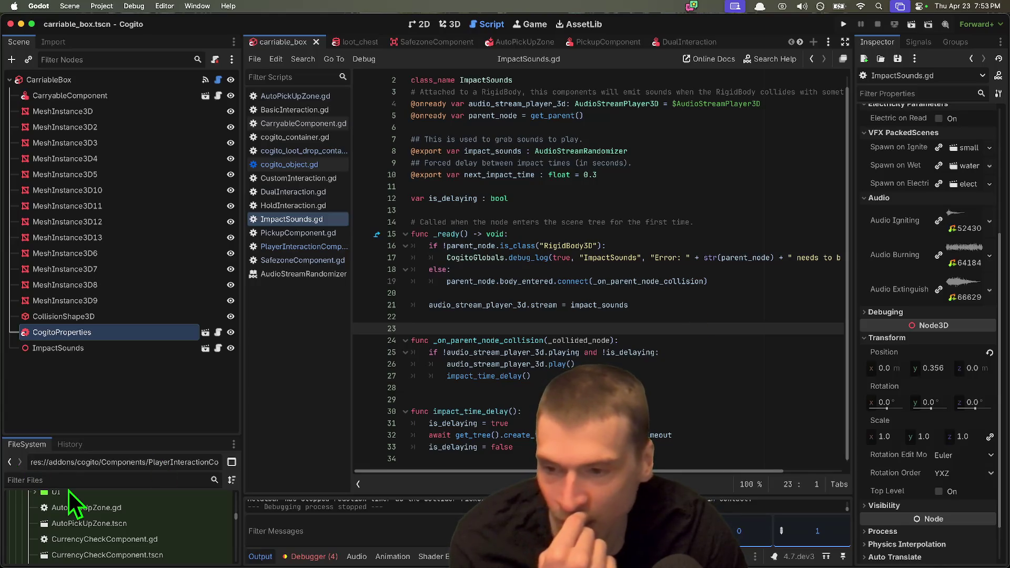
# In Firefox's AndrooDev Co Op Template Script doc, go to the end of the penetration item.
pyautogui.click(243, 534)
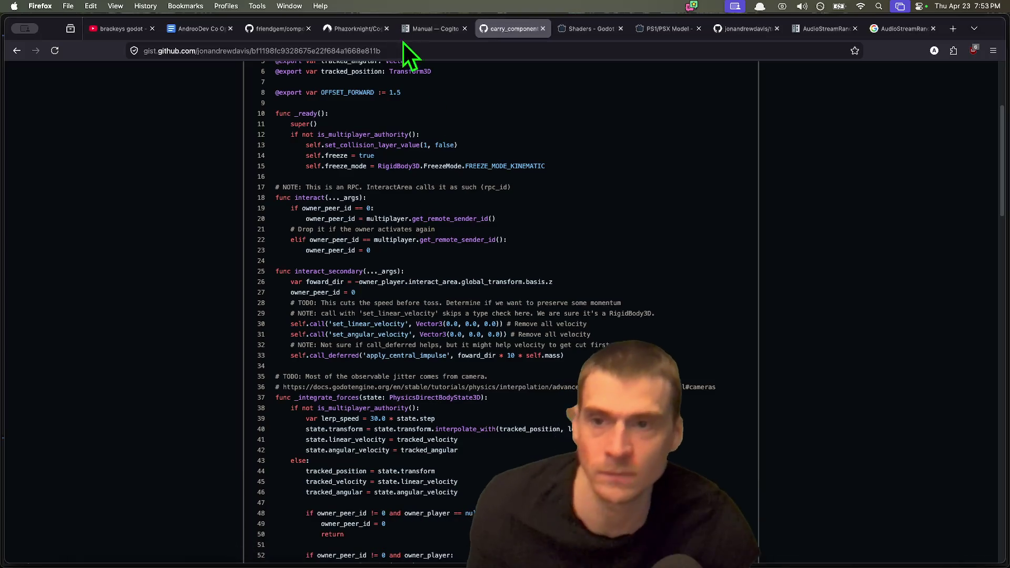
pyautogui.click(181, 28)
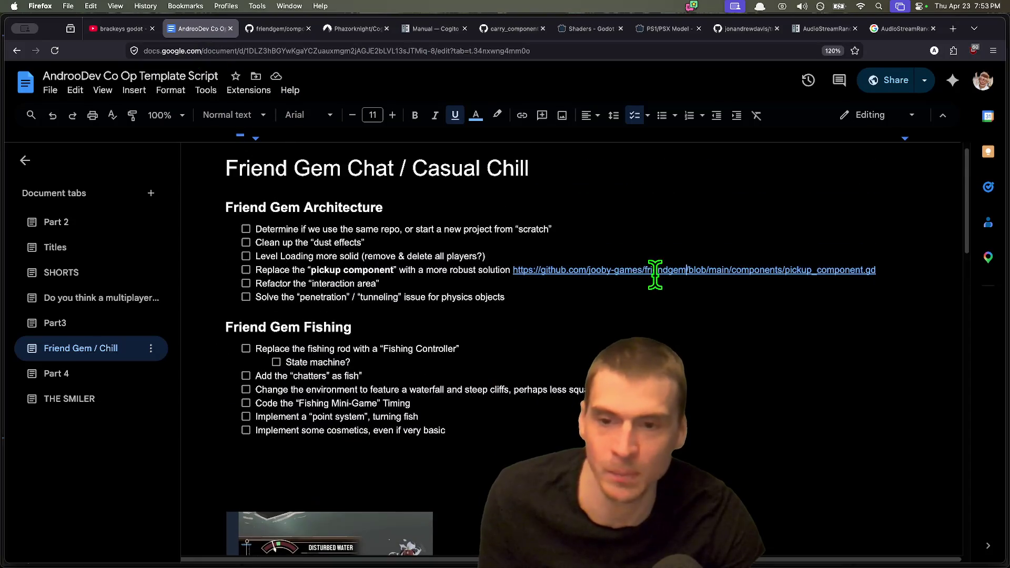
pyautogui.click(344, 327)
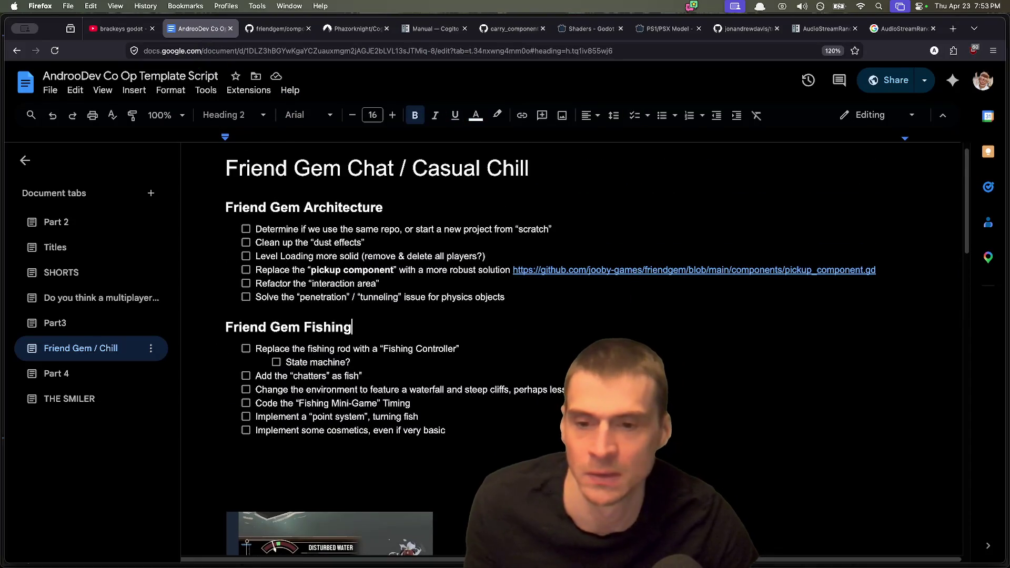
pyautogui.click(645, 285)
pyautogui.click(259, 327)
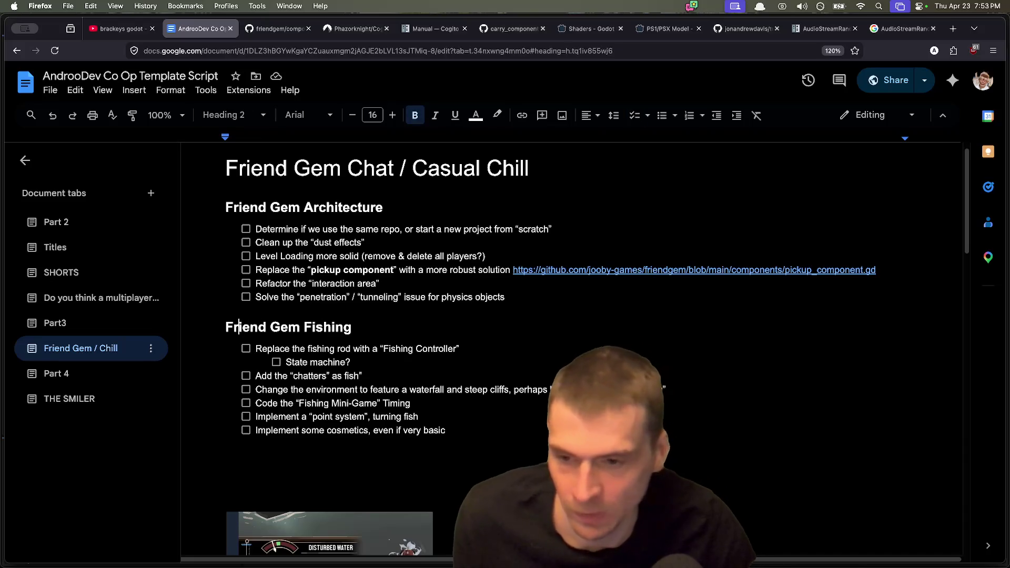
pyautogui.click(505, 297)
# Add a 'Bouyancy component' item with indented sub-item 'Check if rigidbody parent', plus a line above it.
pyautogui.press('Return')
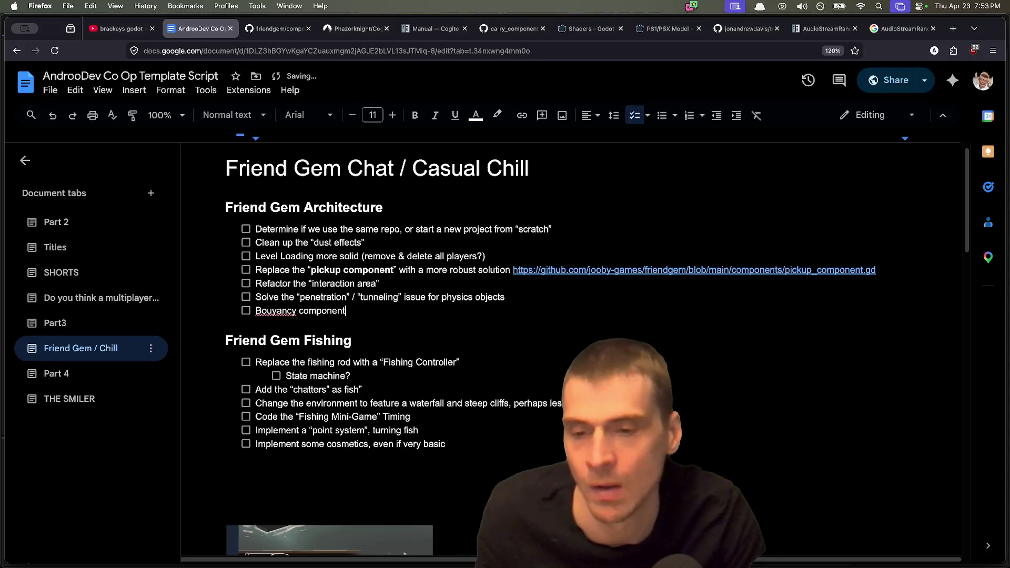
pyautogui.press('Return')
pyautogui.press('Tab')
pyautogui.write('Che')
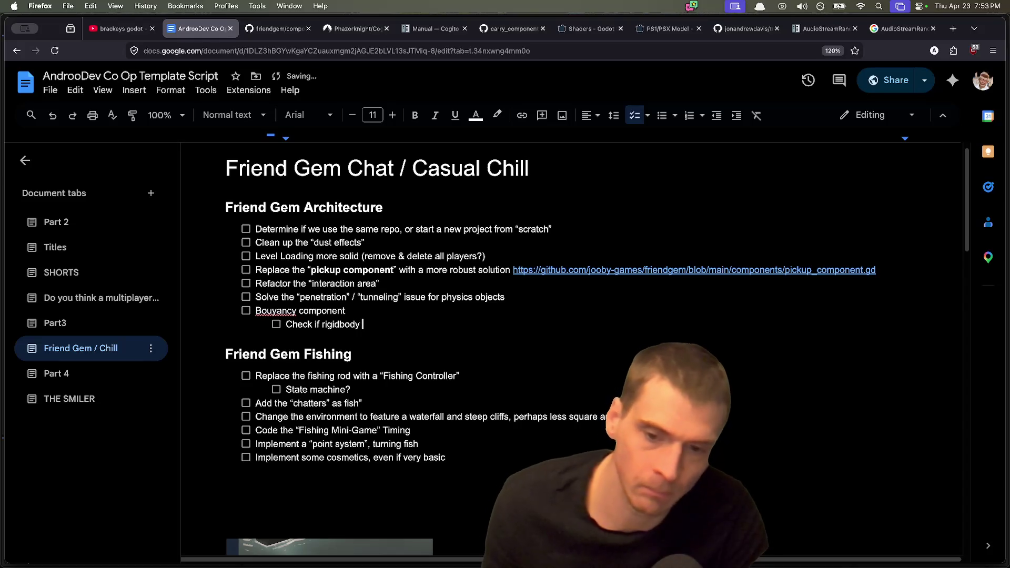
pyautogui.write('parent')
pyautogui.press('Return')
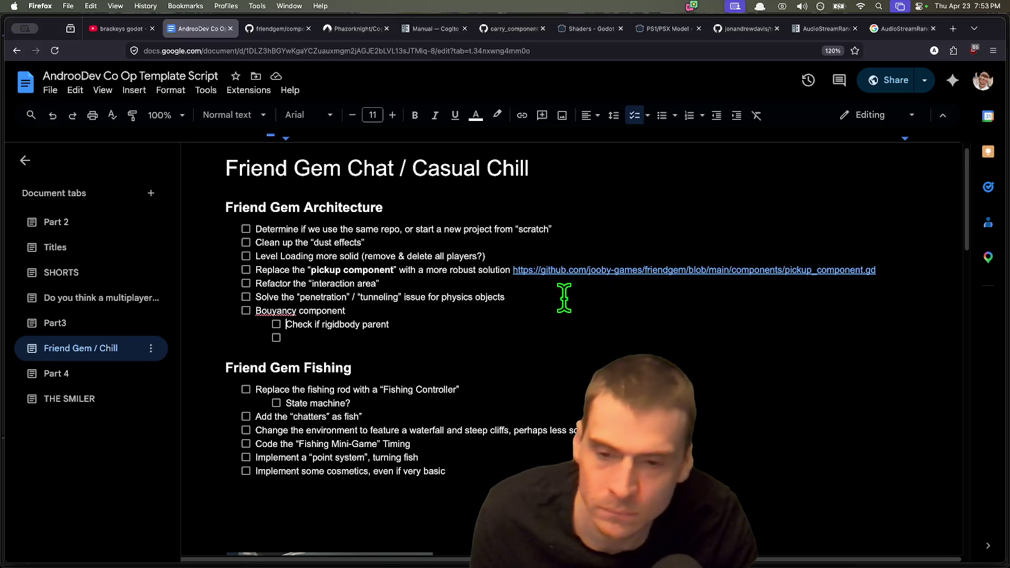
pyautogui.click(709, 297)
pyautogui.press('Return')
pyautogui.write('Alternatively, we just have a Bouyant')
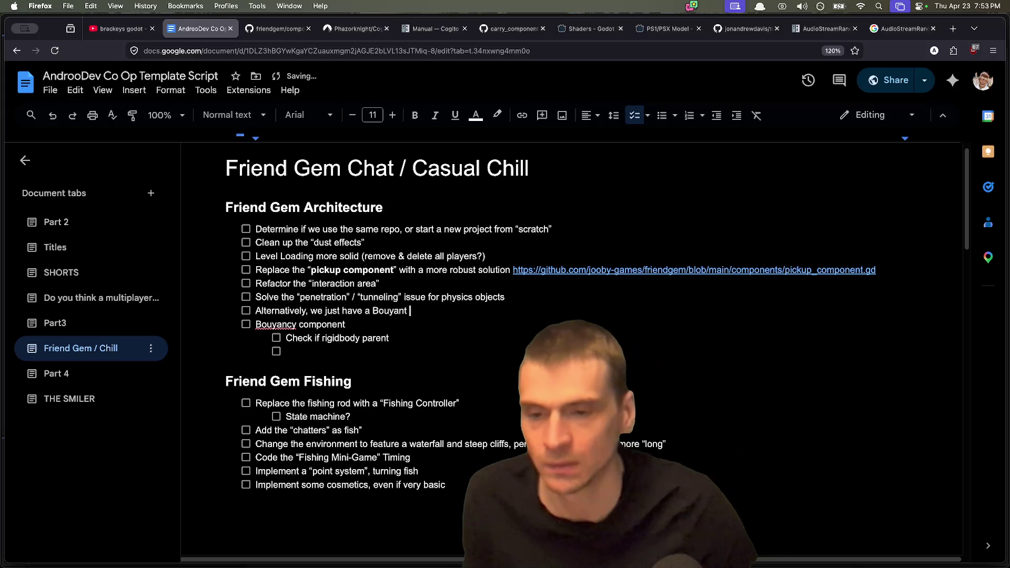
# Move the 'Alternatively, we just have a Bouyant checkbox' line under 'Check if rigidbody parent' and delete leftover empty lines.
pyautogui.write('checkbox')
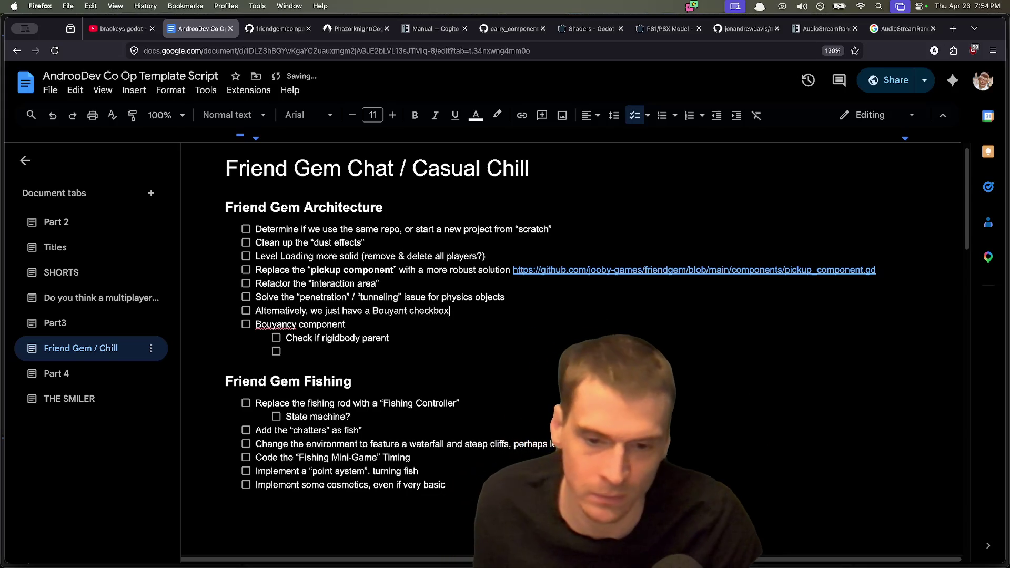
pyautogui.press('Return')
pyautogui.press('BackSpace')
pyautogui.press('BackSpace')
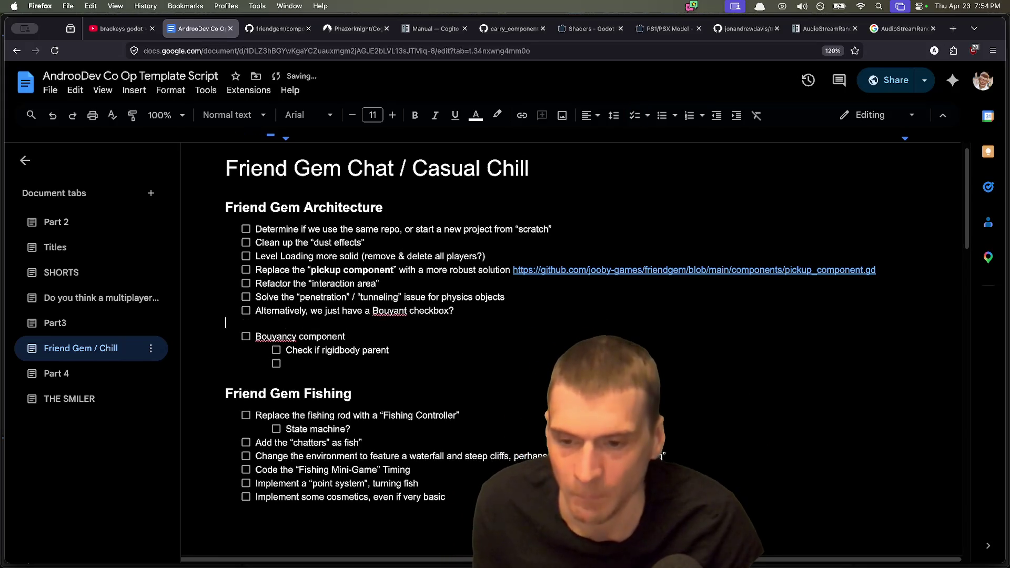
pyautogui.moveTo(534, 312); pyautogui.dragTo(210, 312)
pyautogui.hotkey('ctrl', 'x')
pyautogui.click(400, 347)
pyautogui.hotkey('ctrl', 'v')
pyautogui.click(256, 311)
pyautogui.press('BackSpace')
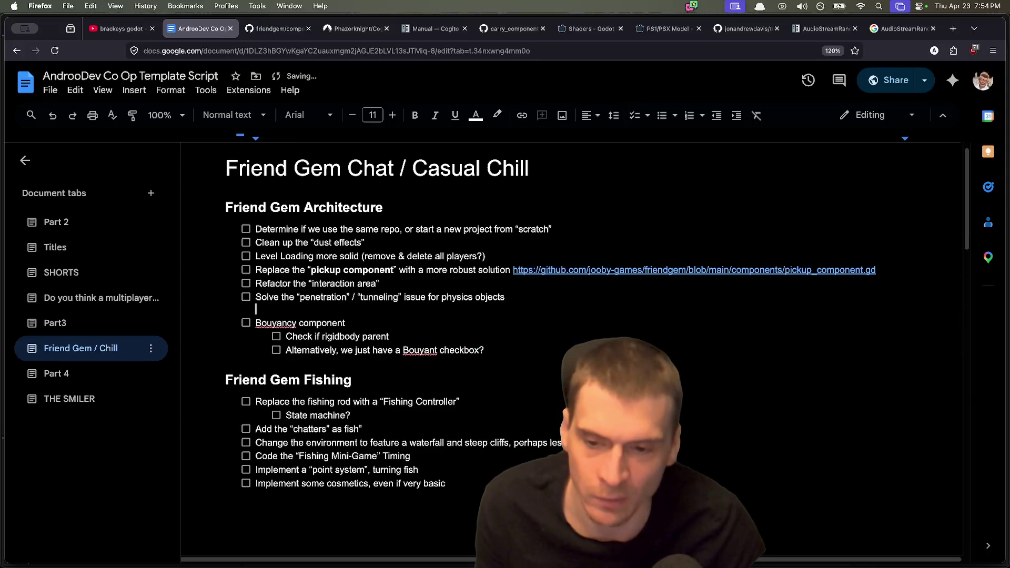
pyautogui.press('Delete')
pyautogui.press('End')
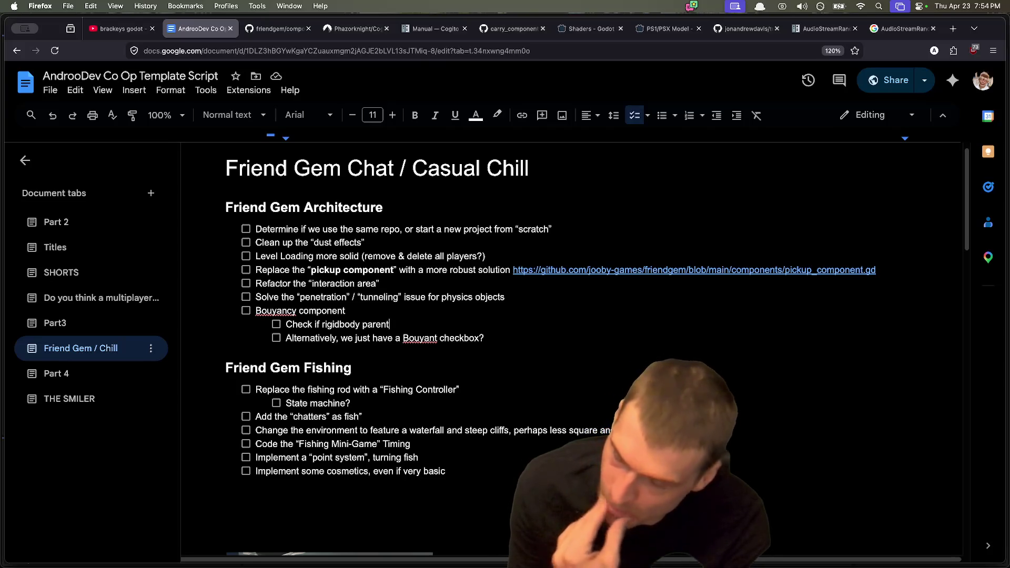
# Add a top-level 'InteractObject' checklist item with an empty indented sub-item beneath it.
pyautogui.press('Down')
pyautogui.press('Down')
pyautogui.press('Up')
pyautogui.press('End')
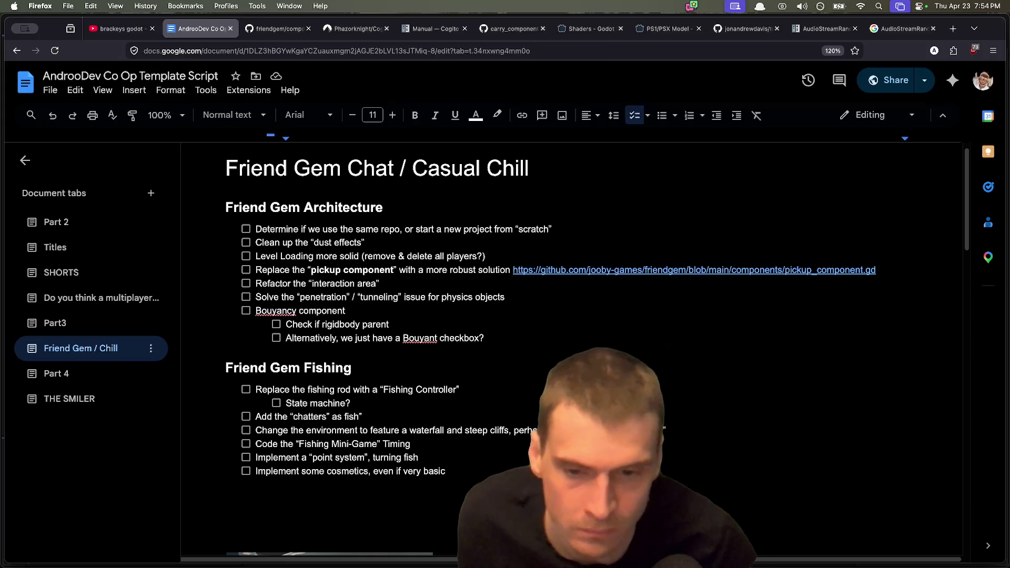
pyautogui.press('Return')
pyautogui.press('Return')
pyautogui.write('InteractObjec')
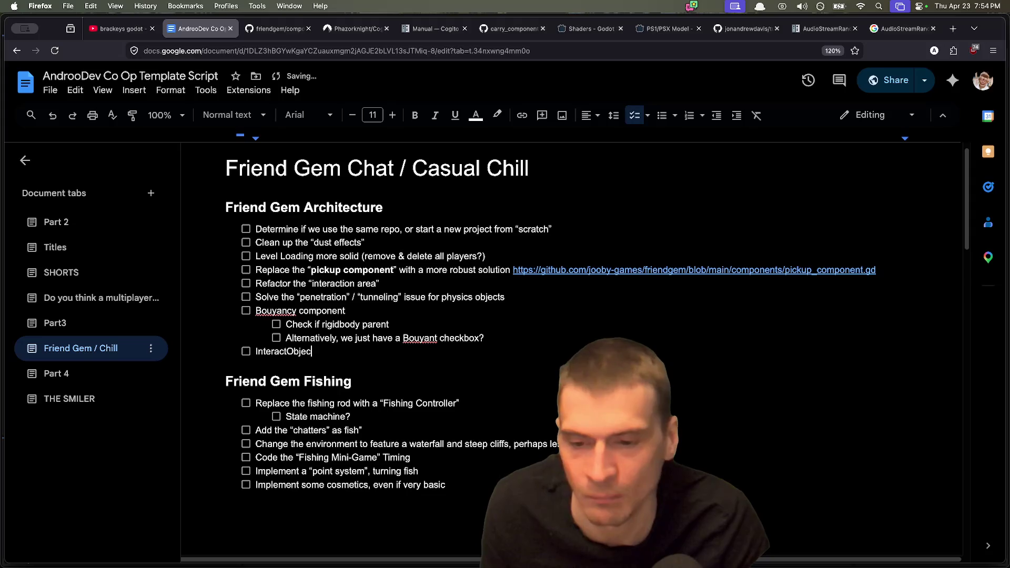
pyautogui.write('t')
pyautogui.press('Return')
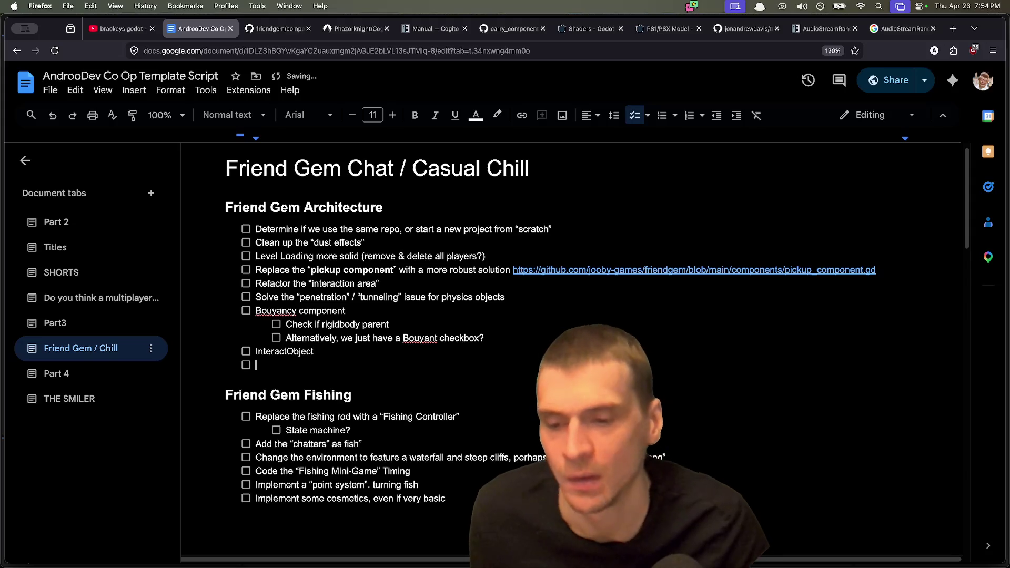
pyautogui.press('Tab')
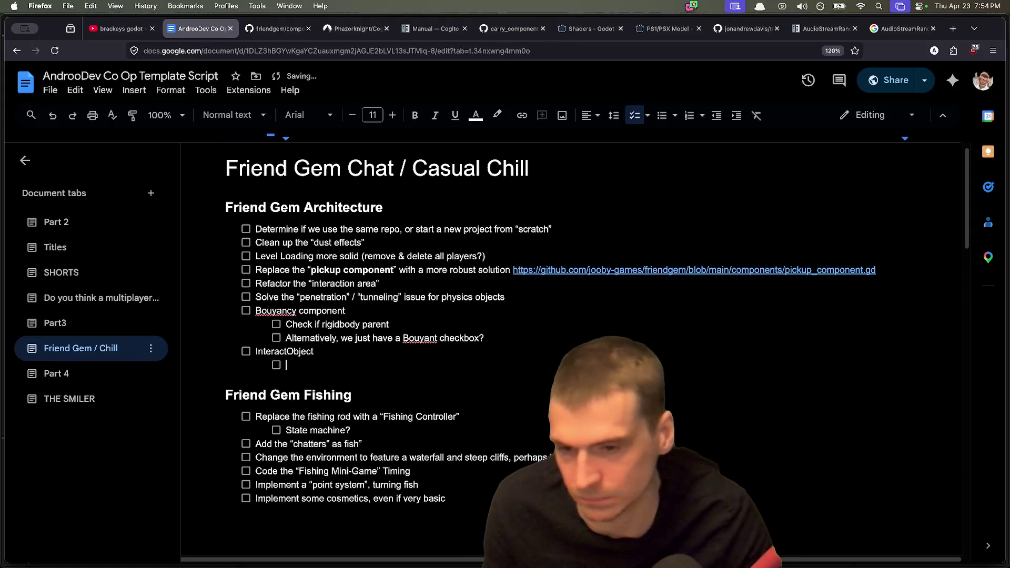
pyautogui.press('super+Tab')
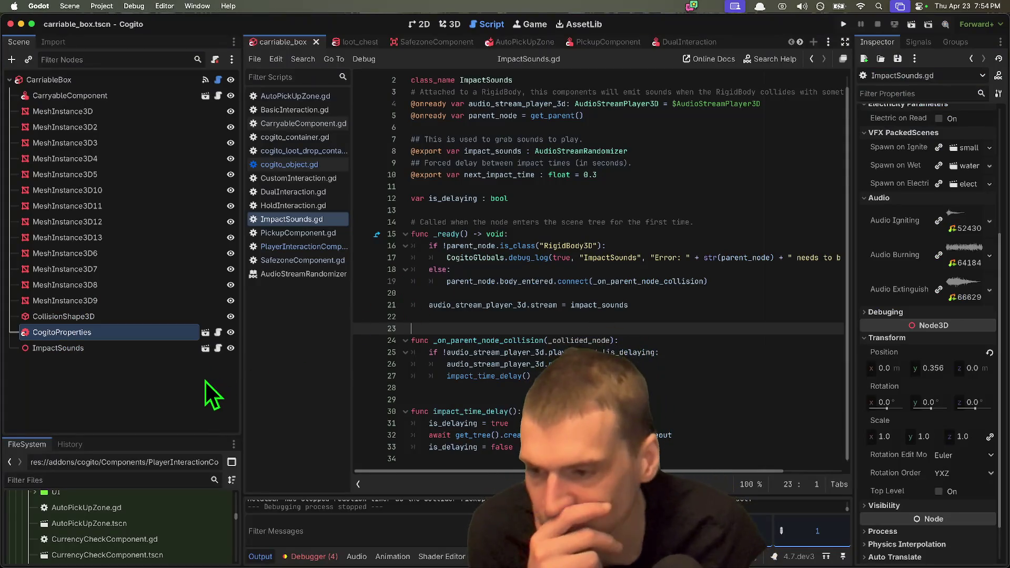
# Open CarriableBox's cogito_object.gd and highlight interaction_nodes and its find_interaction_nodes call.
pyautogui.click(106, 95)
pyautogui.click(116, 82)
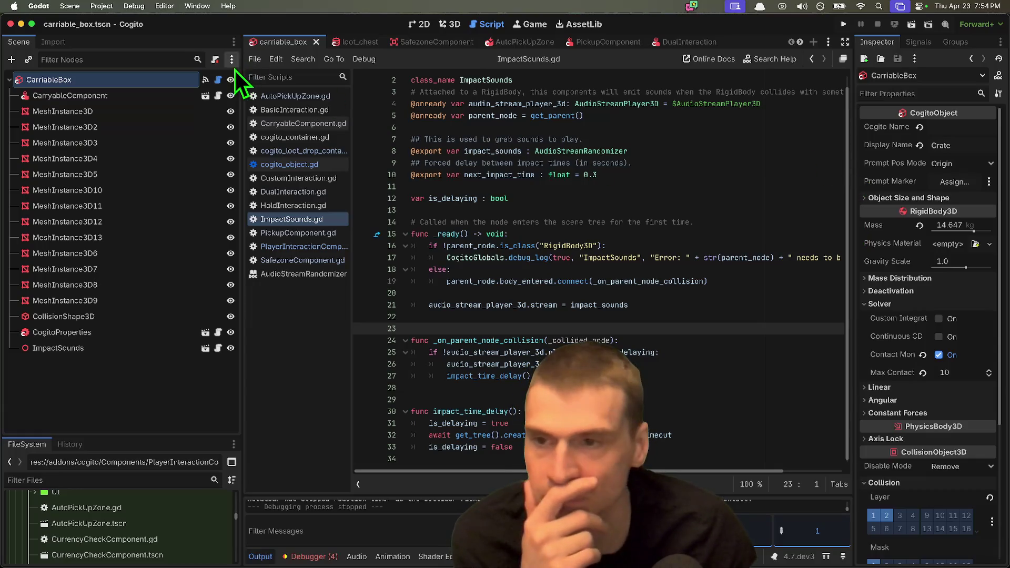
pyautogui.click(218, 80)
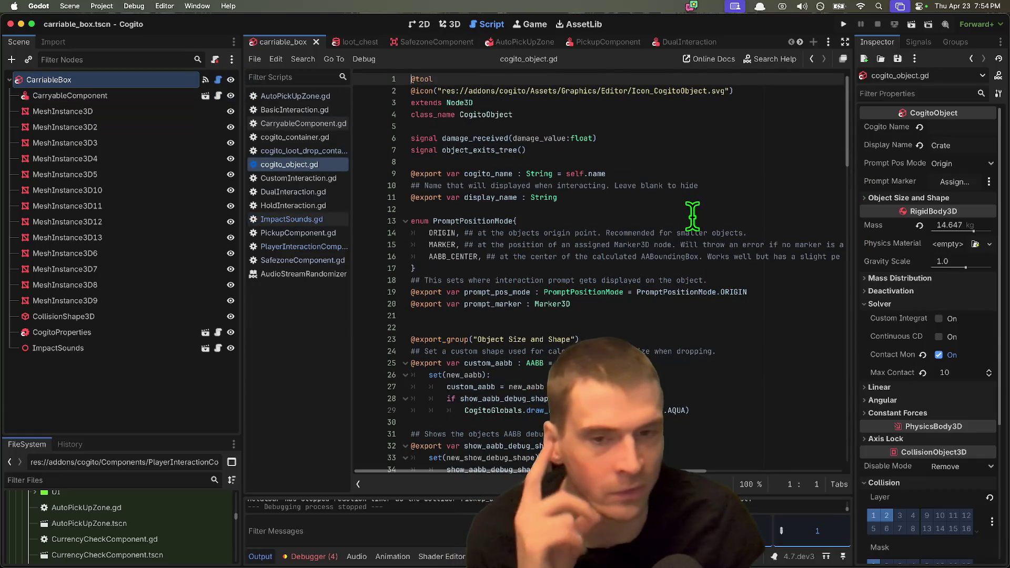
pyautogui.scroll(-5, 683, 197)
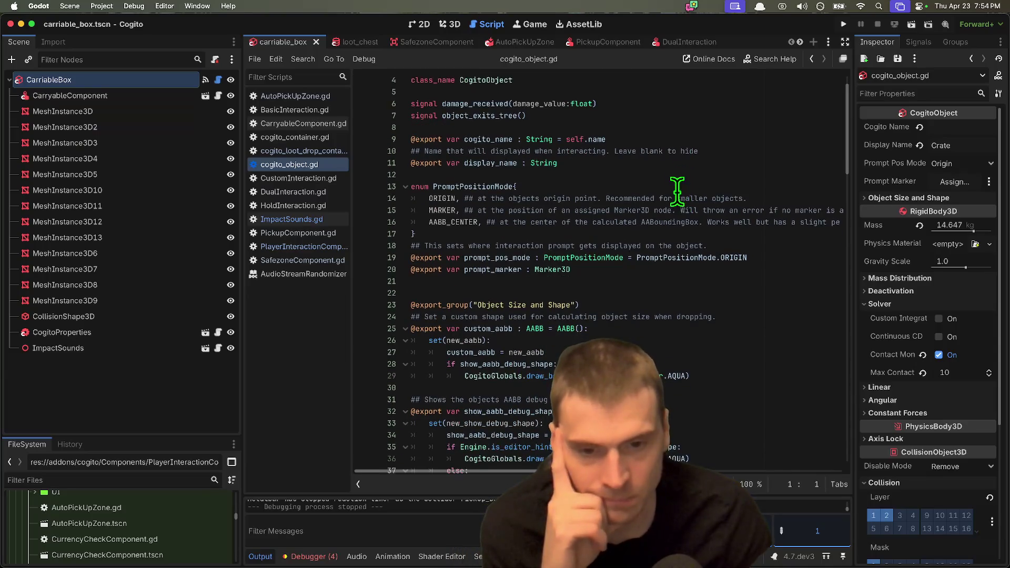
pyautogui.scroll(-4, 677, 194)
pyautogui.doubleClick(473, 245)
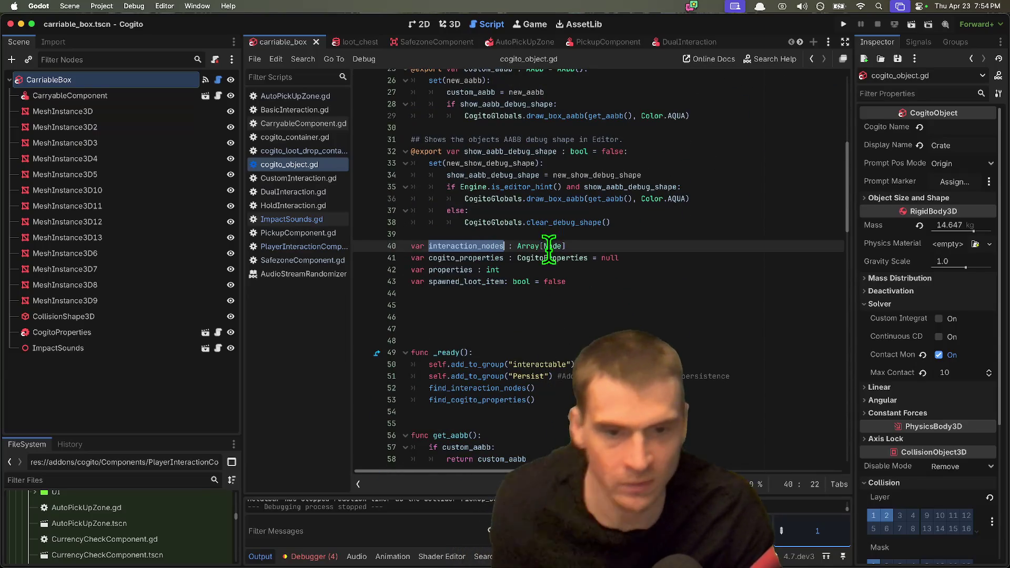
pyautogui.scroll(-1, 652, 266)
pyautogui.doubleClick(476, 376)
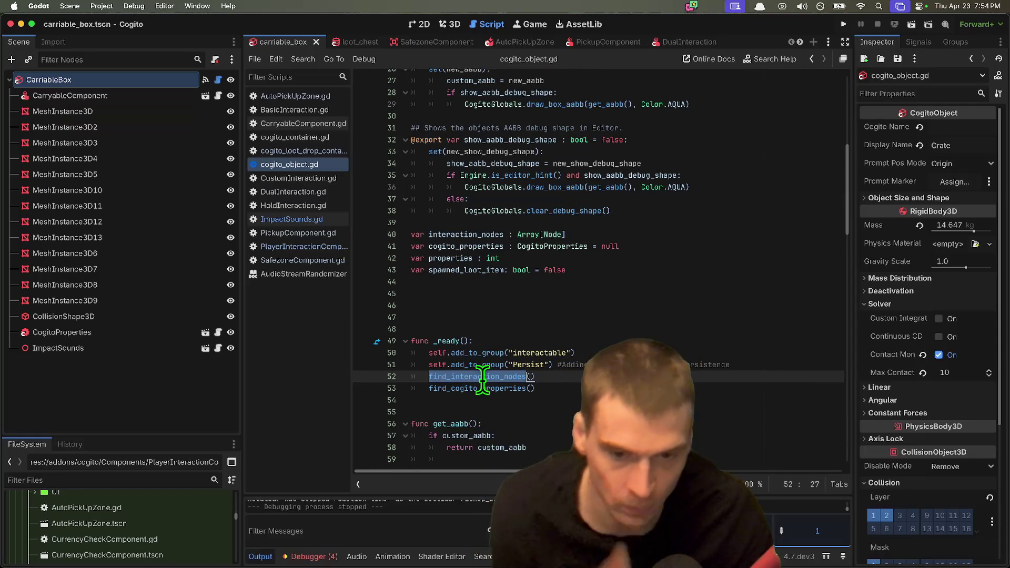
# Read through the rest of cogito_object.gd, then close the PickupComponent scene tab.
pyautogui.scroll(-10, 599, 263)
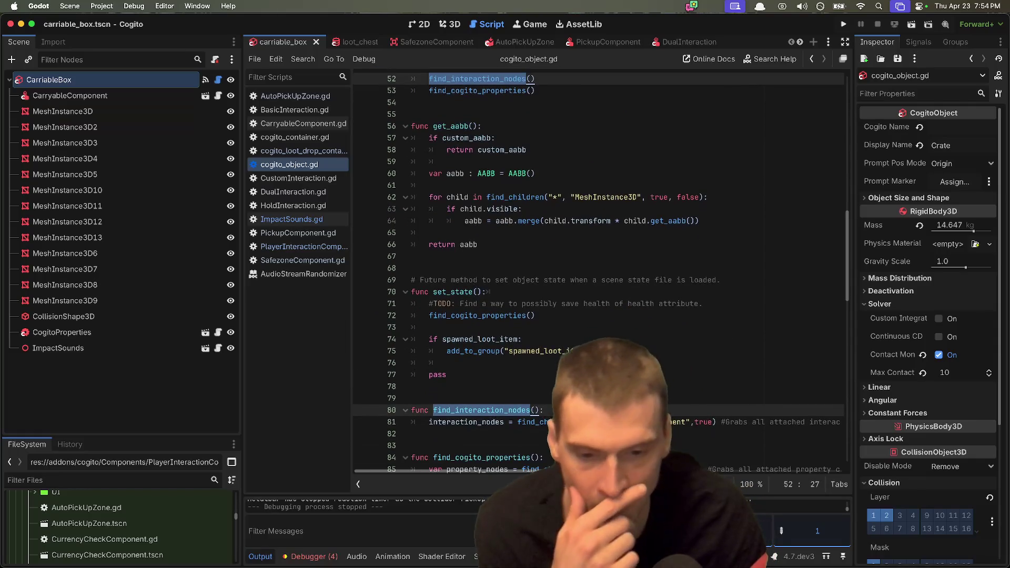
pyautogui.scroll(-7, 599, 274)
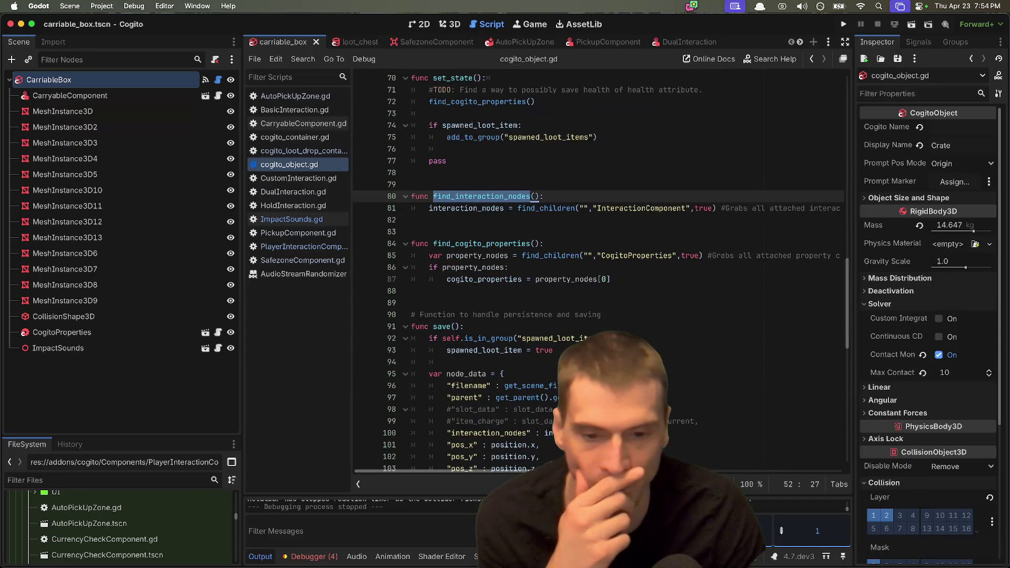
pyautogui.scroll(-16, 599, 274)
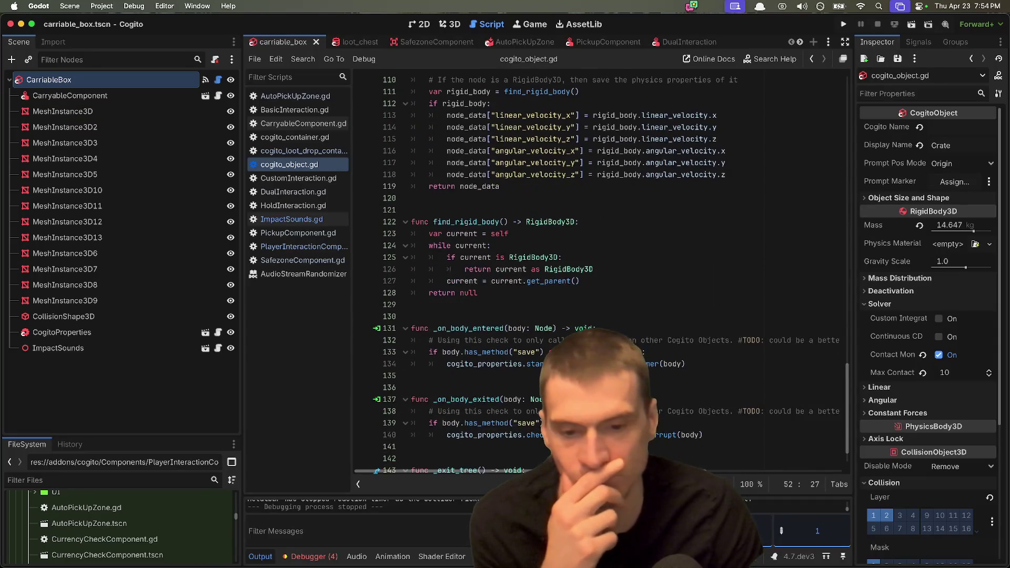
pyautogui.click(420, 459)
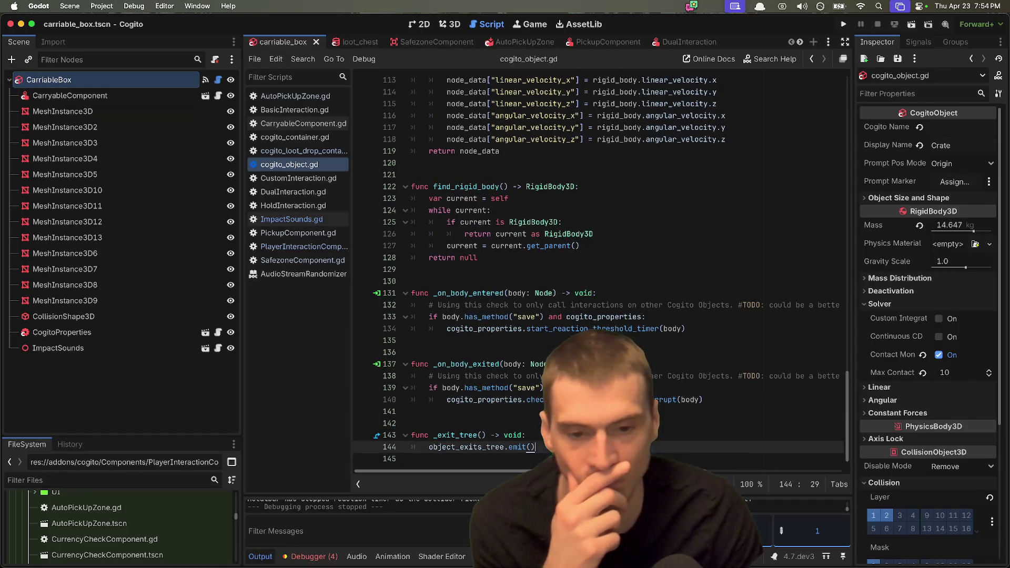
pyautogui.scroll(10, 687, 407)
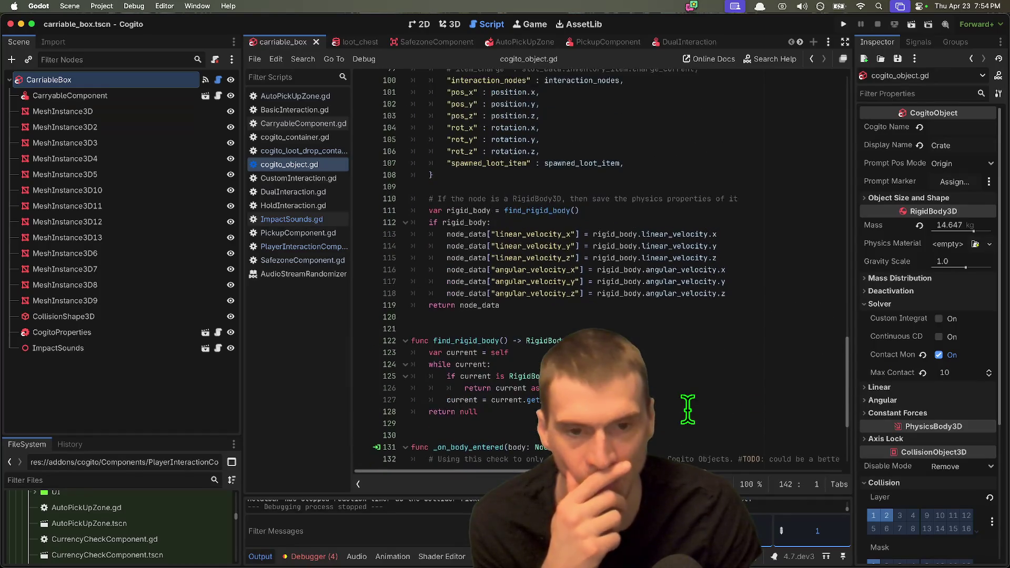
pyautogui.scroll(12, 687, 408)
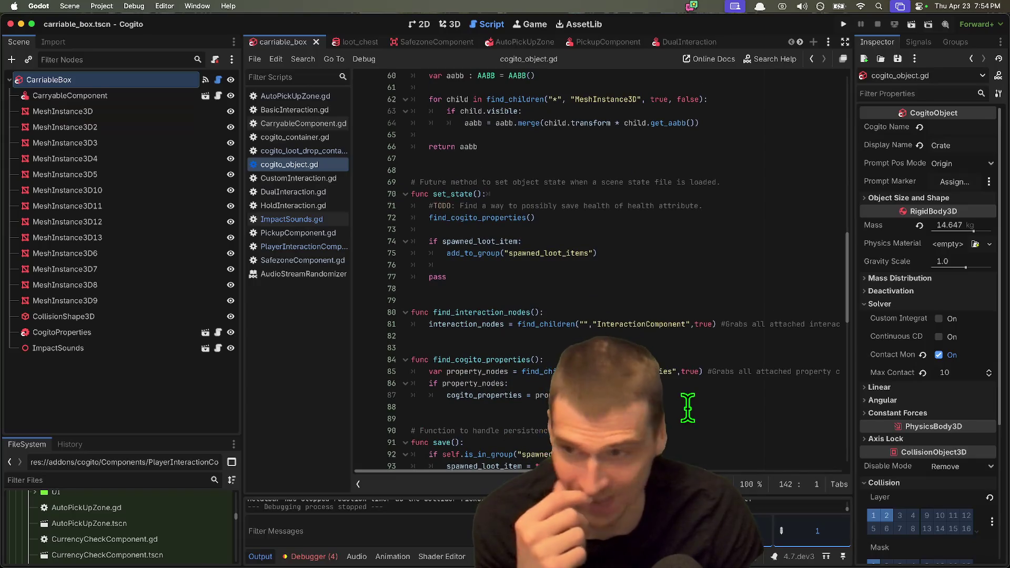
pyautogui.scroll(3, 686, 405)
pyautogui.click(523, 178)
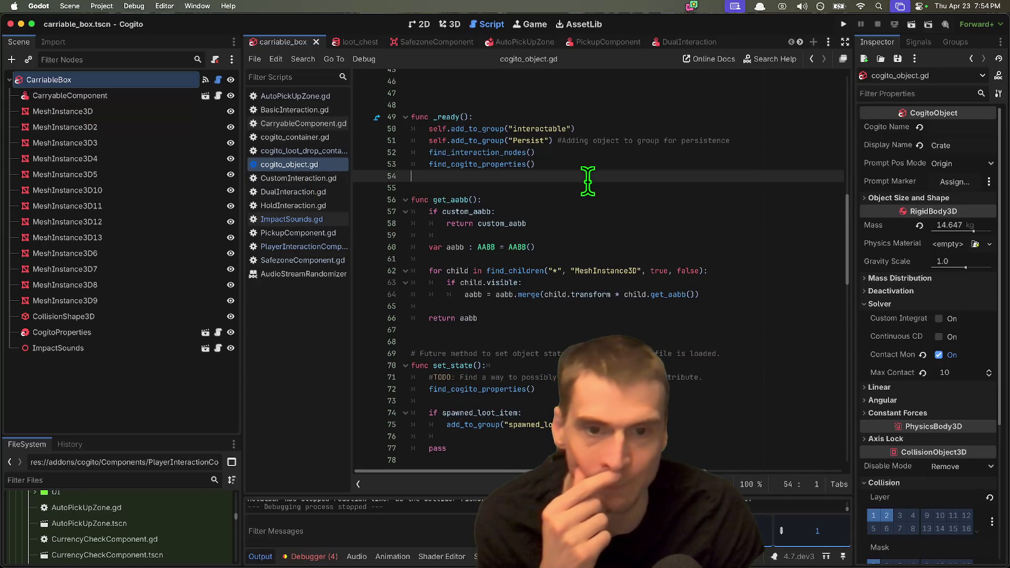
pyautogui.scroll(6, 559, 247)
pyautogui.click(671, 311)
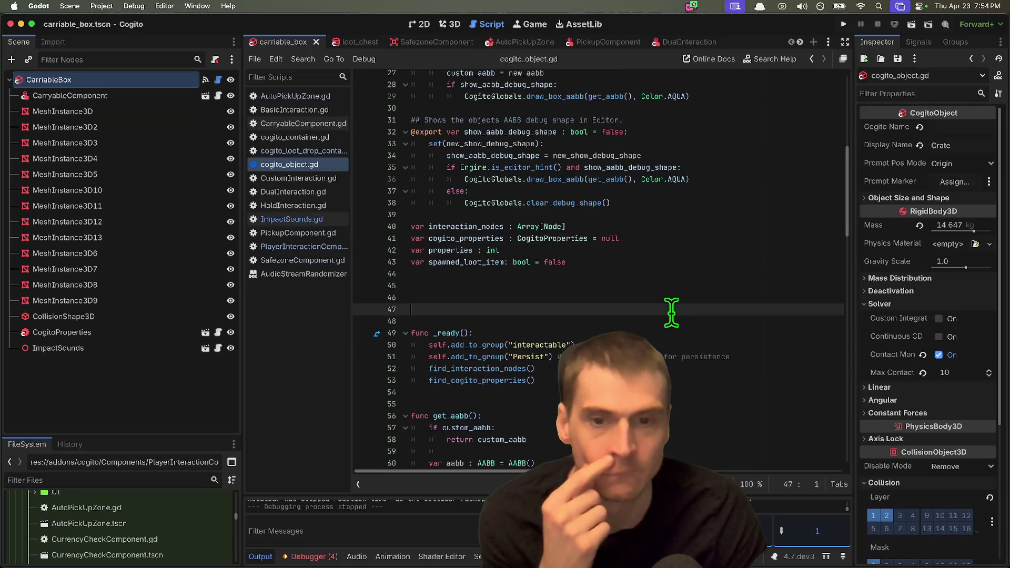
pyautogui.scroll(9, 671, 311)
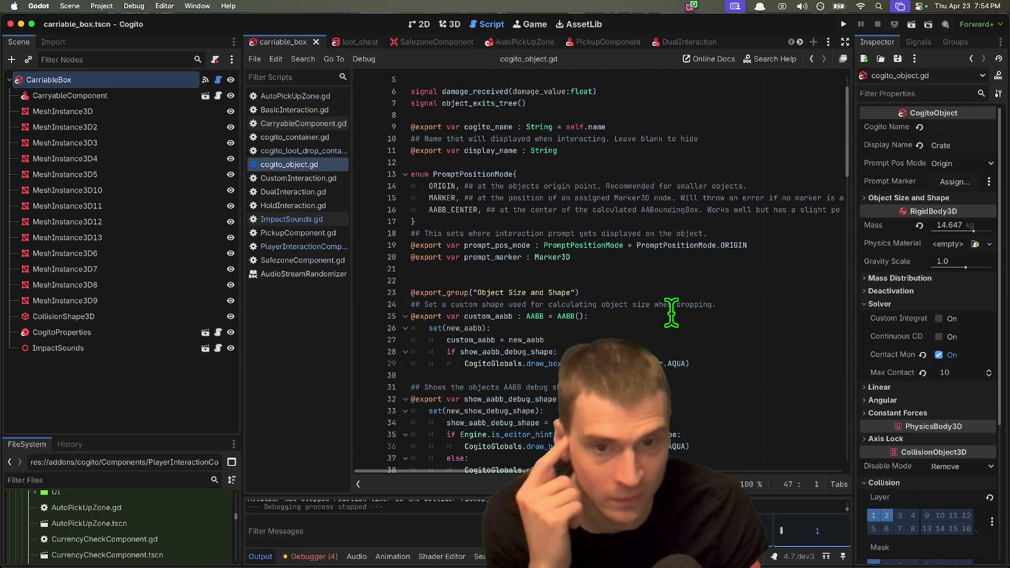
pyautogui.click(666, 328)
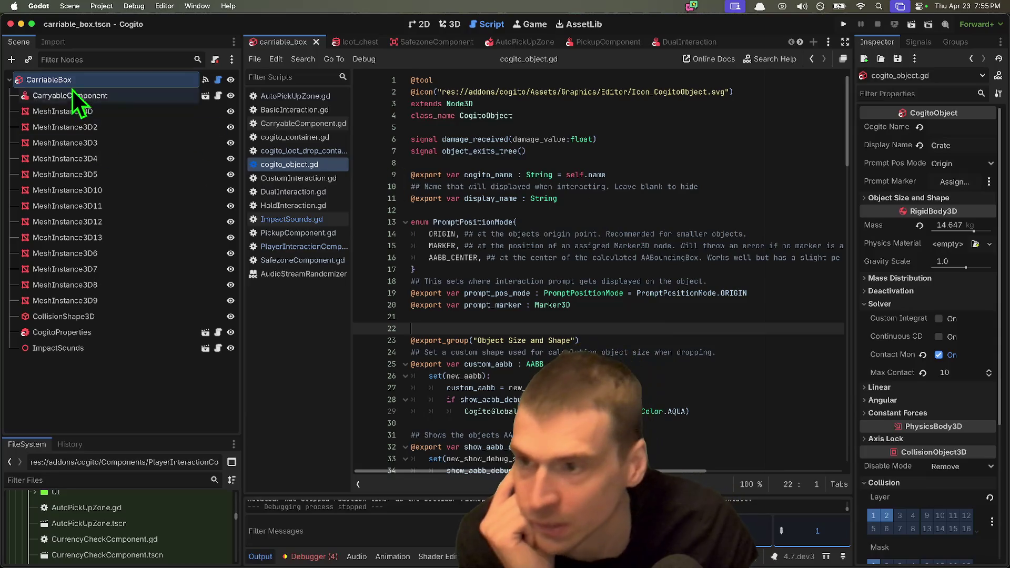
pyautogui.middleClick(605, 42)
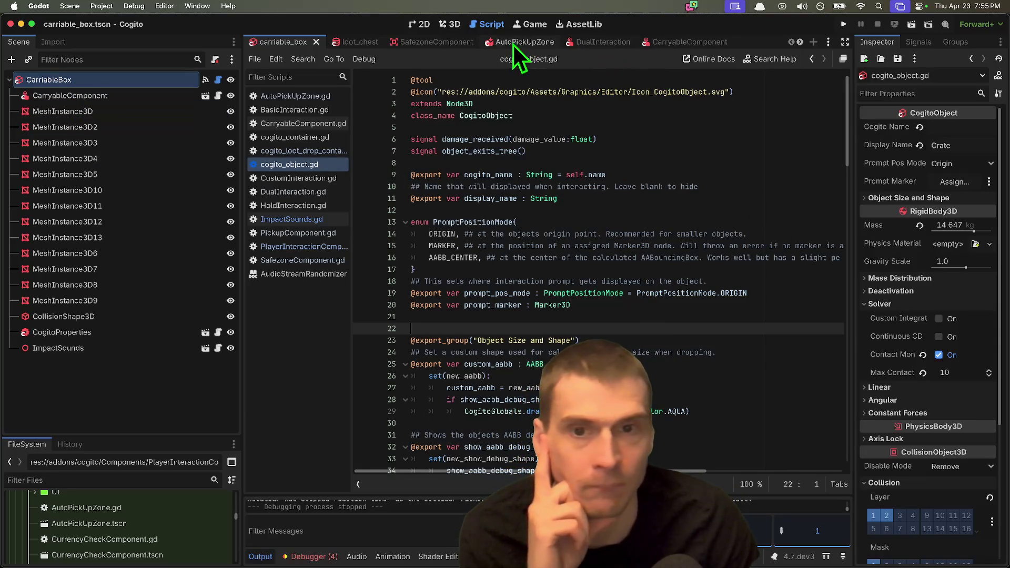
# Close the AutoPickUpZone and other extra scene tabs, keeping carriable_box and PlayerInteractionComponent.
pyautogui.middleClick(511, 42)
pyautogui.middleClick(443, 43)
pyautogui.middleClick(441, 42)
pyautogui.middleClick(441, 42)
pyautogui.middleClick(368, 43)
pyautogui.click(360, 46)
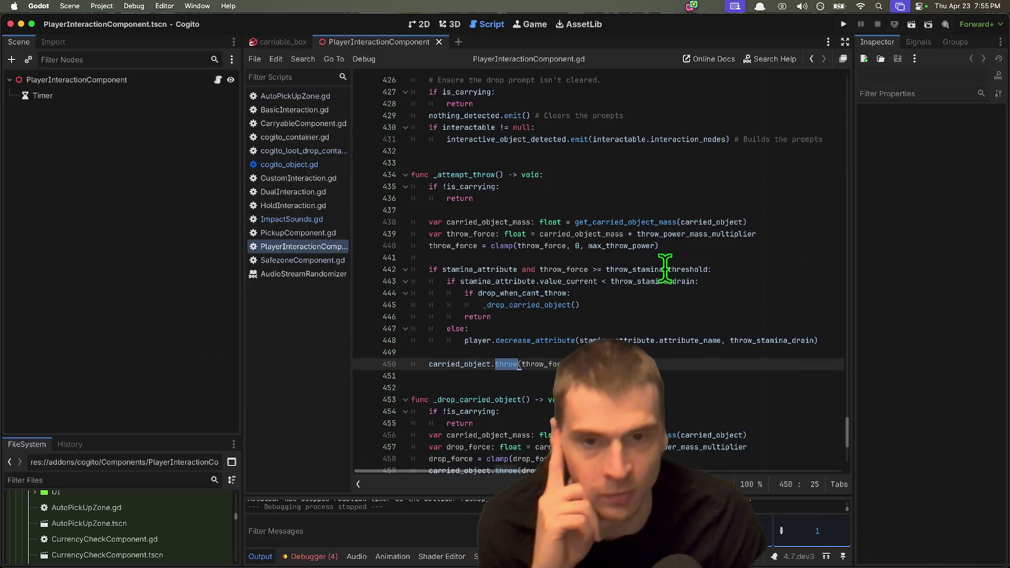
# Inspect the _attempt_throw function and where _input calls it while carrying.
pyautogui.doubleClick(466, 188)
pyautogui.click(726, 206)
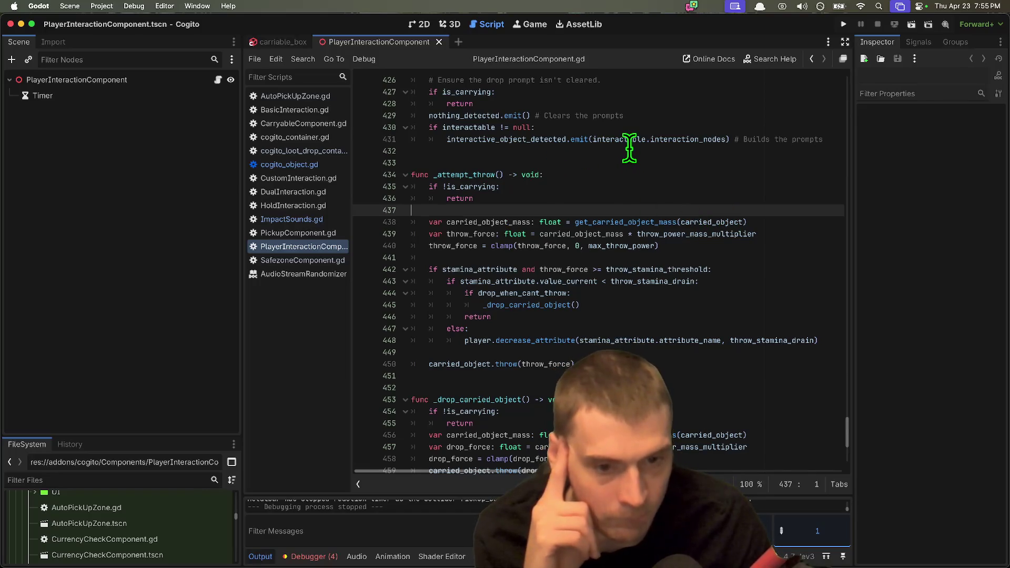
pyautogui.doubleClick(451, 174)
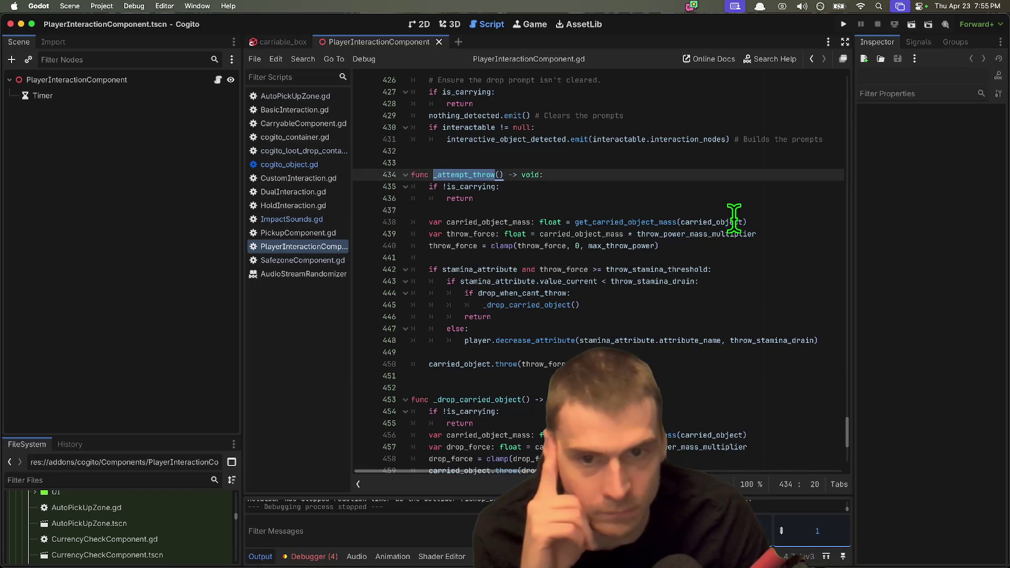
pyautogui.scroll(2, 733, 210)
pyautogui.click(737, 195)
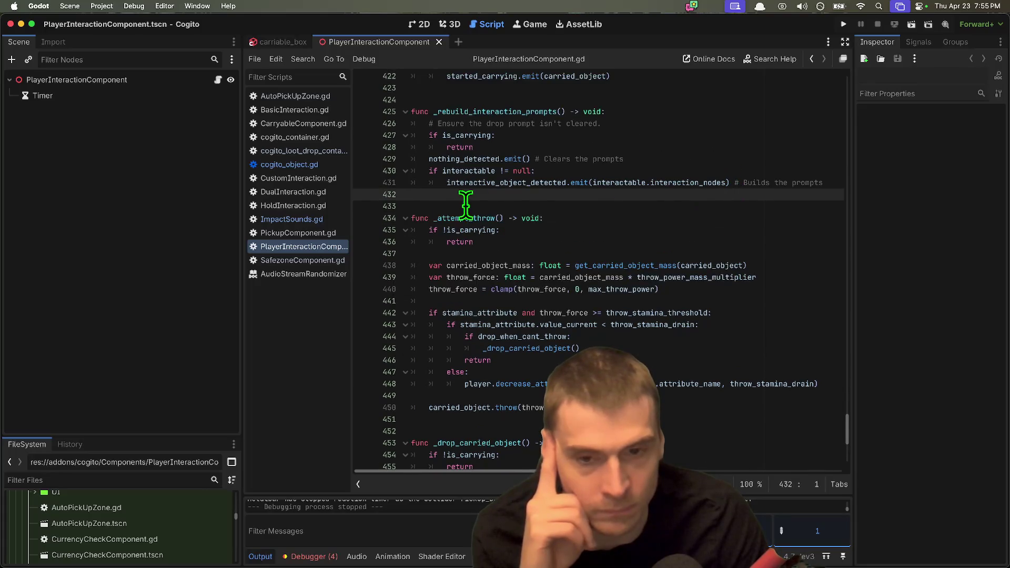
pyautogui.doubleClick(452, 217)
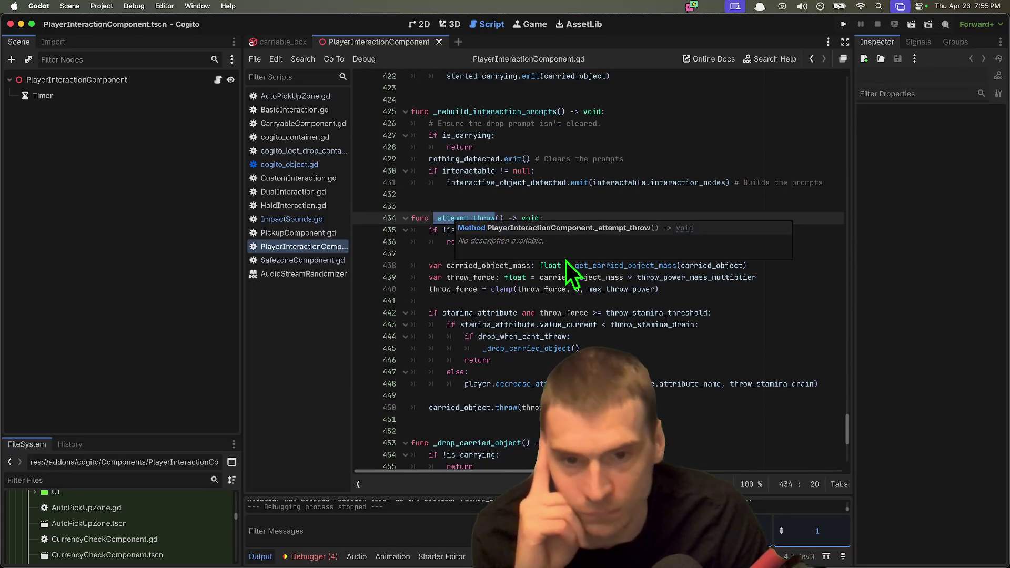
pyautogui.scroll(20, 476, 230)
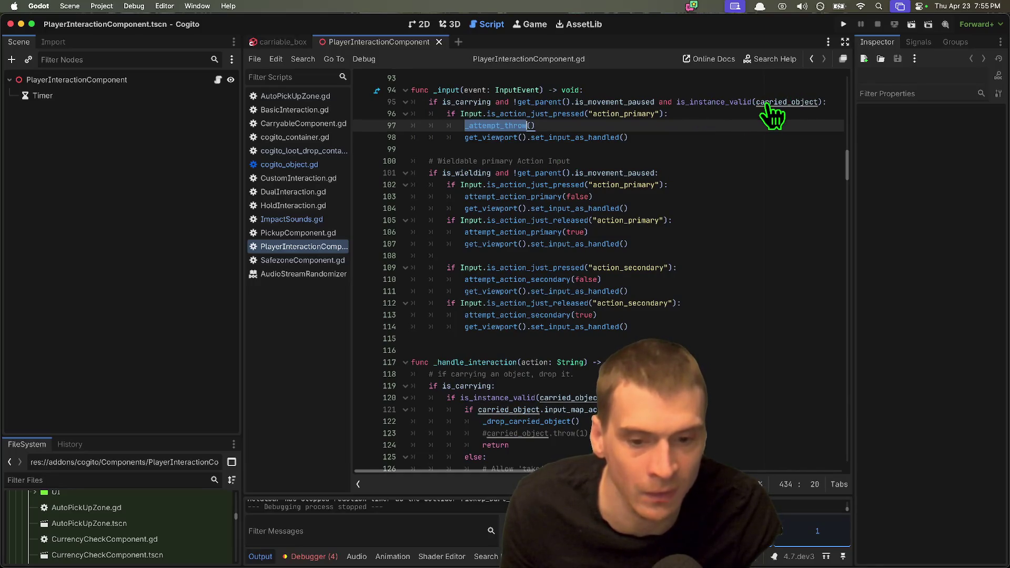
pyautogui.scroll(-1, 642, 310)
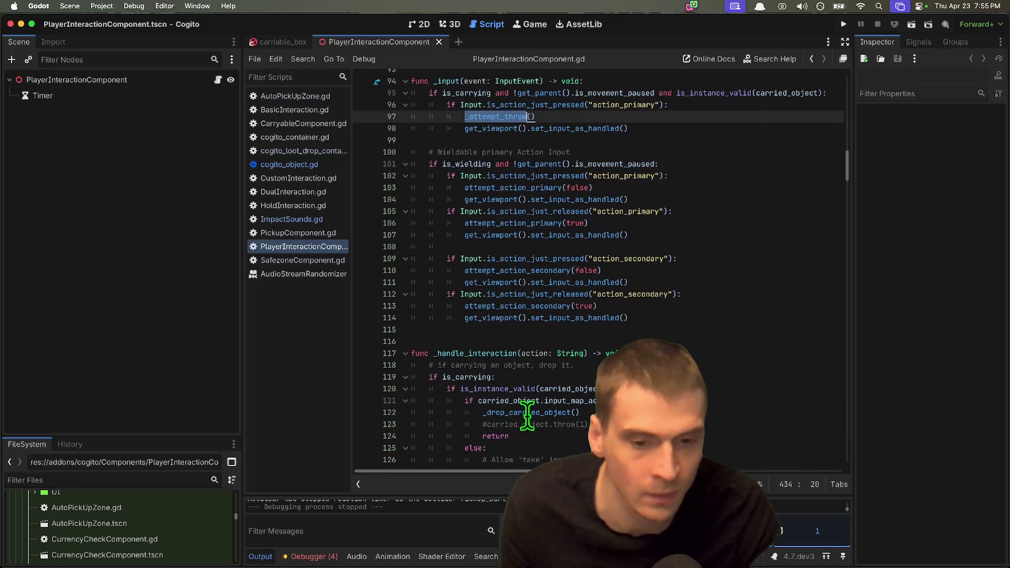
pyautogui.scroll(-3, 511, 419)
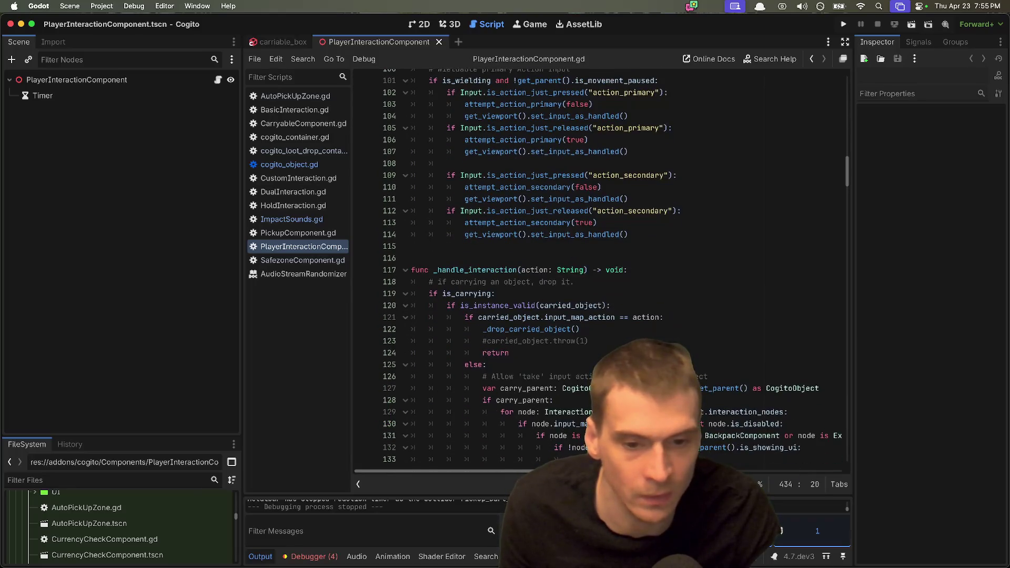
pyautogui.scroll(-1, 613, 266)
pyautogui.keyDown('ctrl'); pyautogui.scroll(-2, 737, 388); pyautogui.keyUp('ctrl')
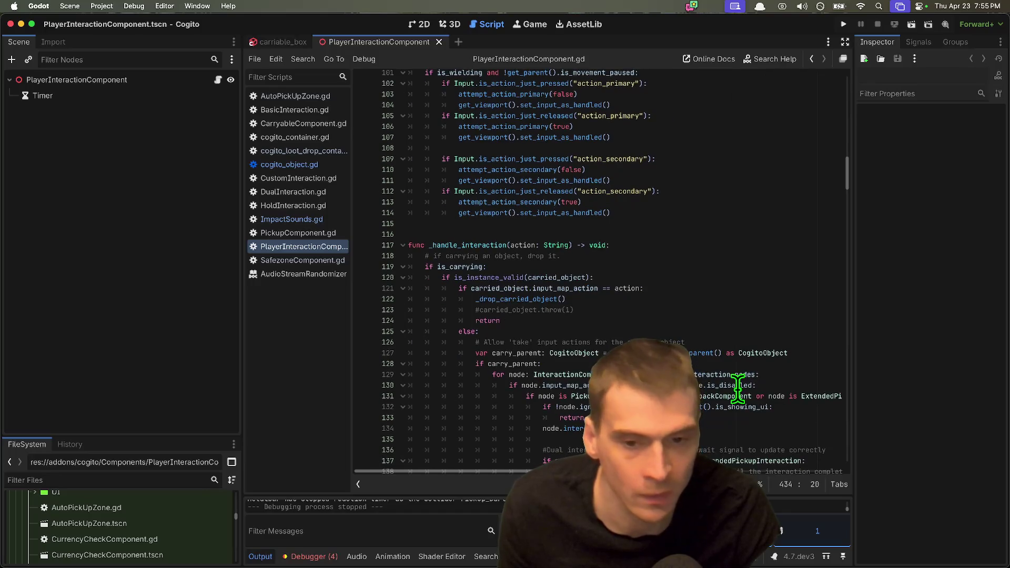
pyautogui.doubleClick(434, 244)
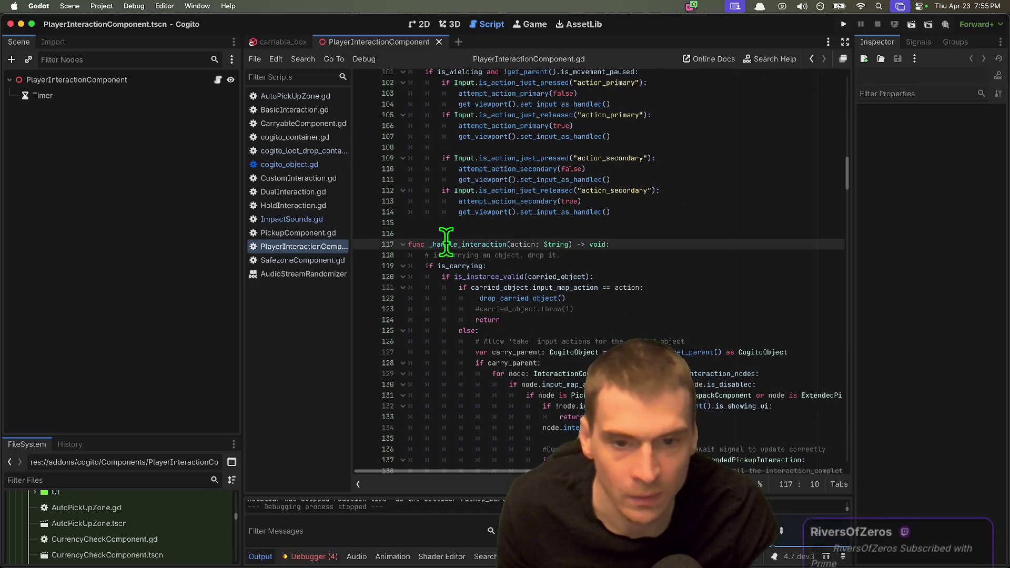
pyautogui.scroll(-1, 593, 315)
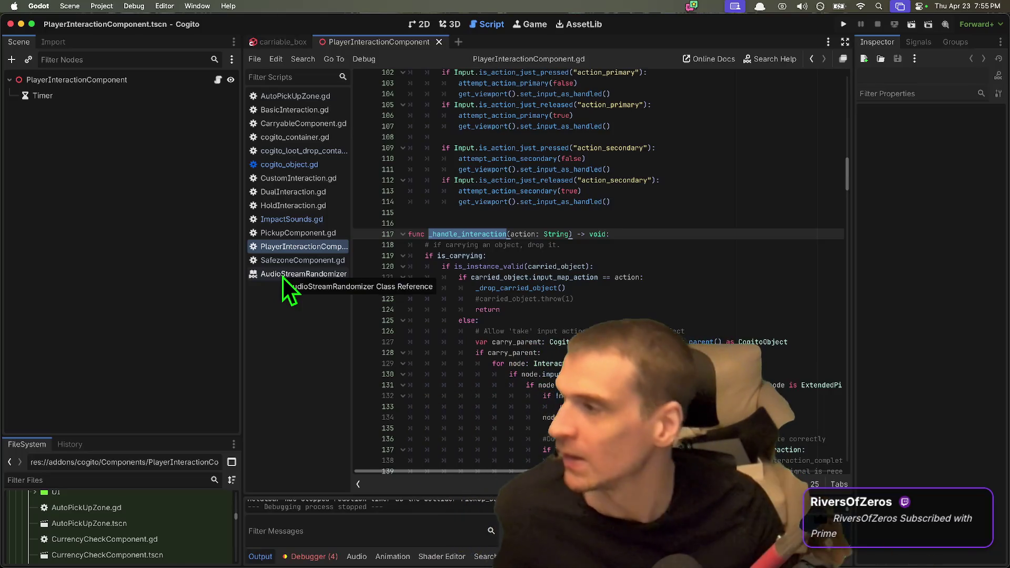
pyautogui.press('super+Tab')
pyautogui.press('super+Tab')
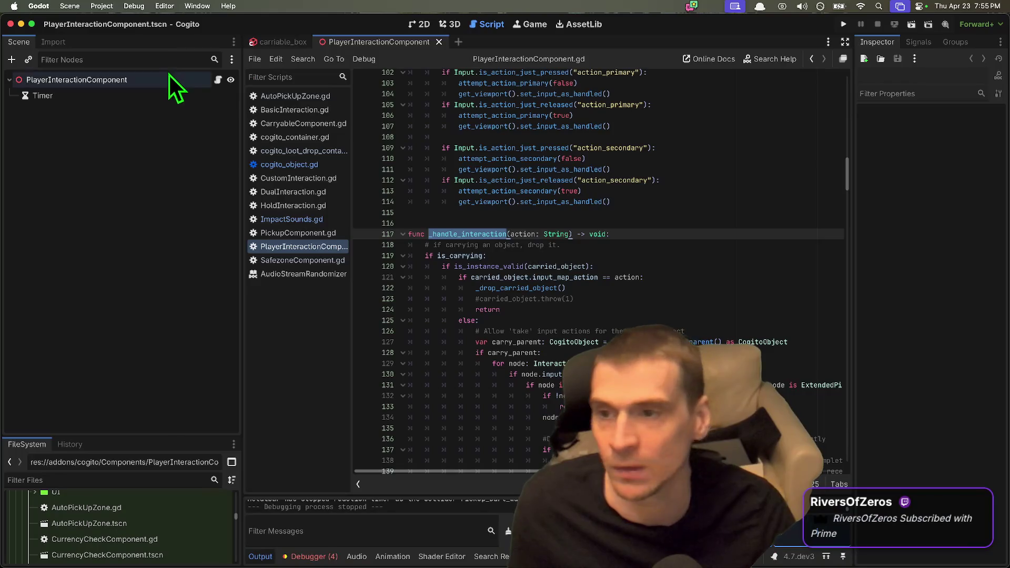
pyautogui.press('super+Tab')
pyautogui.click(186, 81)
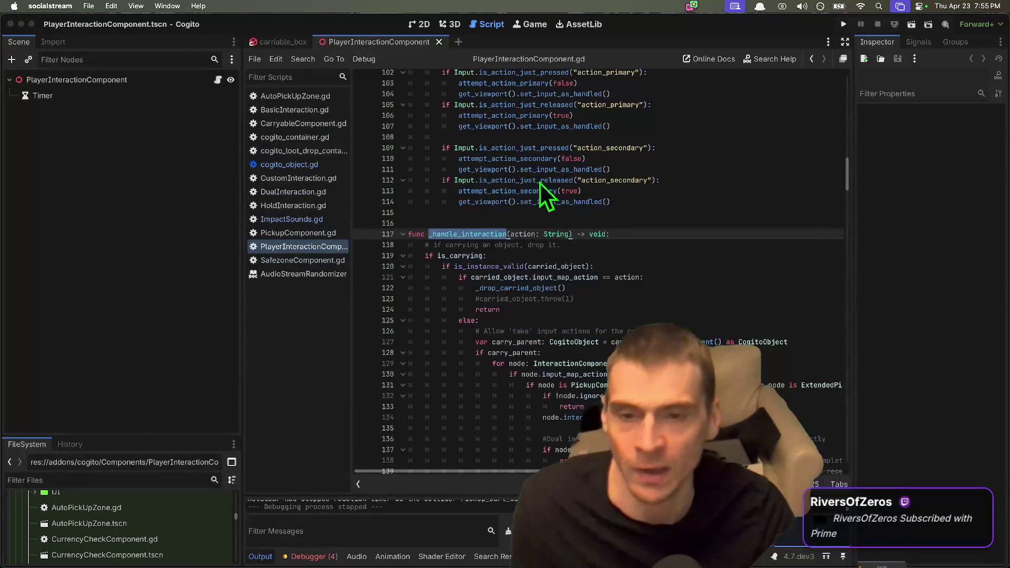
pyautogui.scroll(-1, 615, 231)
pyautogui.scroll(-2, 618, 237)
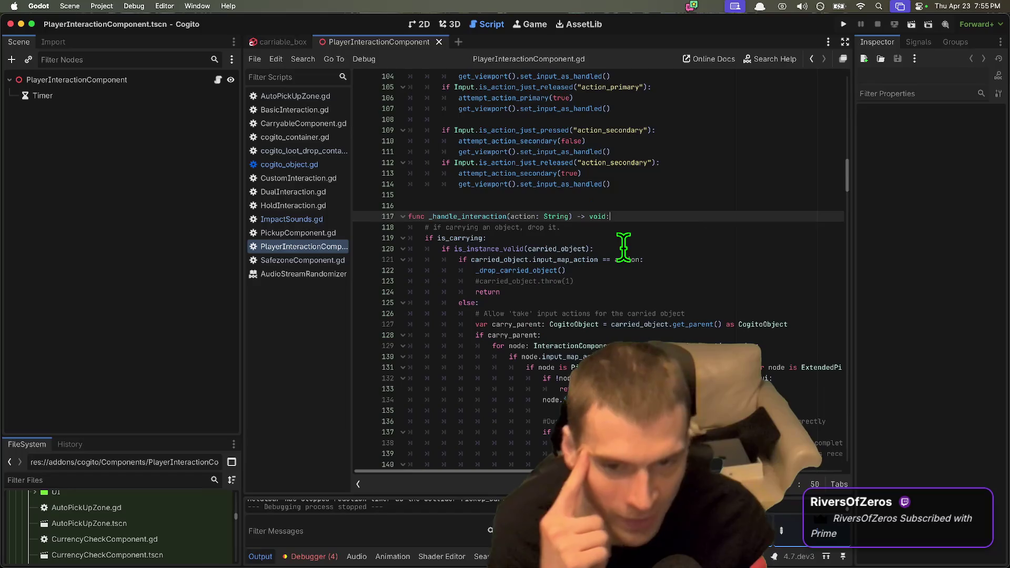
pyautogui.doubleClick(443, 208)
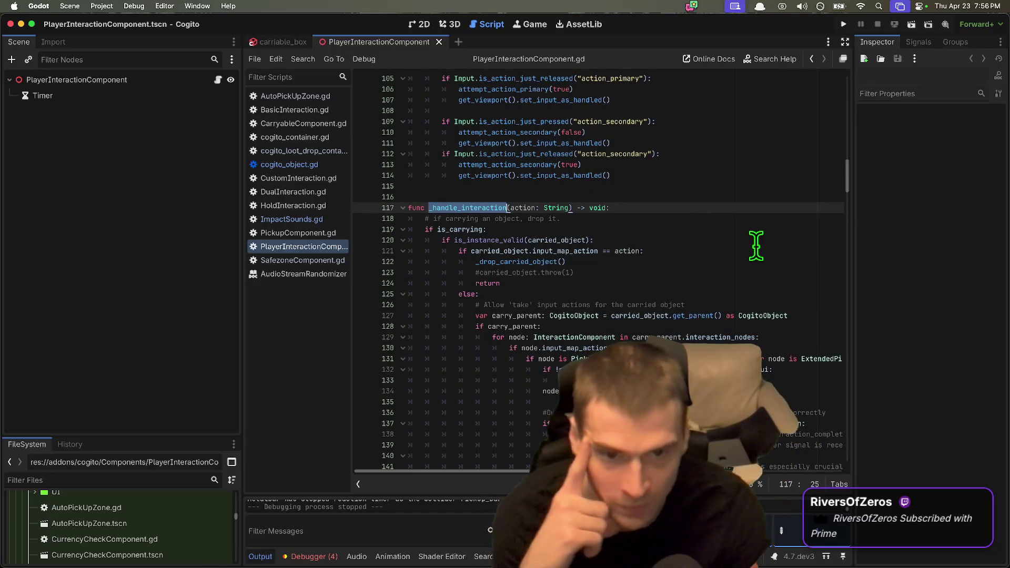
# Scroll through _handle_interaction to the _drop_carried_object call and widen the code area.
pyautogui.scroll(10, 754, 245)
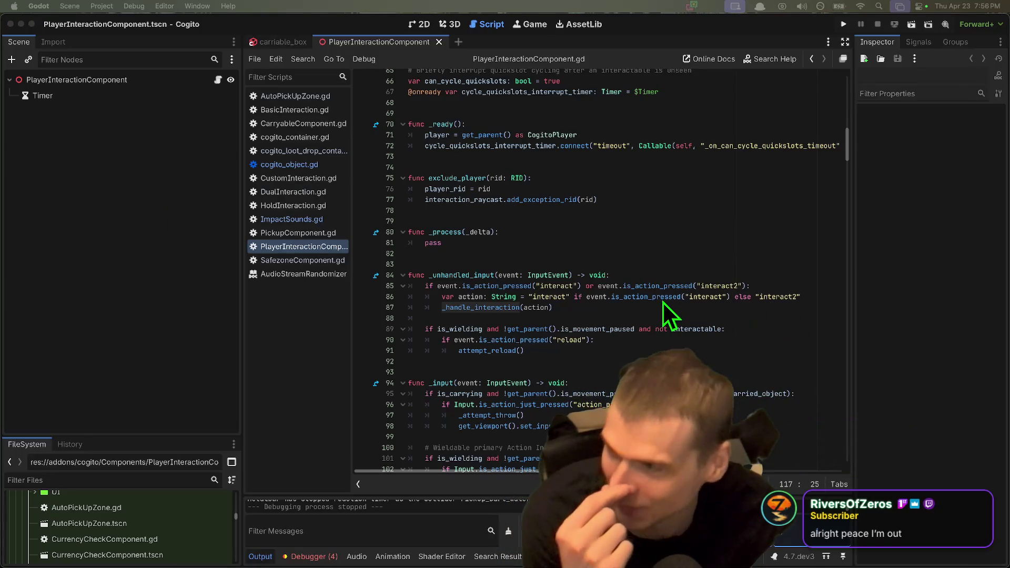
pyautogui.scroll(-7, 662, 317)
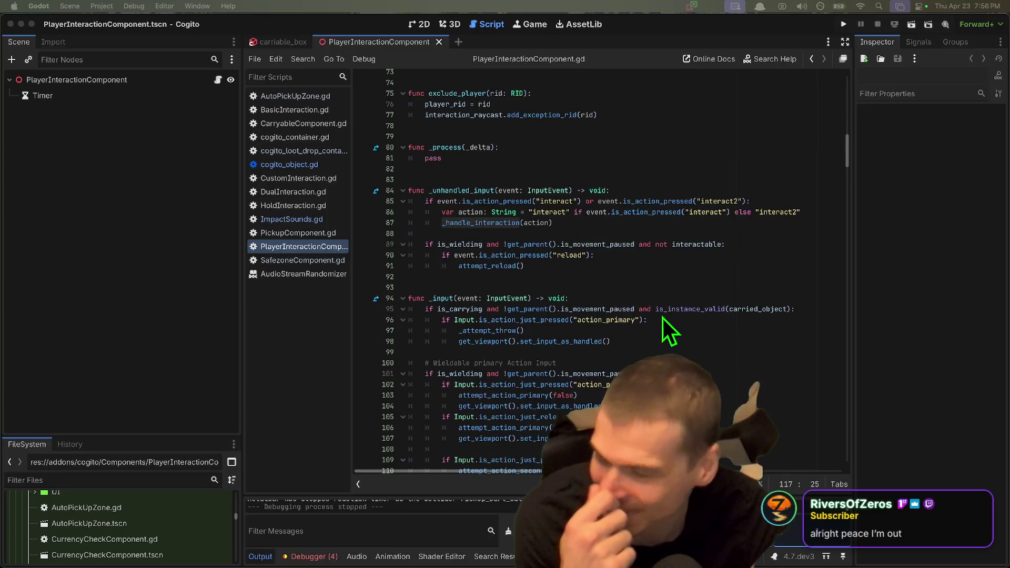
pyautogui.scroll(-4, 662, 318)
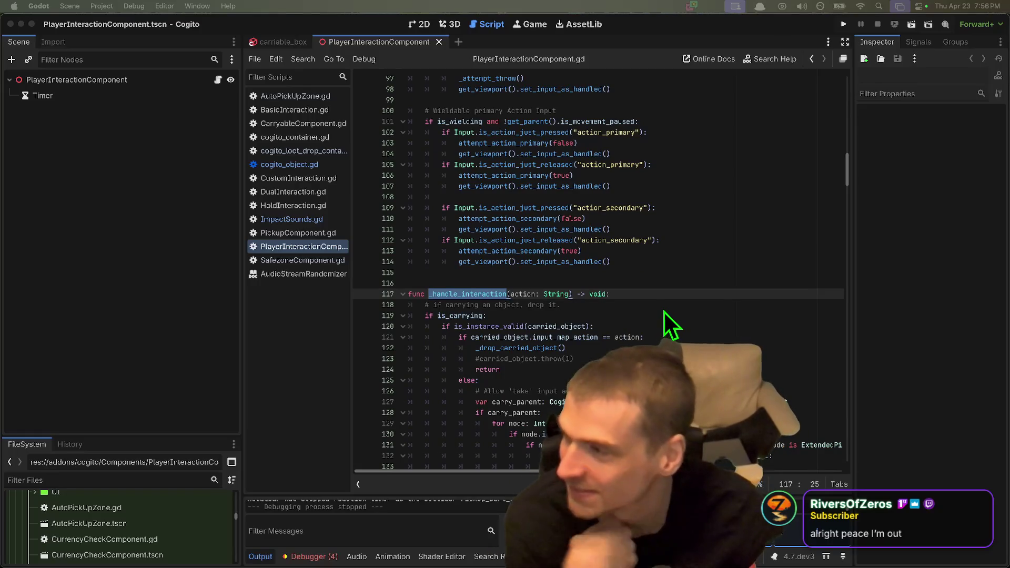
pyautogui.scroll(-2, 661, 311)
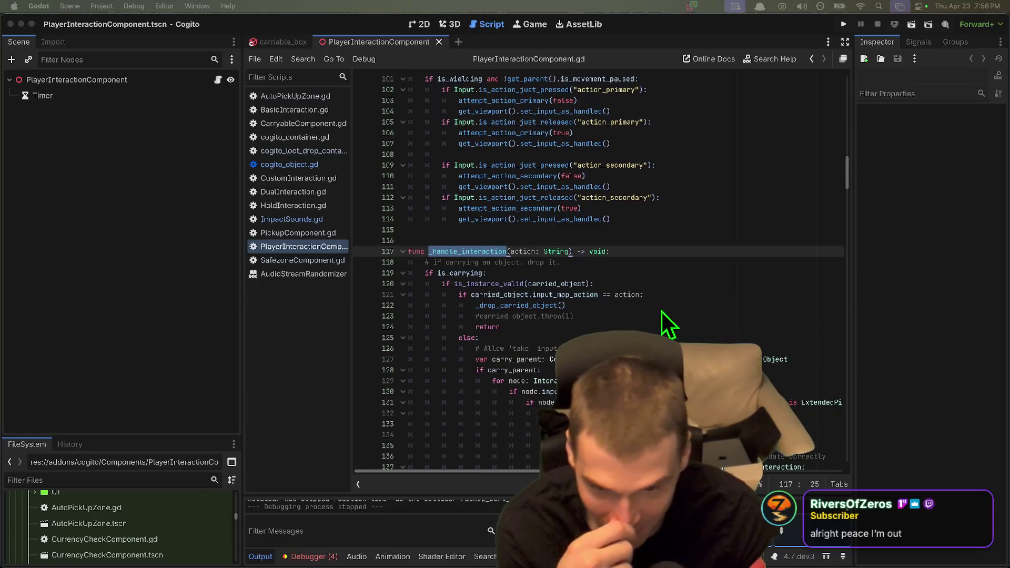
pyautogui.scroll(-1, 661, 310)
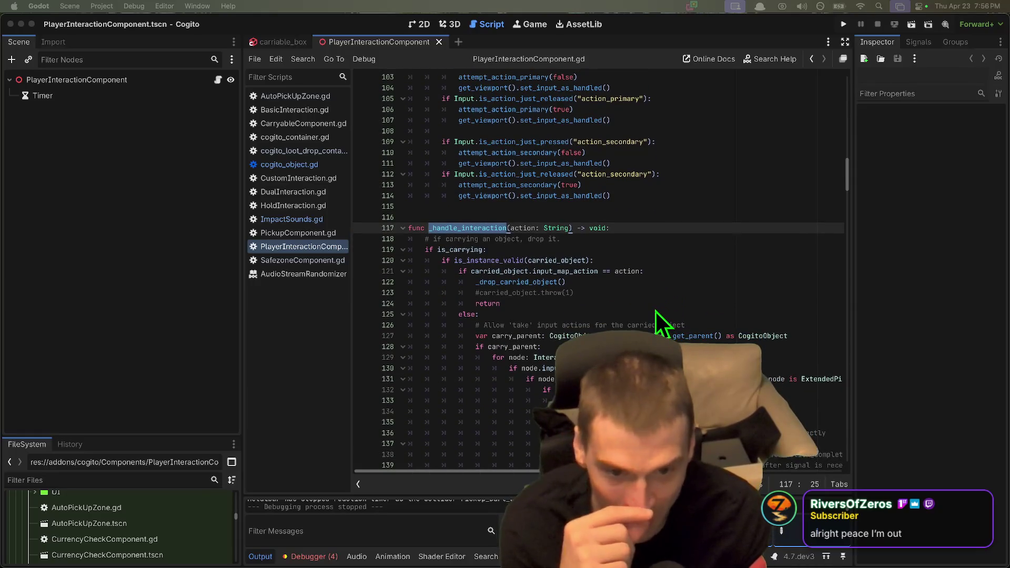
pyautogui.scroll(-1, 694, 270)
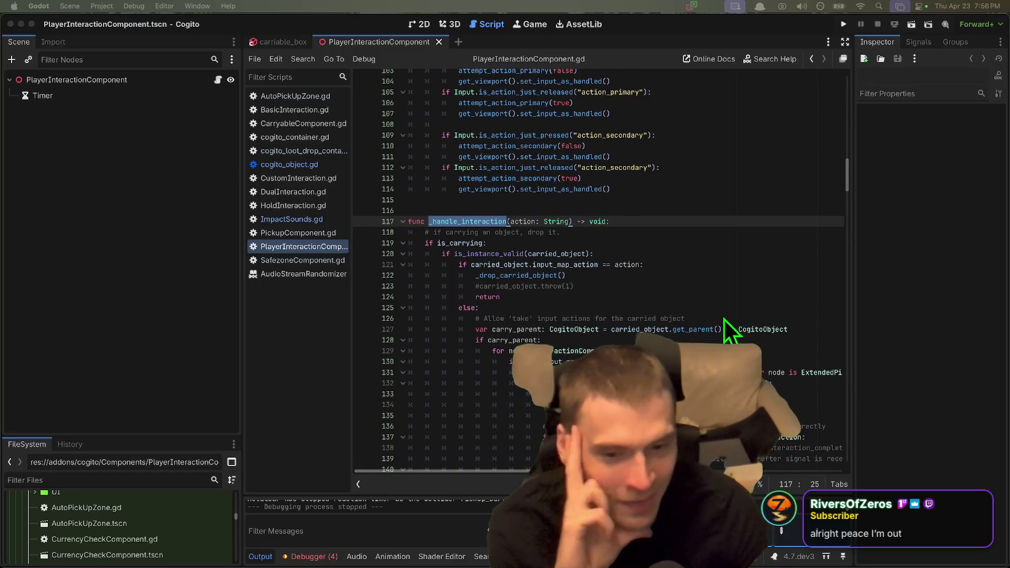
pyautogui.scroll(-2, 716, 309)
pyautogui.scroll(-2, 716, 310)
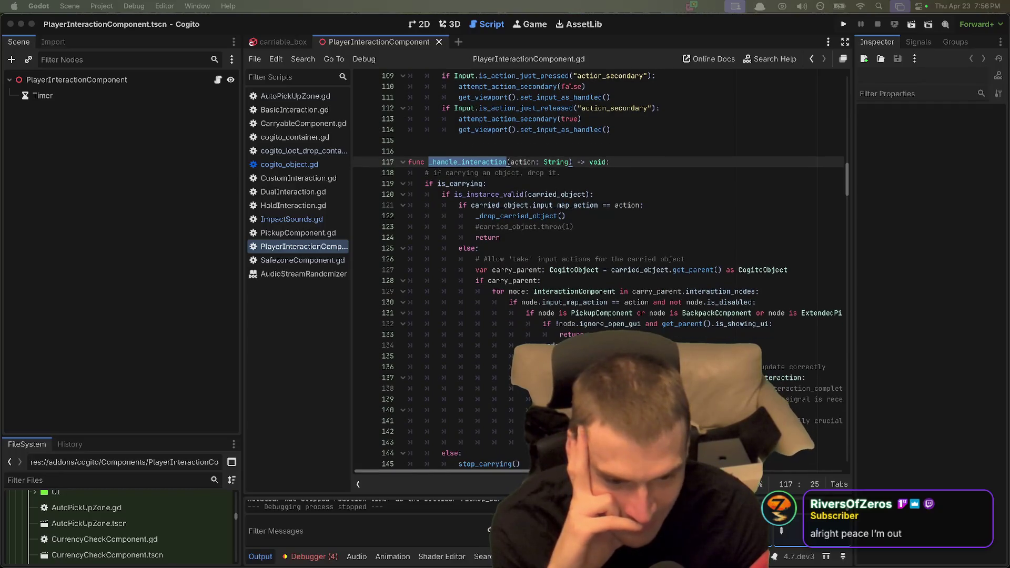
pyautogui.scroll(-2, 514, 185)
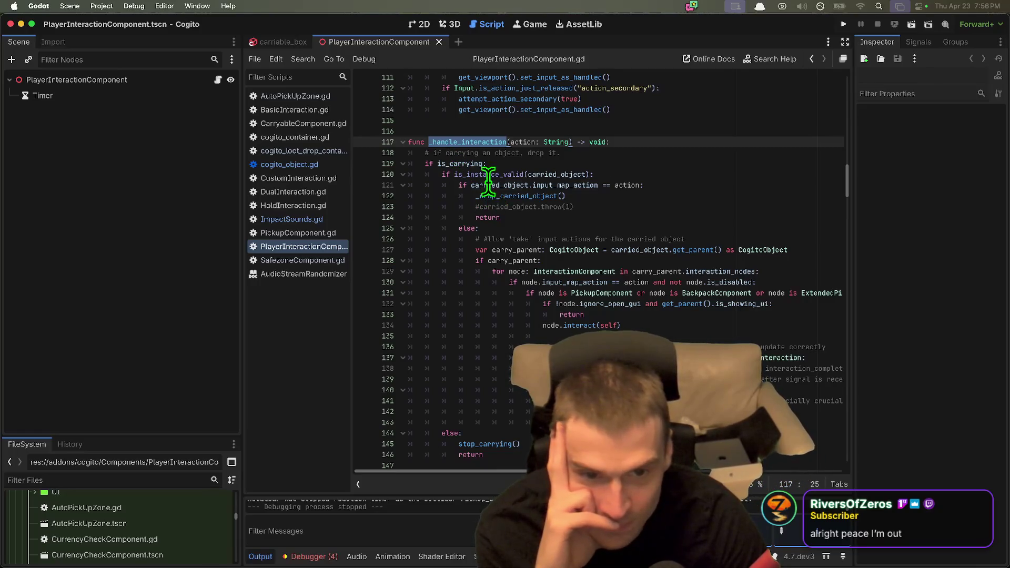
pyautogui.click(562, 185)
pyautogui.doubleClick(510, 196)
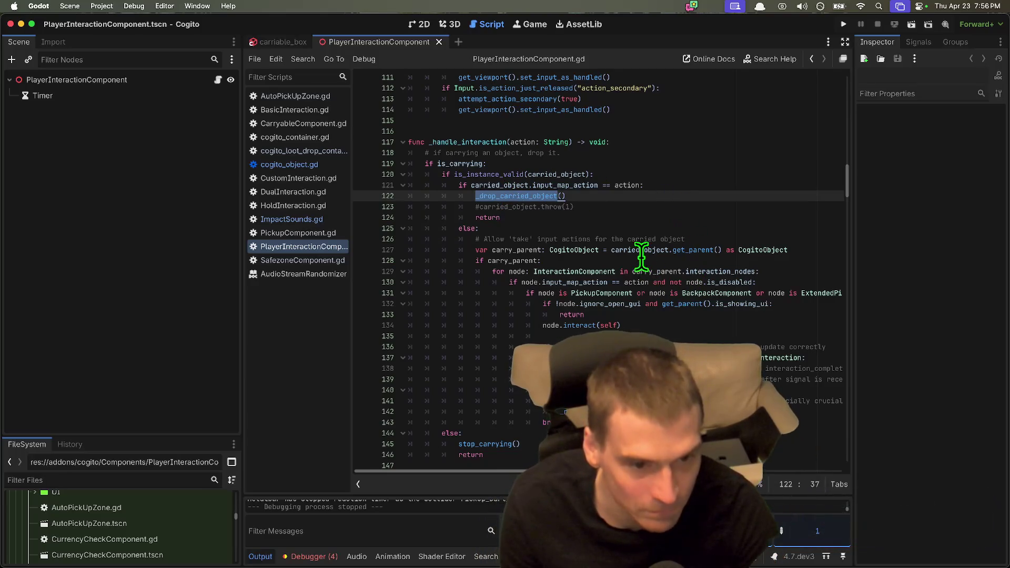
pyautogui.moveTo(852, 293); pyautogui.dragTo(891, 295)
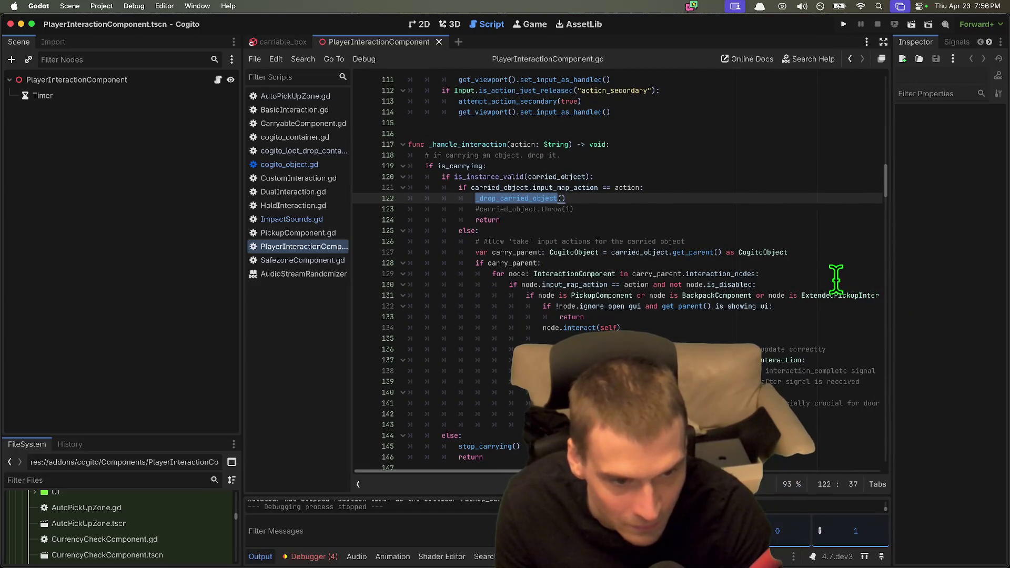
# Examine the interaction_nodes loop on lines 129–130 and the interact call on line 134.
pyautogui.click(720, 273)
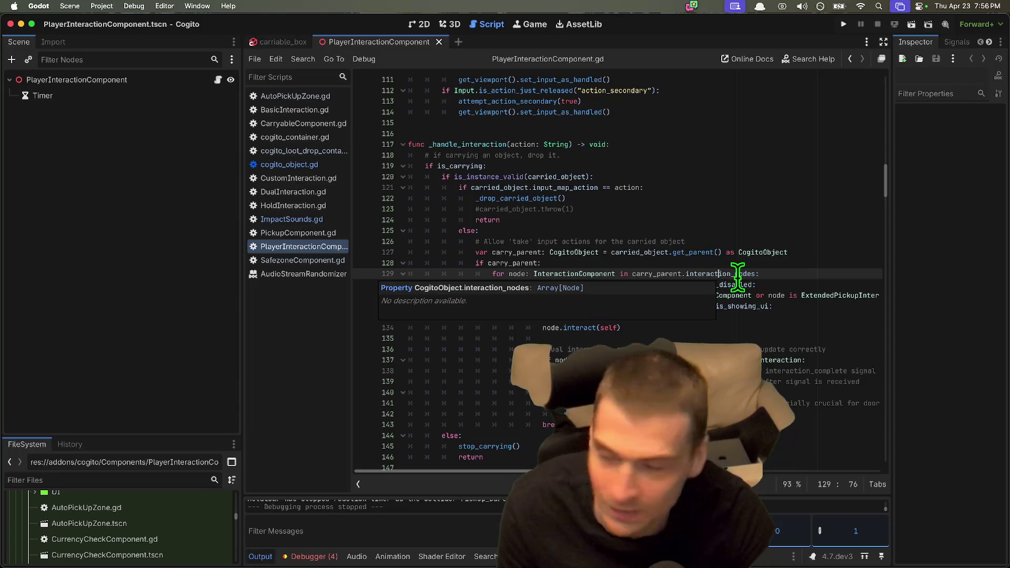
pyautogui.click(782, 282)
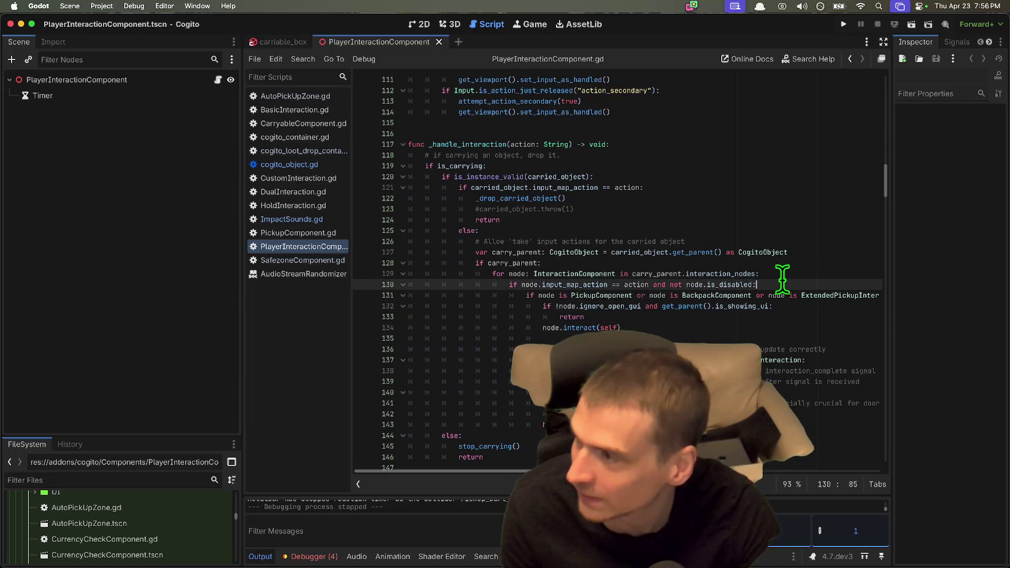
pyautogui.tripleClick(782, 283)
pyautogui.tripleClick(786, 275)
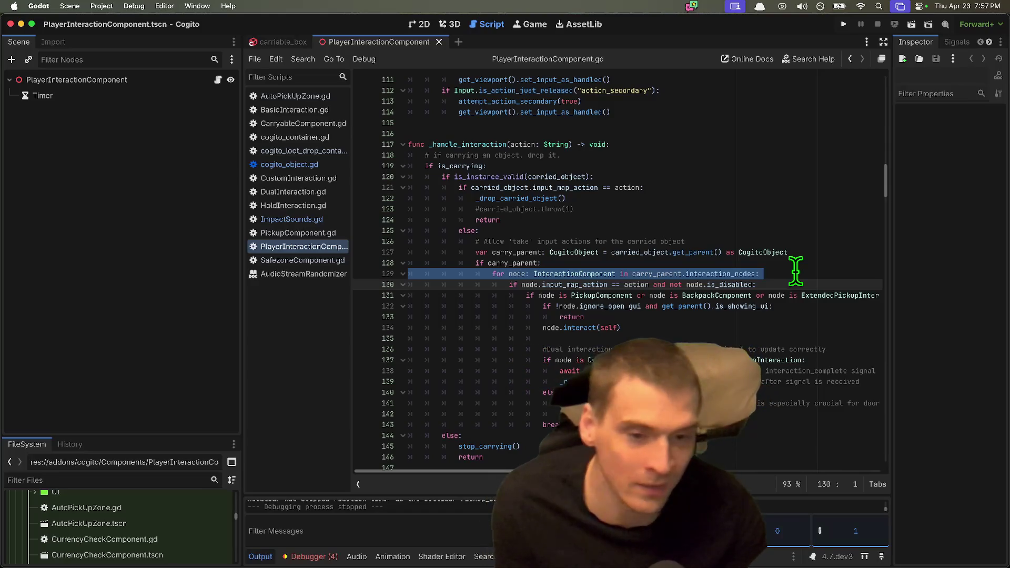
pyautogui.tripleClick(792, 284)
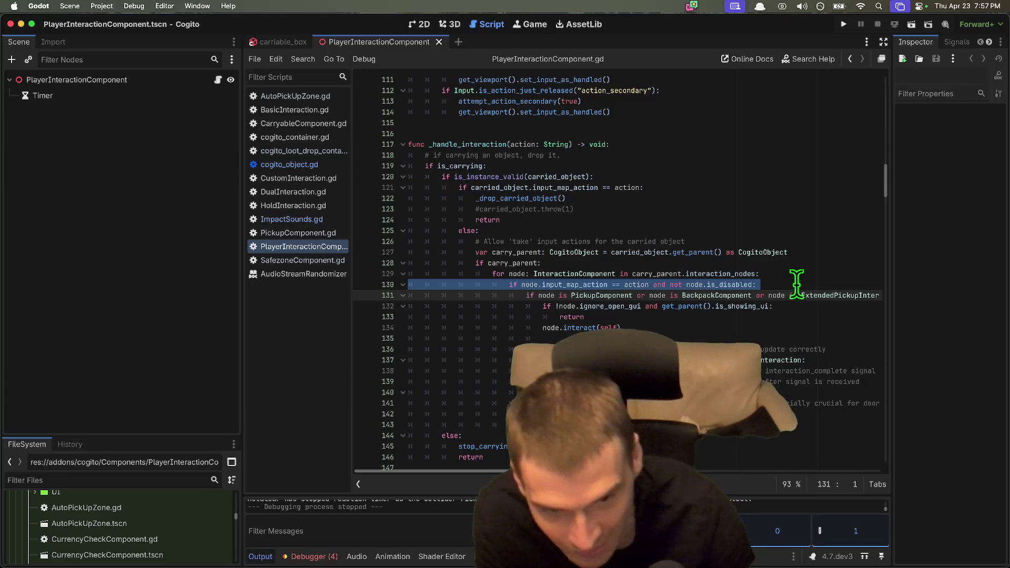
pyautogui.doubleClick(556, 328)
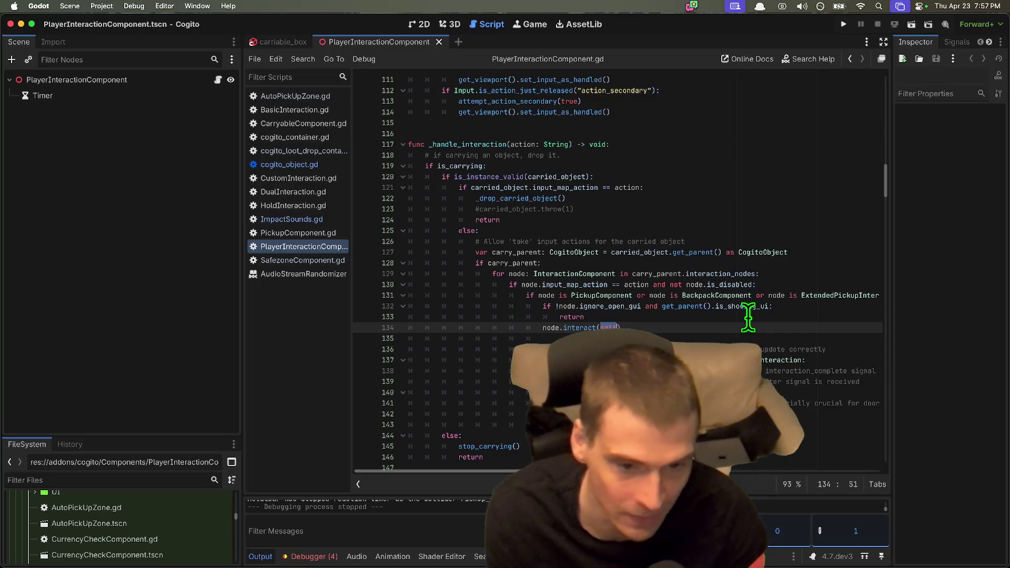
# Take two region screenshots of the carried-object interaction code.
pyautogui.press('super+shift+4')
pyautogui.moveTo(374, 176); pyautogui.dragTo(894, 500)
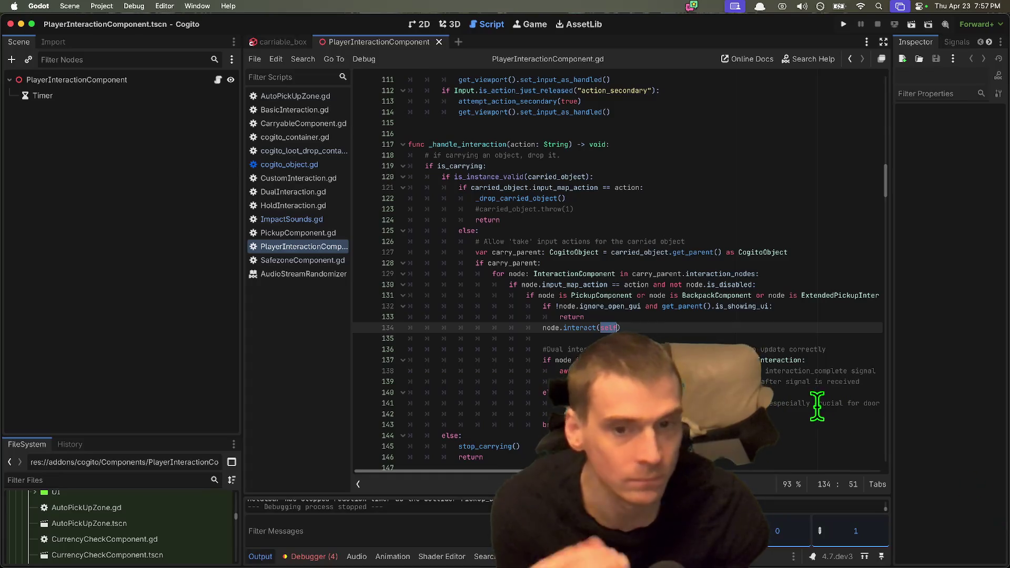
pyautogui.press('super+shift+4')
pyautogui.moveTo(374, 150)
pyautogui.mouseDown()
pyautogui.moveTo(957, 497)
pyautogui.moveTo(890, 469)
pyautogui.mouseUp()
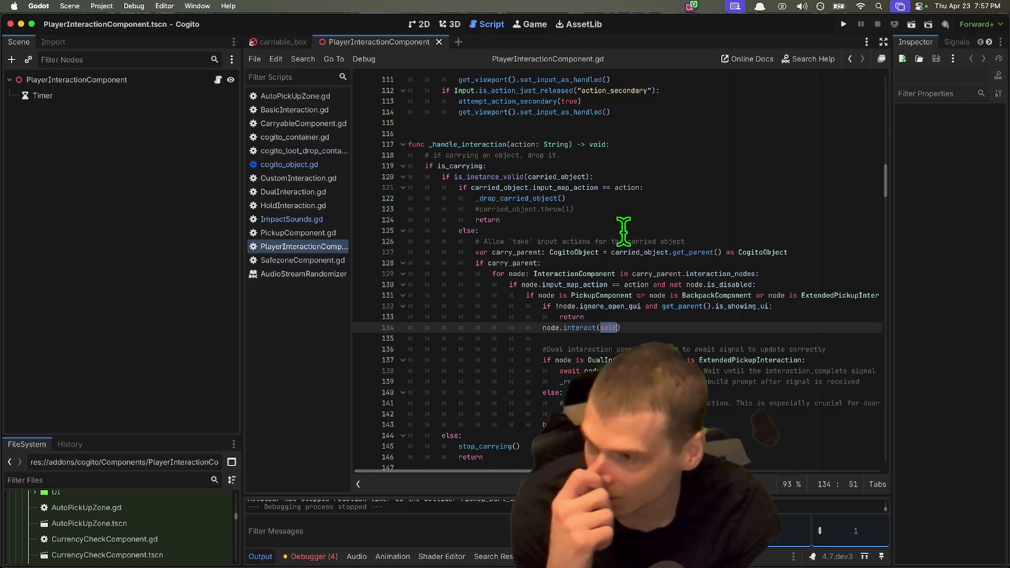
pyautogui.press('super+Tab')
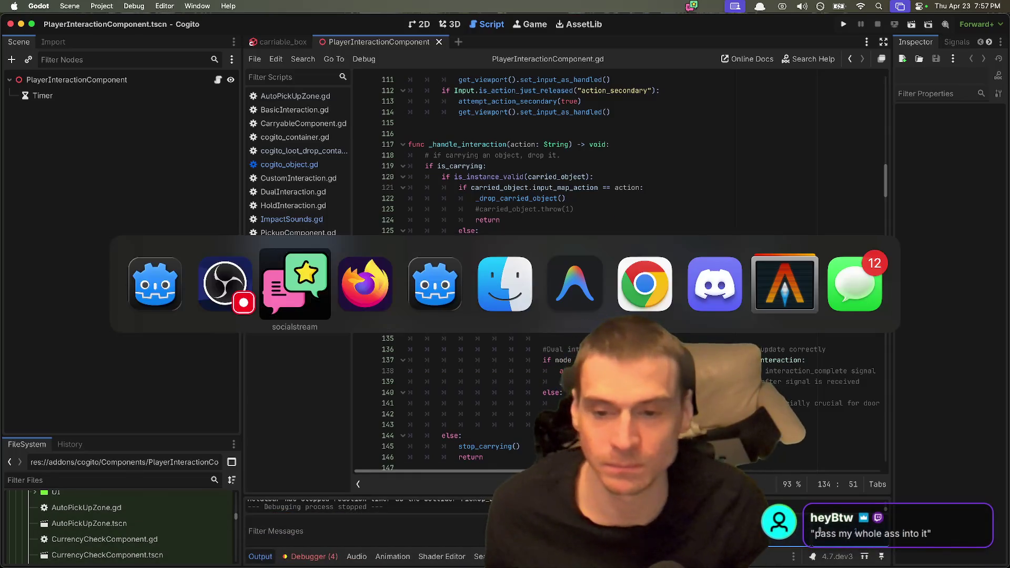
# Bring the Friend Gem Godot window forward and filter project files by 'interact'.
pyautogui.press('super+Tab')
pyautogui.press('super+Tab')
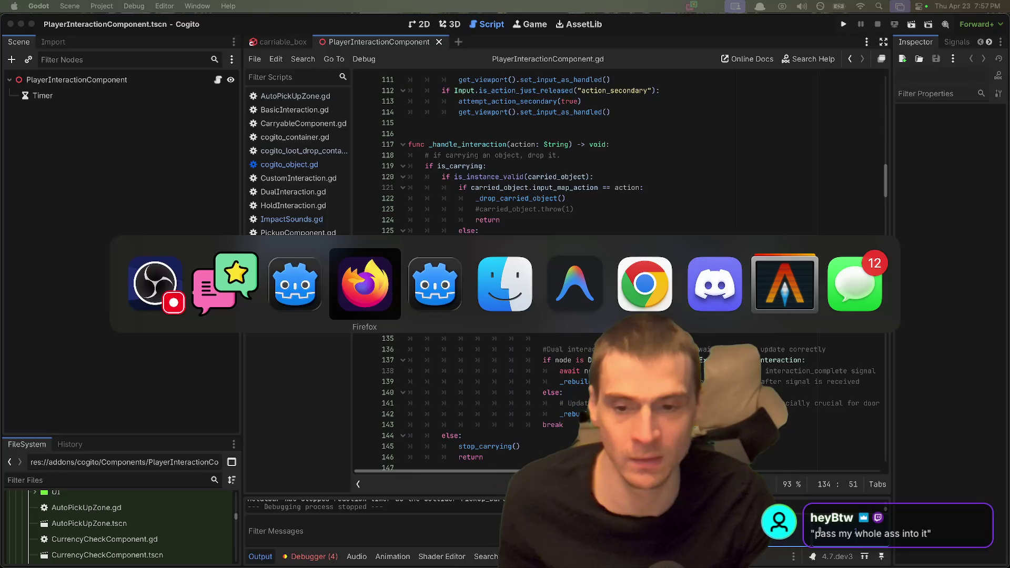
pyautogui.press('super+Tab')
pyautogui.press('super+shift+Tab')
pyautogui.press('super+shift+Tab')
pyautogui.press('super+Tab')
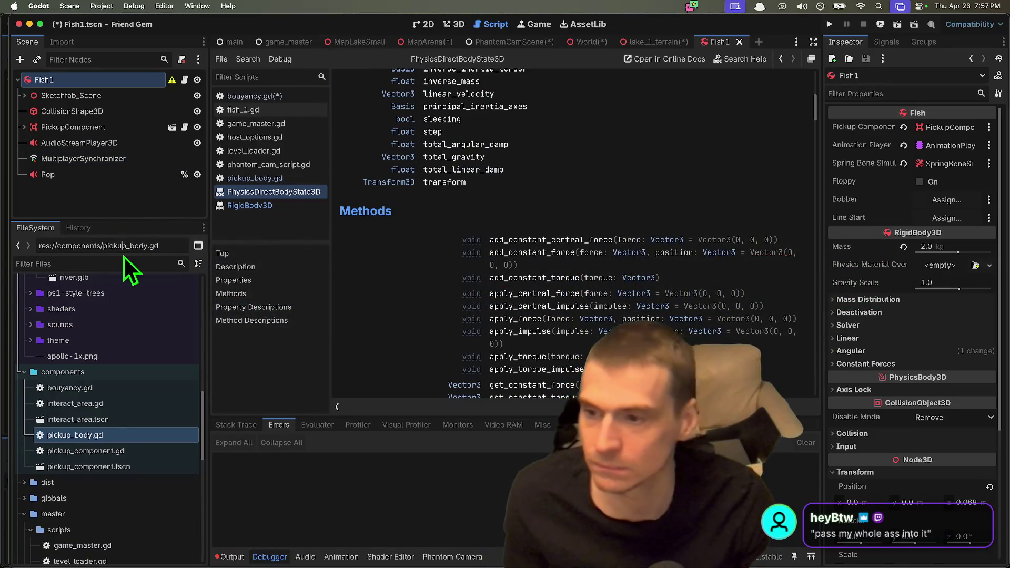
pyautogui.click(38, 264)
pyautogui.write('interact')
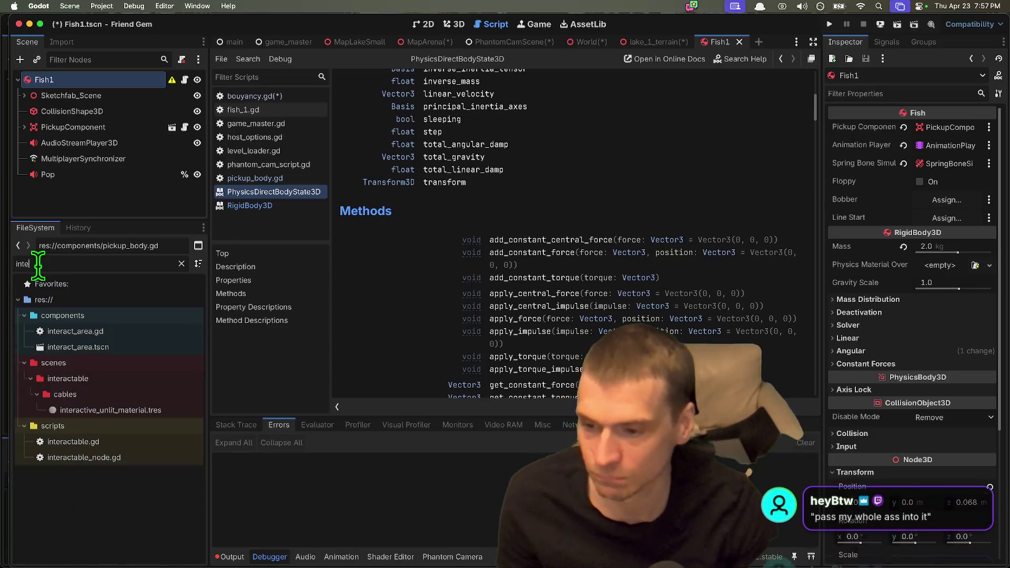
# Open the interact_area scene's script and widen the code area.
pyautogui.doubleClick(143, 344)
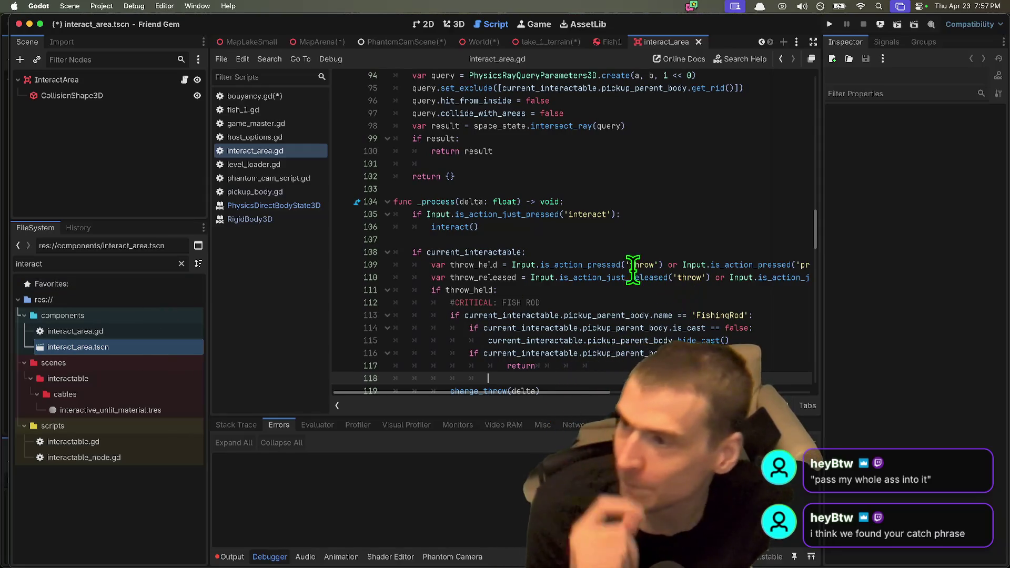
pyautogui.scroll(-2, 580, 264)
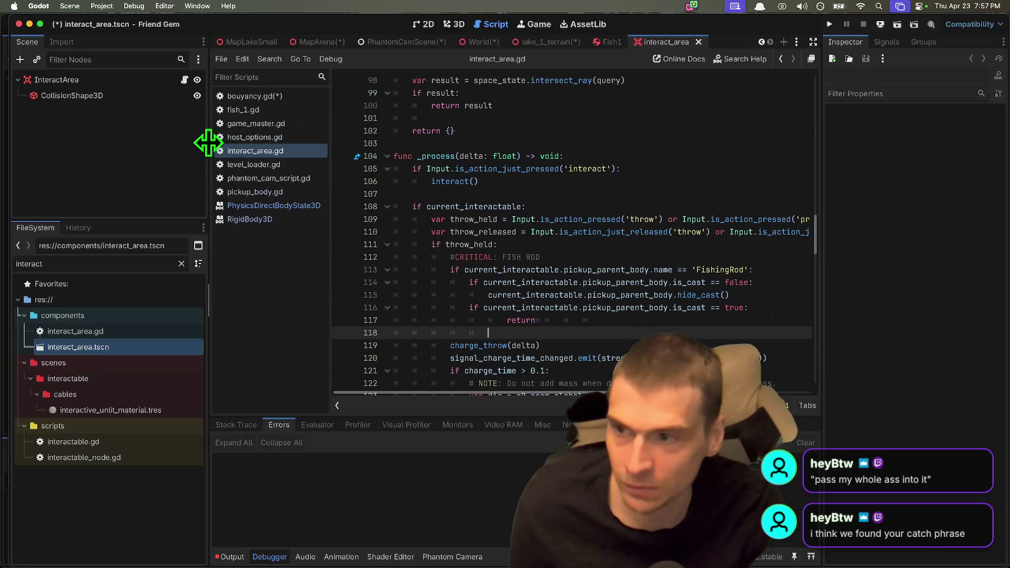
pyautogui.moveTo(210, 137); pyautogui.dragTo(109, 140)
pyautogui.scroll(-2, 495, 164)
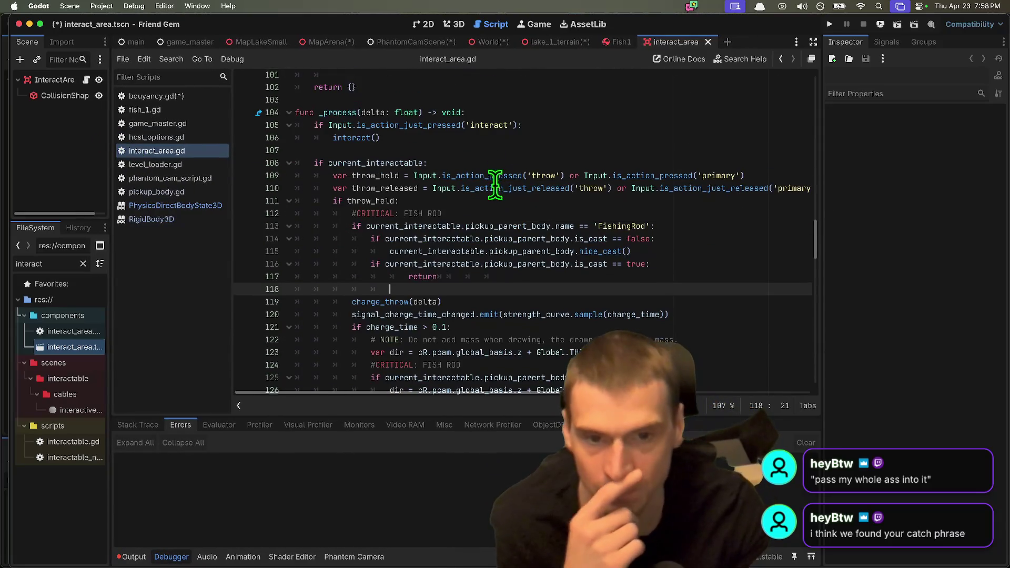
pyautogui.moveTo(821, 212); pyautogui.dragTo(957, 210)
pyautogui.scroll(-3, 841, 205)
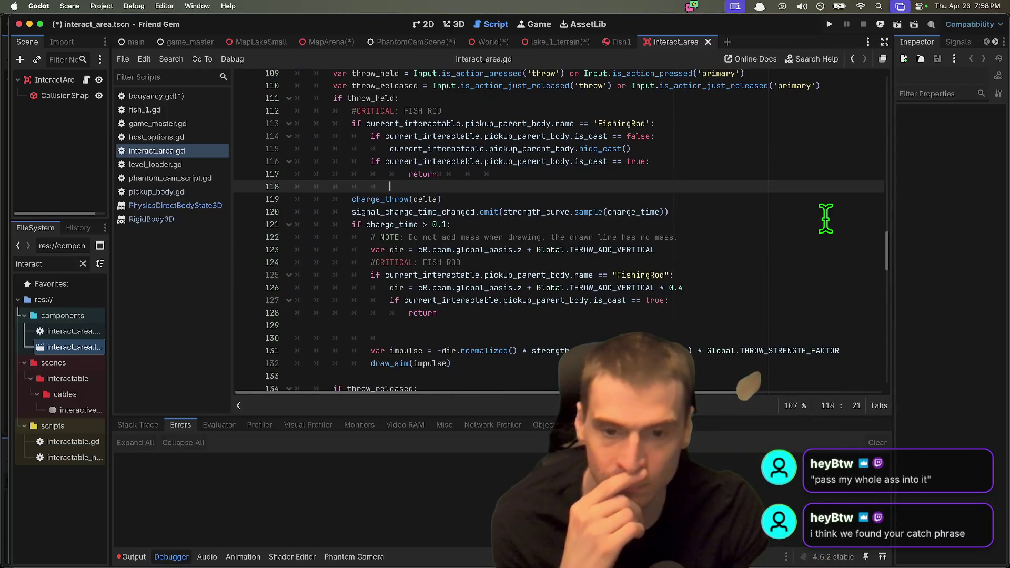
pyautogui.scroll(-2, 825, 218)
pyautogui.scroll(4, 829, 219)
# Review the throw_held check and fishing rod block (lines 108–128), then save and run.
pyautogui.click(340, 176)
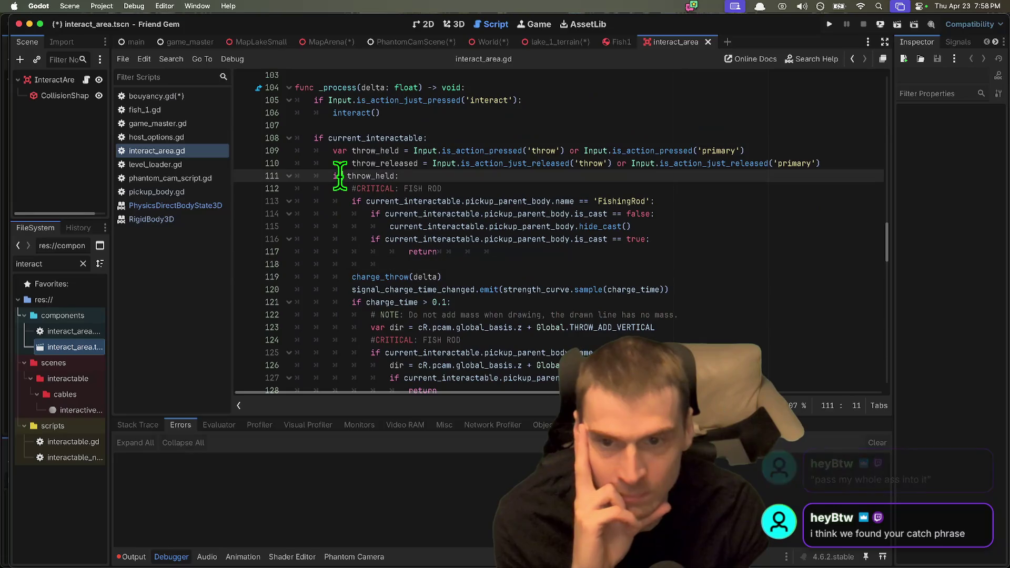
pyautogui.tripleClick(340, 175)
pyautogui.doubleClick(360, 151)
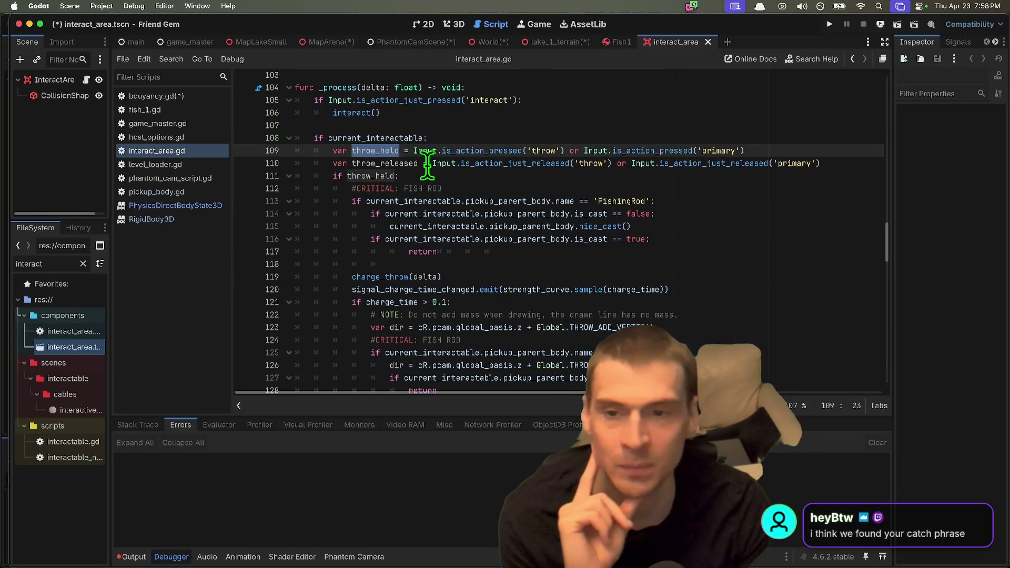
pyautogui.doubleClick(376, 138)
pyautogui.scroll(-2, 470, 221)
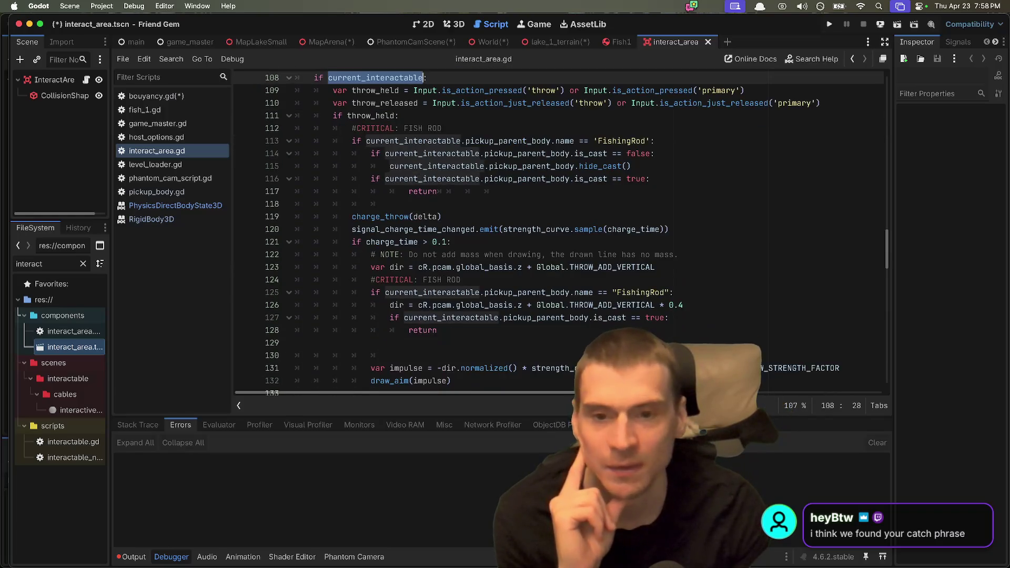
pyautogui.moveTo(547, 333); pyautogui.dragTo(60, 143)
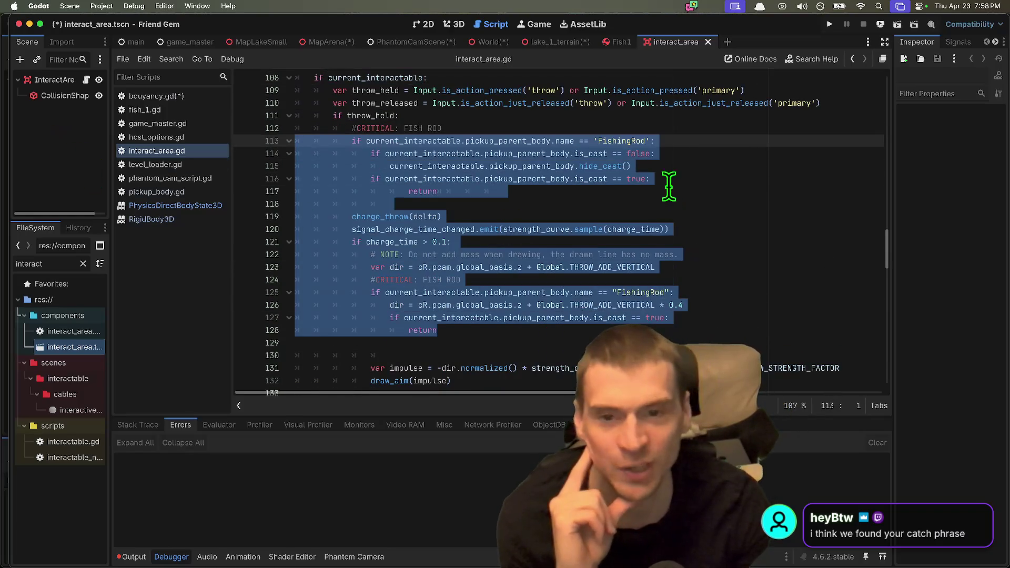
pyautogui.scroll(-3, 665, 232)
pyautogui.scroll(-3, 658, 266)
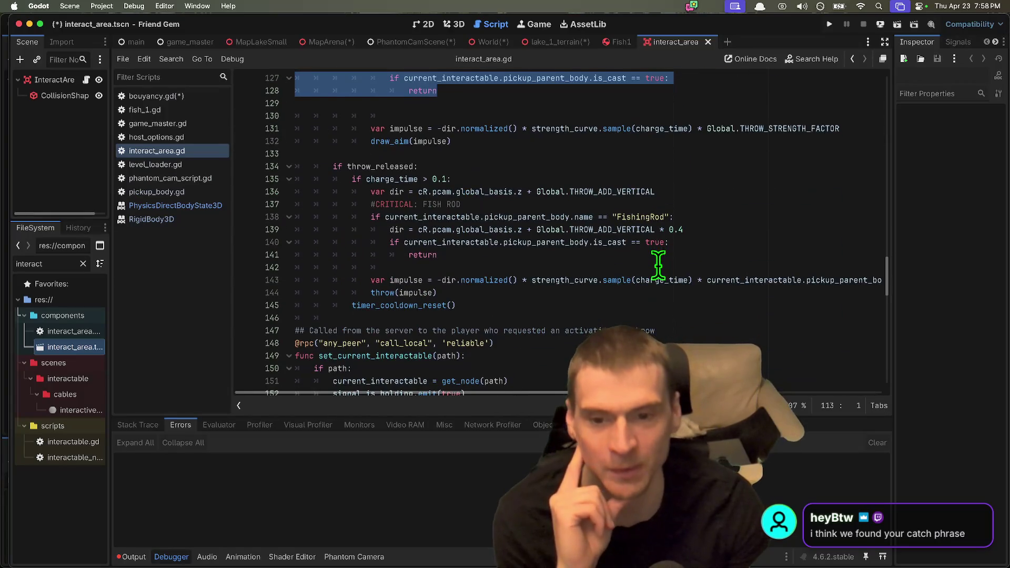
pyautogui.click(662, 303)
pyautogui.press('super+b')
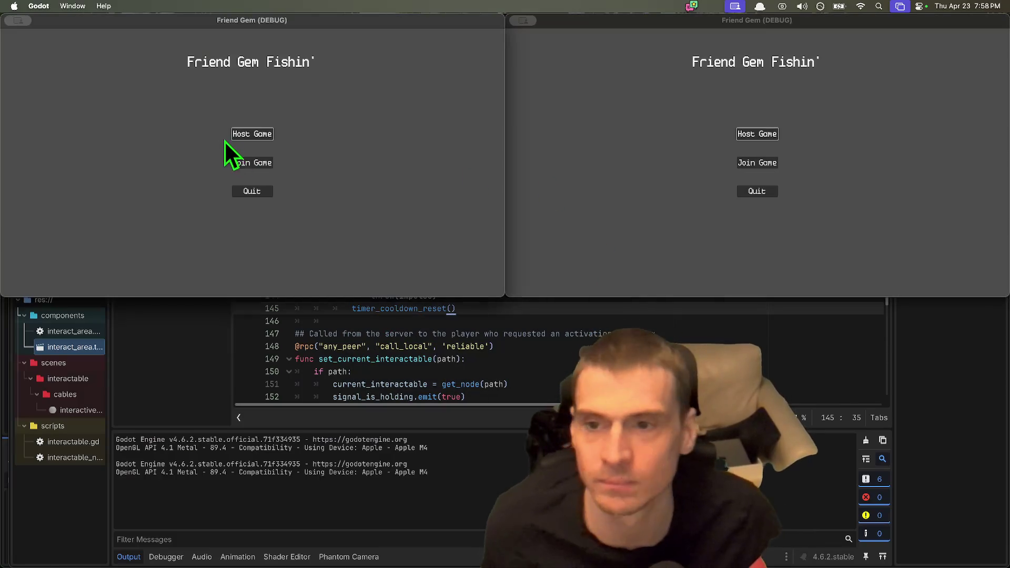
# Host a new game, pick up the fishing rod, and enlarge the game window to full screen.
pyautogui.click(235, 135)
pyautogui.click(194, 232)
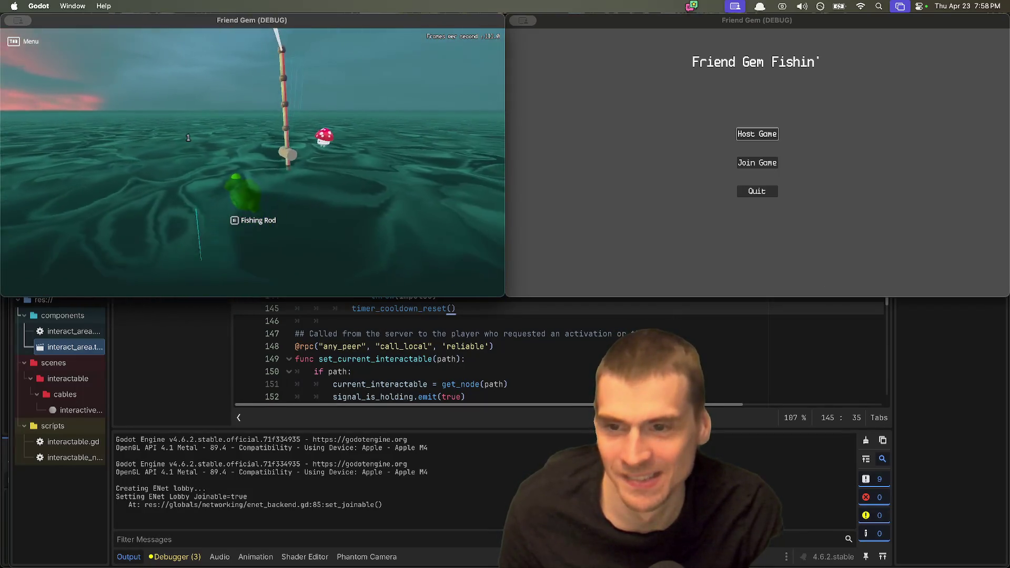
pyautogui.press('e')
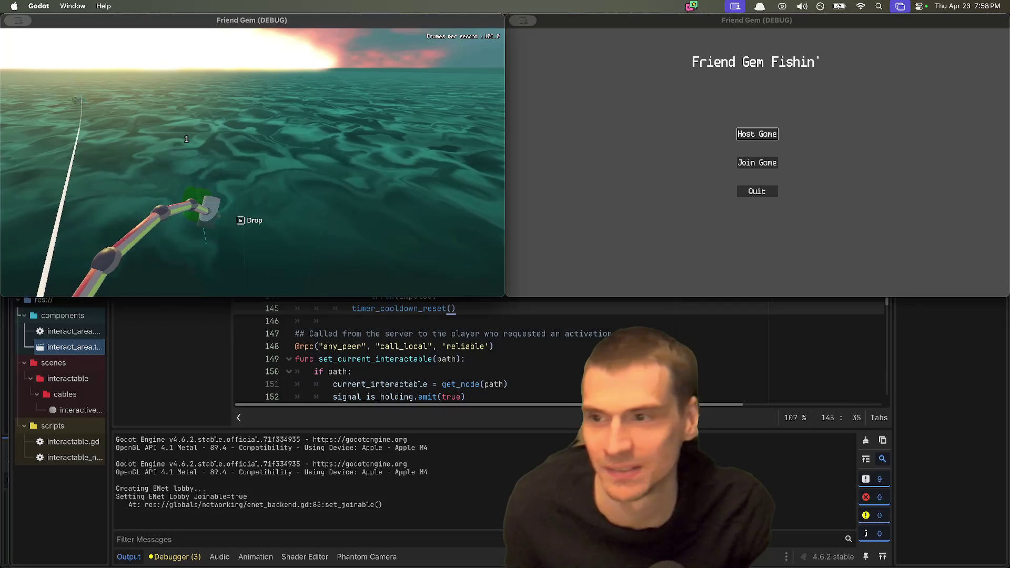
pyautogui.press('Tab')
pyautogui.moveTo(497, 292)
pyautogui.mouseDown()
pyautogui.moveTo(962, 500)
pyautogui.moveTo(1007, 565)
pyautogui.mouseUp()
pyautogui.press('Tab')
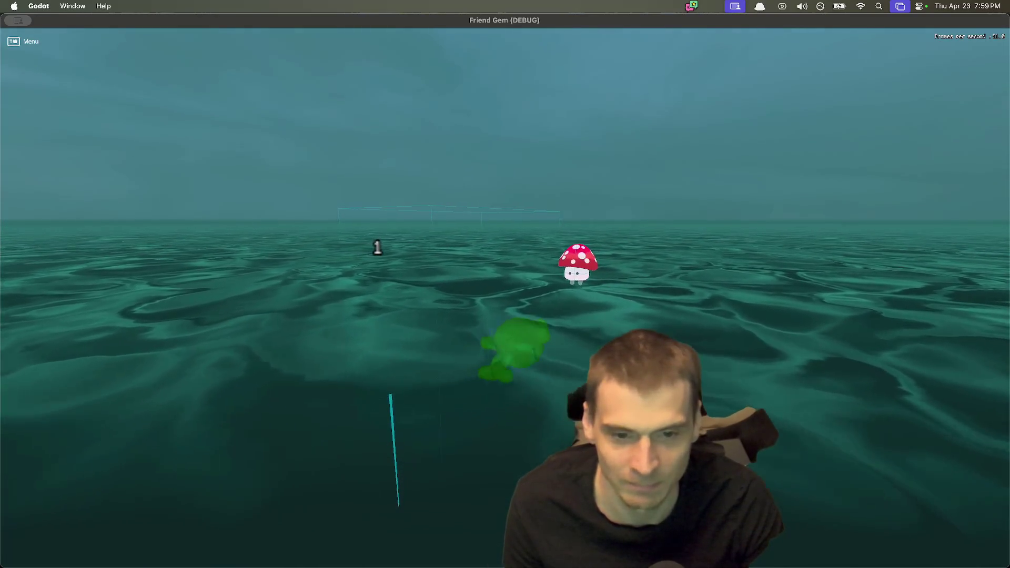
# Walk to the mushroom and grab it, ending beside the floating fishing rod.
pyautogui.press('w')
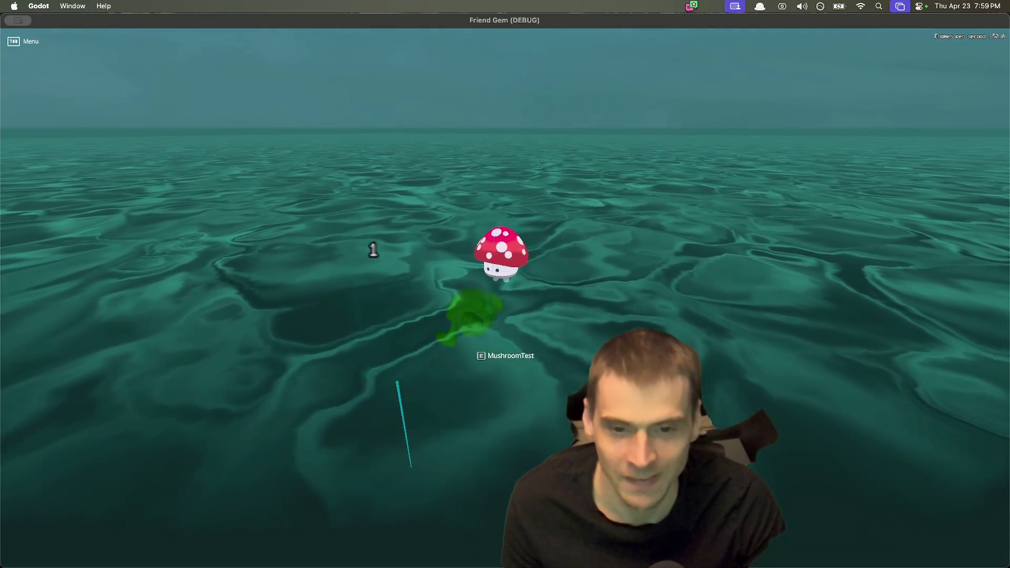
pyautogui.press('e')
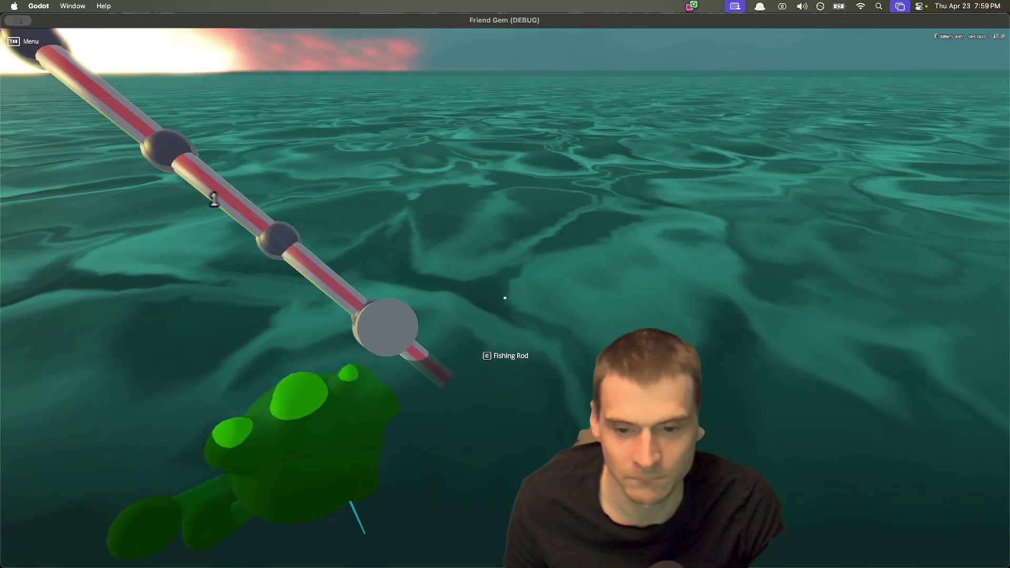
pyautogui.press('super+Tab')
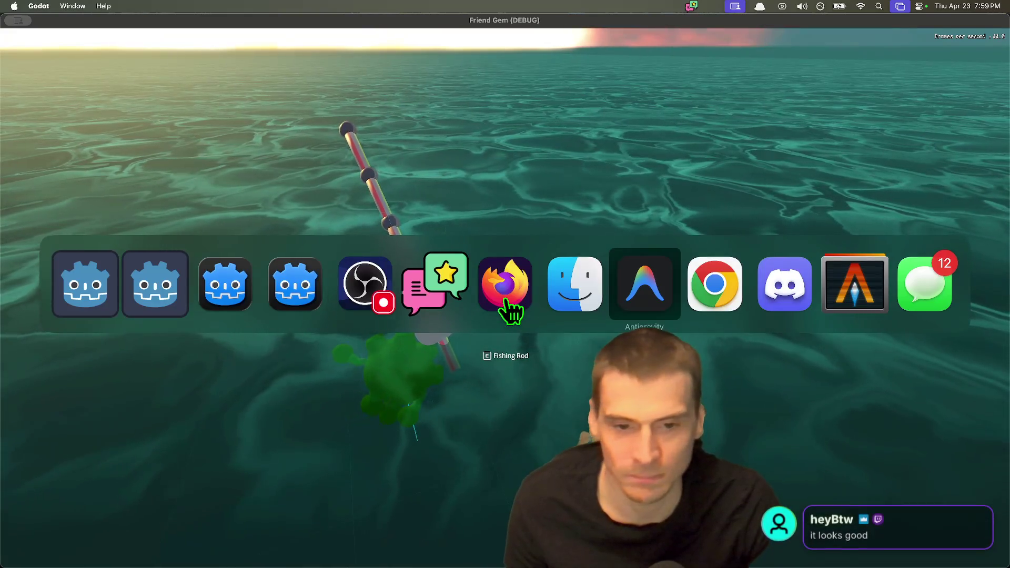
# Add an empty checklist item below the Interact Area facing item in the Friend Gem Chat doc.
pyautogui.click(514, 309)
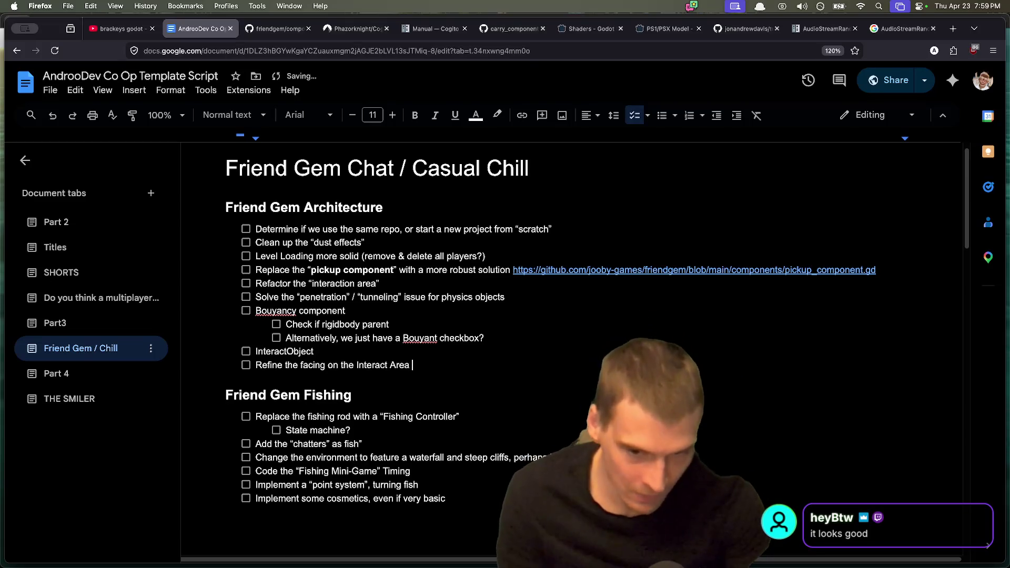
pyautogui.write('Refine the facing on the Interact Area when in Ragdoll')
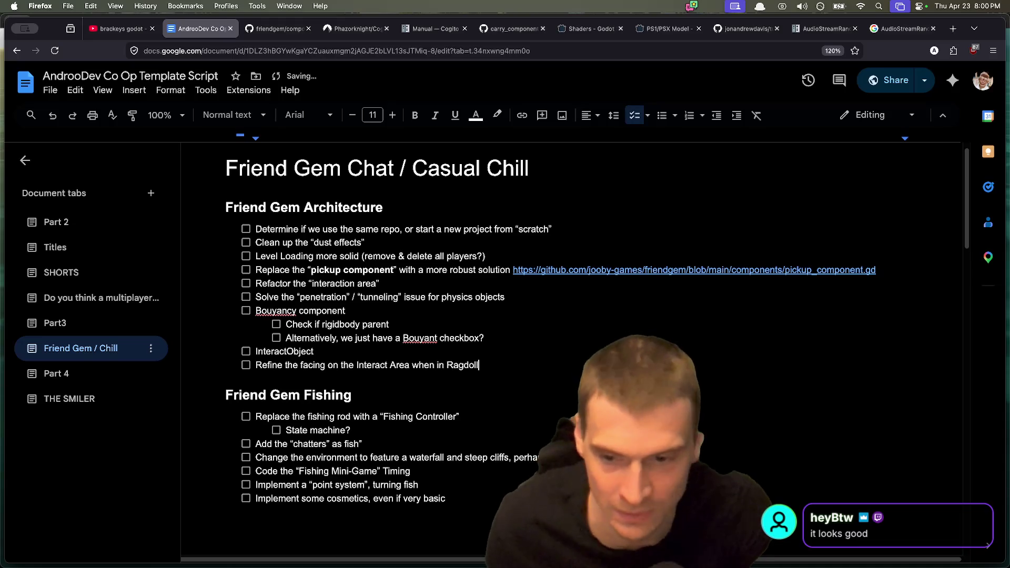
pyautogui.press('Return')
pyautogui.press('super+Tab')
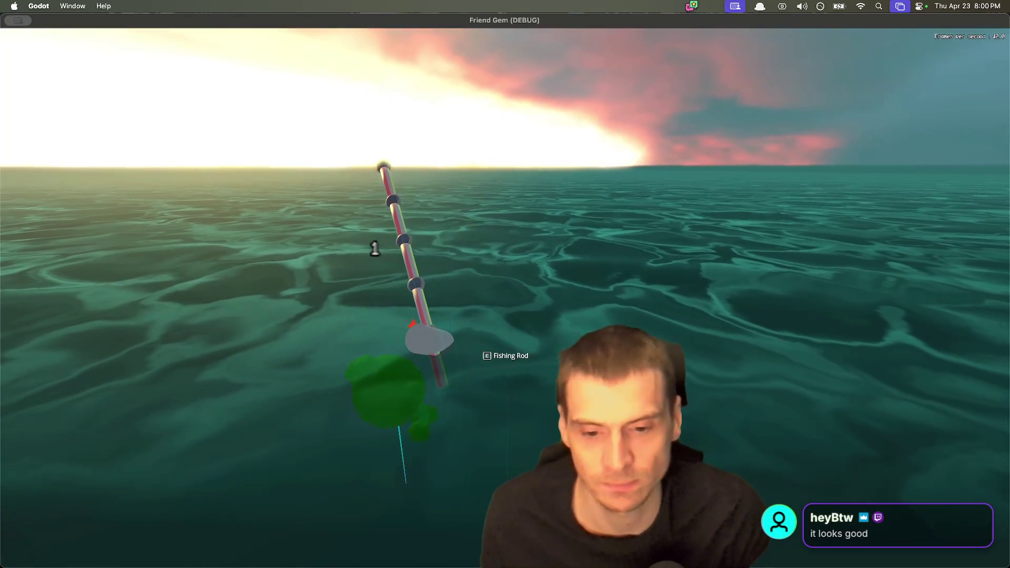
# Pick up the fishing rod, carry it left and drop it into the water.
pyautogui.press('e')
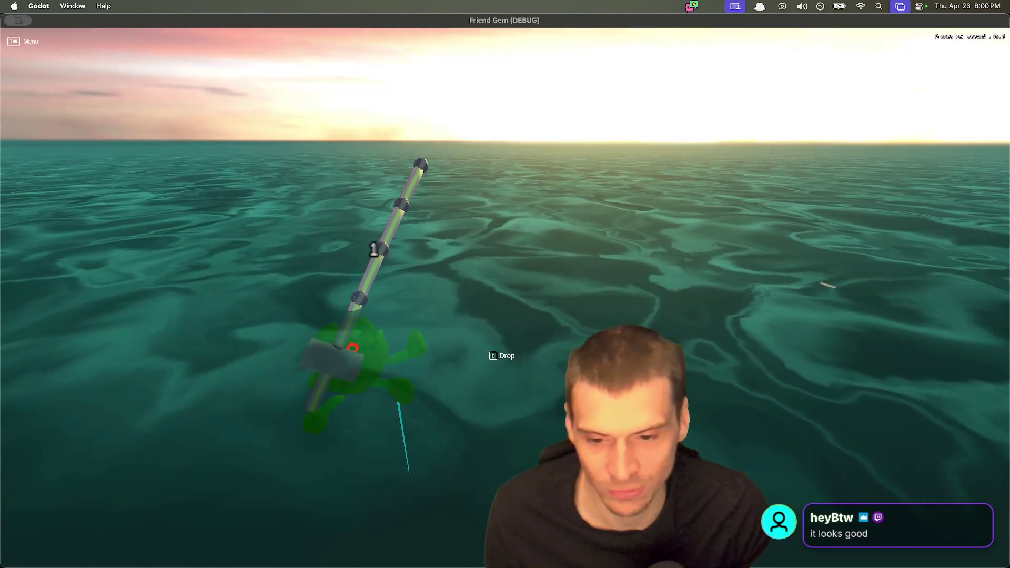
pyautogui.press('a')
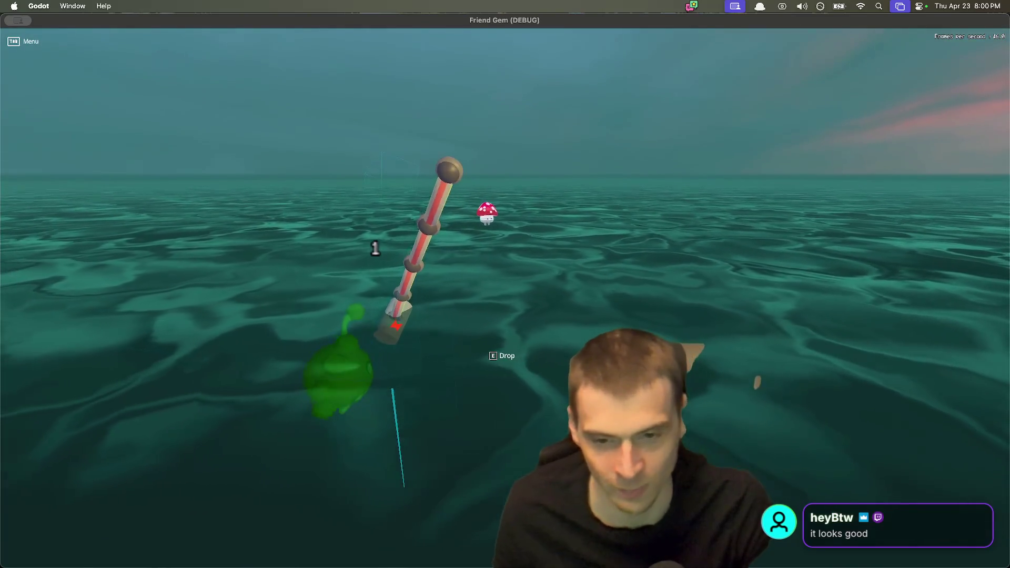
pyautogui.press('e')
pyautogui.press('a')
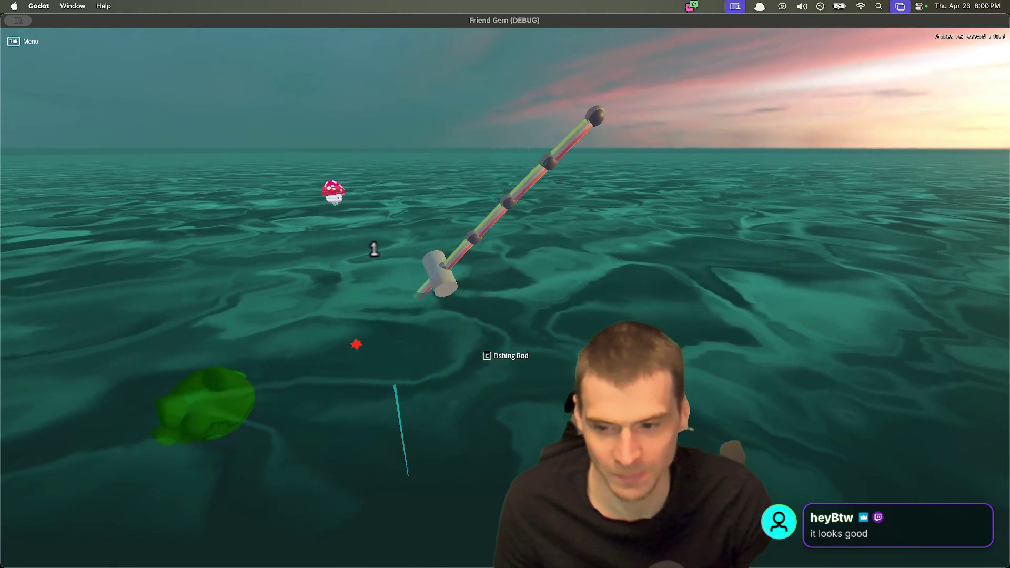
# Swim to the floating rod, pick it back up and cast the bobber onto the water.
pyautogui.press('d')
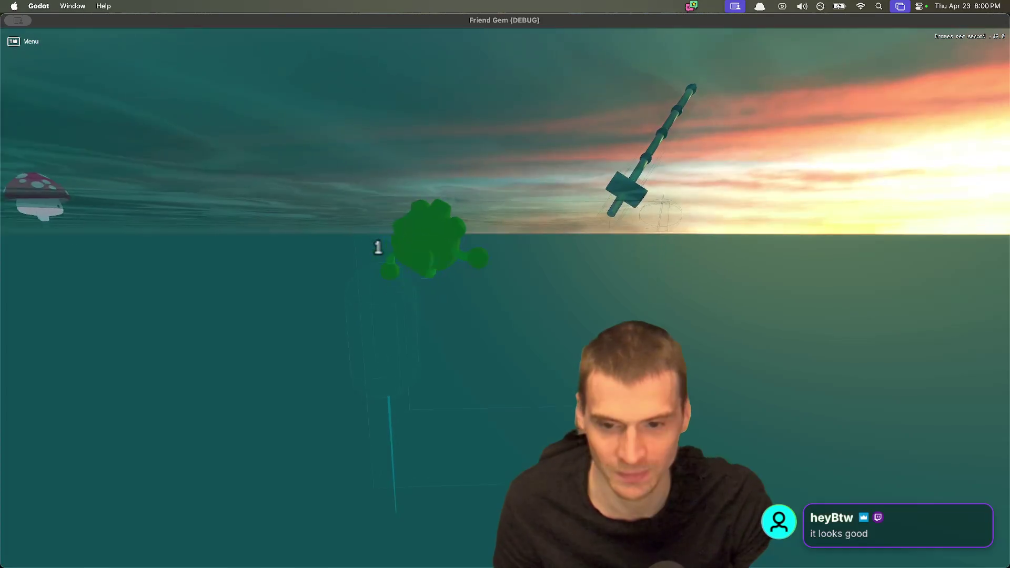
pyautogui.press('s')
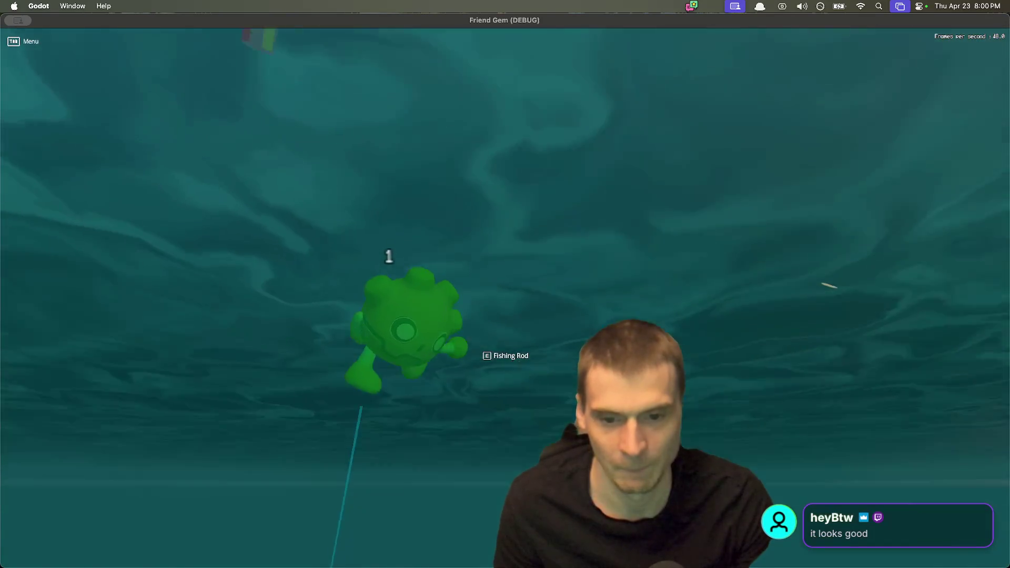
pyautogui.press('w')
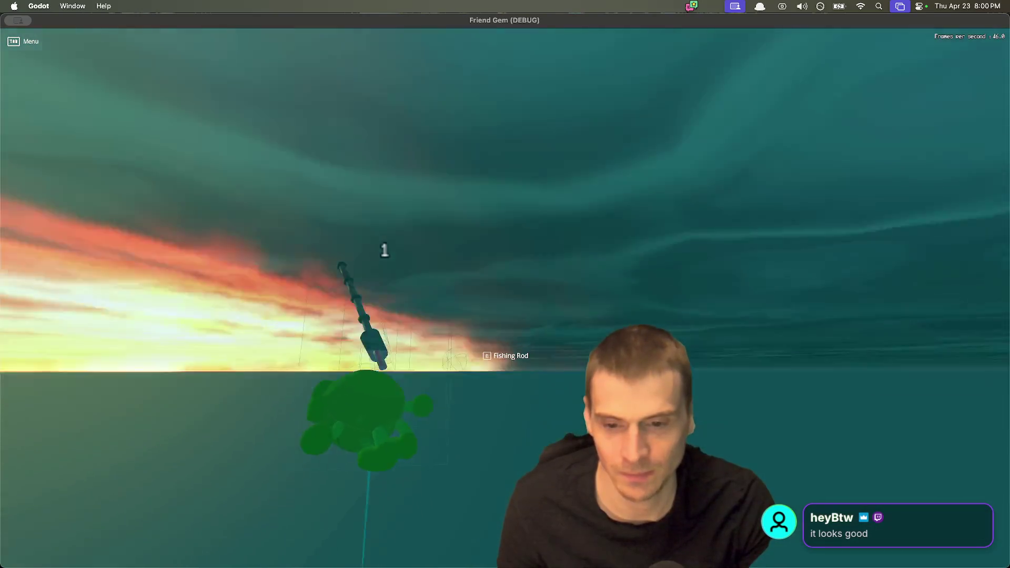
pyautogui.press('e')
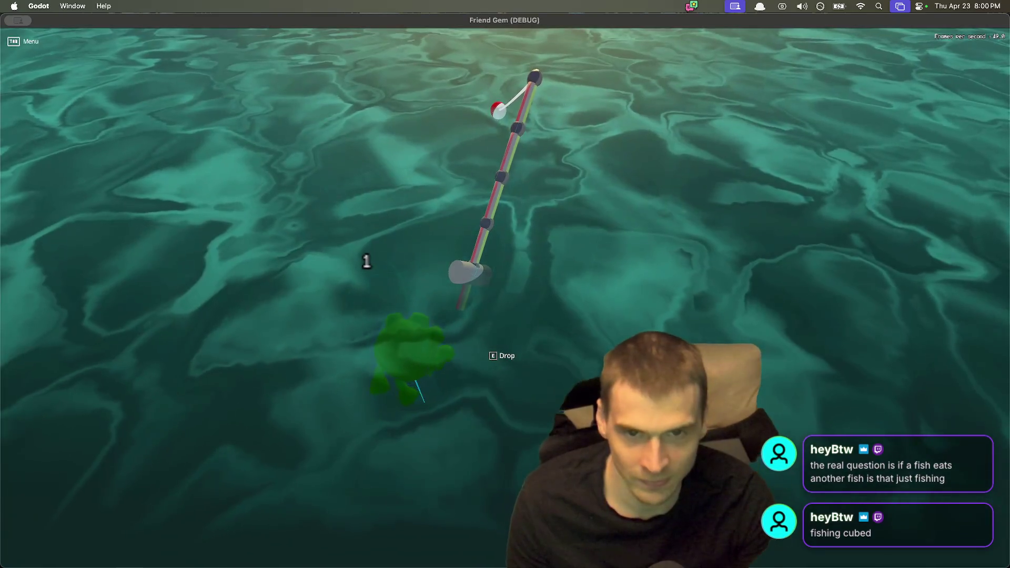
pyautogui.click(368, 257)
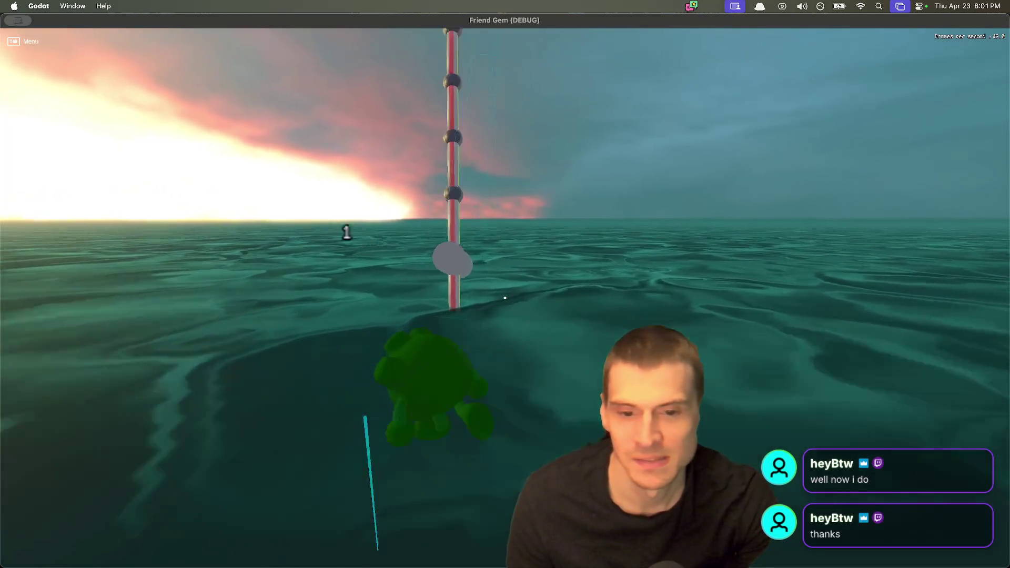
# Grab the rod and cast the bobber again, then pick up the rod and throw it away.
pyautogui.press('e')
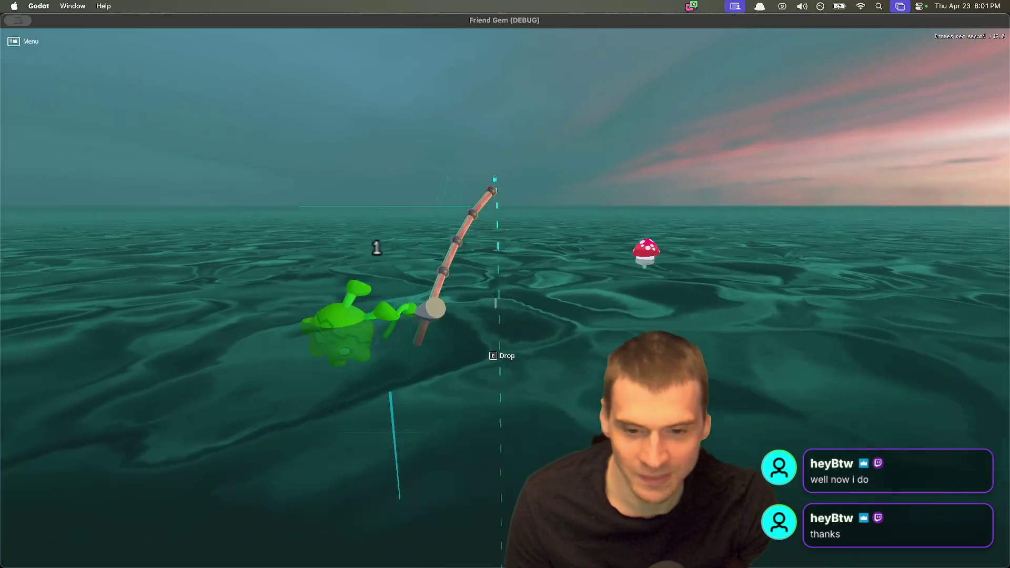
pyautogui.click(505, 284)
pyautogui.click(505, 284)
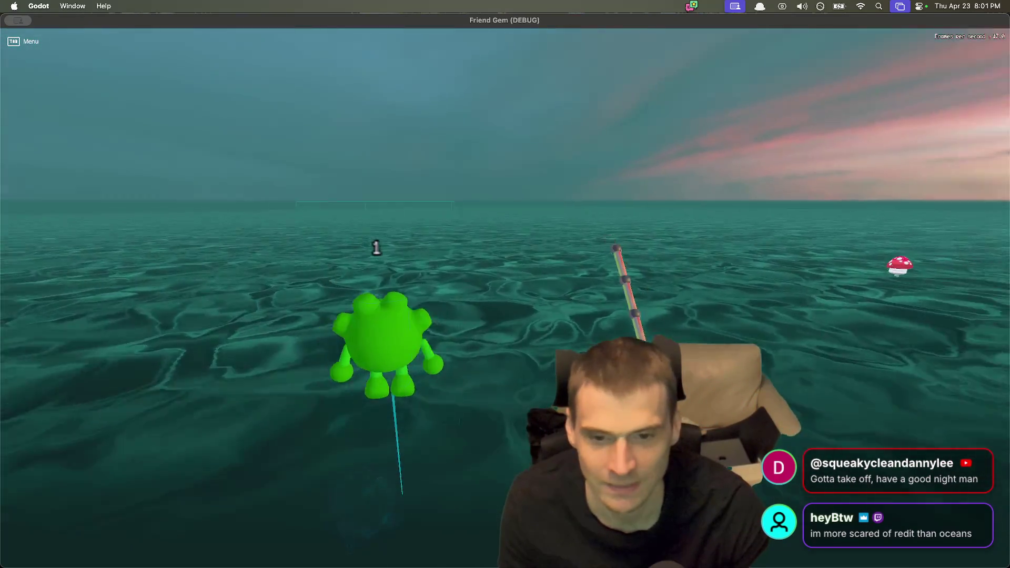
pyautogui.press('e')
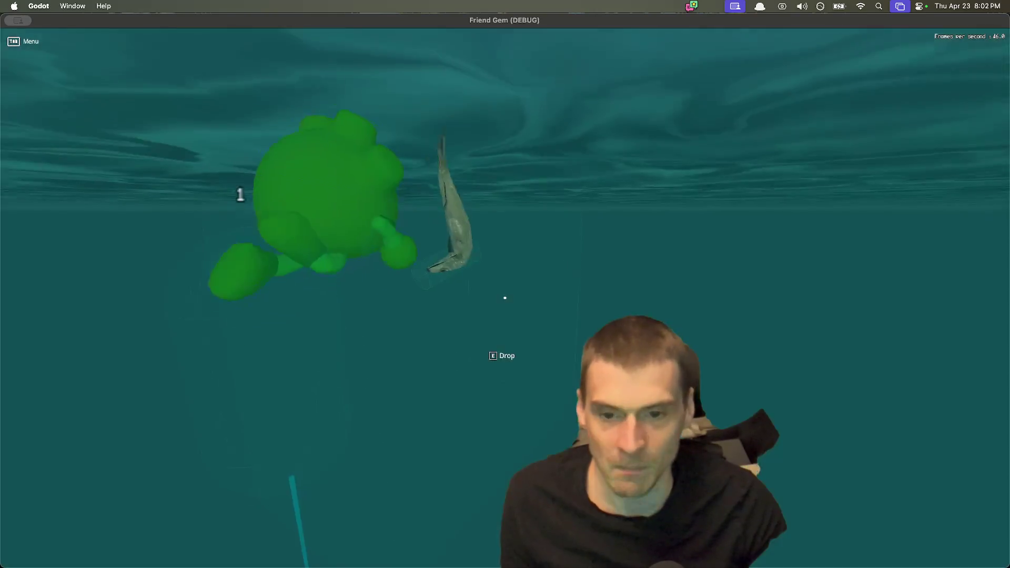
pyautogui.press('e')
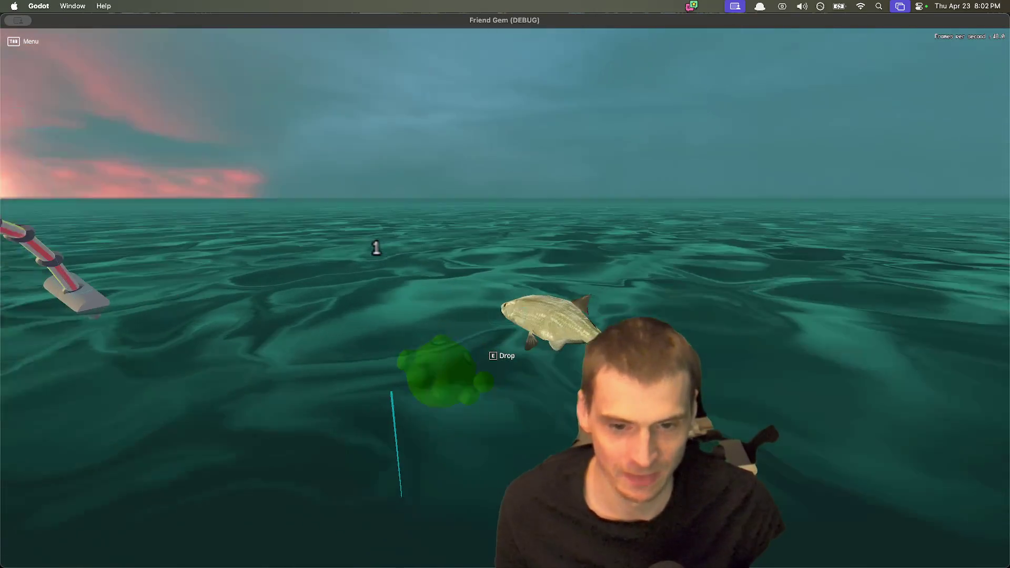